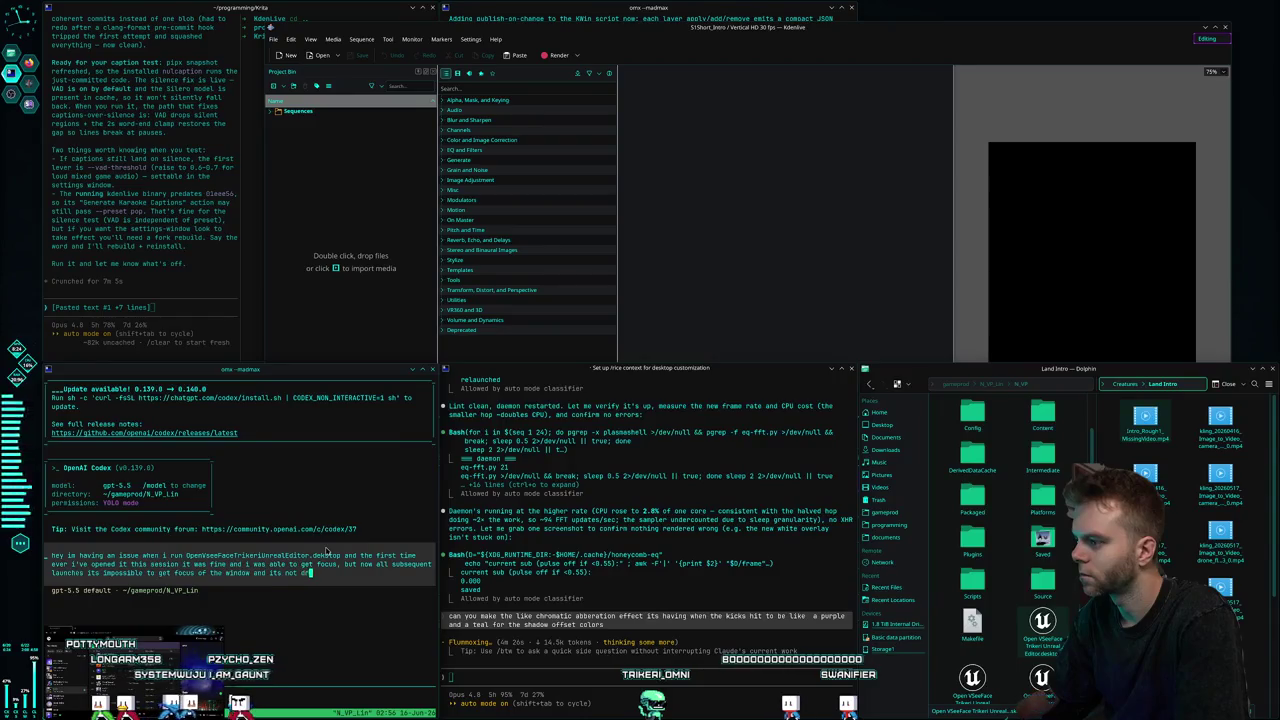
Submit the Codex bug report: the Unreal launcher window is invisible on every monitor but listed in alt-tab.
{"action": "type", "text": "where on any monitor"}
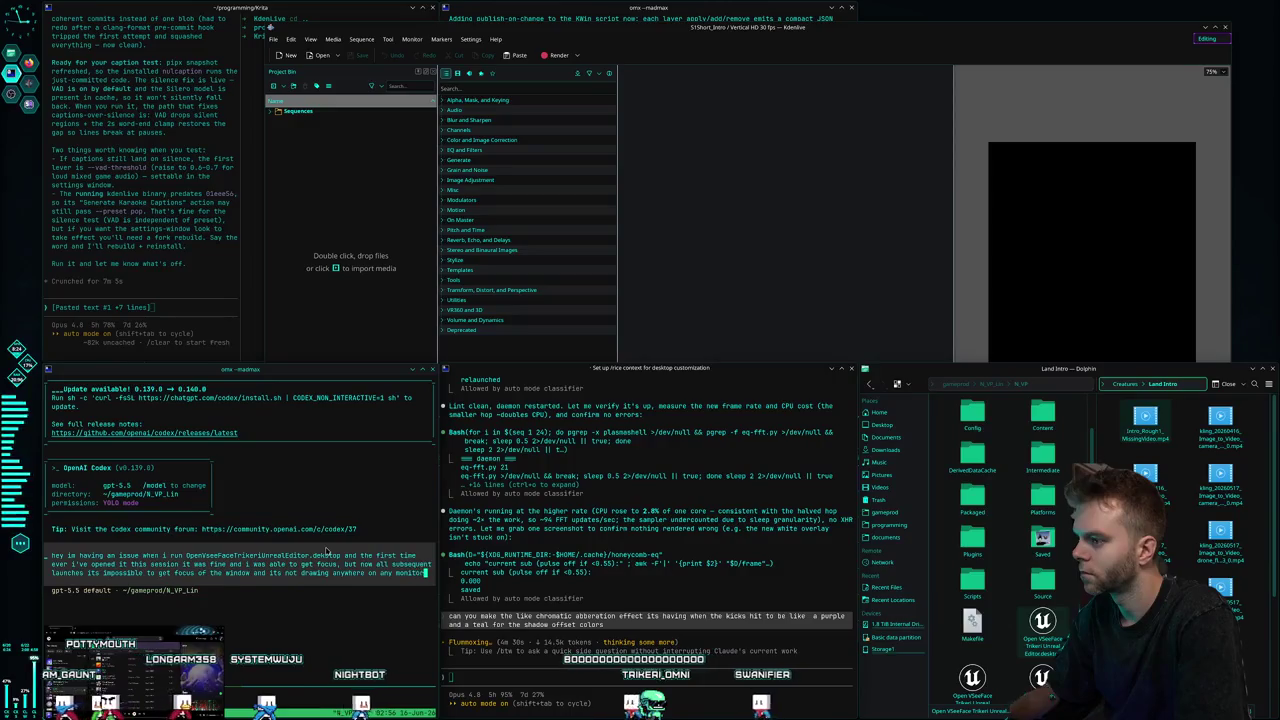
{"action": "type", "text": " but it shows up in the alt tab"}
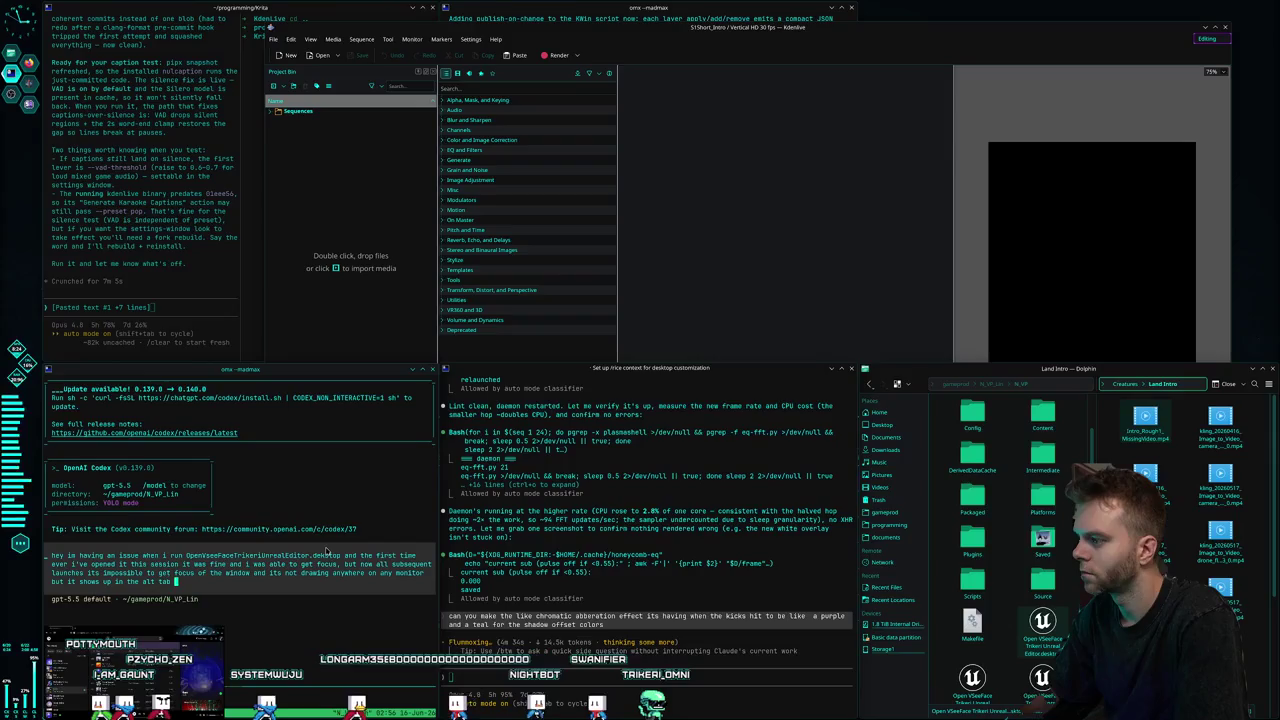
{"action": "type", "text": " menu"}
{"action": "key", "text": "Return"}
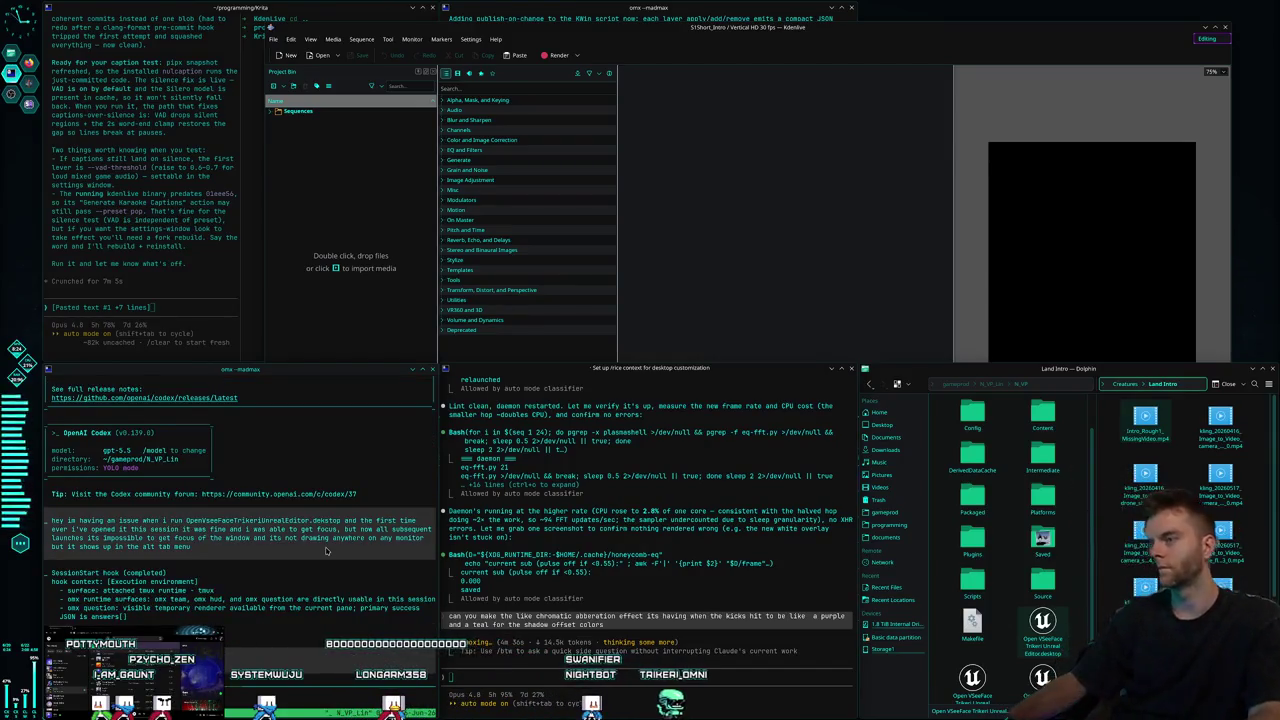
{"action": "left_click", "coordinate": [853, 12]}
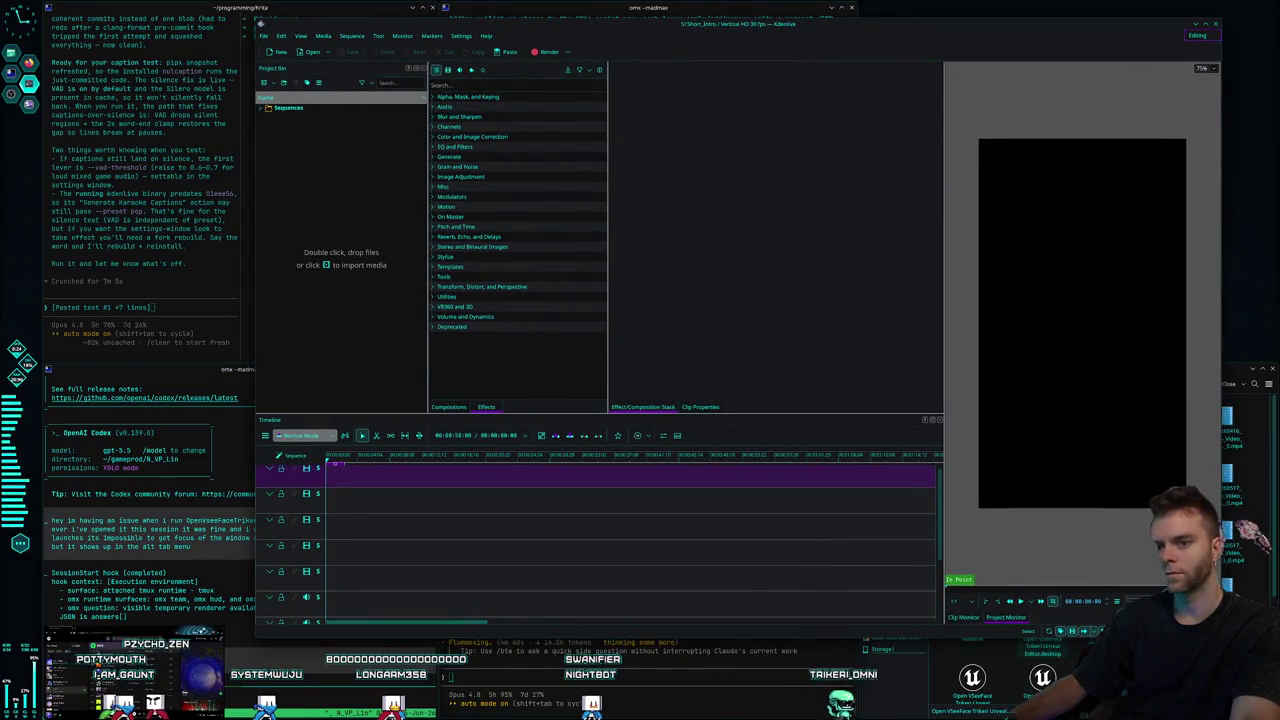
Place Intro_Rough1_MissingVideo.mp4 at 0:00 on the timeline and scrub to its vortex frame.
{"action": "left_click", "coordinate": [1232, 369]}
{"action": "mouse_move", "coordinate": [1150, 424]}
{"action": "left_mouse_down"}
{"action": "mouse_move", "coordinate": [428, 576]}
{"action": "mouse_move", "coordinate": [439, 517]}
{"action": "left_mouse_up"}
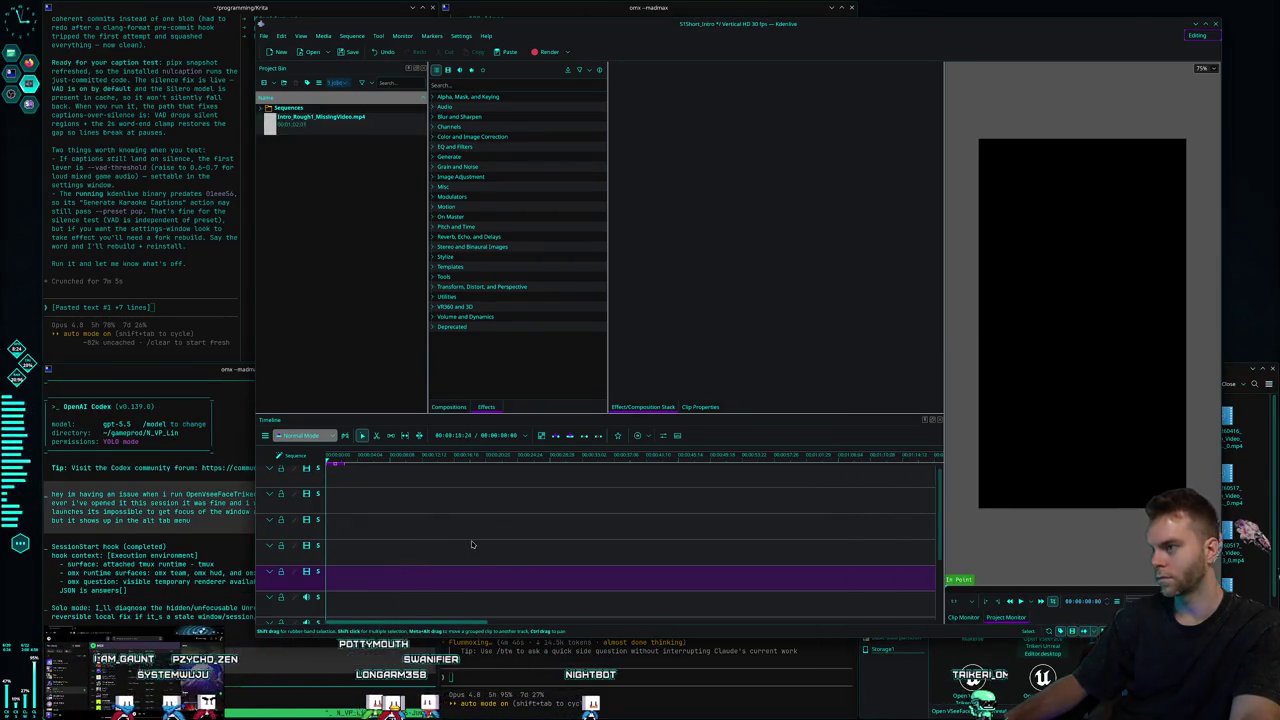
{"action": "left_click_drag", "start_coordinate": [551, 574], "coordinate": [451, 576]}
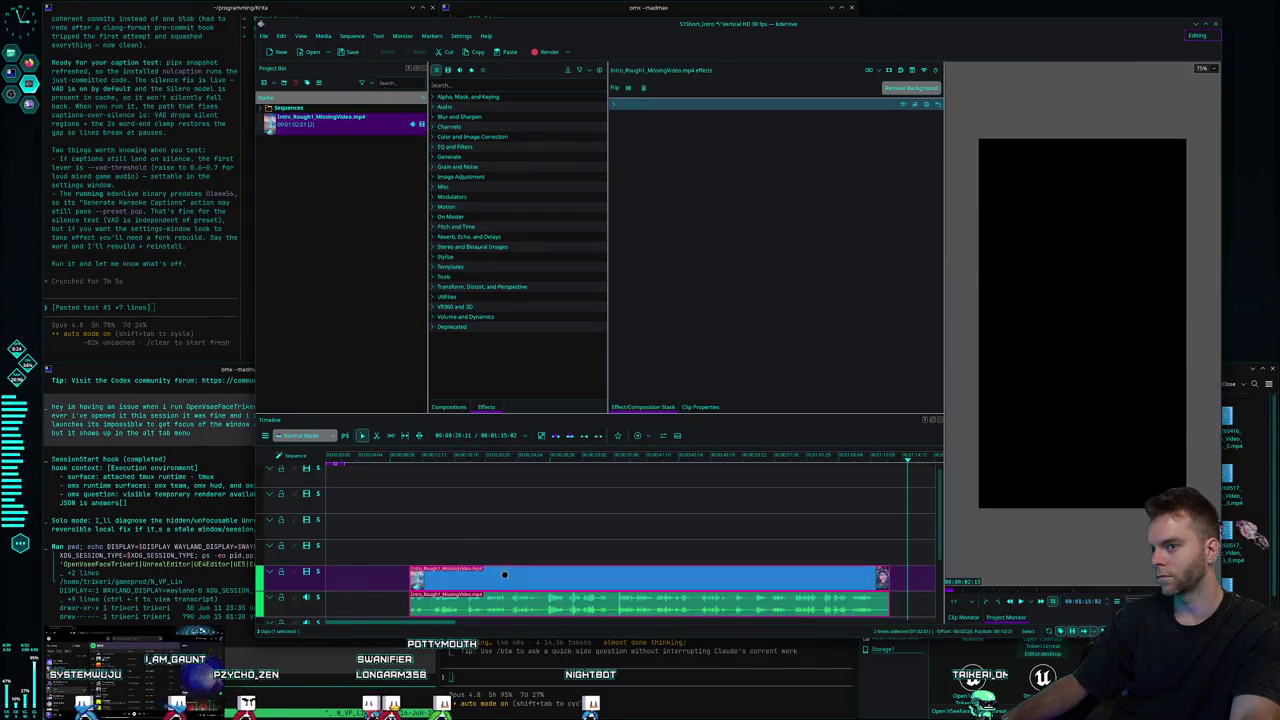
{"action": "left_click_drag", "start_coordinate": [395, 455], "coordinate": [505, 446]}
{"action": "left_click_drag", "start_coordinate": [585, 451], "coordinate": [672, 446]}
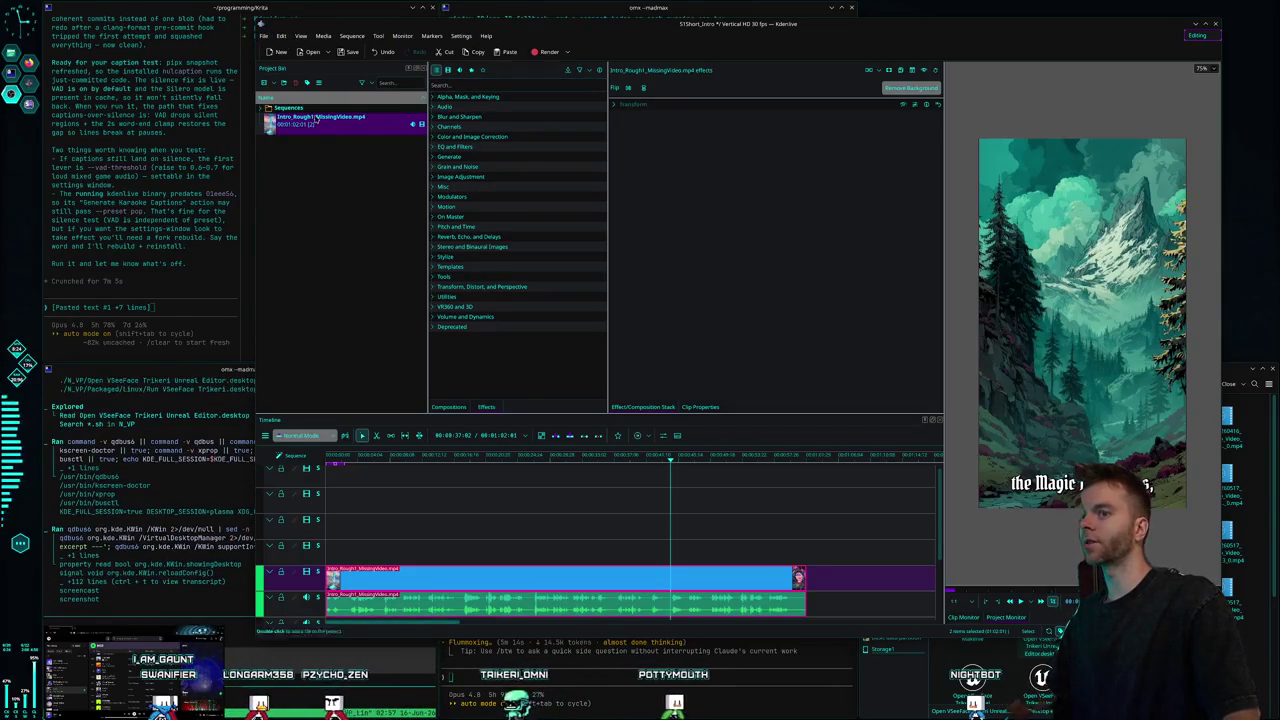
Scrub the playhead back and forth to preview the intro clip's later scenes.
{"action": "left_click_drag", "start_coordinate": [668, 456], "coordinate": [563, 458]}
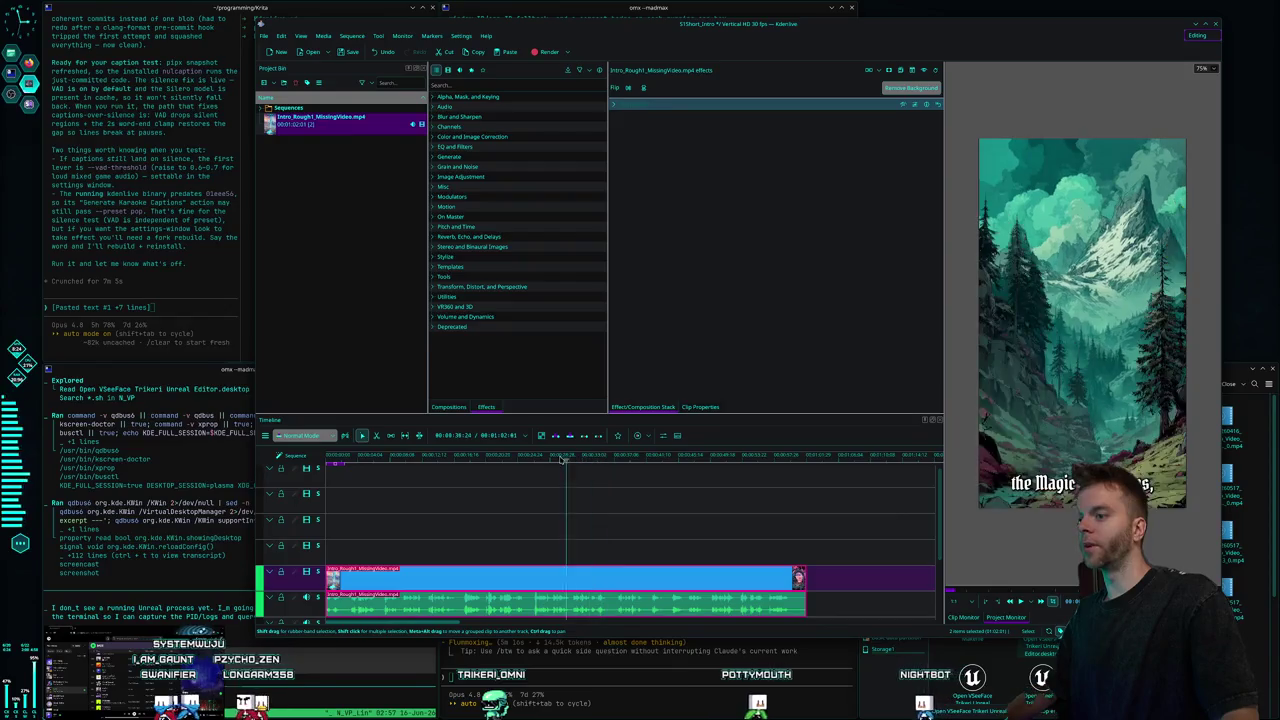
{"action": "left_click_drag", "start_coordinate": [388, 452], "coordinate": [674, 439]}
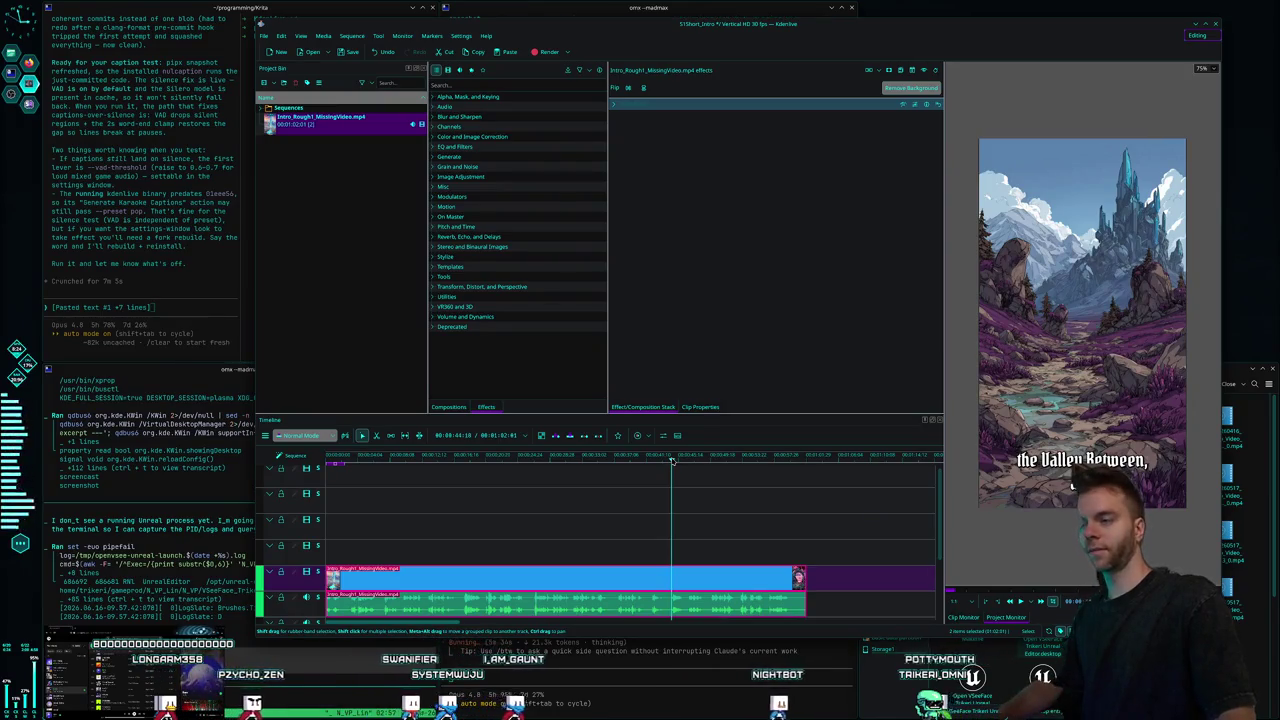
{"action": "left_click_drag", "start_coordinate": [672, 458], "coordinate": [607, 458]}
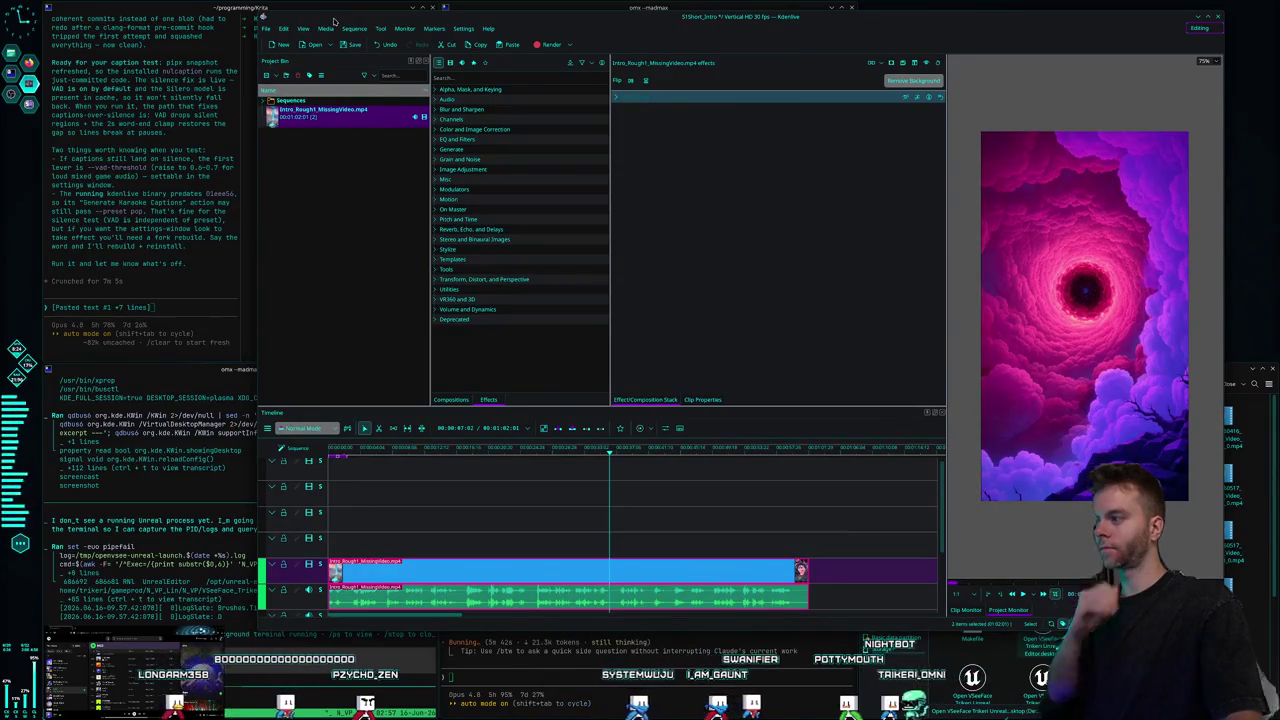
{"action": "left_click", "coordinate": [266, 28]}
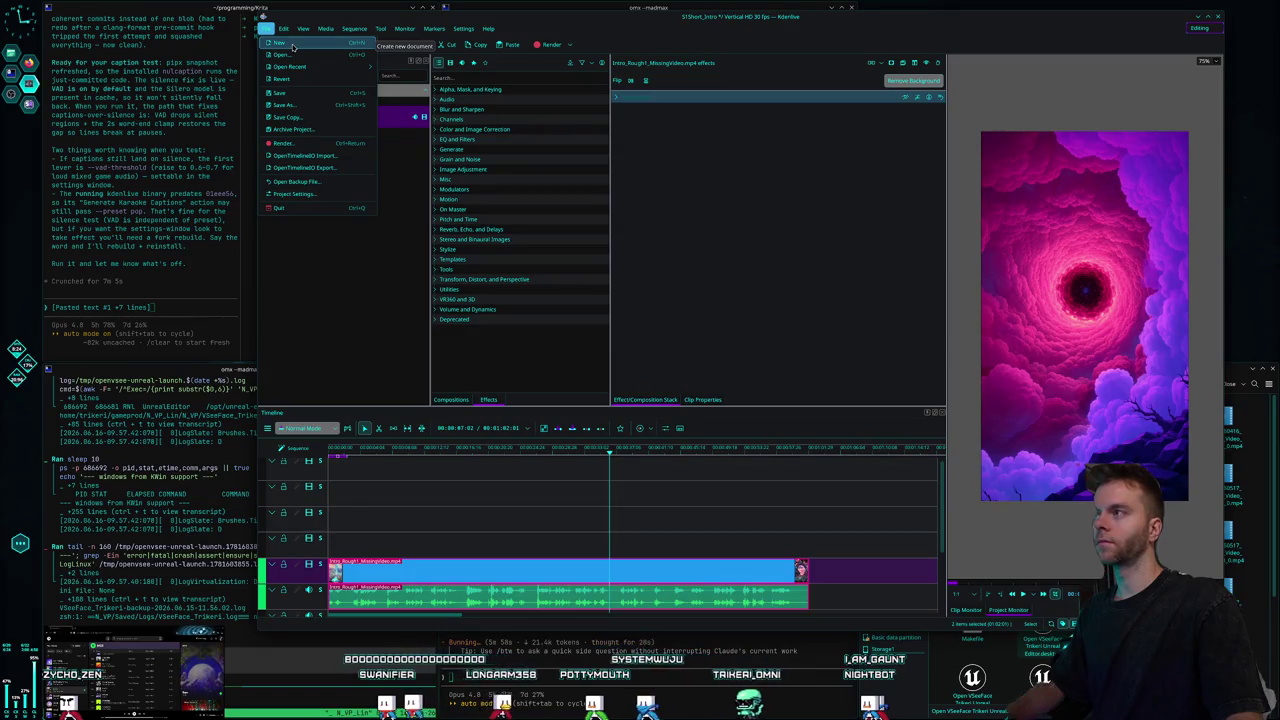
Start a new project with the Vertical HD 30 fps profile and a custom project folder.
{"action": "left_click", "coordinate": [292, 47]}
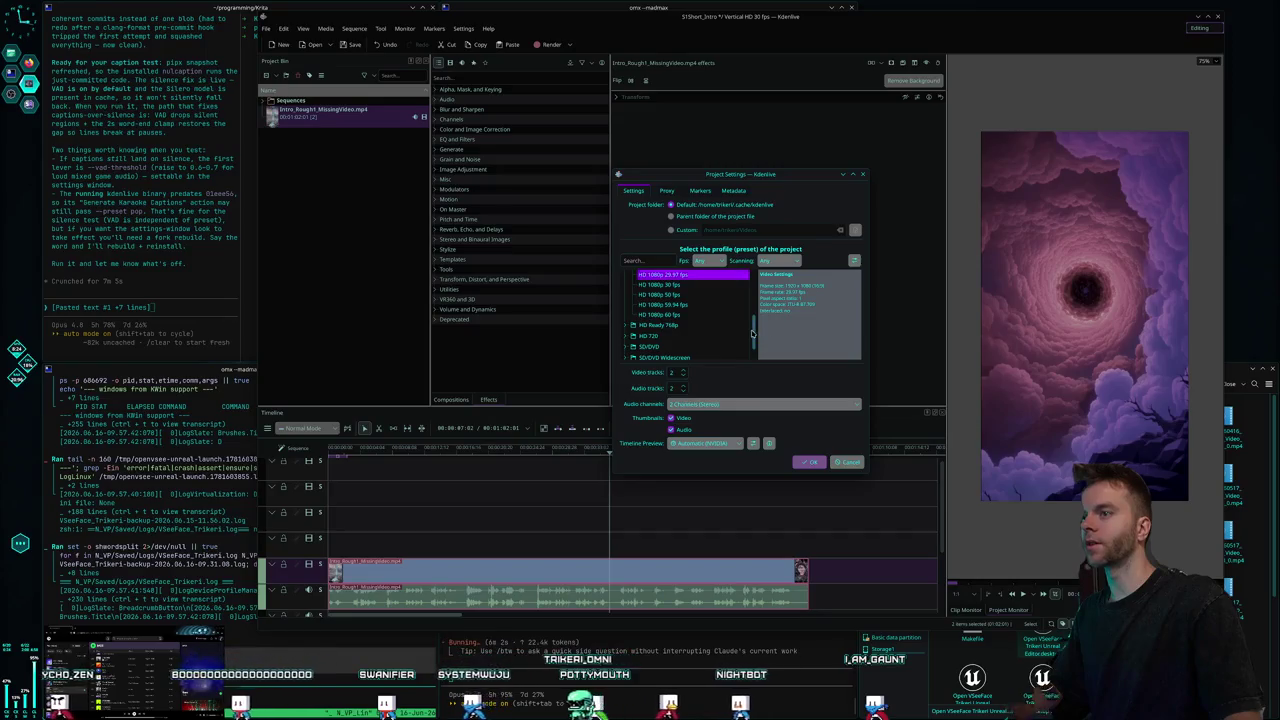
{"action": "left_click_drag", "start_coordinate": [753, 333], "coordinate": [771, 283]}
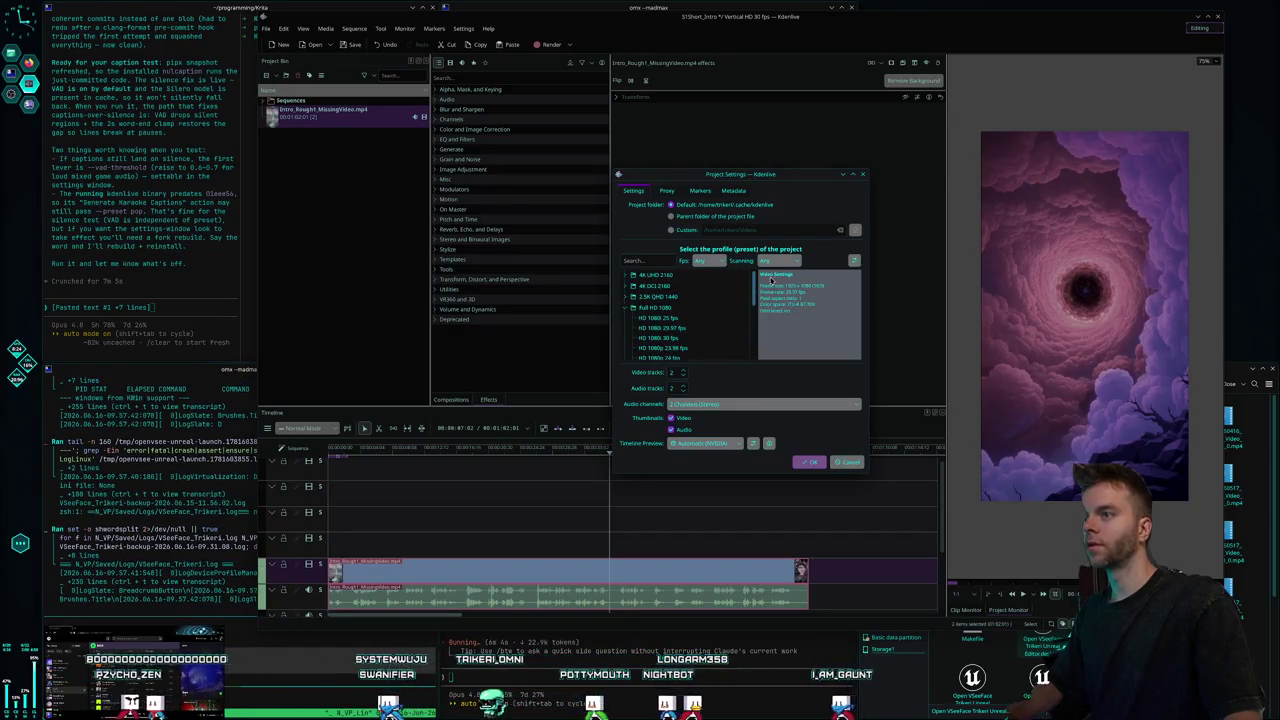
{"action": "left_click", "coordinate": [630, 312]}
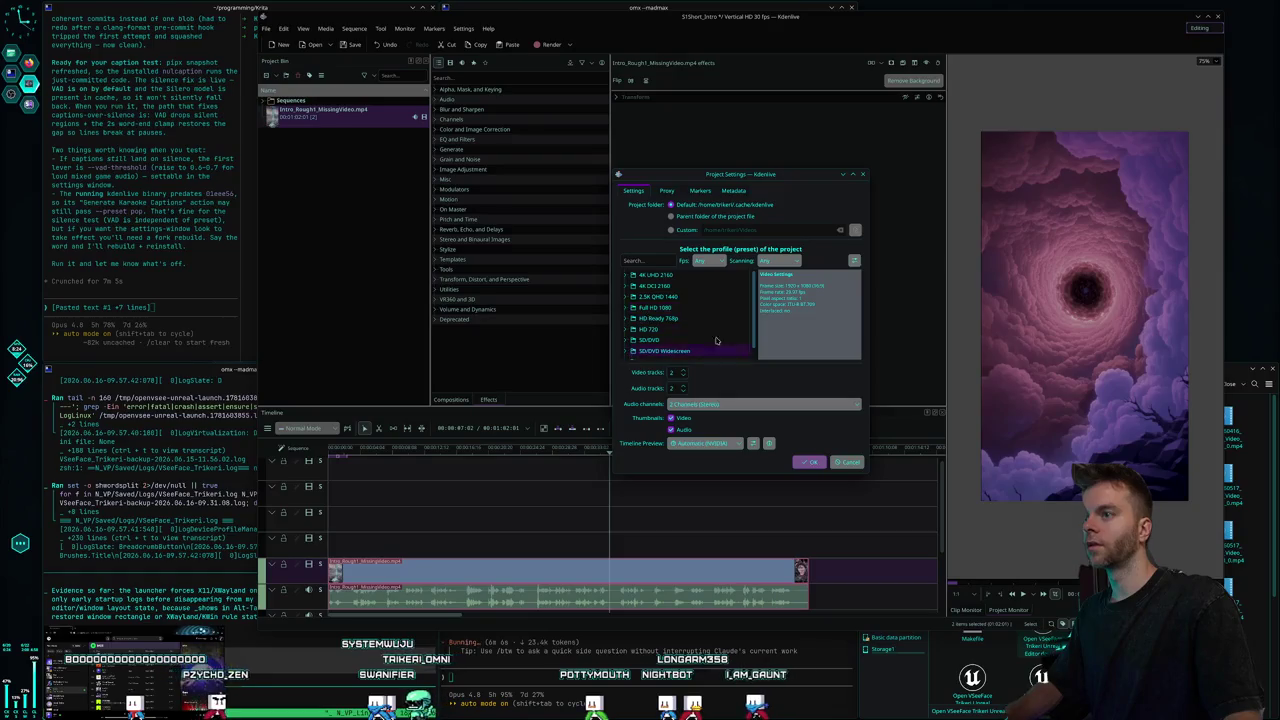
{"action": "scroll", "coordinate": [691, 335], "scroll_direction": "down", "scroll_amount": 3}
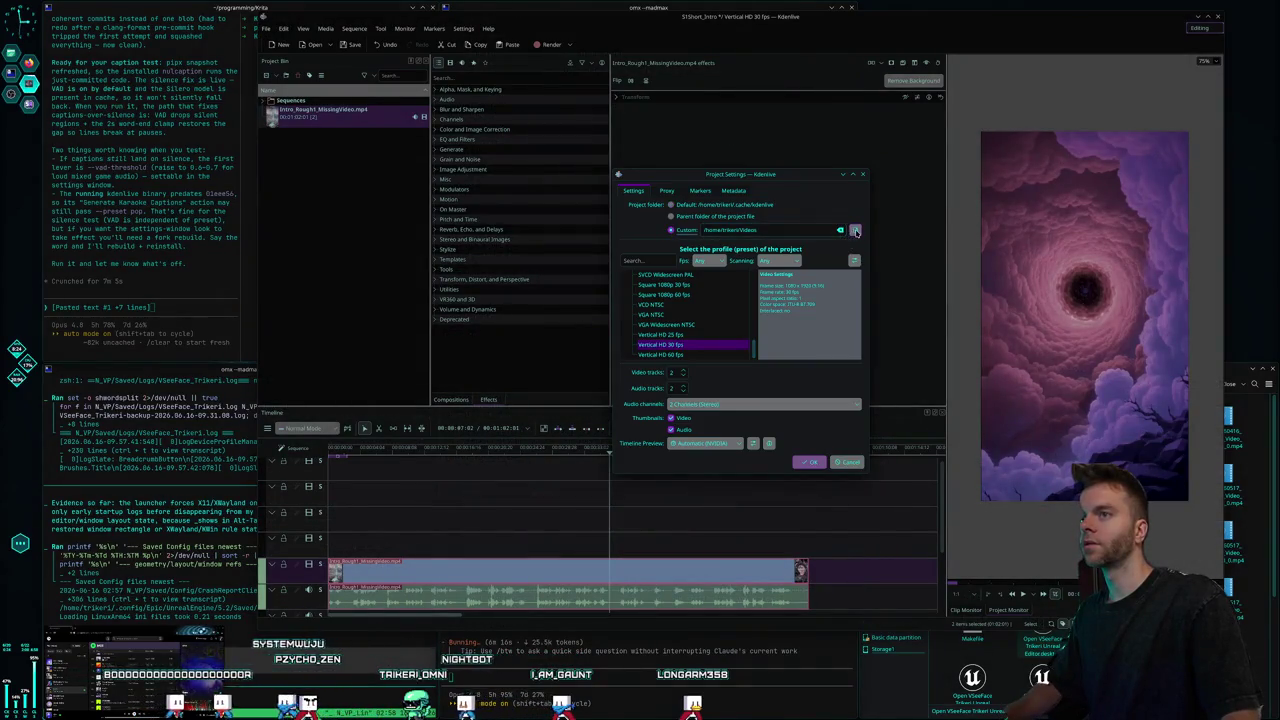
{"action": "left_click", "coordinate": [855, 230]}
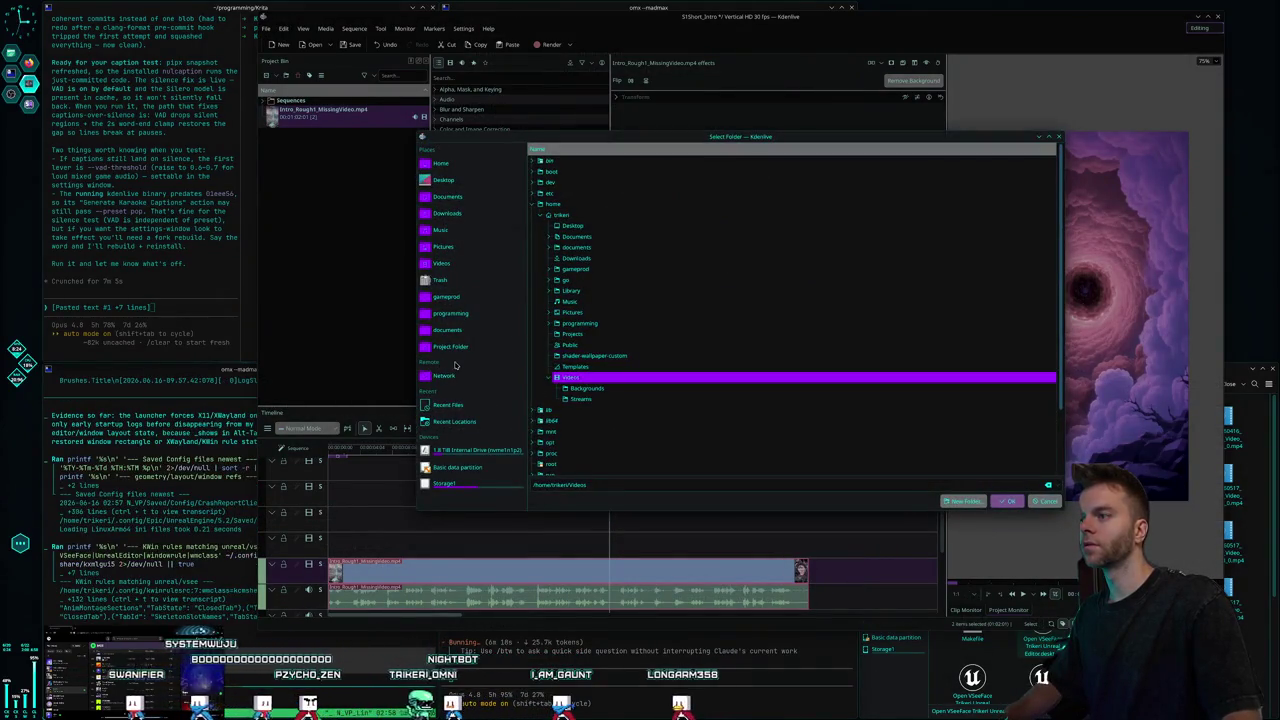
Navigate the folder picker to the Videos folder on the Storage1 drive.
{"action": "left_click", "coordinate": [455, 485]}
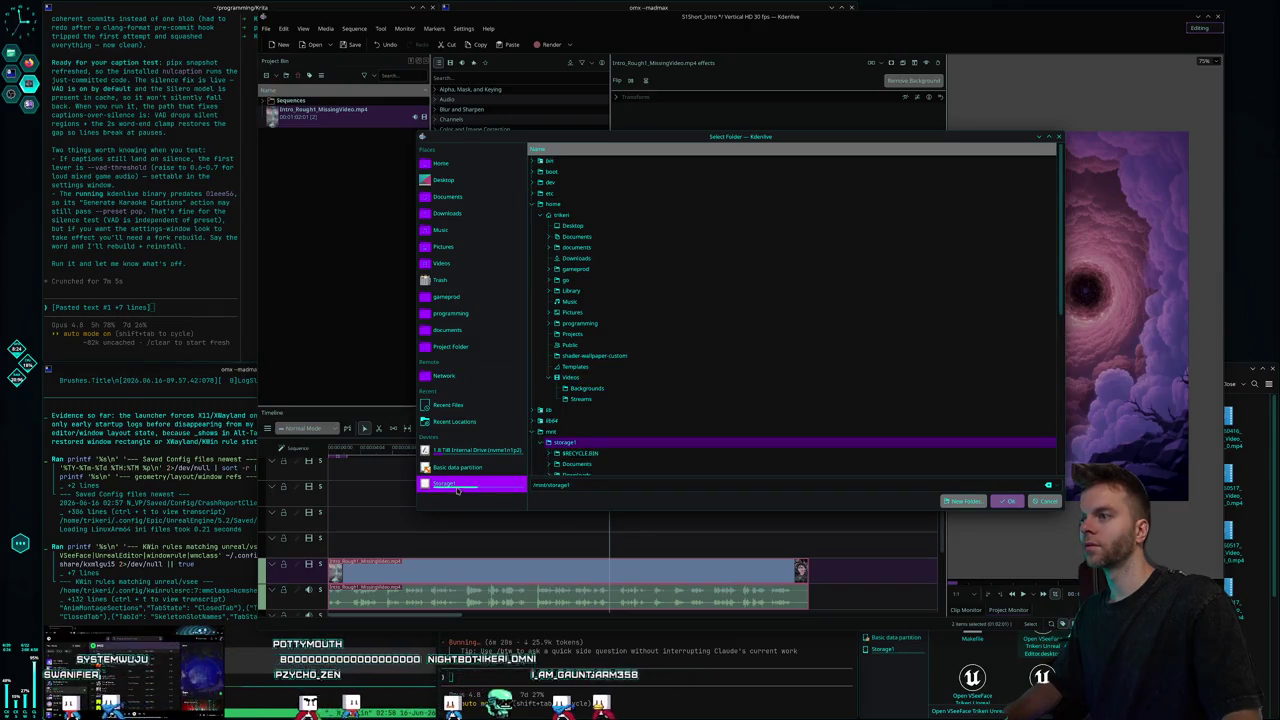
{"action": "scroll", "coordinate": [620, 415], "scroll_direction": "down", "scroll_amount": 2}
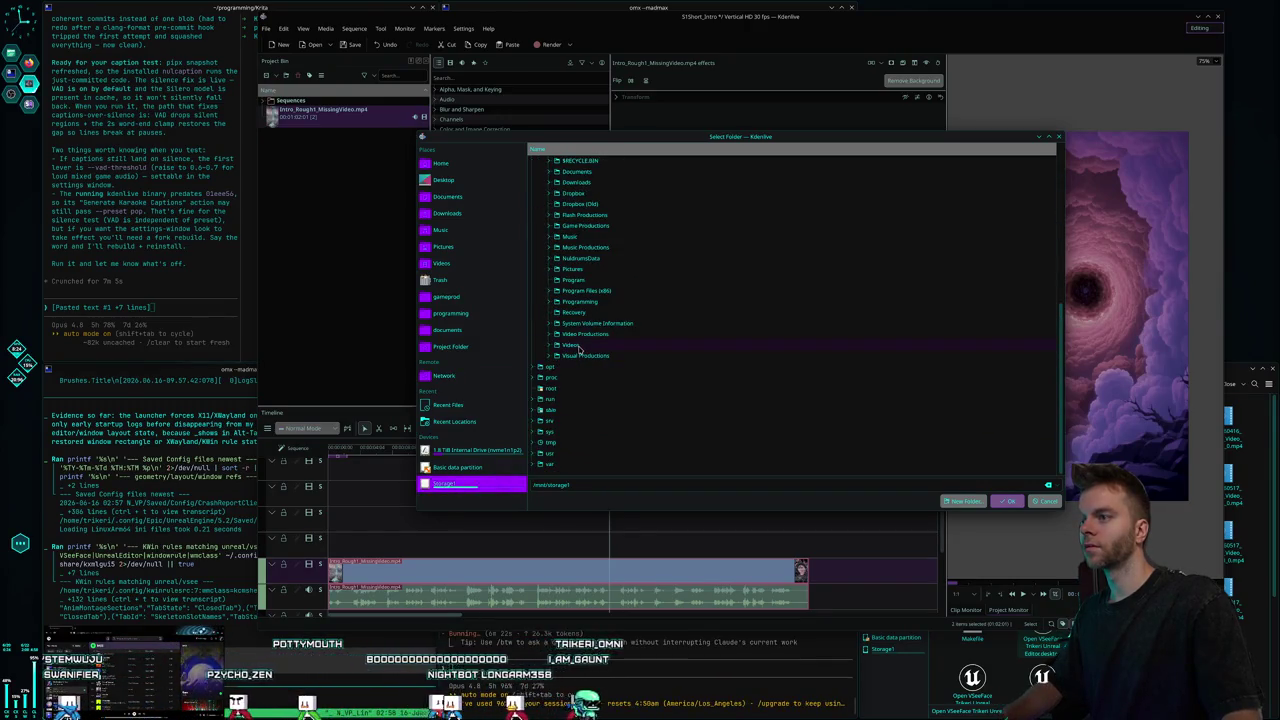
{"action": "right_click", "coordinate": [579, 347]}
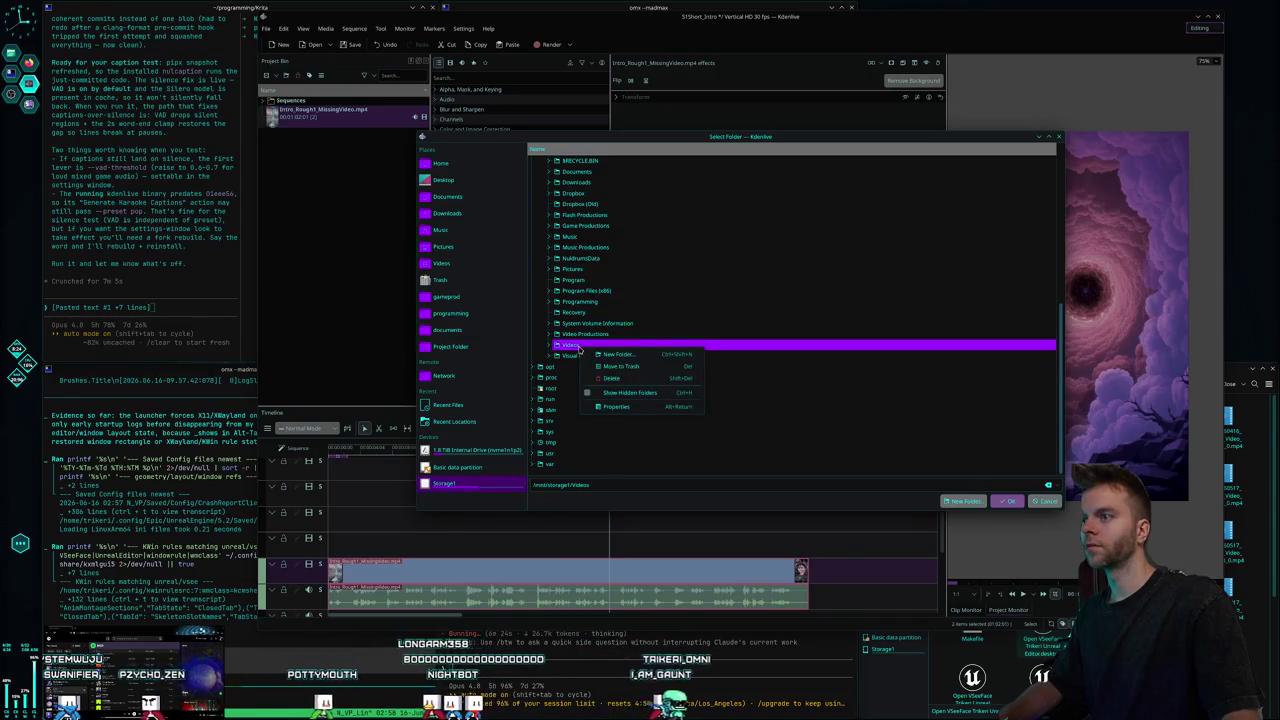
{"action": "left_click", "coordinate": [573, 349]}
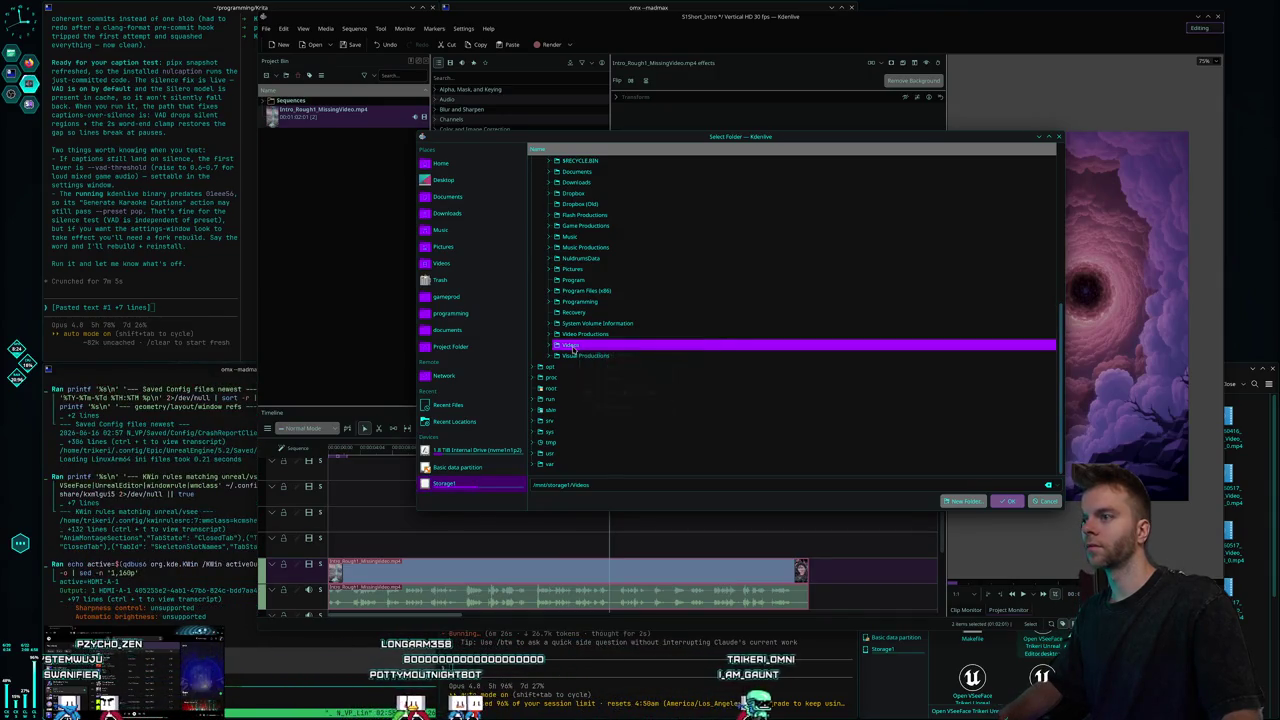
{"action": "key", "text": "super+v"}
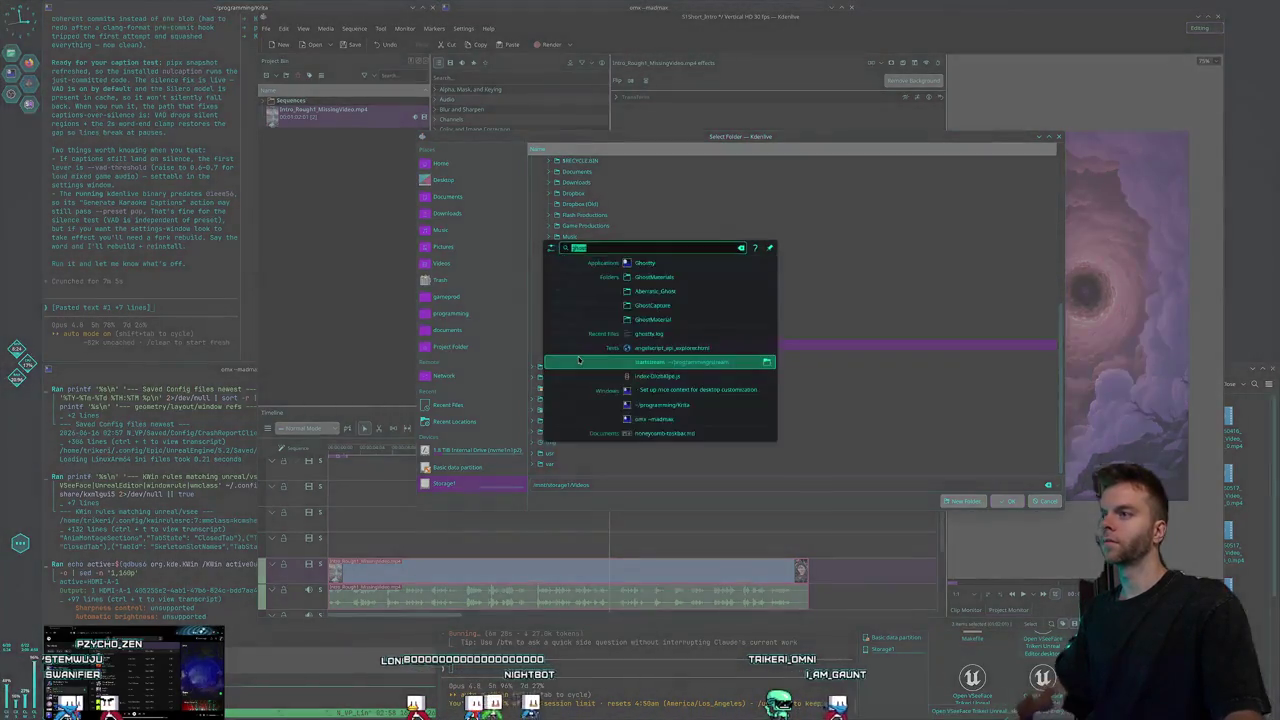
Cancel the application chooser and launch Dolphin from KRunner with 'dolp'.
{"action": "key", "text": "Return"}
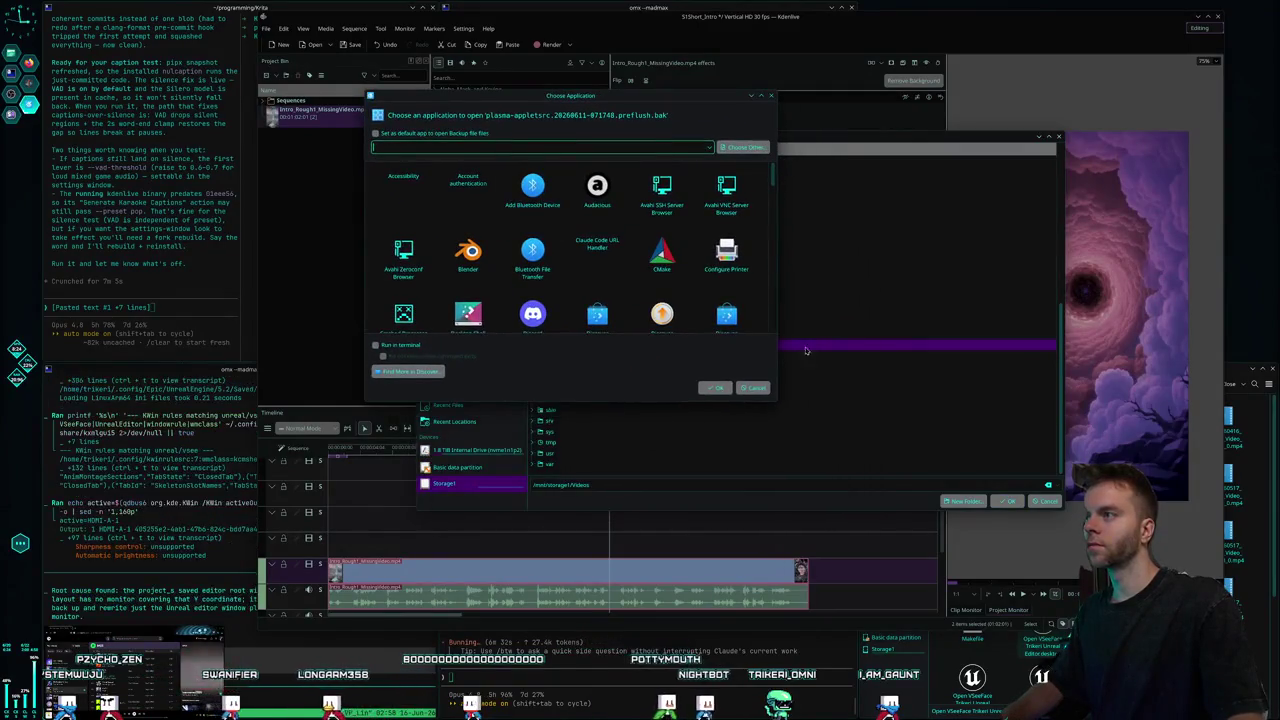
{"action": "key", "text": "Escape"}
{"action": "key", "text": "alt+space"}
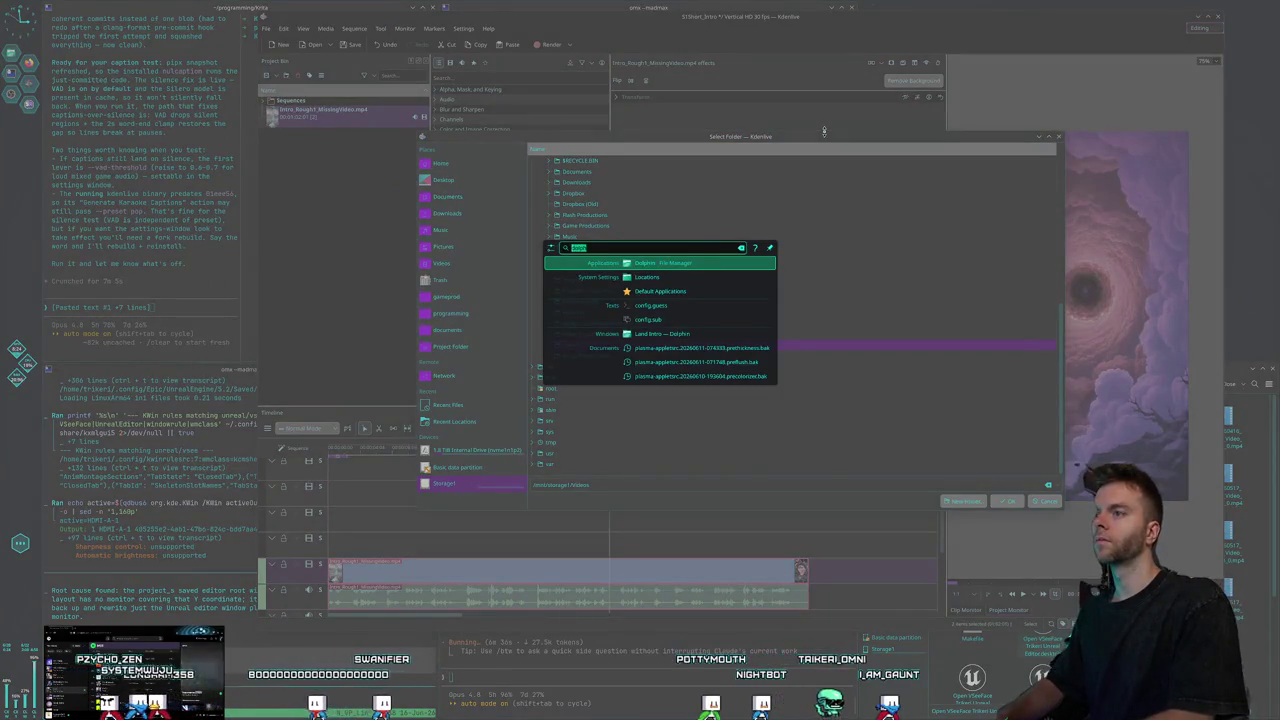
{"action": "type", "text": "dolp"}
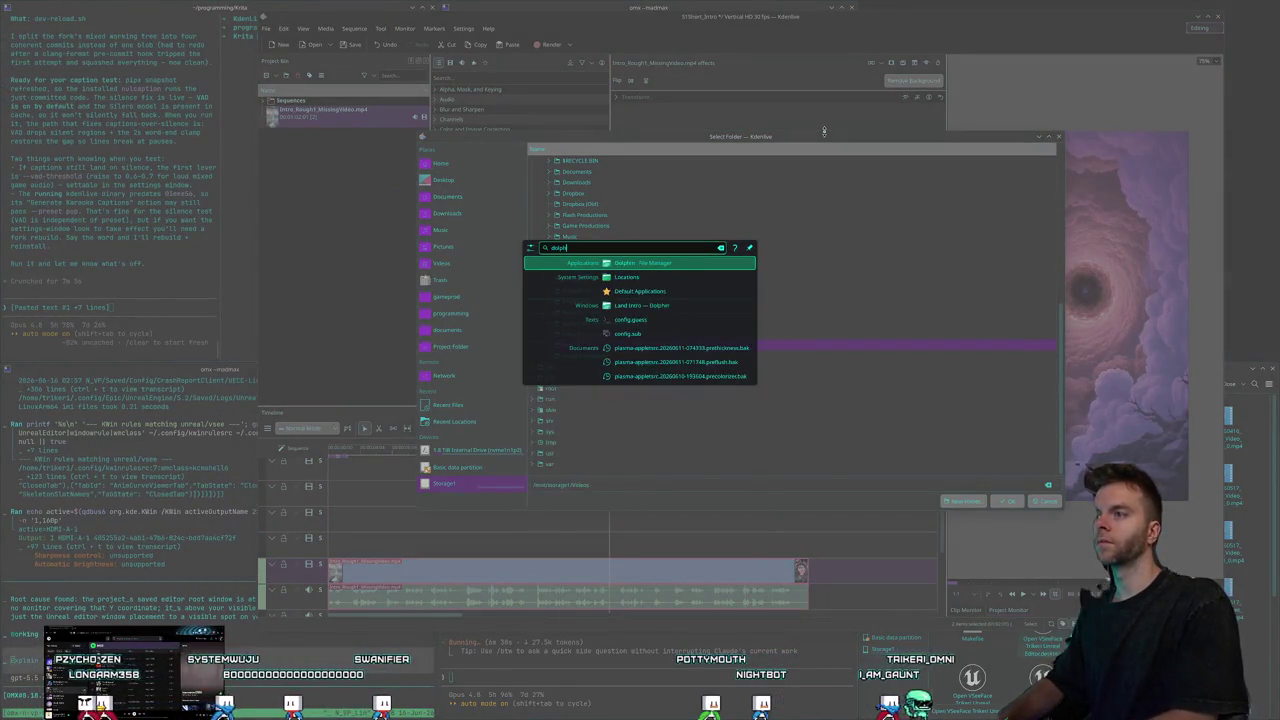
{"action": "key", "text": "Return"}
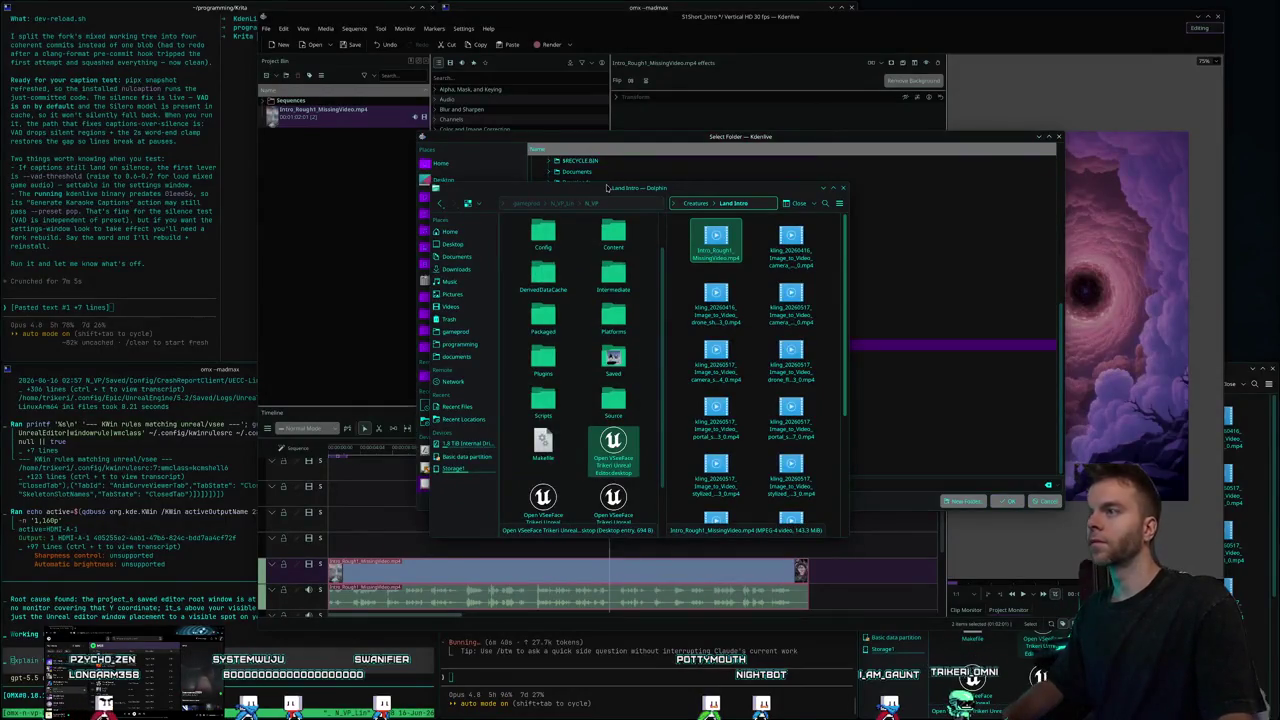
Browse the Places folders, accidentally hiding the whole Places section.
{"action": "left_click", "coordinate": [478, 145]}
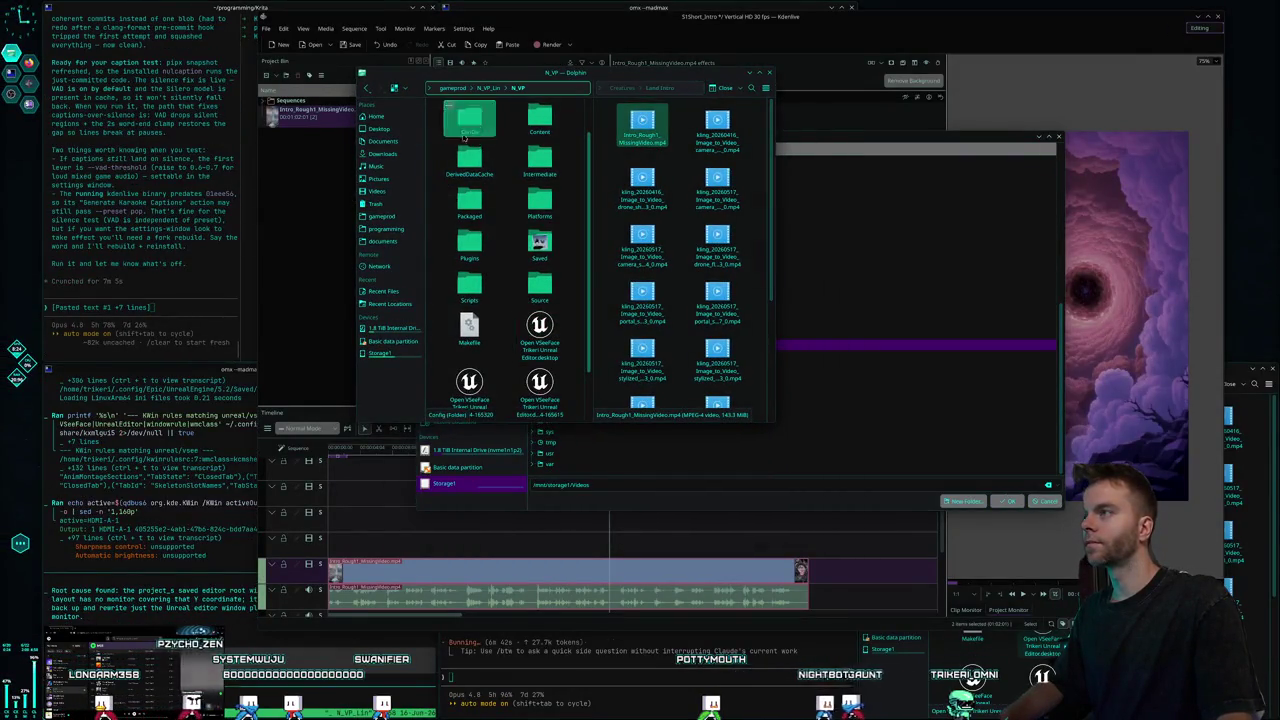
{"action": "left_click", "coordinate": [383, 193]}
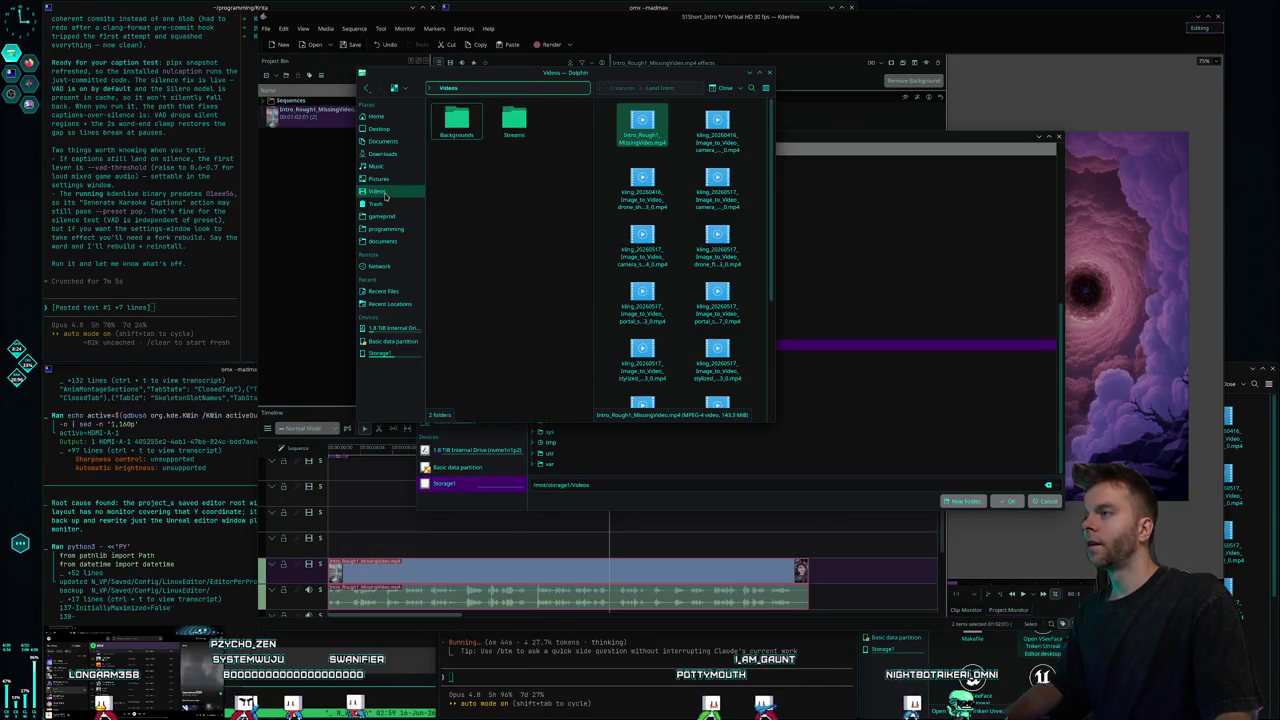
{"action": "left_click", "coordinate": [514, 120]}
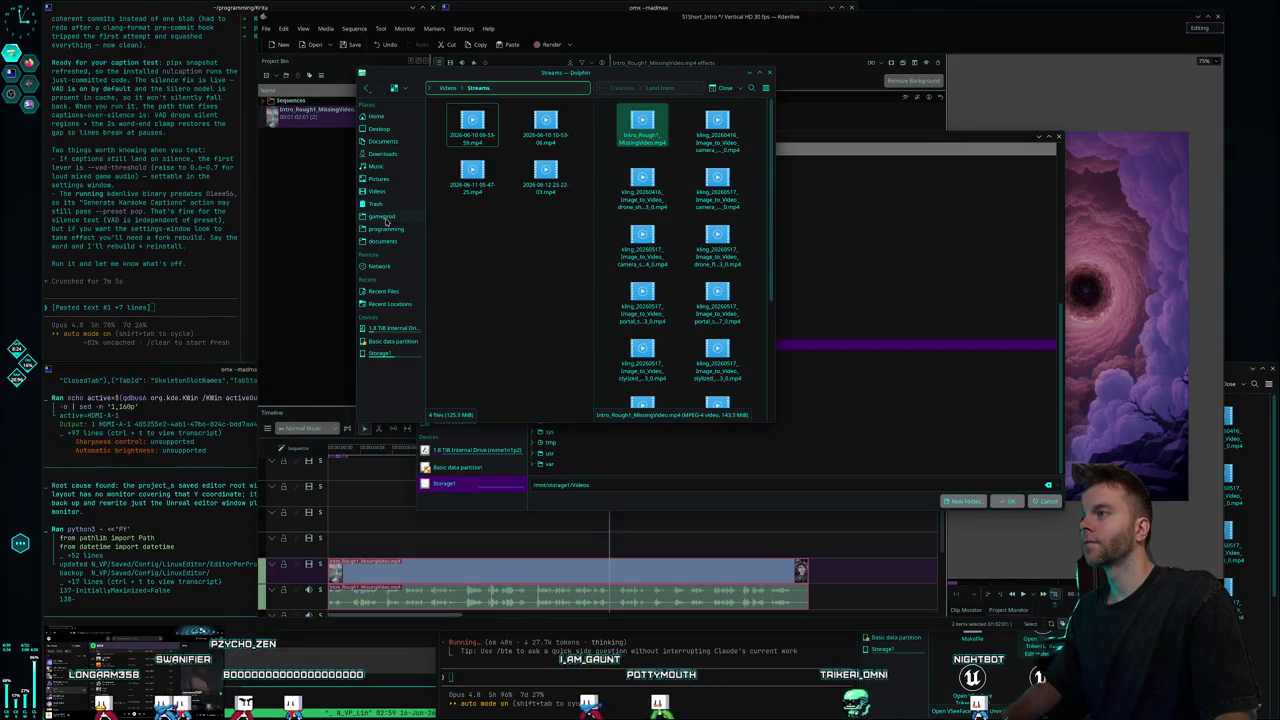
{"action": "left_click", "coordinate": [380, 178]}
{"action": "left_click", "coordinate": [378, 191]}
{"action": "right_click", "coordinate": [383, 192]}
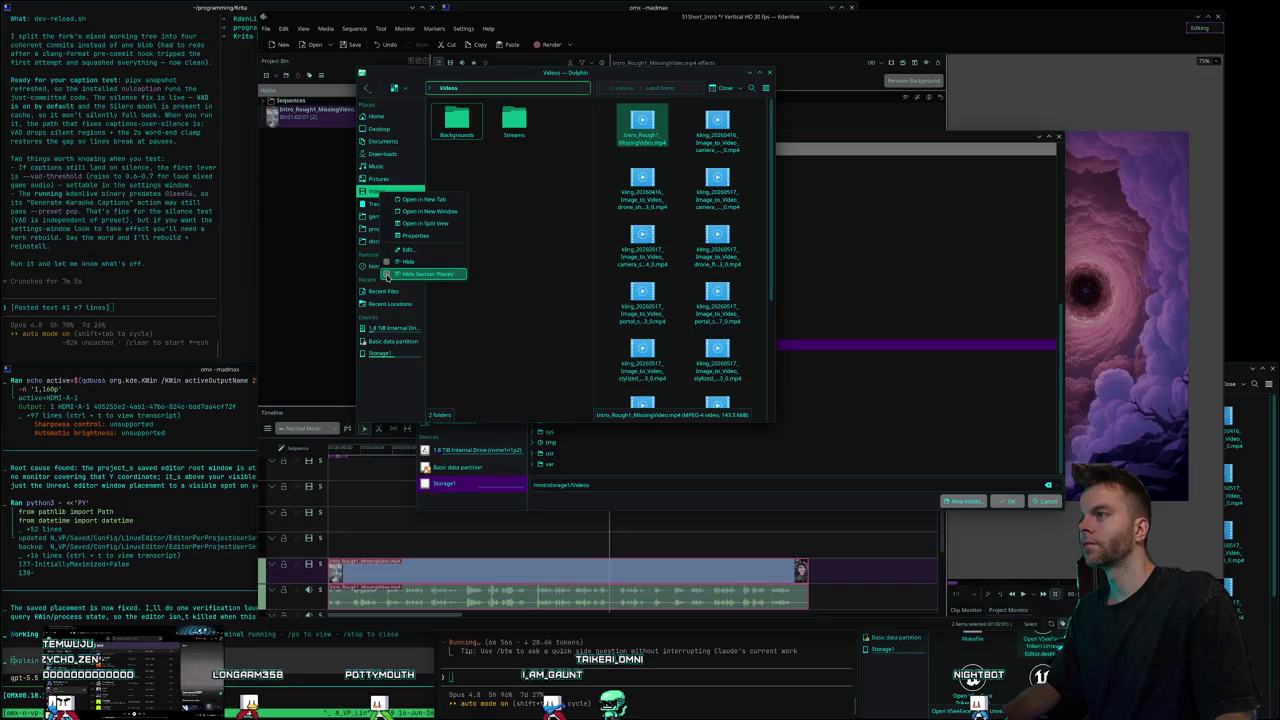
{"action": "left_click", "coordinate": [388, 275]}
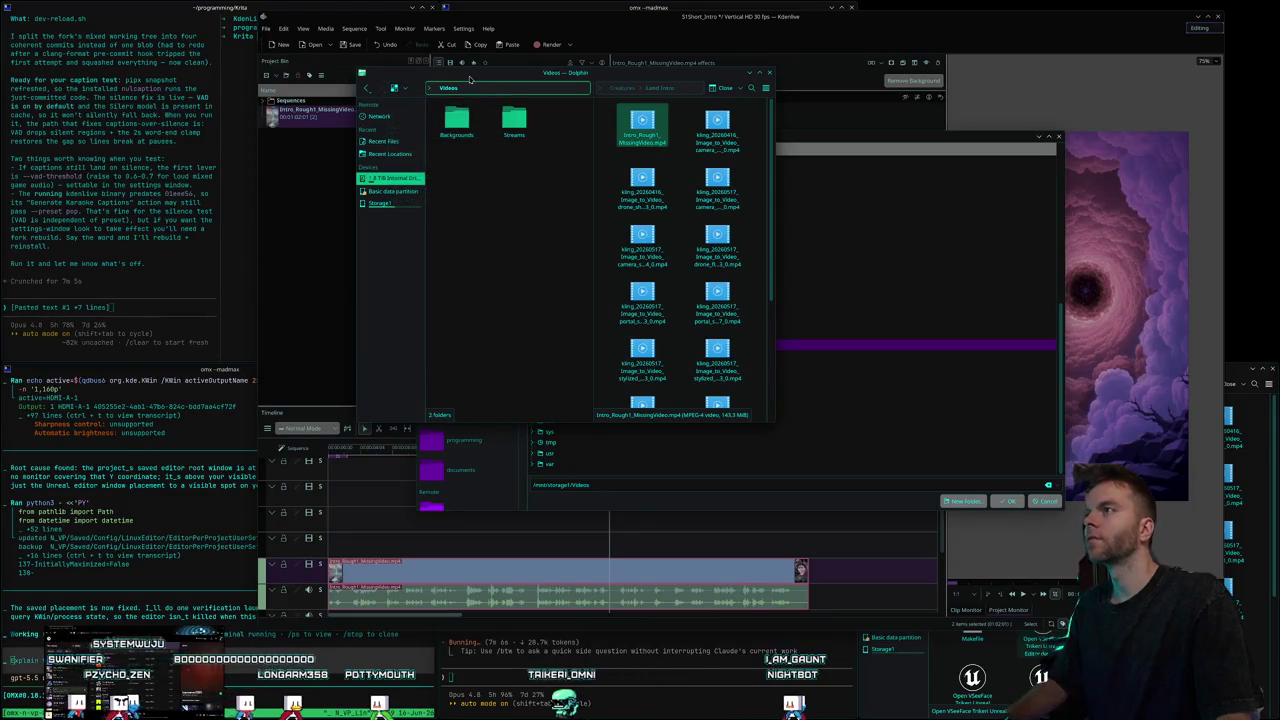
Restore the hidden Places entries from Dolphin's main menu.
{"action": "left_click", "coordinate": [765, 88]}
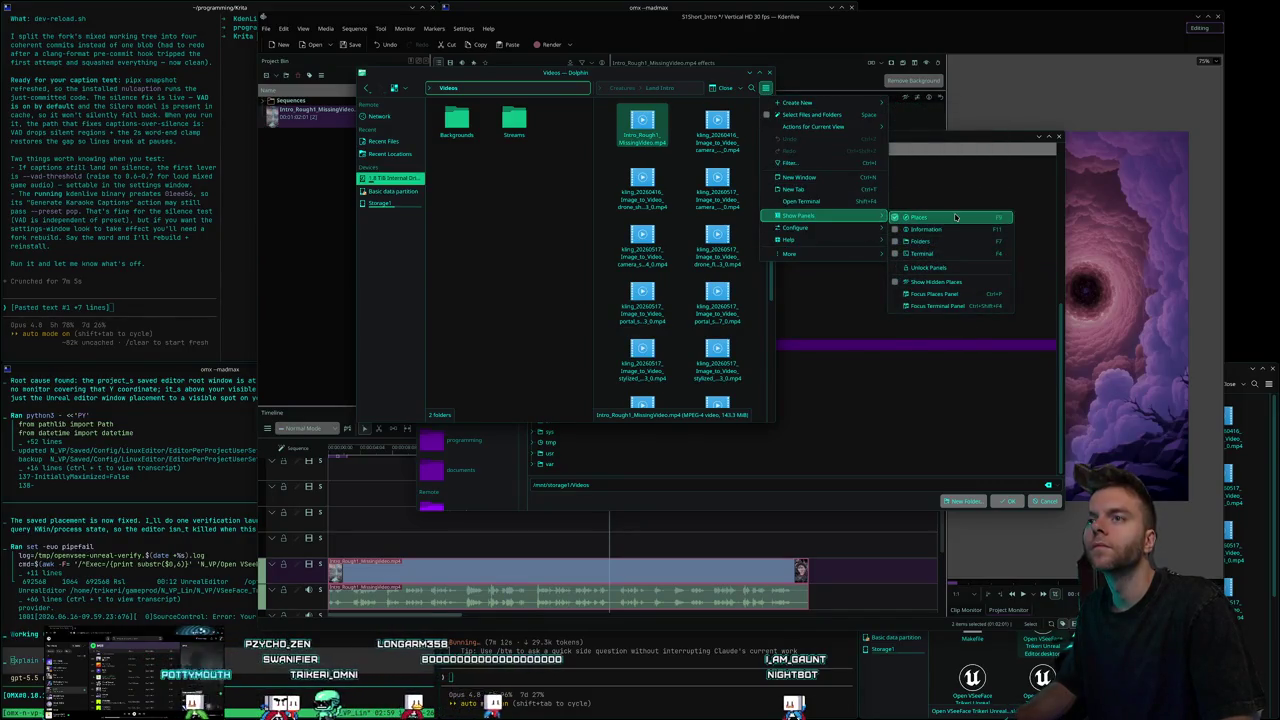
{"action": "mouse_move", "coordinate": [800, 216]}
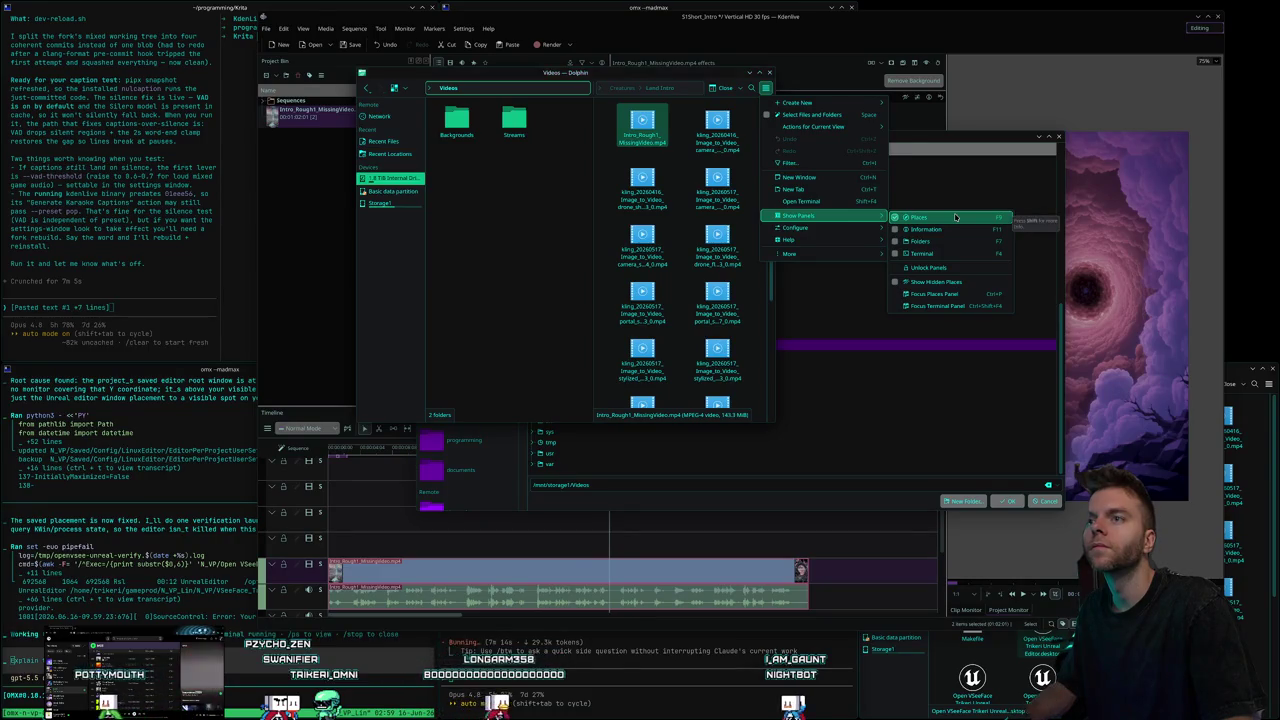
{"action": "left_click", "coordinate": [766, 89]}
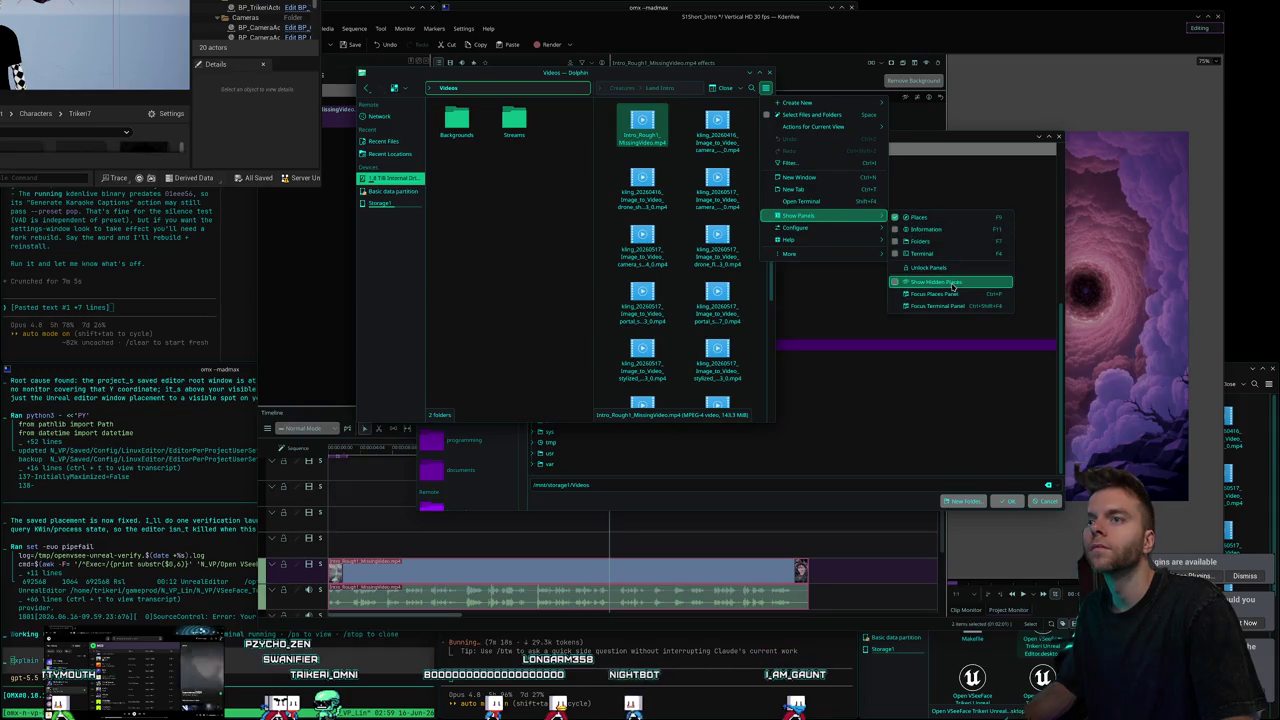
{"action": "left_click", "coordinate": [952, 285]}
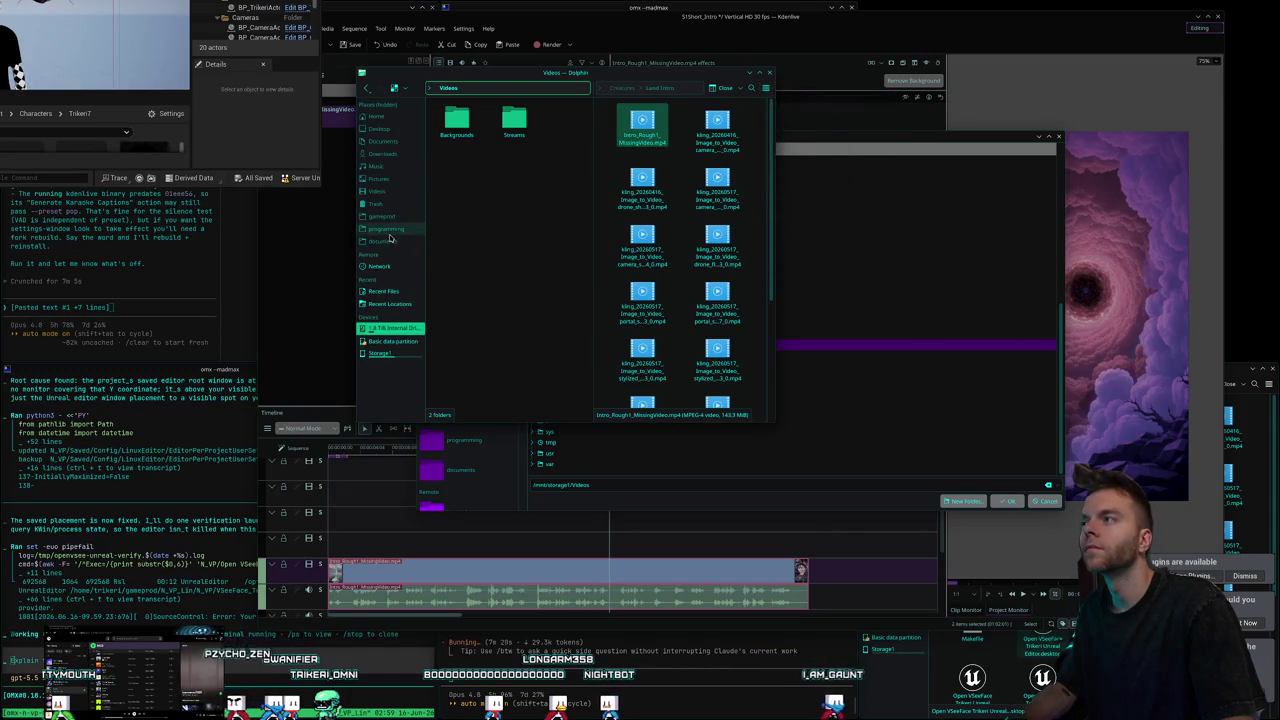
{"action": "right_click", "coordinate": [366, 111]}
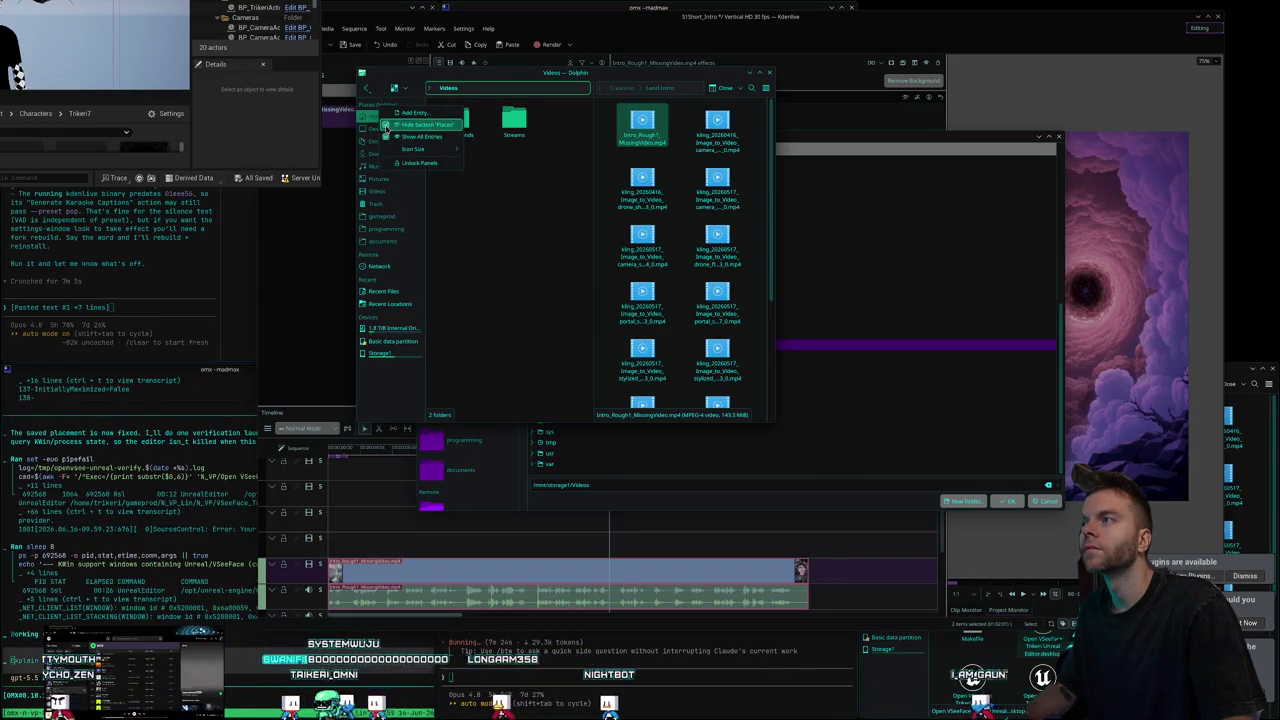
{"action": "key", "text": "Escape"}
Hide the home Videos place and turn off Show Hidden Places.
{"action": "right_click", "coordinate": [388, 191]}
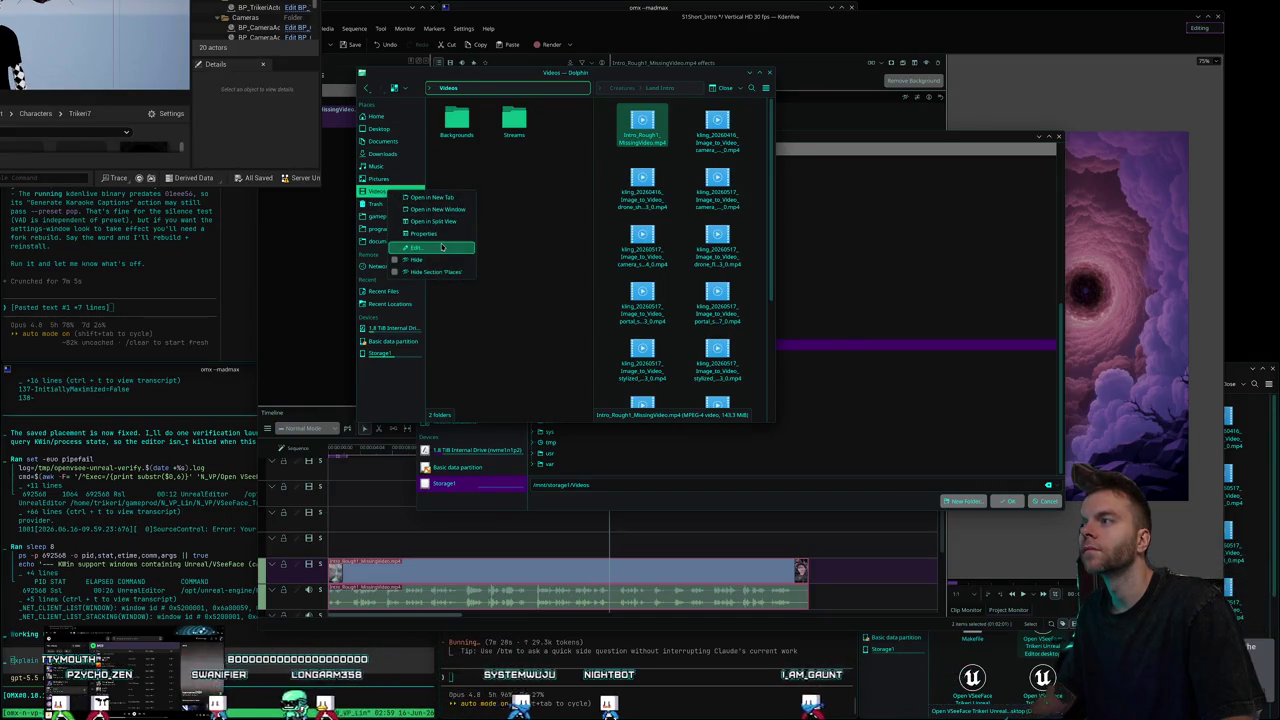
{"action": "left_click", "coordinate": [394, 260]}
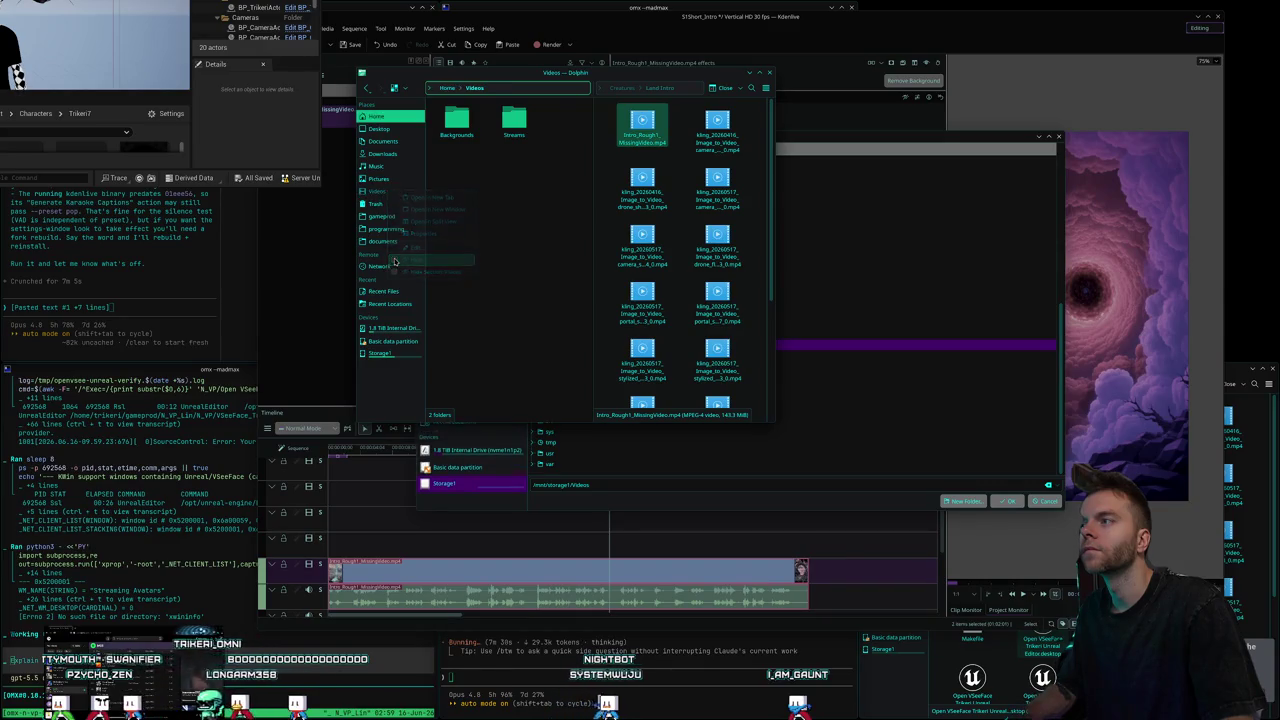
{"action": "left_click", "coordinate": [765, 88]}
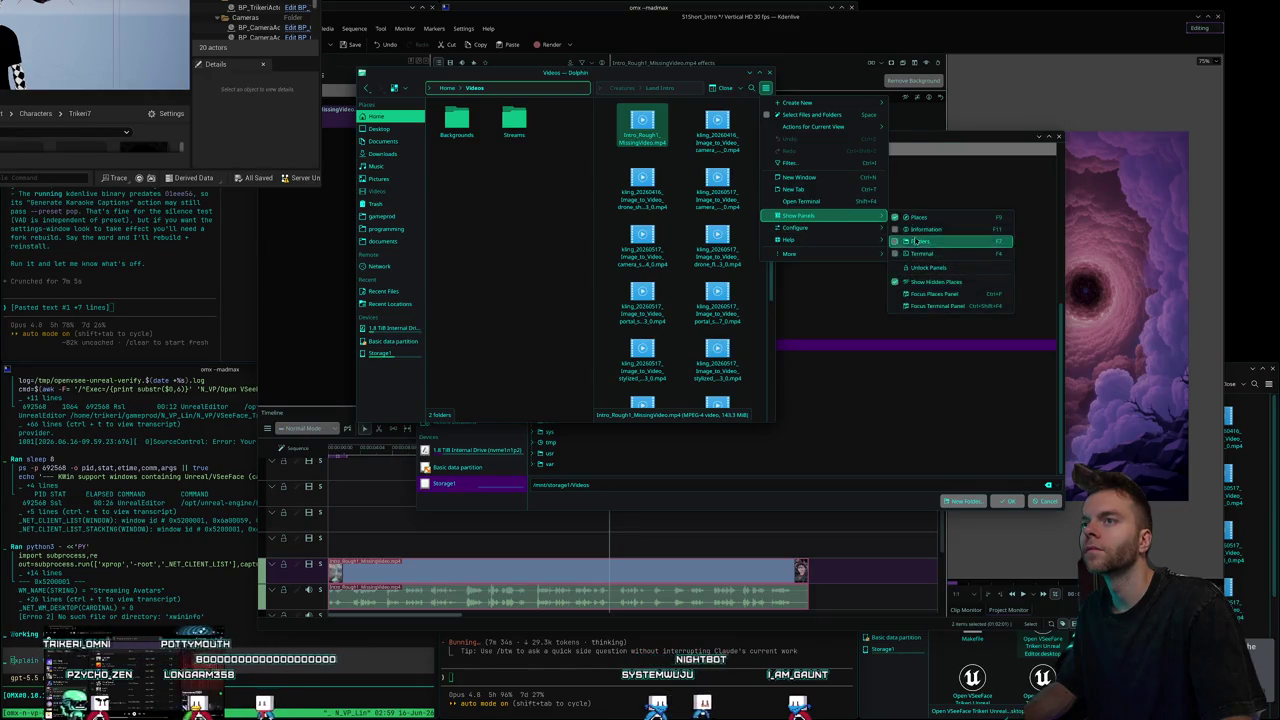
{"action": "left_click", "coordinate": [895, 283]}
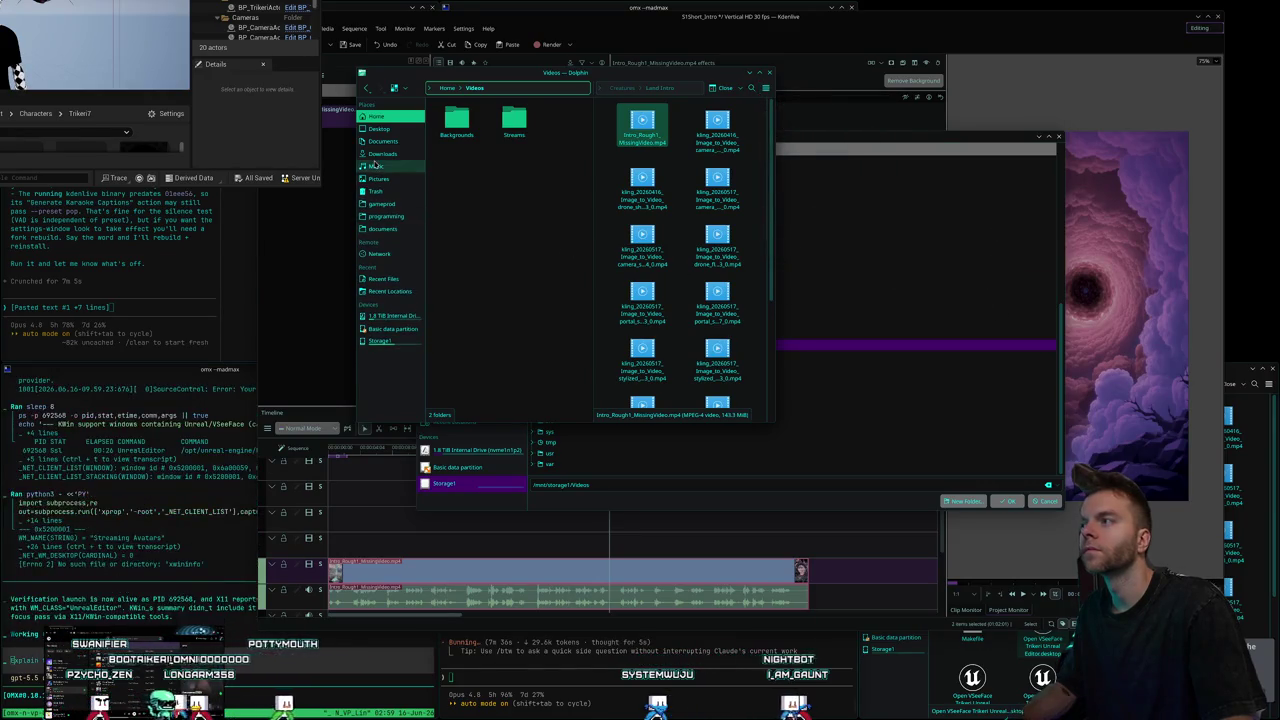
Add Storage1's Videos and Pictures folders to Places.
{"action": "left_click", "coordinate": [388, 341]}
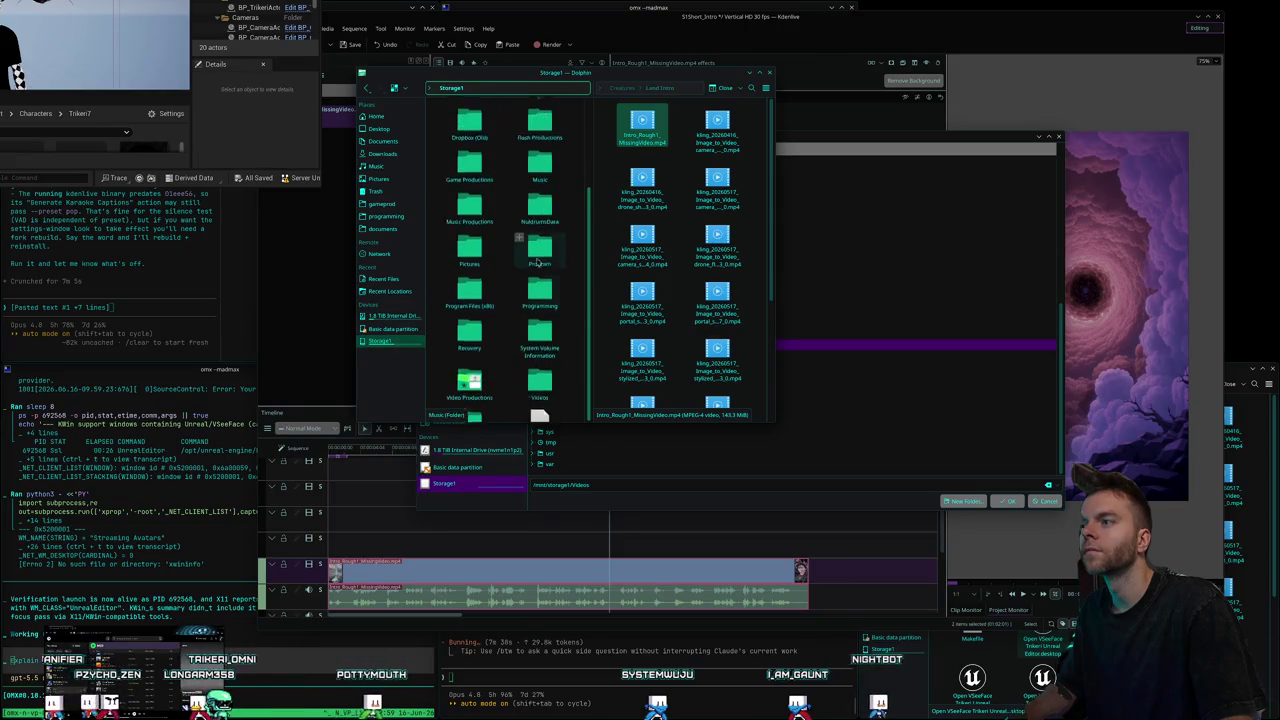
{"action": "right_click", "coordinate": [537, 347]}
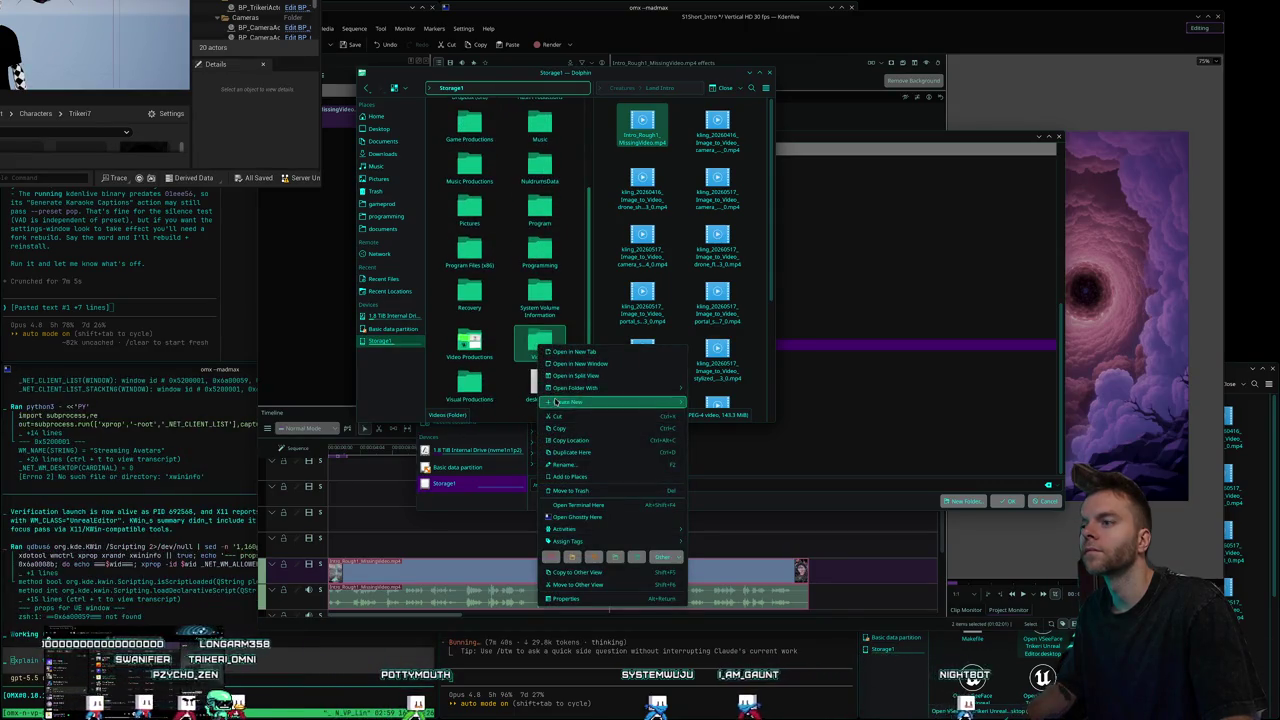
{"action": "left_click", "coordinate": [654, 480]}
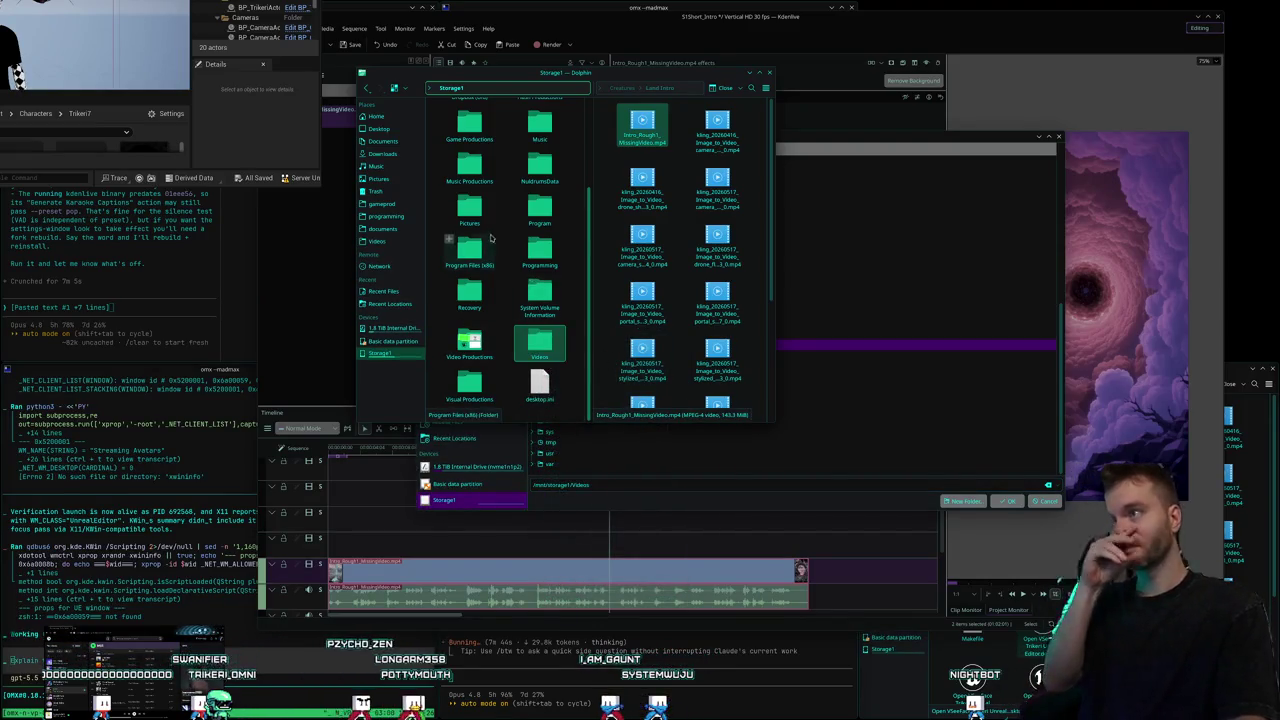
{"action": "right_click", "coordinate": [484, 222]}
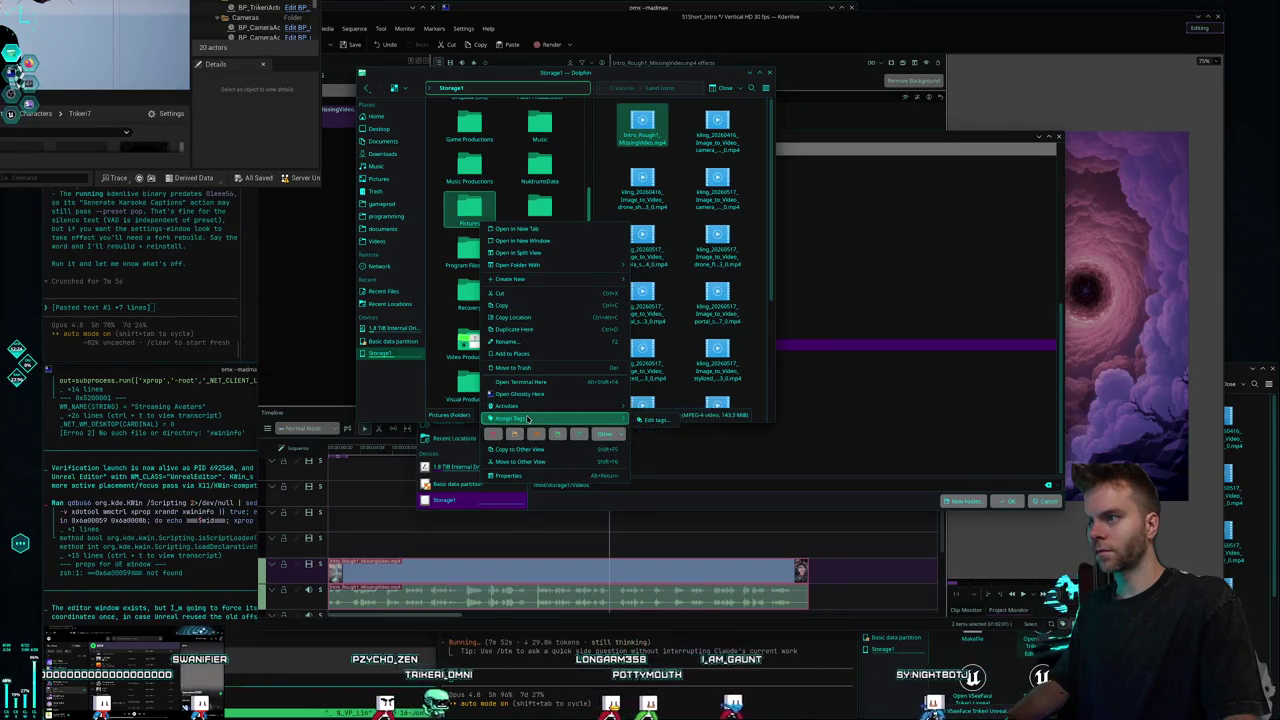
{"action": "mouse_move", "coordinate": [512, 405]}
{"action": "left_click", "coordinate": [512, 353]}
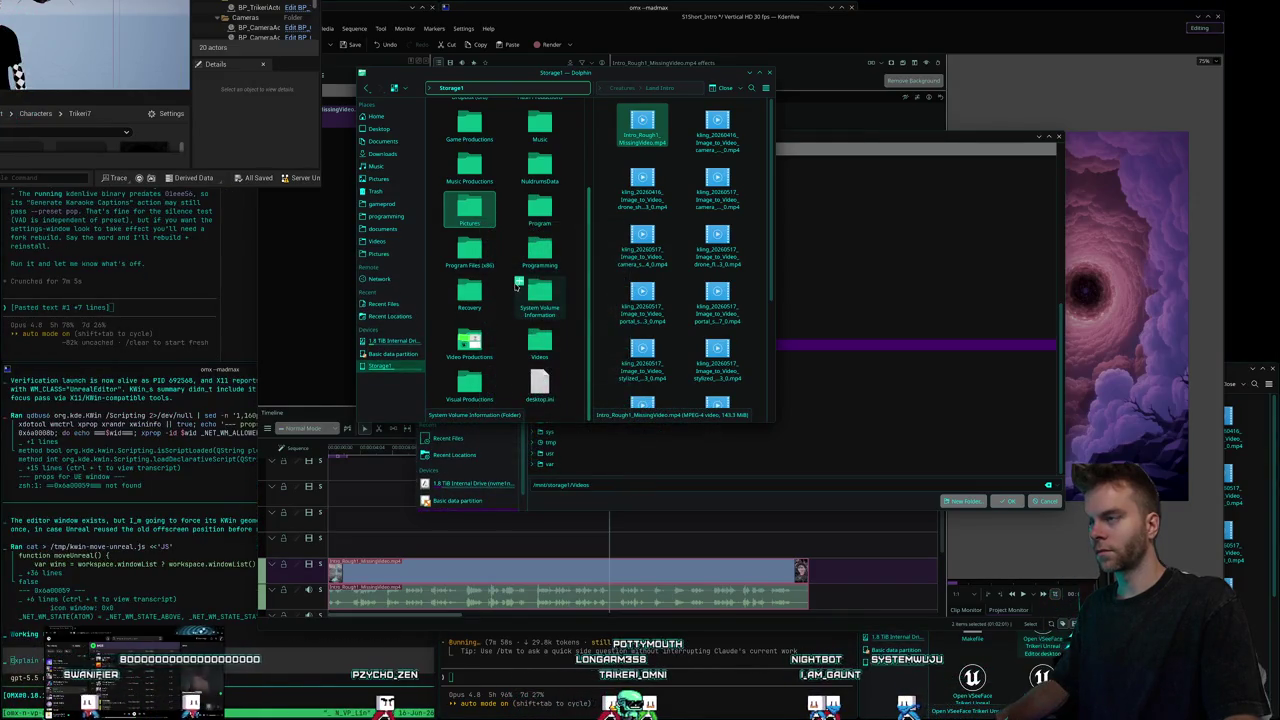
{"action": "scroll", "coordinate": [530, 300], "scroll_direction": "up", "scroll_amount": 3}
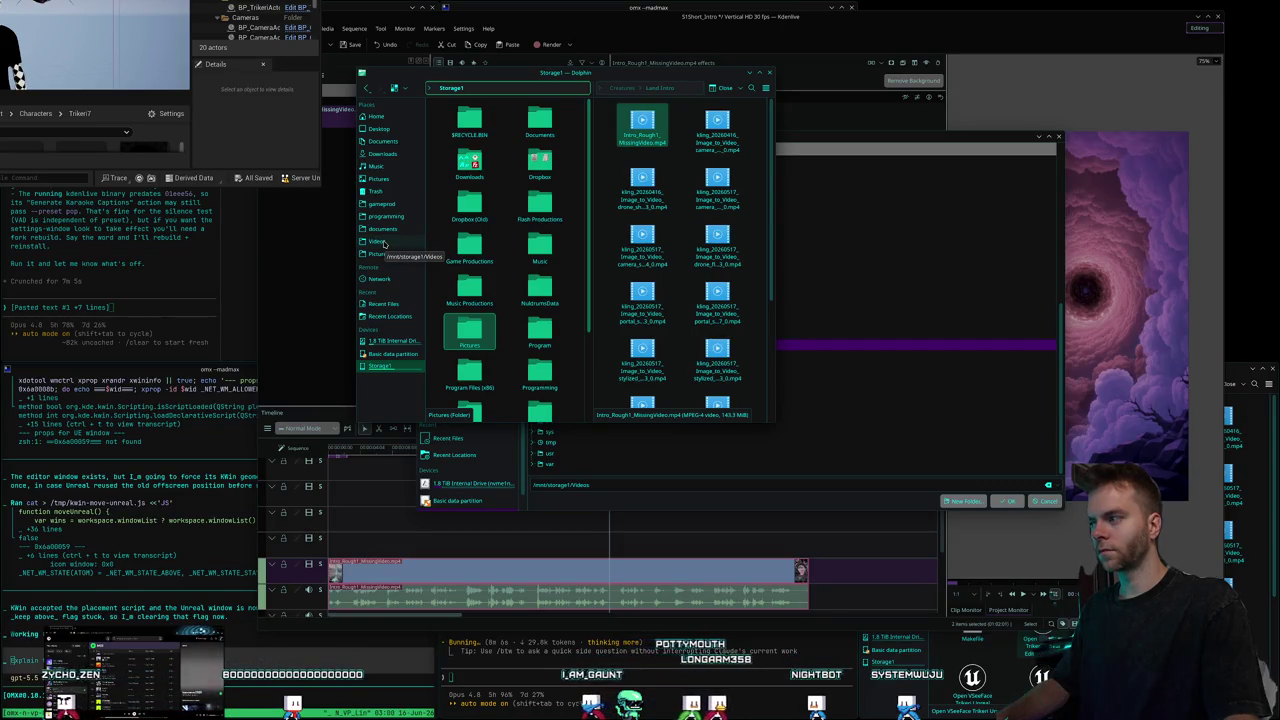
Check the newly added Videos place, then close Dolphin.
{"action": "left_click", "coordinate": [380, 242]}
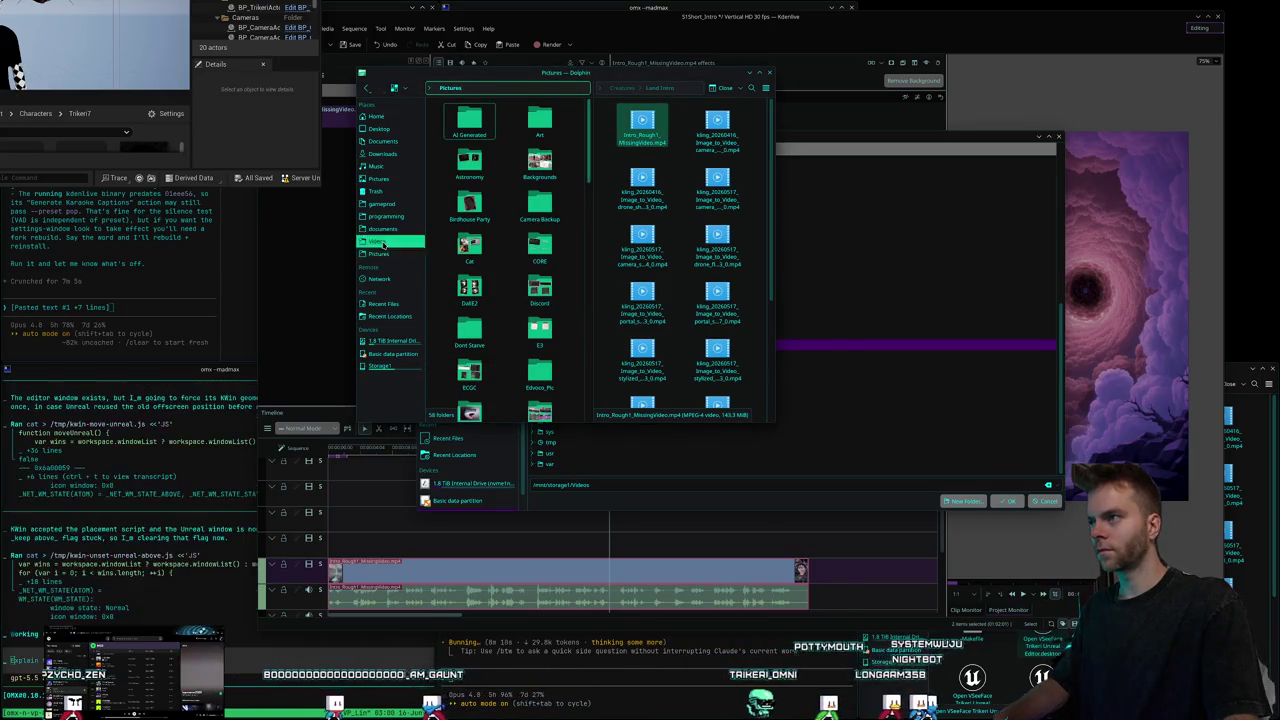
{"action": "left_click", "coordinate": [389, 217]}
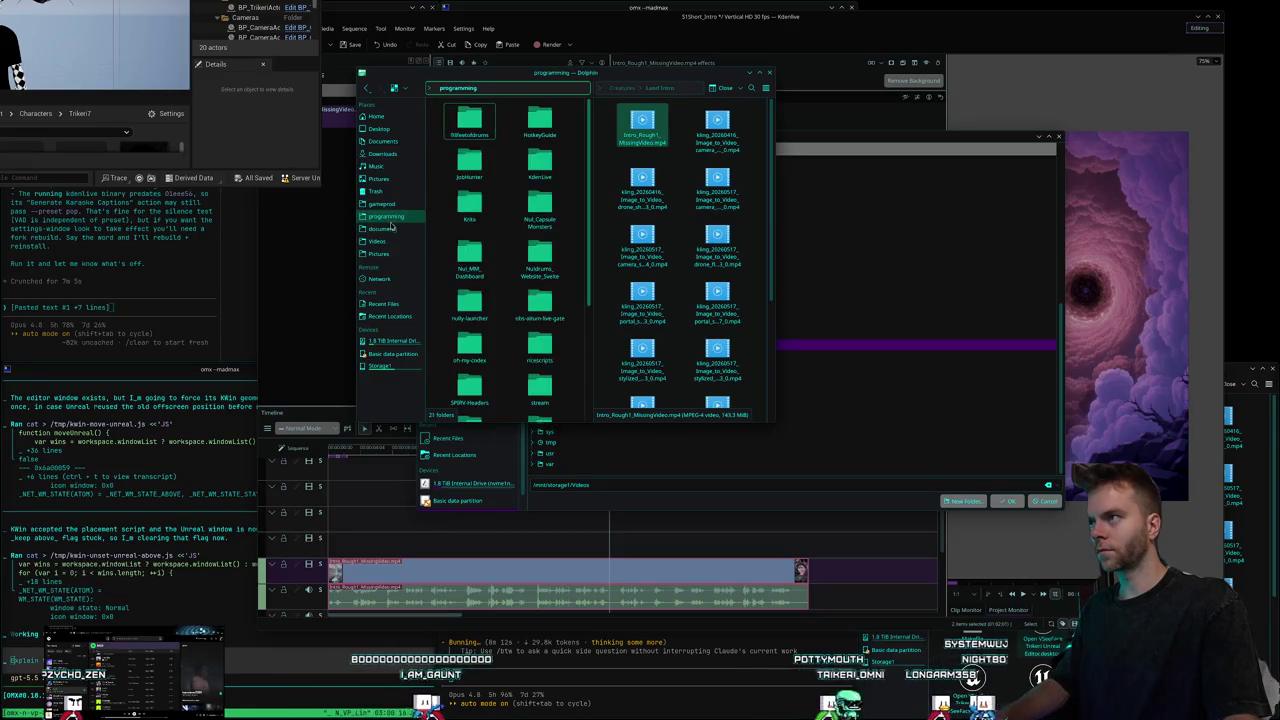
{"action": "left_click", "coordinate": [386, 230]}
{"action": "mouse_move", "coordinate": [640, 63]}
{"action": "left_mouse_down"}
{"action": "mouse_move", "coordinate": [655, 128]}
{"action": "mouse_move", "coordinate": [665, 119]}
{"action": "left_mouse_up"}
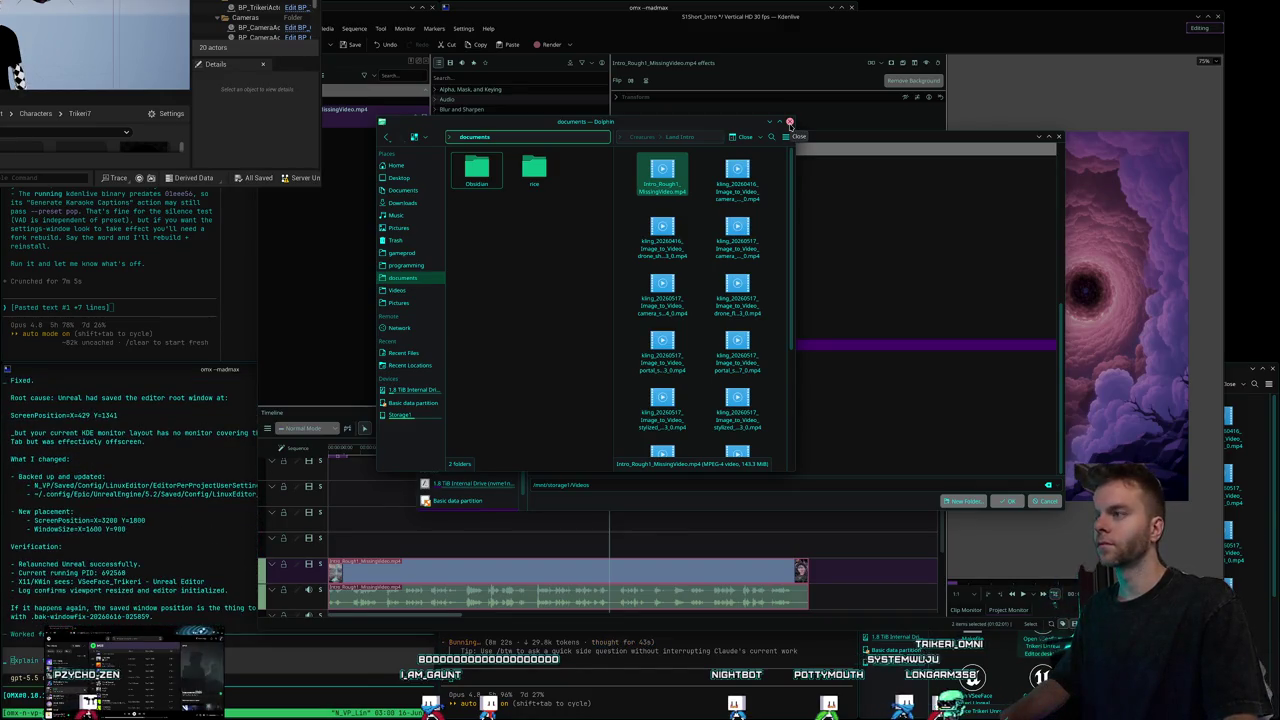
{"action": "left_click", "coordinate": [790, 122]}
{"action": "left_click_drag", "start_coordinate": [625, 142], "coordinate": [579, 124]}
{"action": "scroll", "coordinate": [576, 353], "scroll_direction": "up", "scroll_amount": 3}
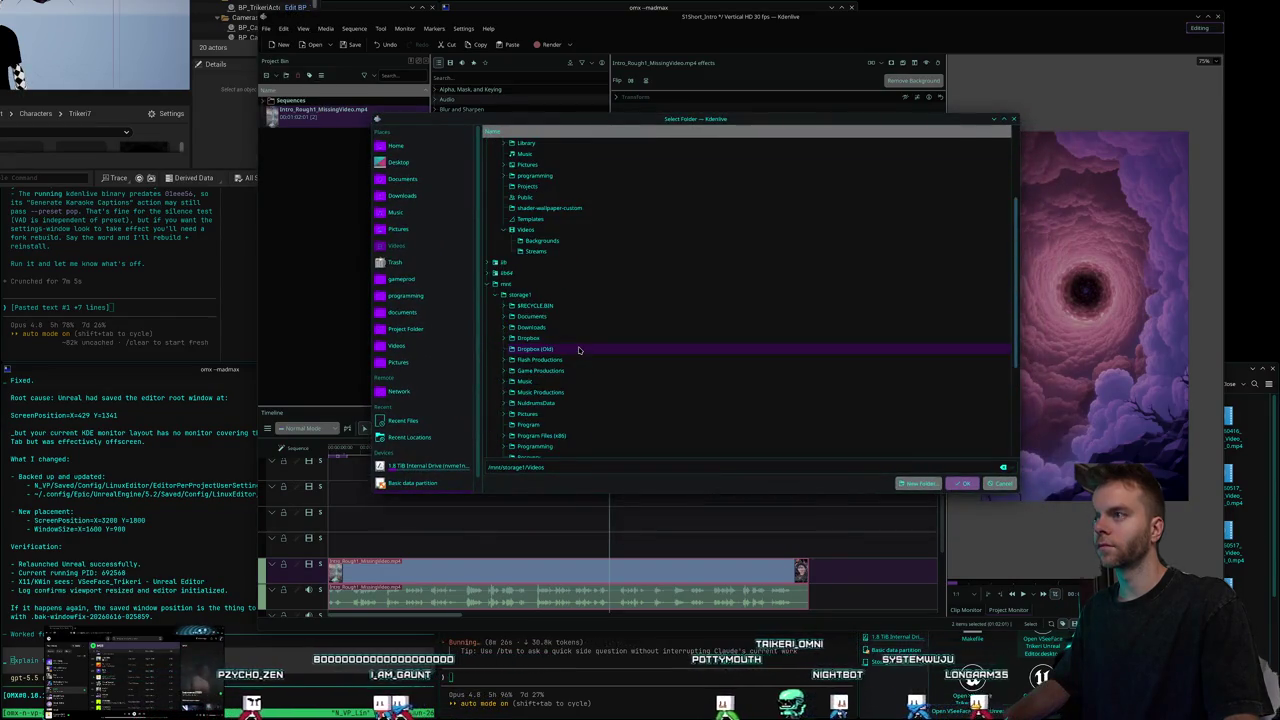
Expand Videos › Nuldrums in the Select Folder tree.
{"action": "scroll", "coordinate": [577, 350], "scroll_direction": "up", "scroll_amount": 6}
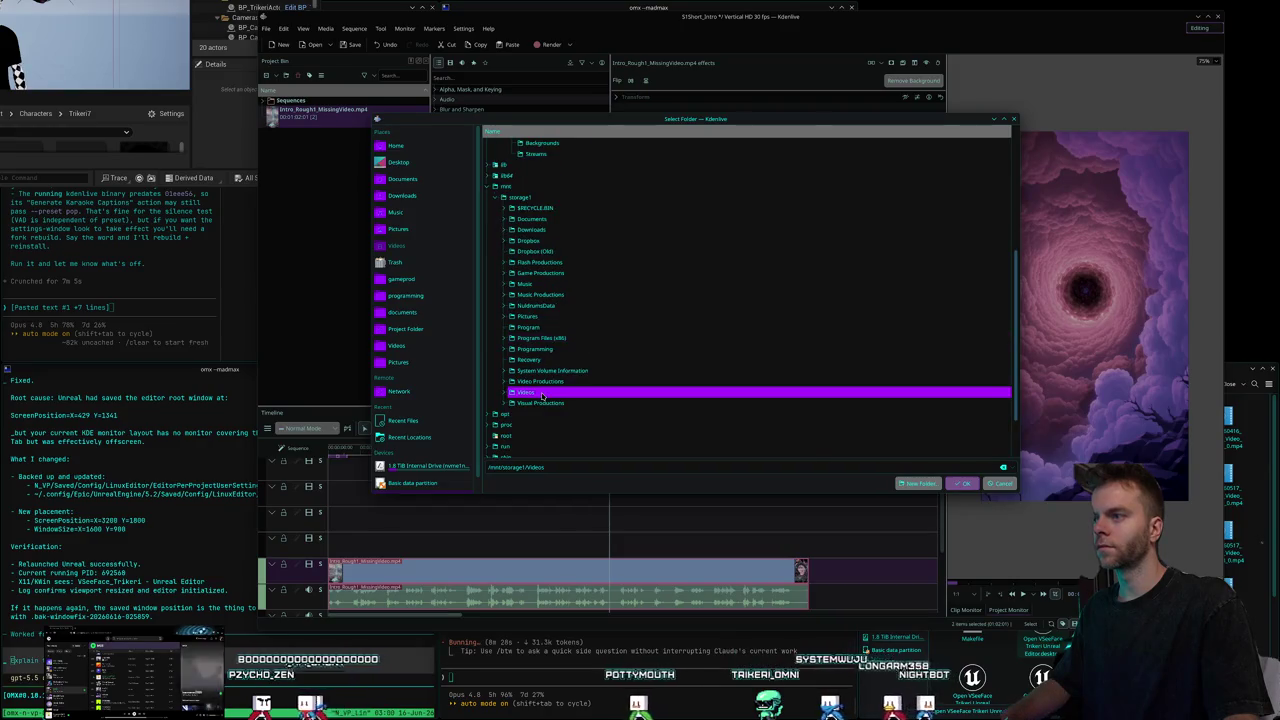
{"action": "scroll", "coordinate": [505, 388], "scroll_direction": "down", "scroll_amount": 7}
{"action": "left_click", "coordinate": [505, 390]}
{"action": "scroll", "coordinate": [580, 340], "scroll_direction": "down", "scroll_amount": 4}
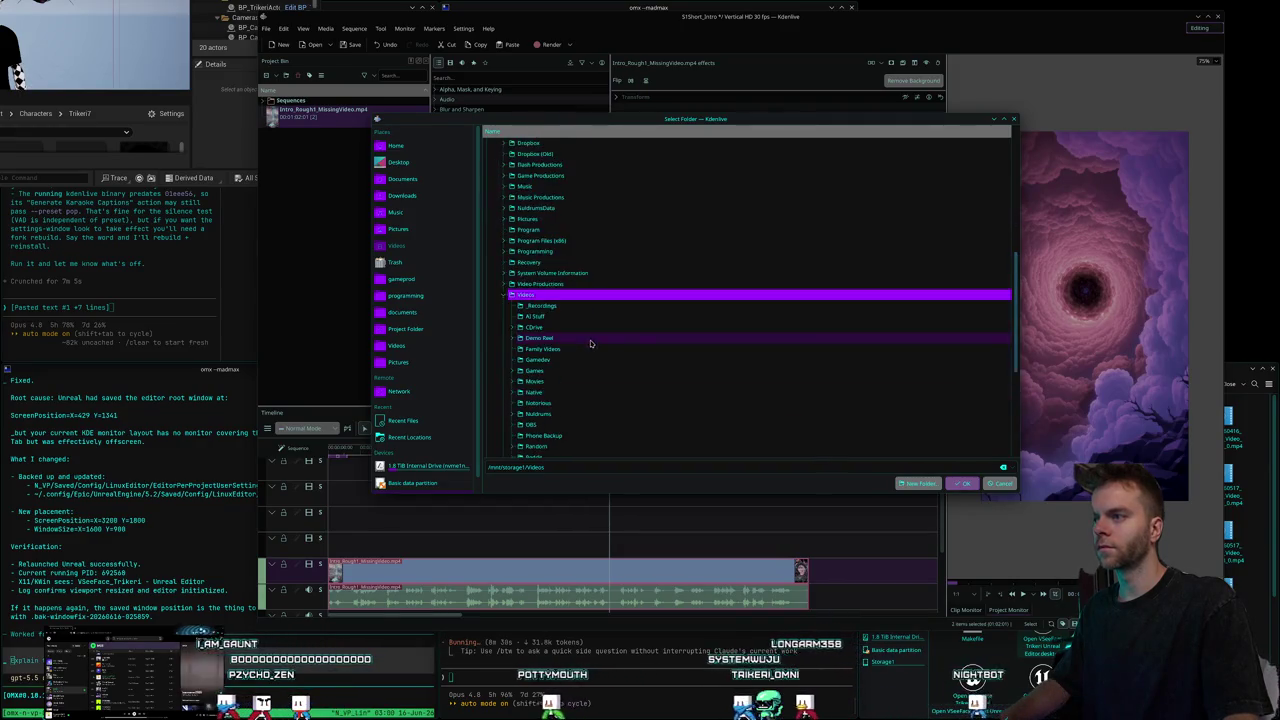
{"action": "scroll", "coordinate": [541, 294], "scroll_direction": "down", "scroll_amount": 2}
{"action": "scroll", "coordinate": [538, 298], "scroll_direction": "down", "scroll_amount": 1}
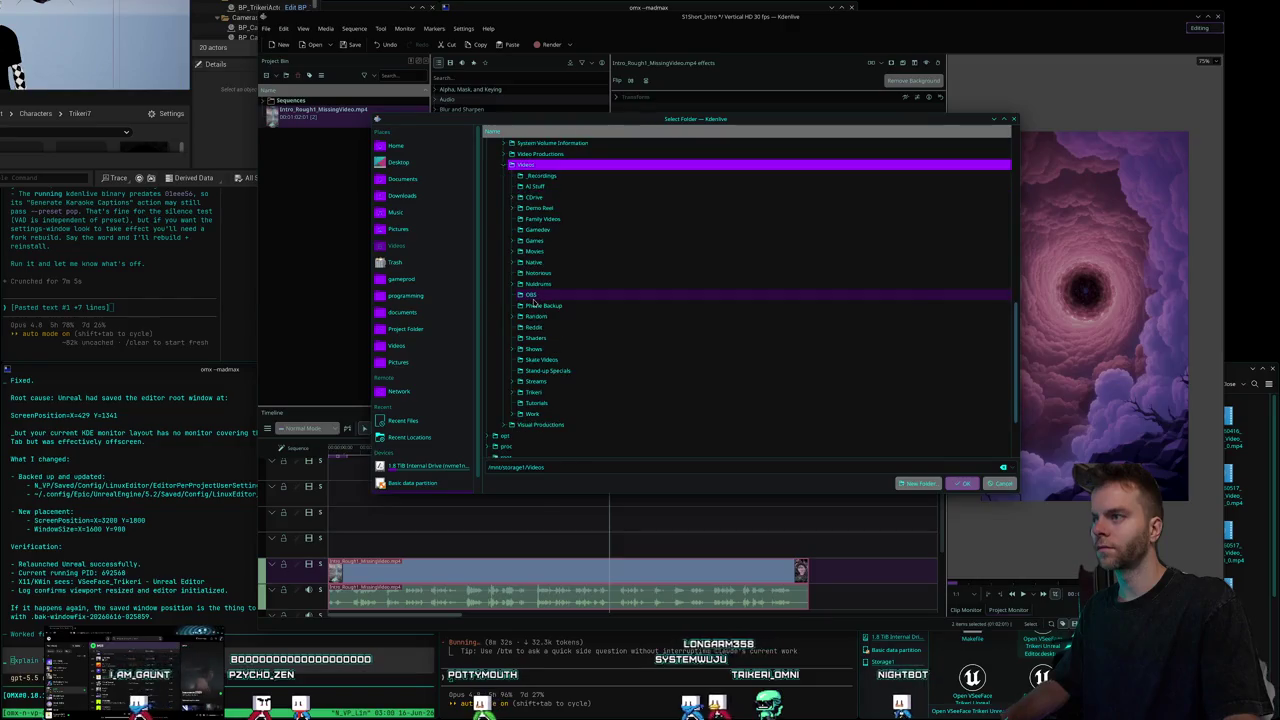
{"action": "left_click", "coordinate": [512, 284]}
{"action": "scroll", "coordinate": [548, 280], "scroll_direction": "down", "scroll_amount": 1}
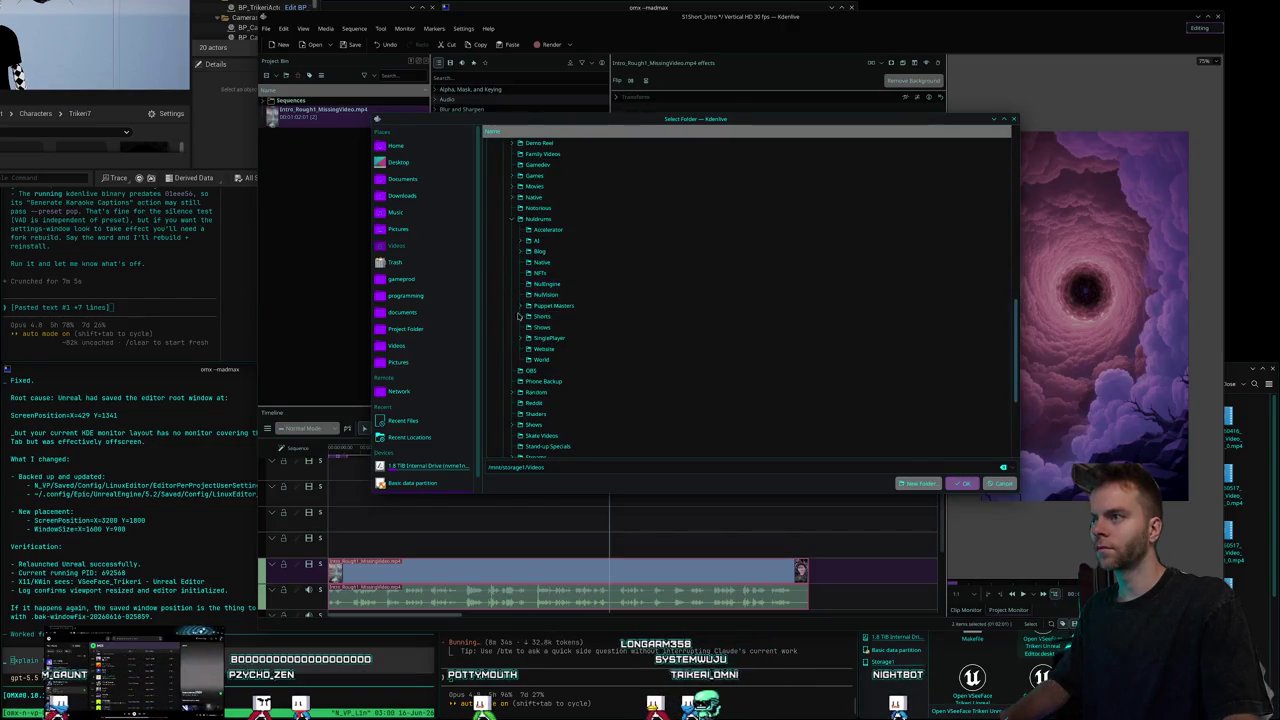
Open the Order note listing the shorts in the Obsidian notes app.
{"action": "key", "text": "alt+space"}
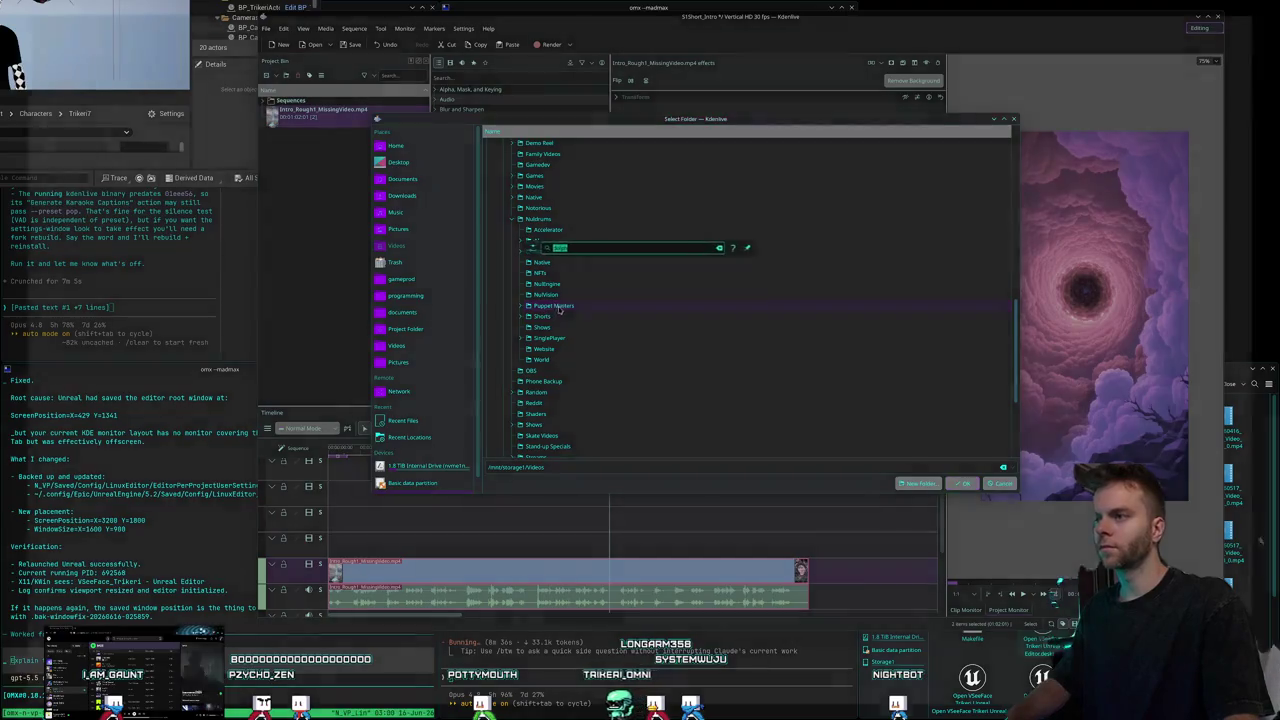
{"action": "type", "text": "obs"}
{"action": "key", "text": "Escape"}
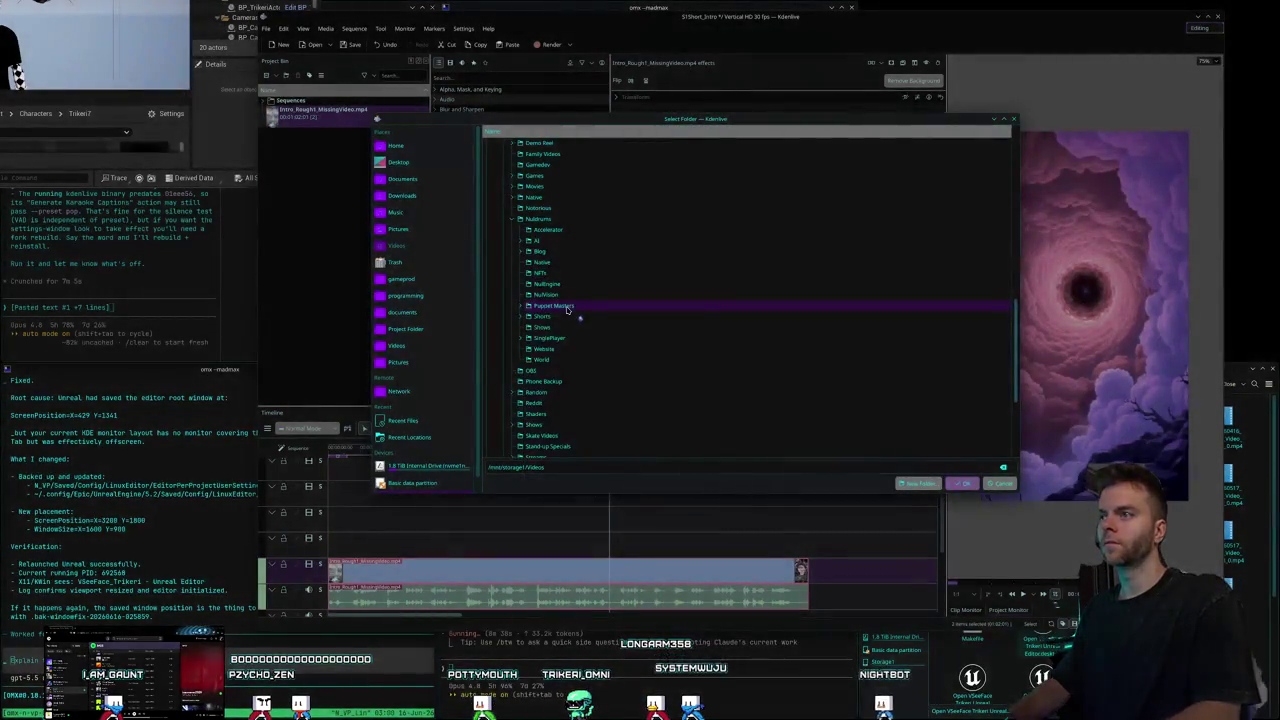
{"action": "mouse_move", "coordinate": [651, 217]}
{"action": "left_mouse_down"}
{"action": "mouse_move", "coordinate": [947, 202]}
{"action": "mouse_move", "coordinate": [828, 367]}
{"action": "mouse_move", "coordinate": [814, 256]}
{"action": "left_mouse_up"}
{"action": "left_click", "coordinate": [776, 297]}
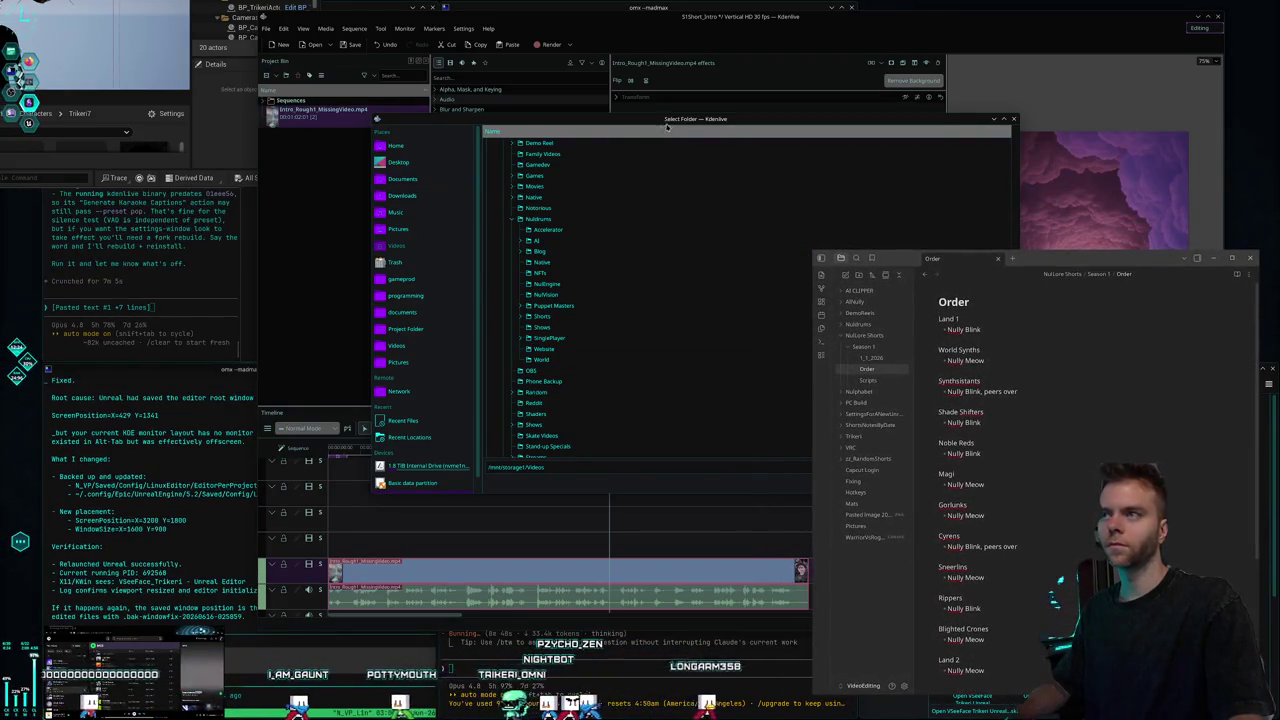
Select World Synths under Creatures and confirm it as the project folder.
{"action": "left_click_drag", "start_coordinate": [590, 125], "coordinate": [518, 98]}
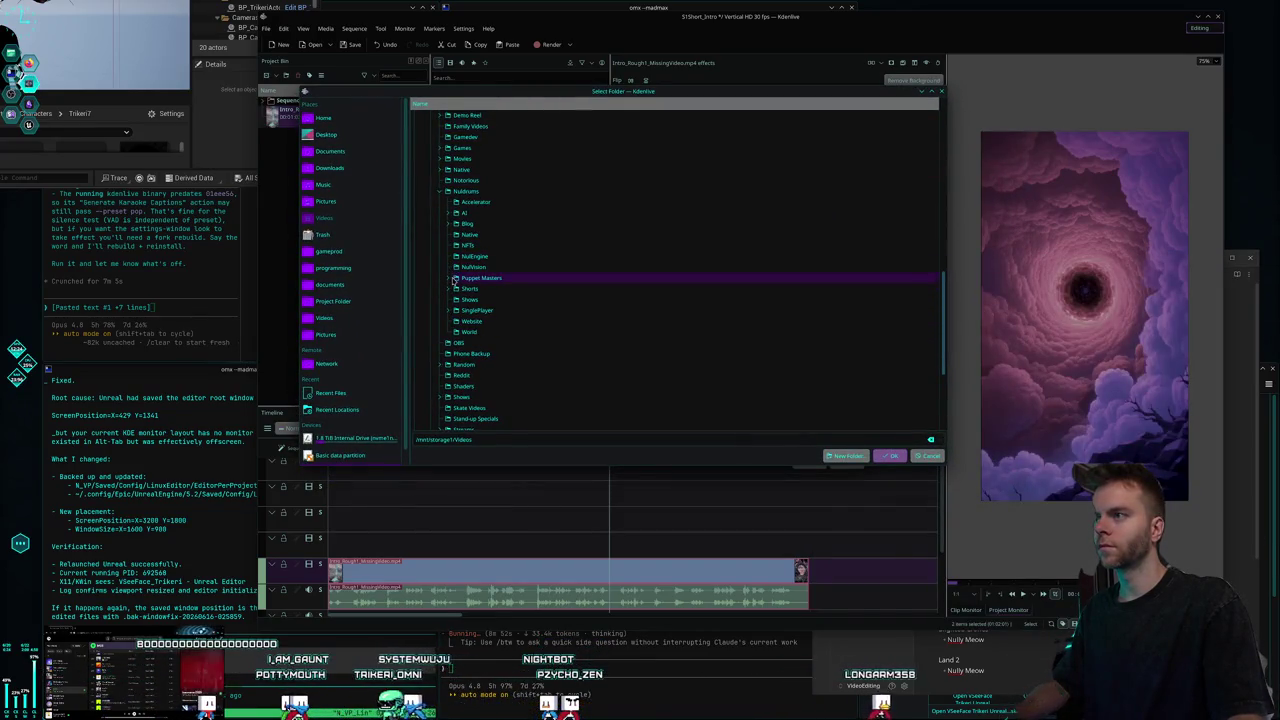
{"action": "scroll", "coordinate": [510, 333], "scroll_direction": "down", "scroll_amount": 4}
{"action": "left_click", "coordinate": [485, 300]}
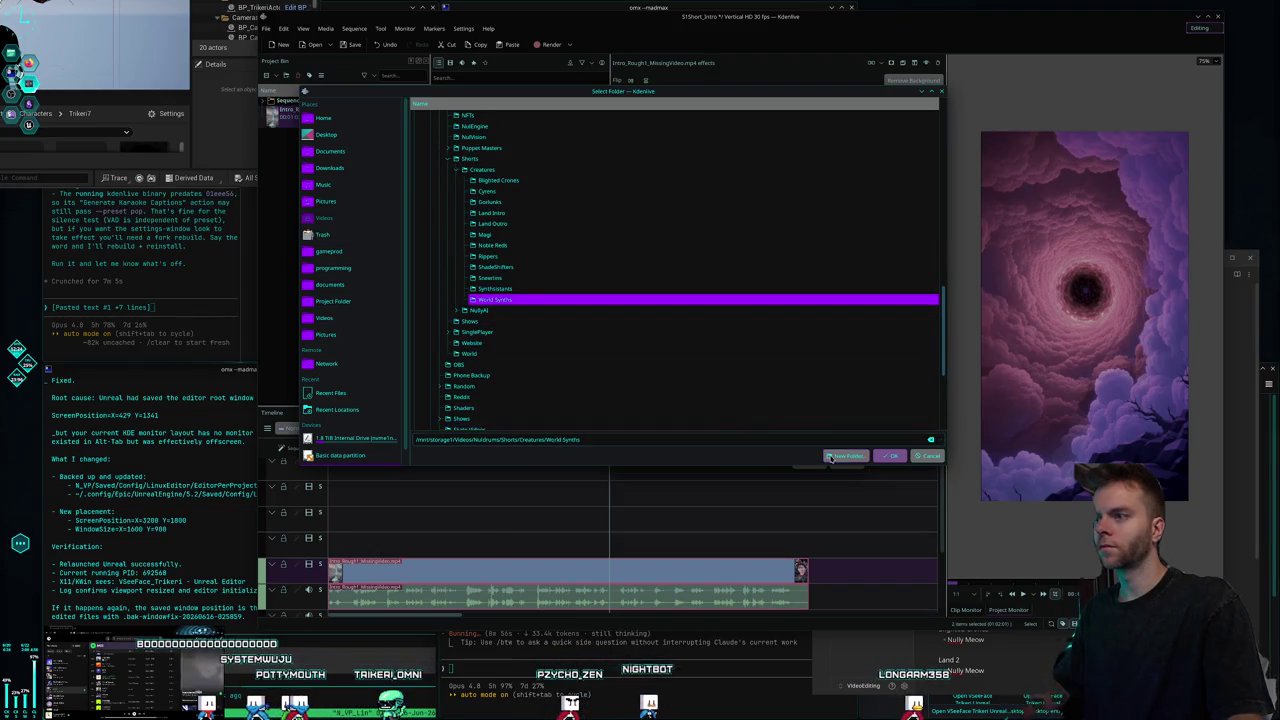
{"action": "left_click", "coordinate": [888, 456]}
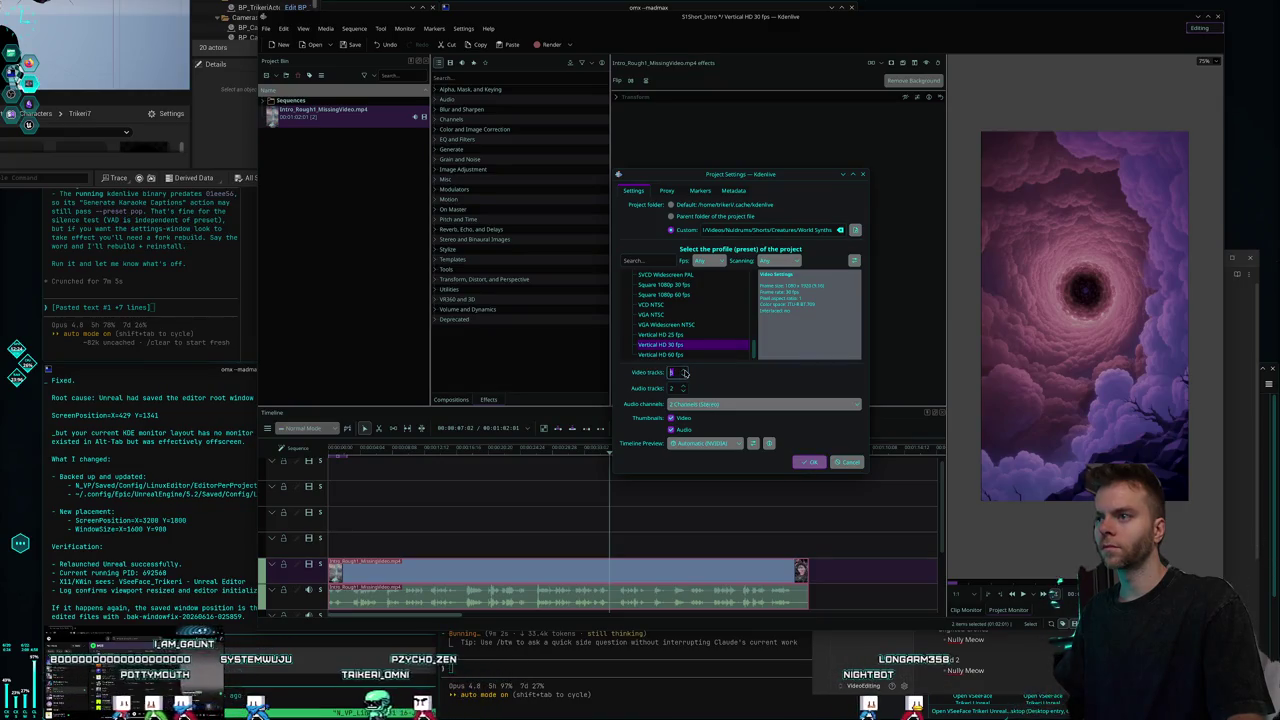
Accept the Vertical HD 30 fps settings and answer the old project's unsaved-changes prompt.
{"action": "left_click", "coordinate": [814, 463]}
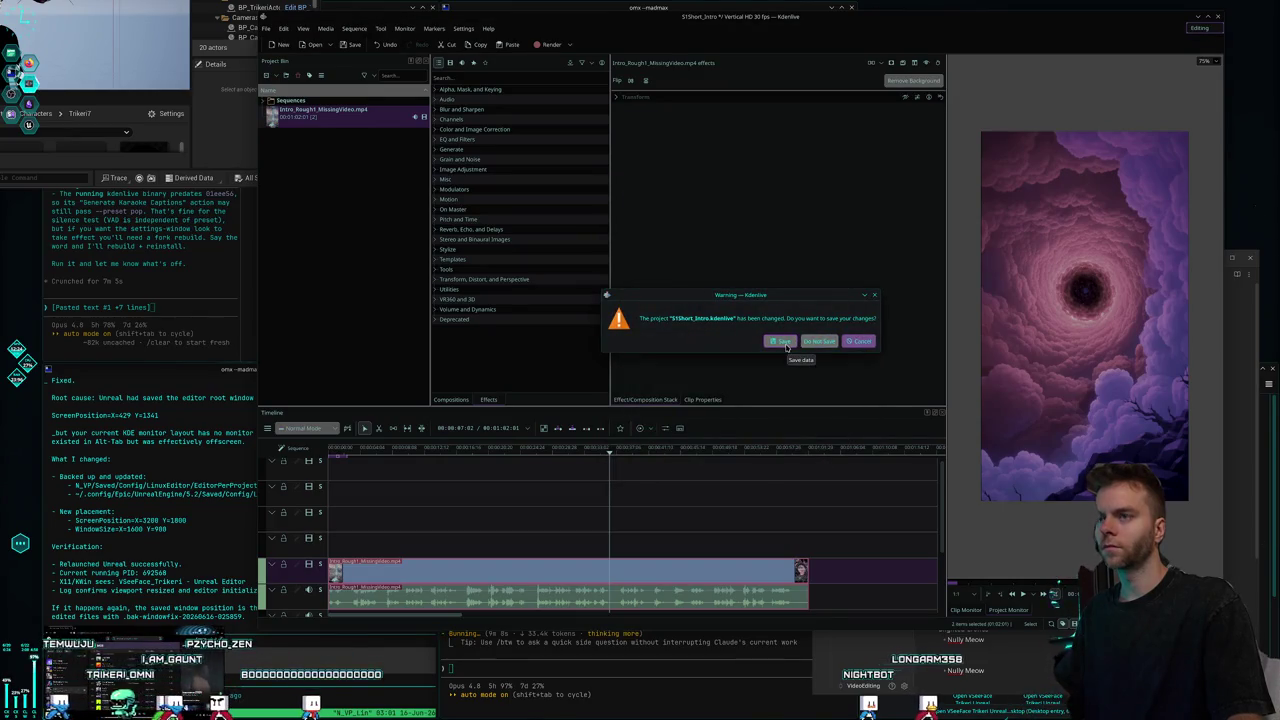
{"action": "left_click", "coordinate": [782, 341]}
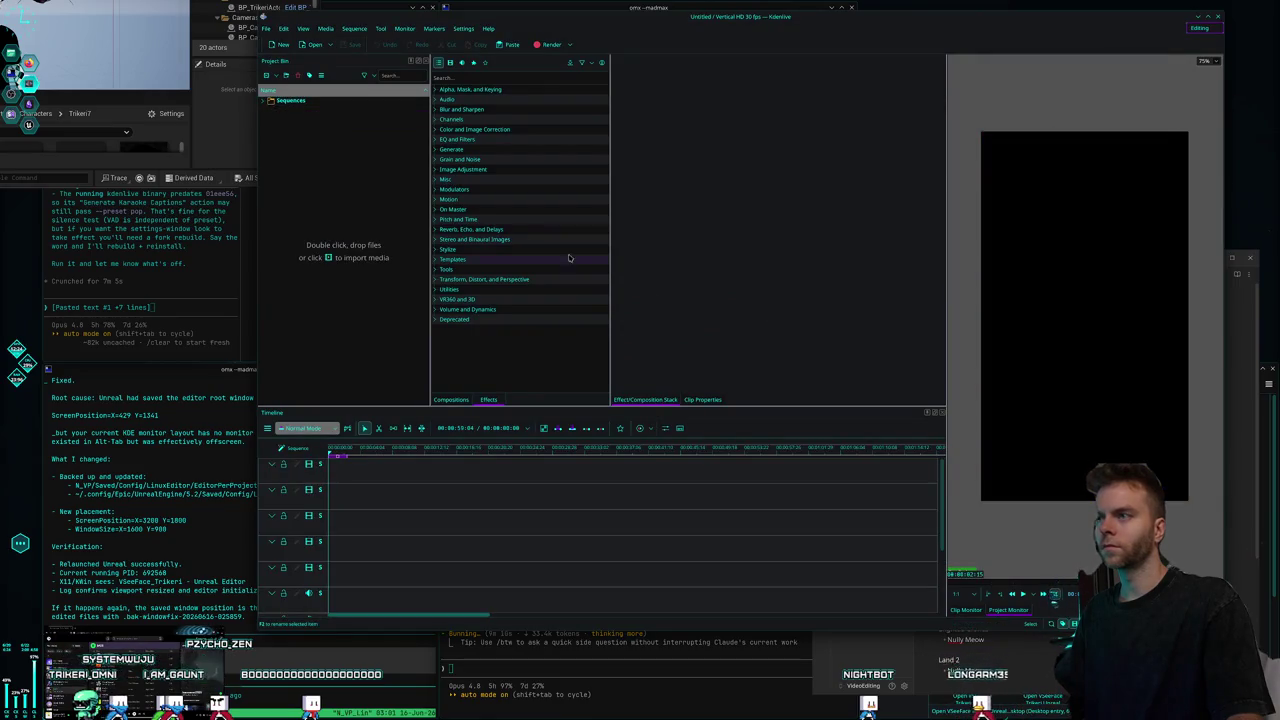
{"action": "left_click", "coordinate": [266, 29]}
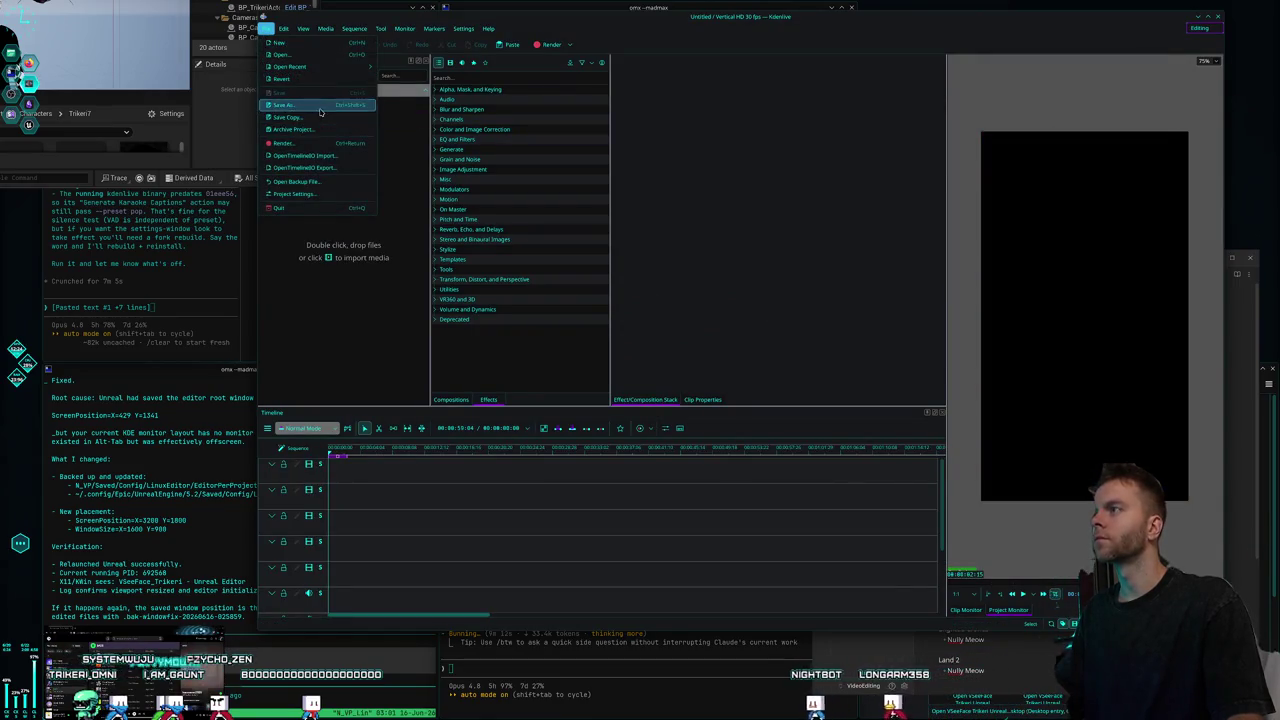
Save the project as 51Shorts_WorldSynths in Videos › Nuldrums › Shorts › Creatures.
{"action": "left_click", "coordinate": [320, 107]}
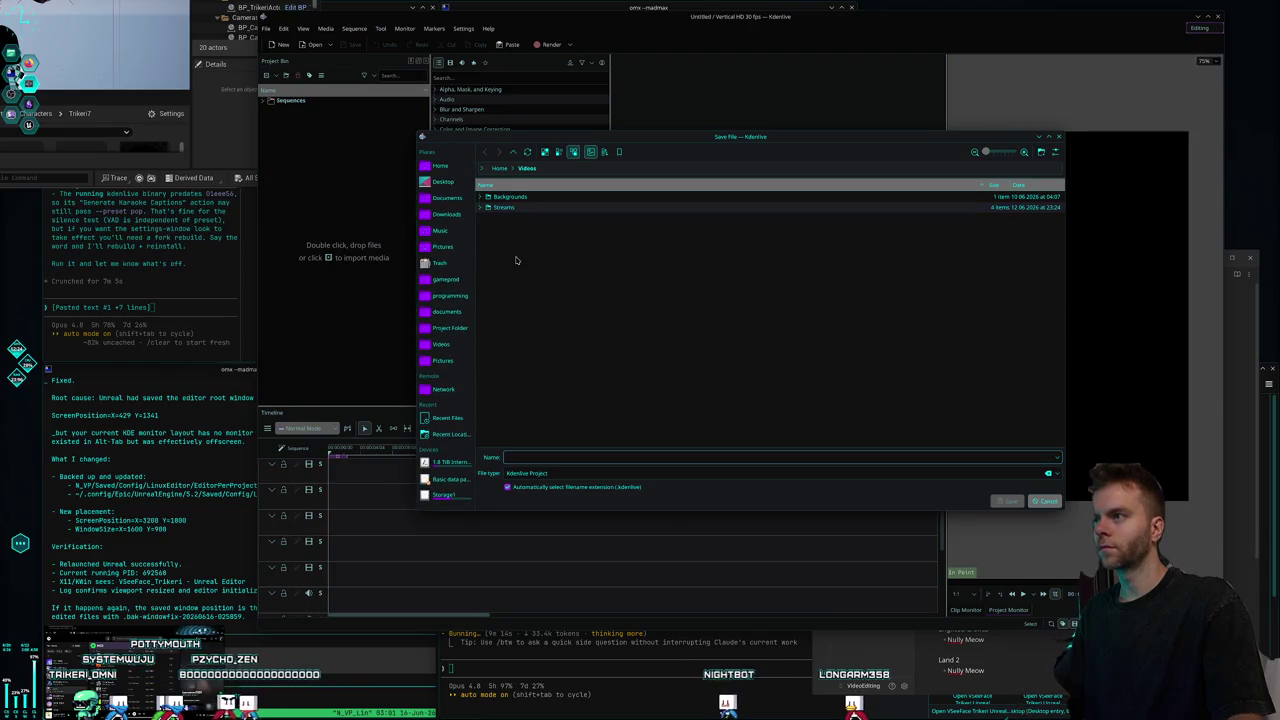
{"action": "left_click", "coordinate": [446, 346]}
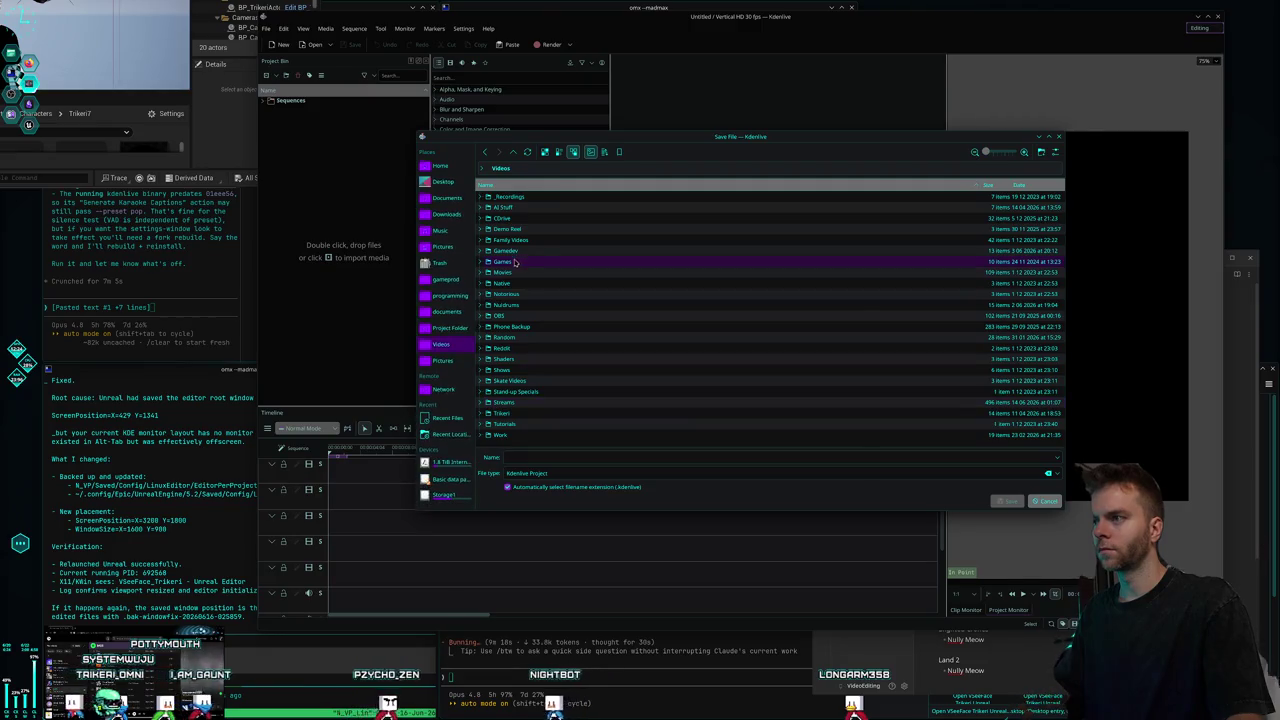
{"action": "double_click", "coordinate": [510, 304]}
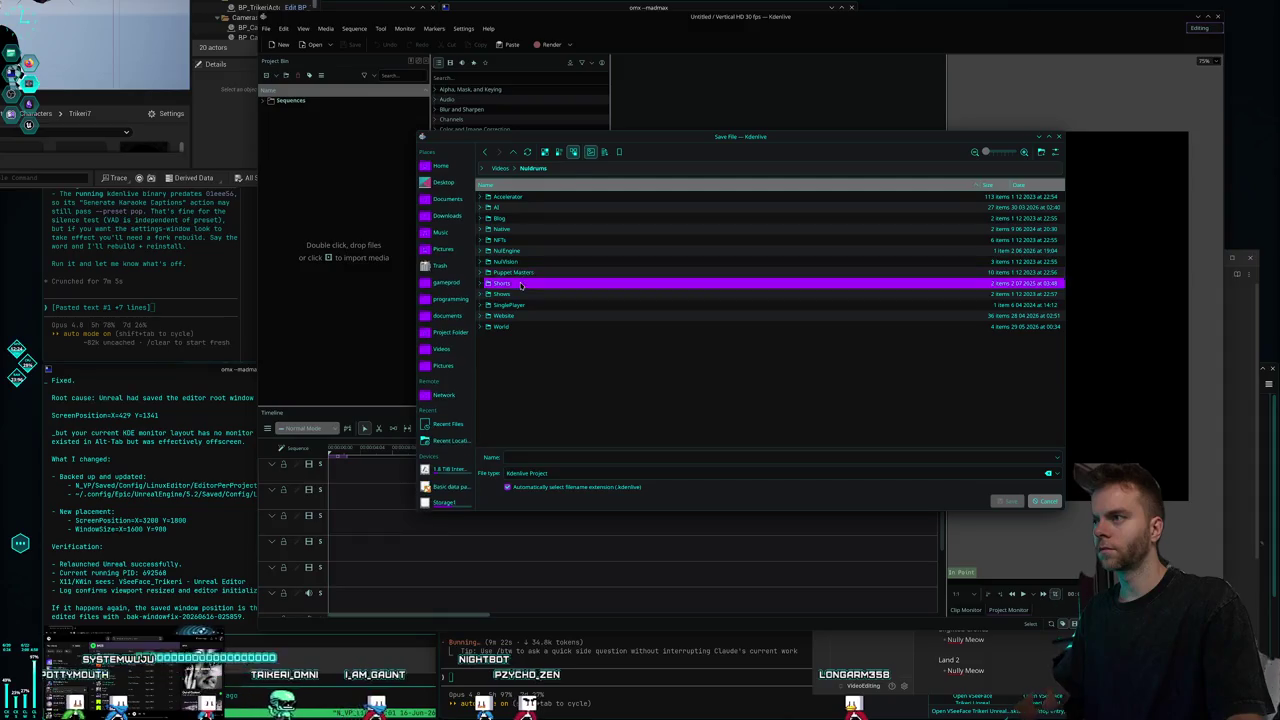
{"action": "double_click", "coordinate": [505, 283]}
{"action": "double_click", "coordinate": [515, 198]}
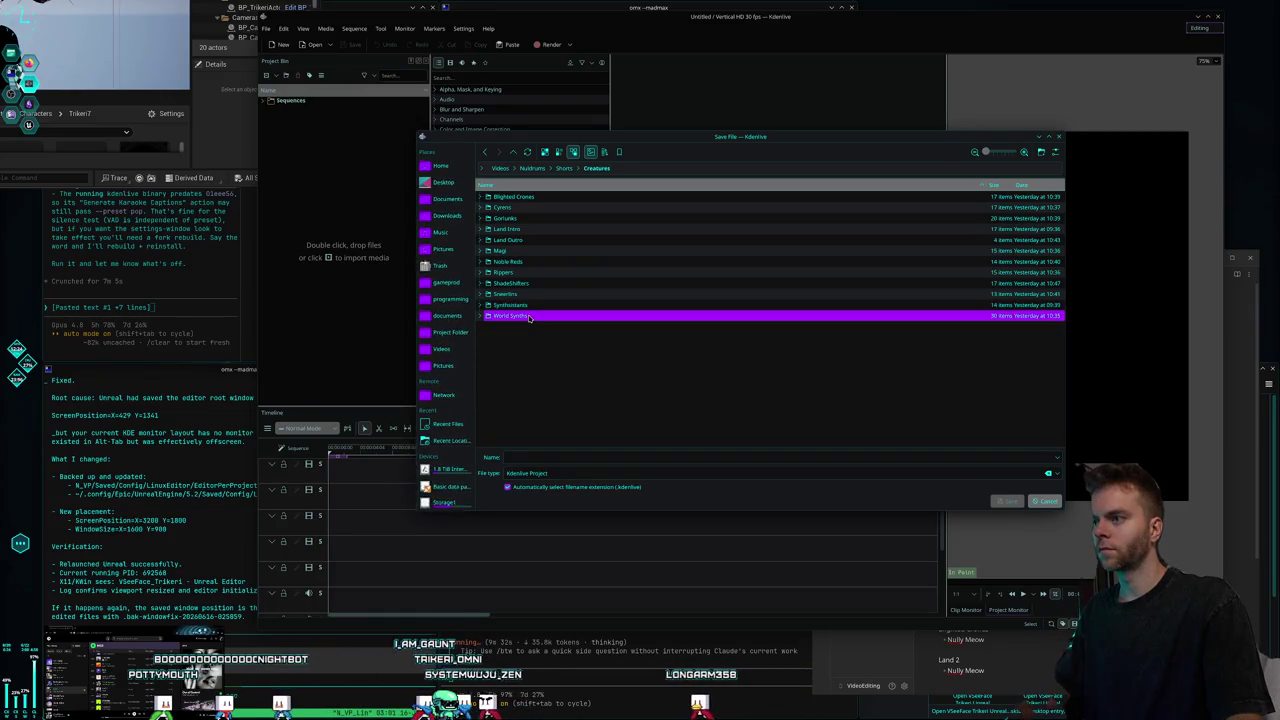
{"action": "left_click", "coordinate": [611, 456]}
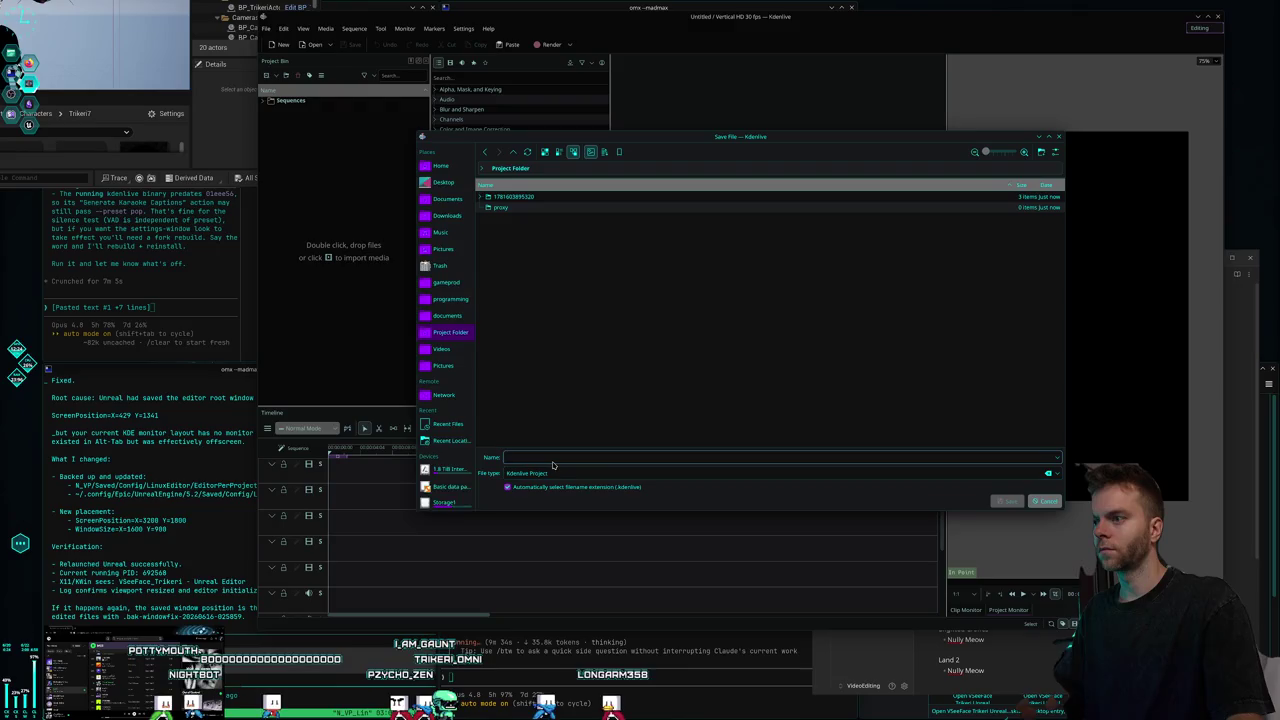
{"action": "type", "text": "W"}
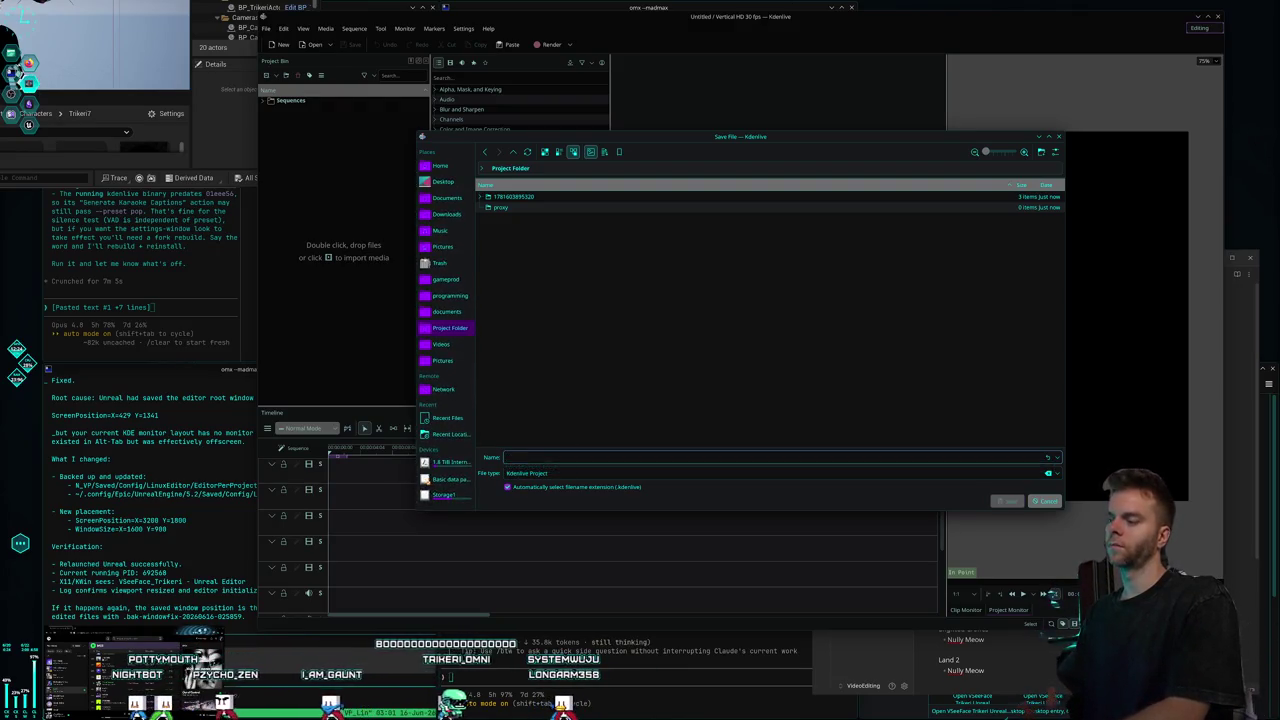
{"action": "key", "text": "BackSpace"}
{"action": "type", "text": "SyShorts_WorldSynthe"}
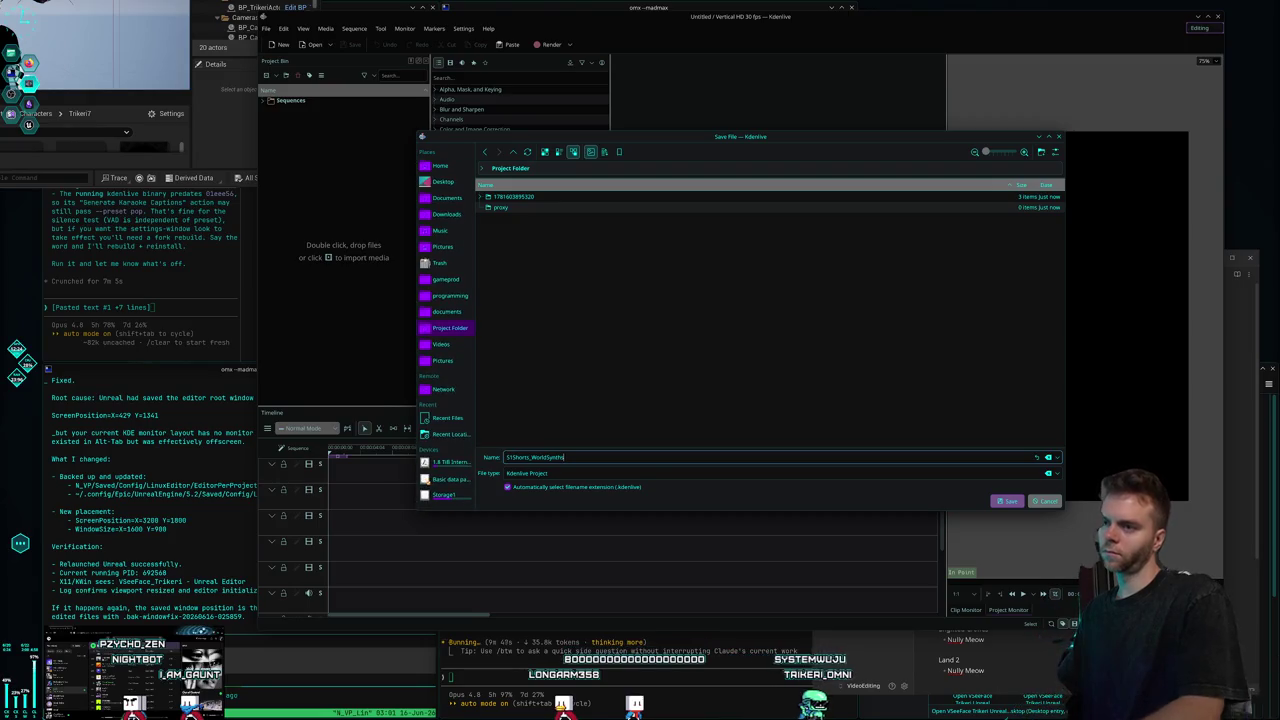
{"action": "key", "text": "Return"}
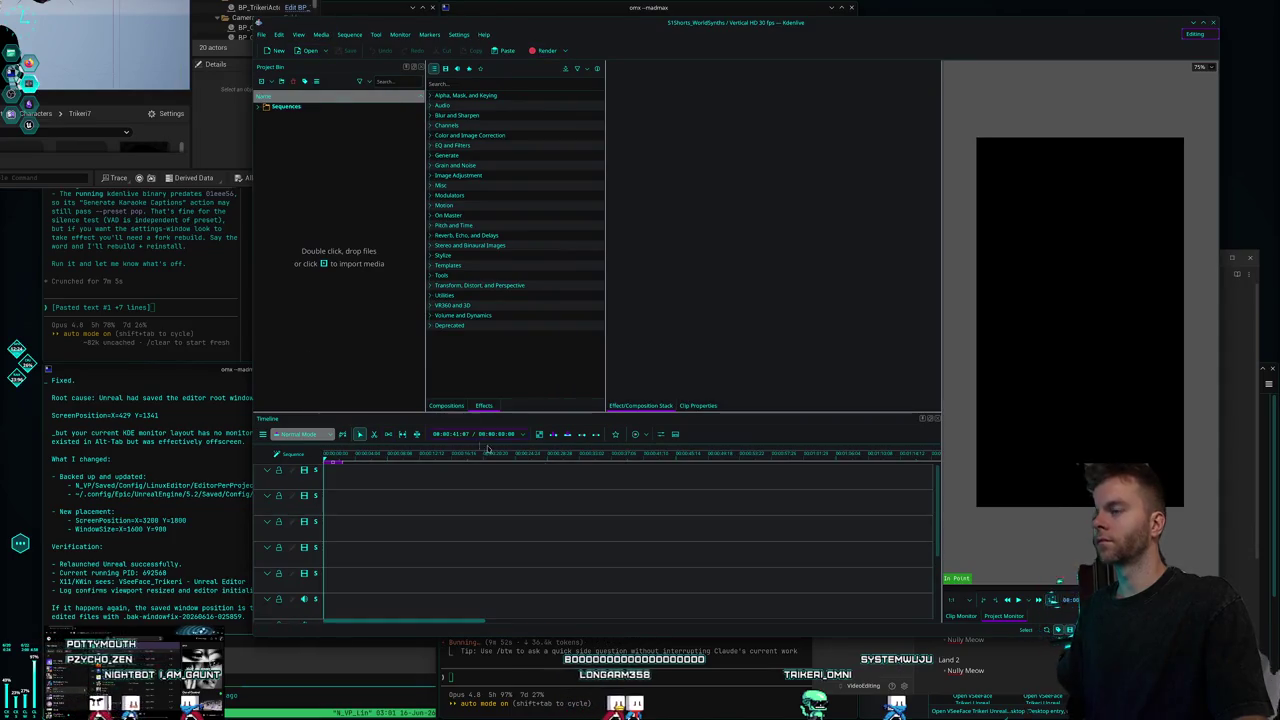
{"action": "key", "text": "alt+Tab"}
{"action": "key", "text": "alt+Tab"}
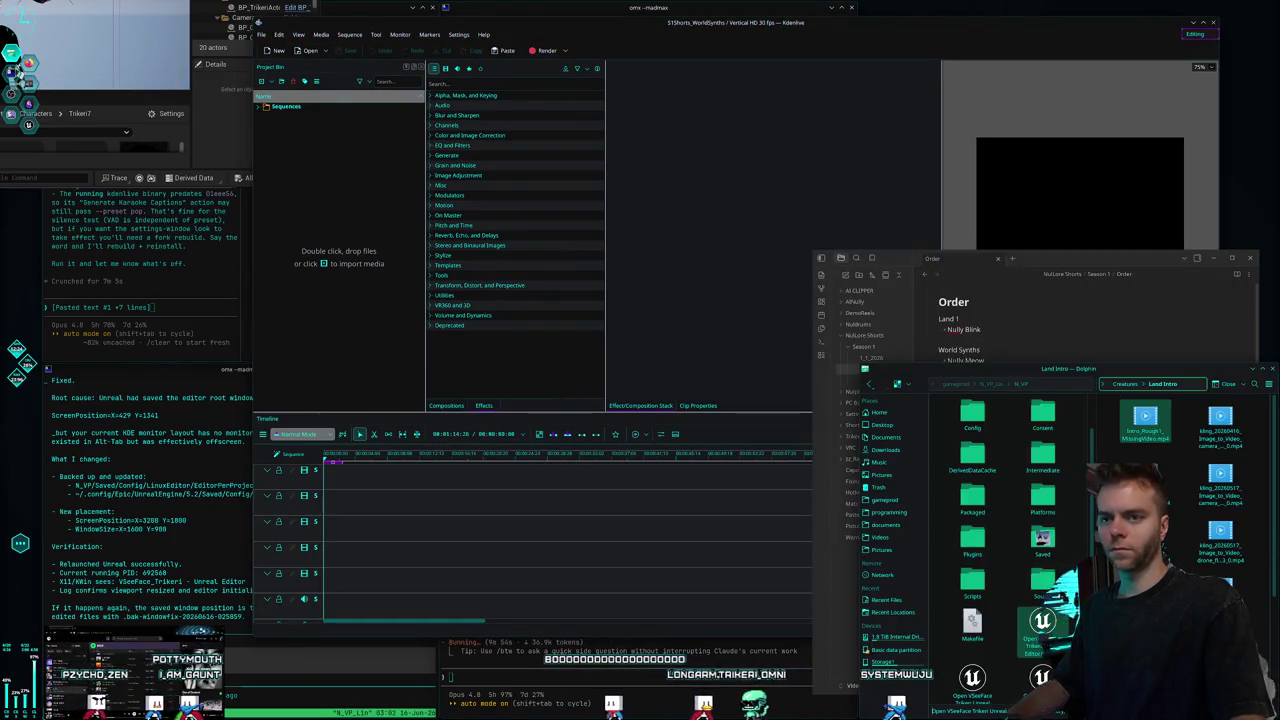
Open the World Synths folder in Dolphin and drop WorldSynths_Rough1.mp4 onto the Kdenlive timeline.
{"action": "key", "text": "alt+Up"}
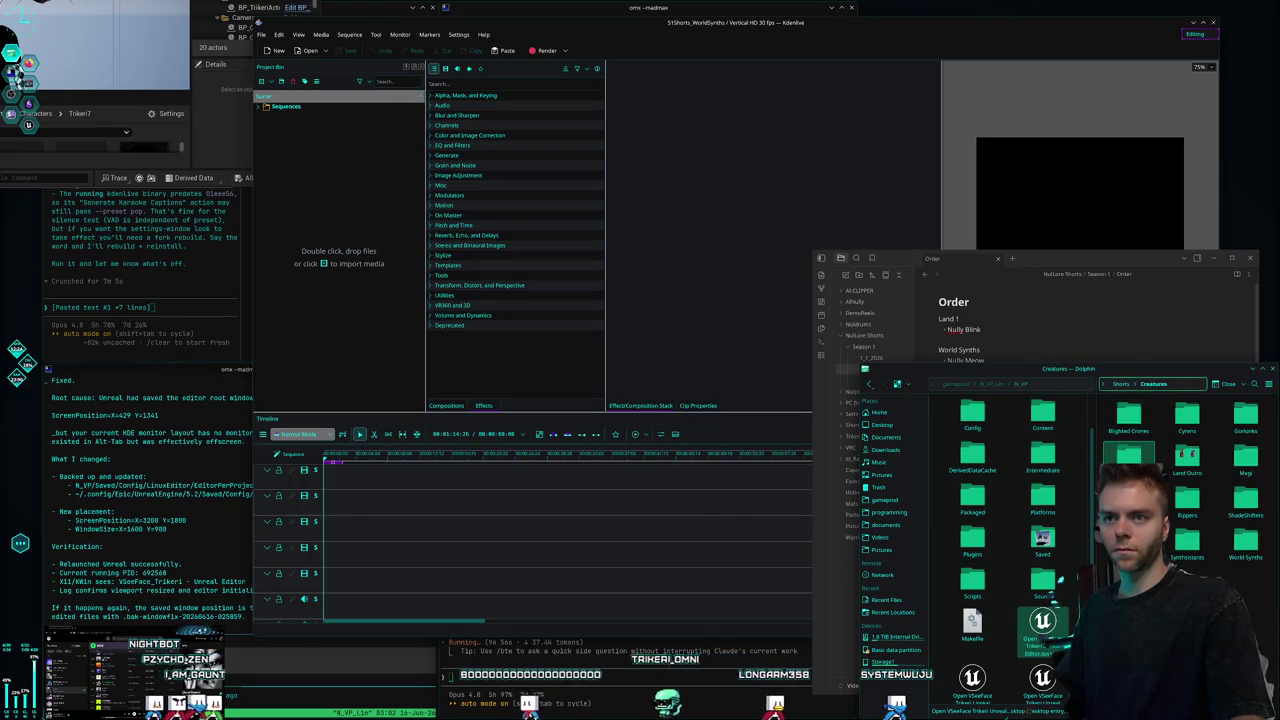
{"action": "double_click", "coordinate": [1245, 542]}
{"action": "scroll", "coordinate": [1166, 468], "scroll_direction": "down", "scroll_amount": 1}
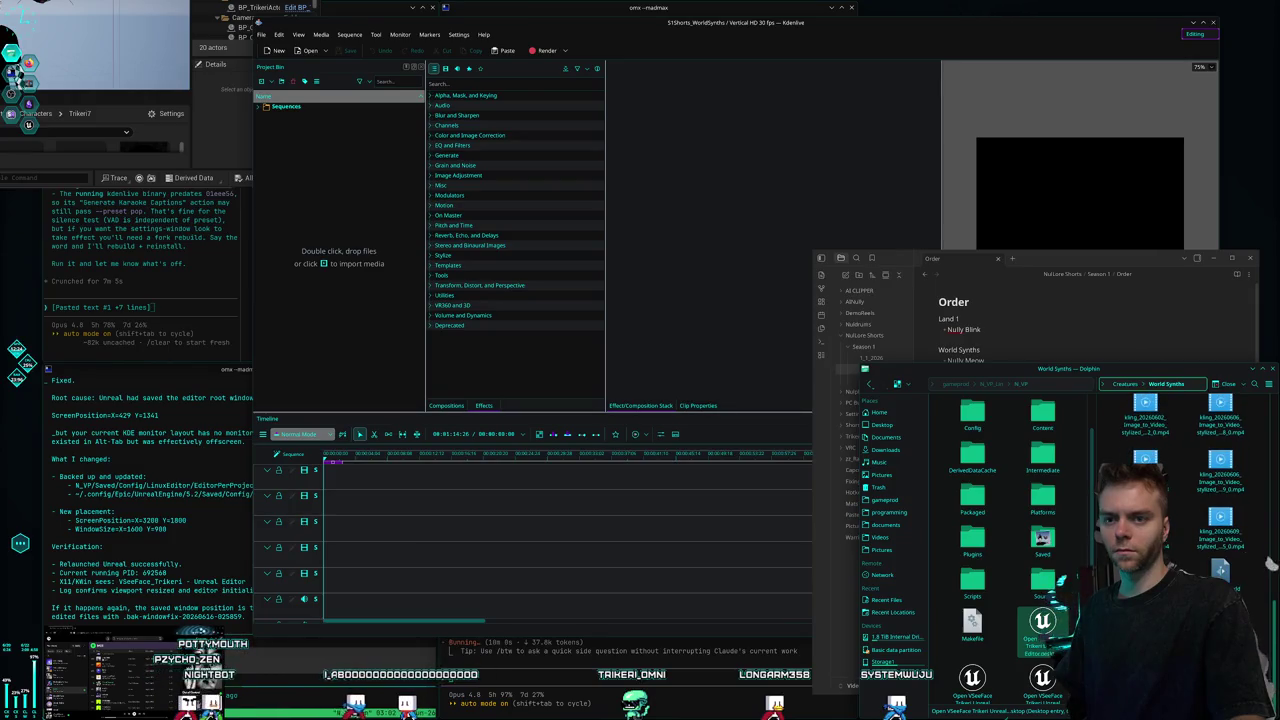
{"action": "left_click_drag", "start_coordinate": [1145, 460], "coordinate": [373, 578]}
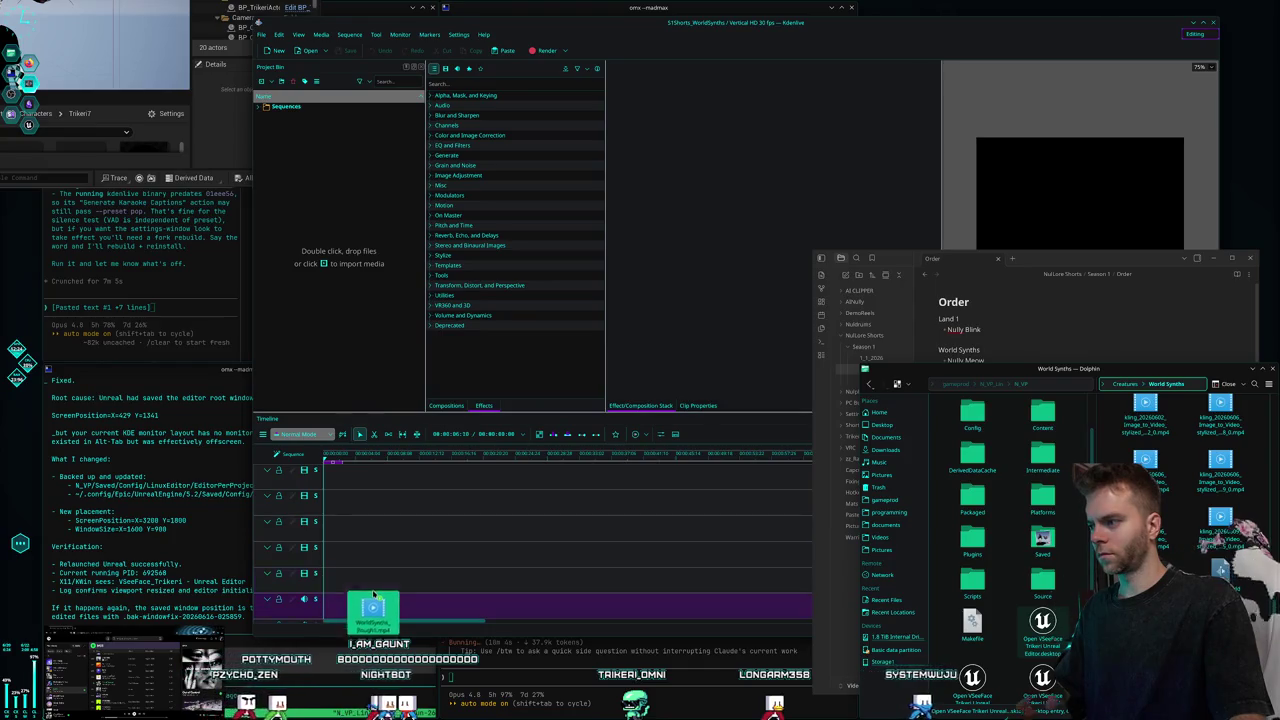
{"action": "left_click_drag", "start_coordinate": [373, 578], "coordinate": [372, 588]}
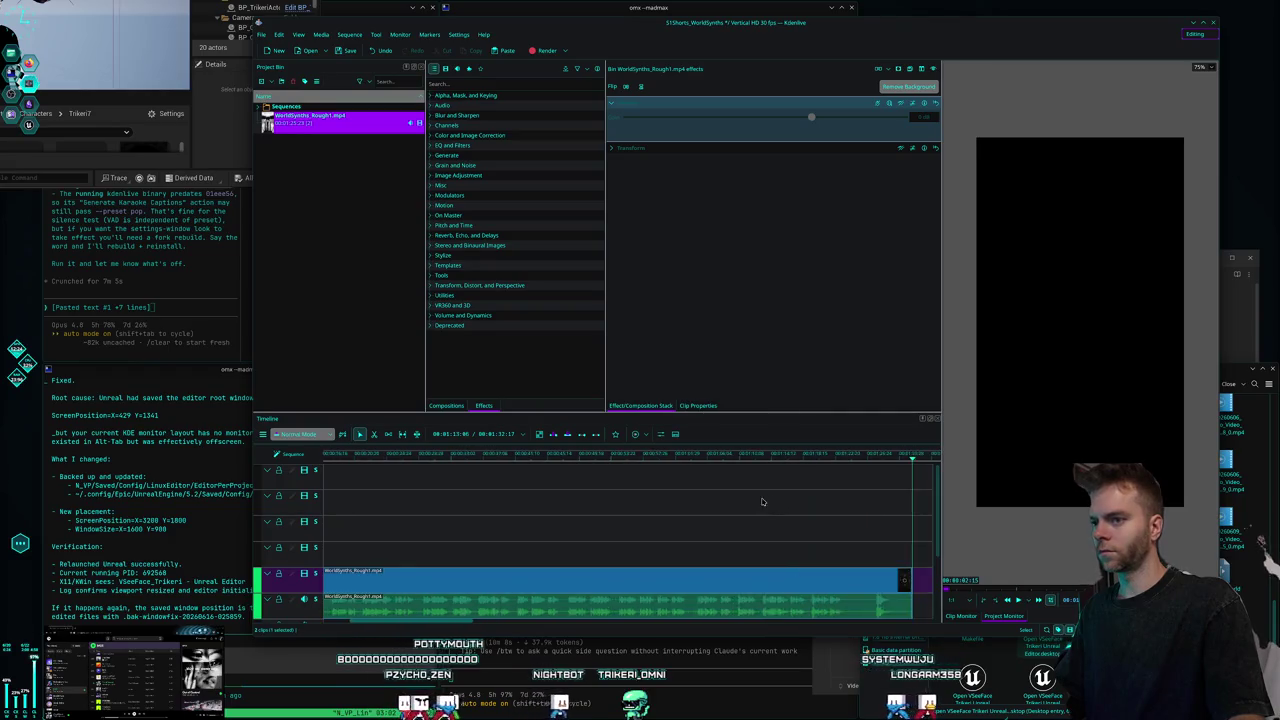
Move the WorldSynths_Rough1.mp4 clip to the timeline start and preview a later point.
{"action": "scroll", "coordinate": [536, 522], "scroll_direction": "down", "scroll_amount": 2}
{"action": "left_click", "coordinate": [420, 531]}
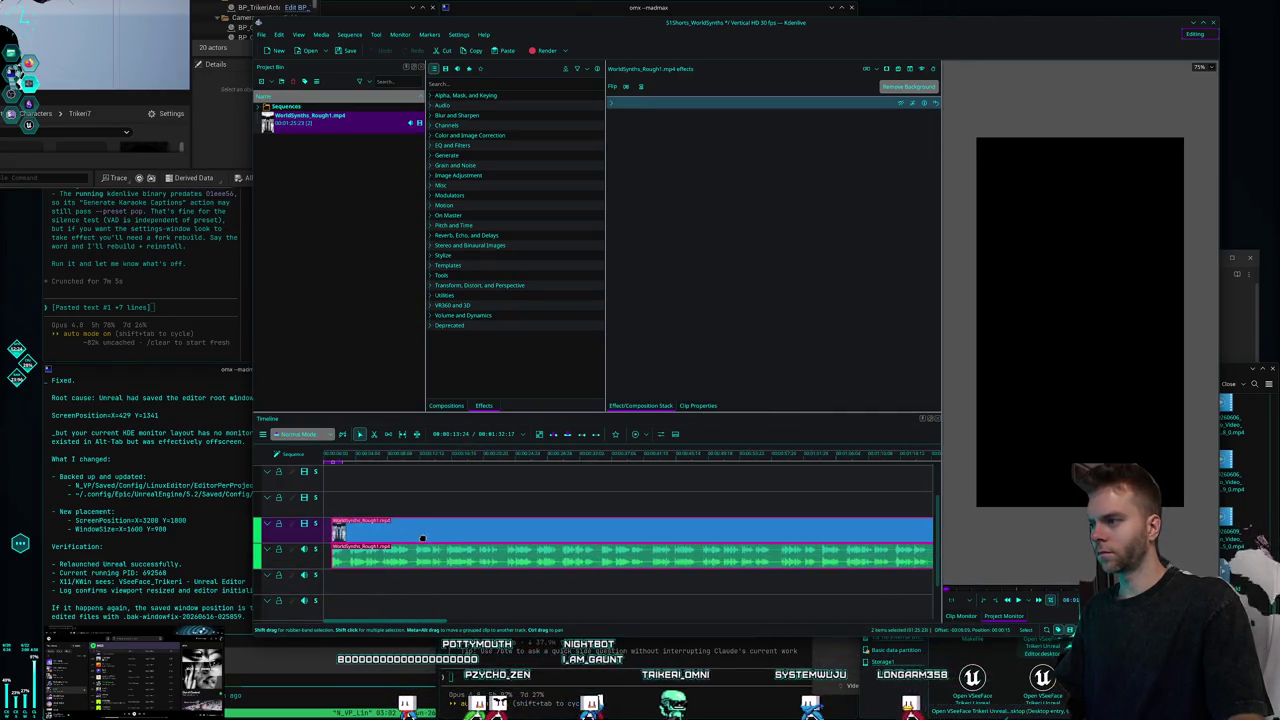
{"action": "left_click_drag", "start_coordinate": [472, 540], "coordinate": [420, 540]}
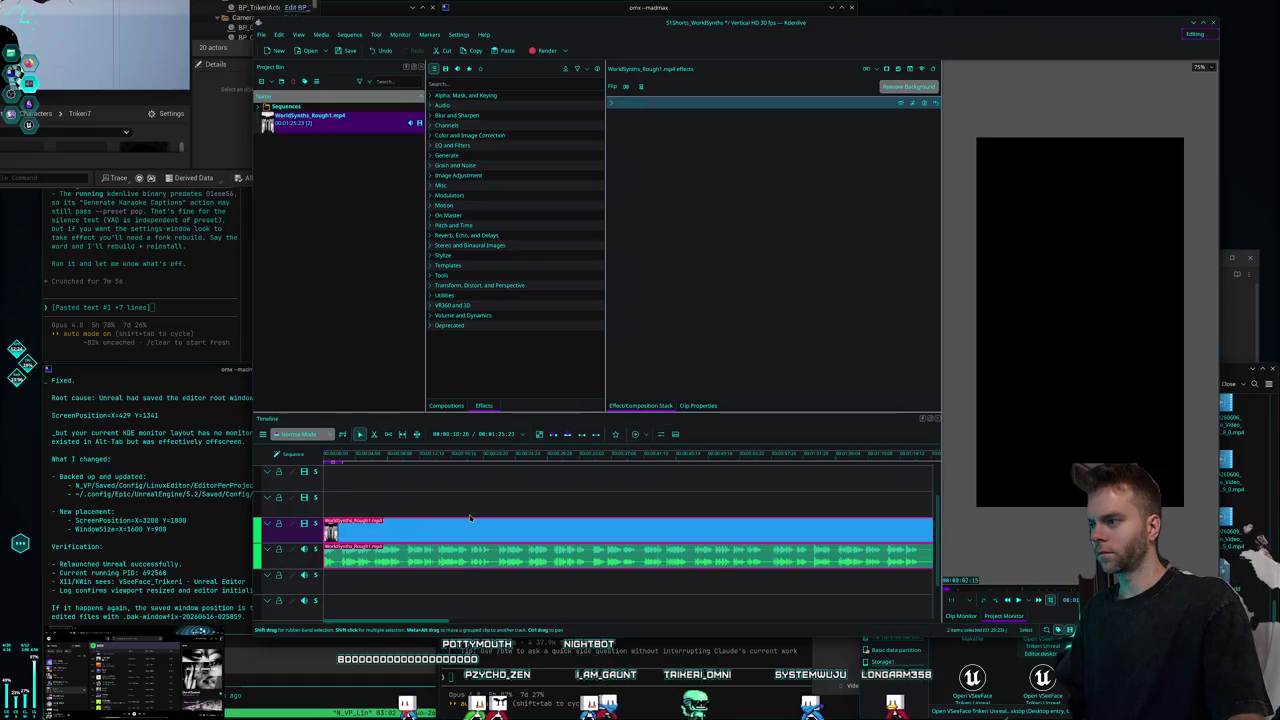
{"action": "left_click", "coordinate": [261, 35]}
{"action": "left_click", "coordinate": [446, 478]}
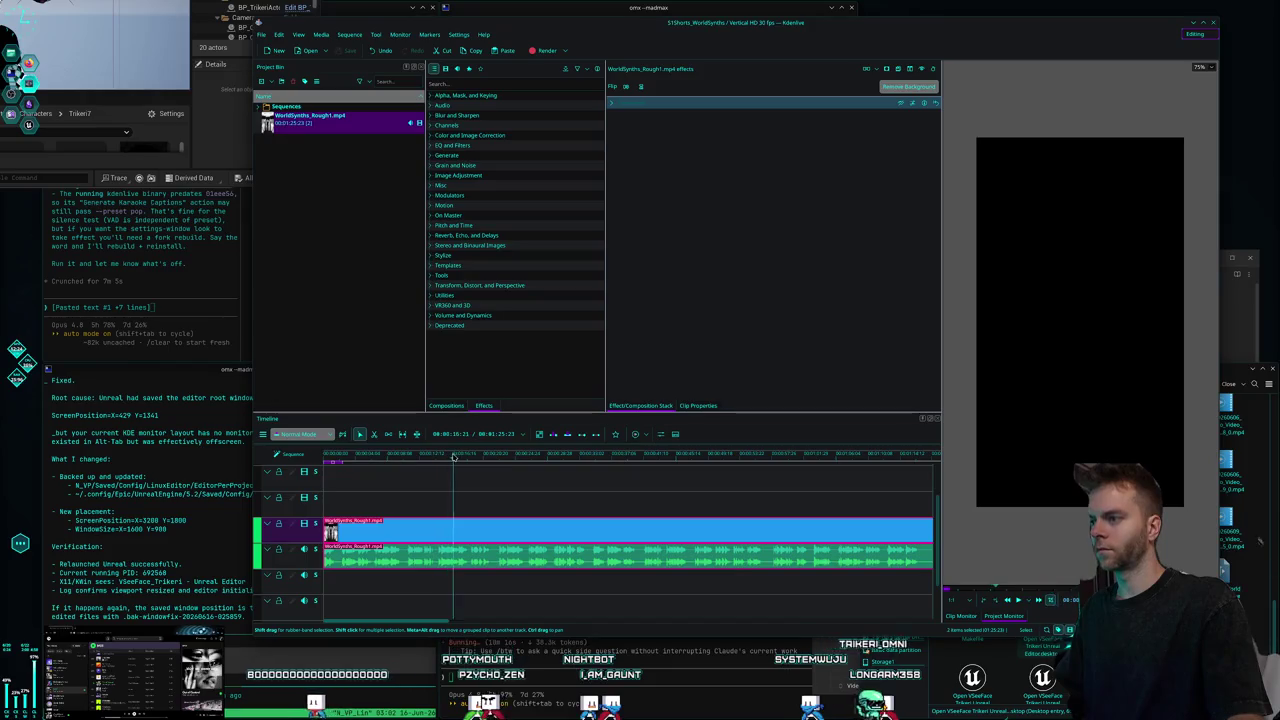
{"action": "left_click", "coordinate": [676, 453]}
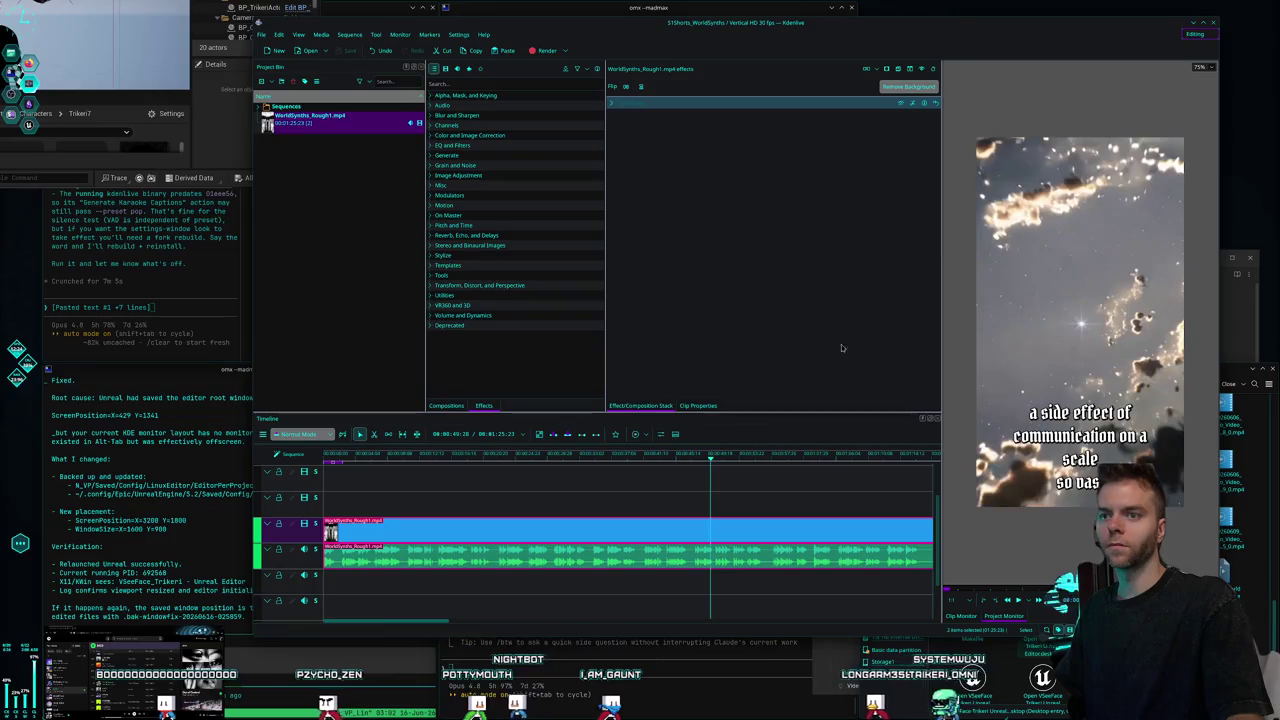
Set the Project Monitor zoom to 100% and step back to the galaxy and earlier captioned shots.
{"action": "left_click", "coordinate": [1199, 67]}
{"action": "left_click", "coordinate": [1203, 133]}
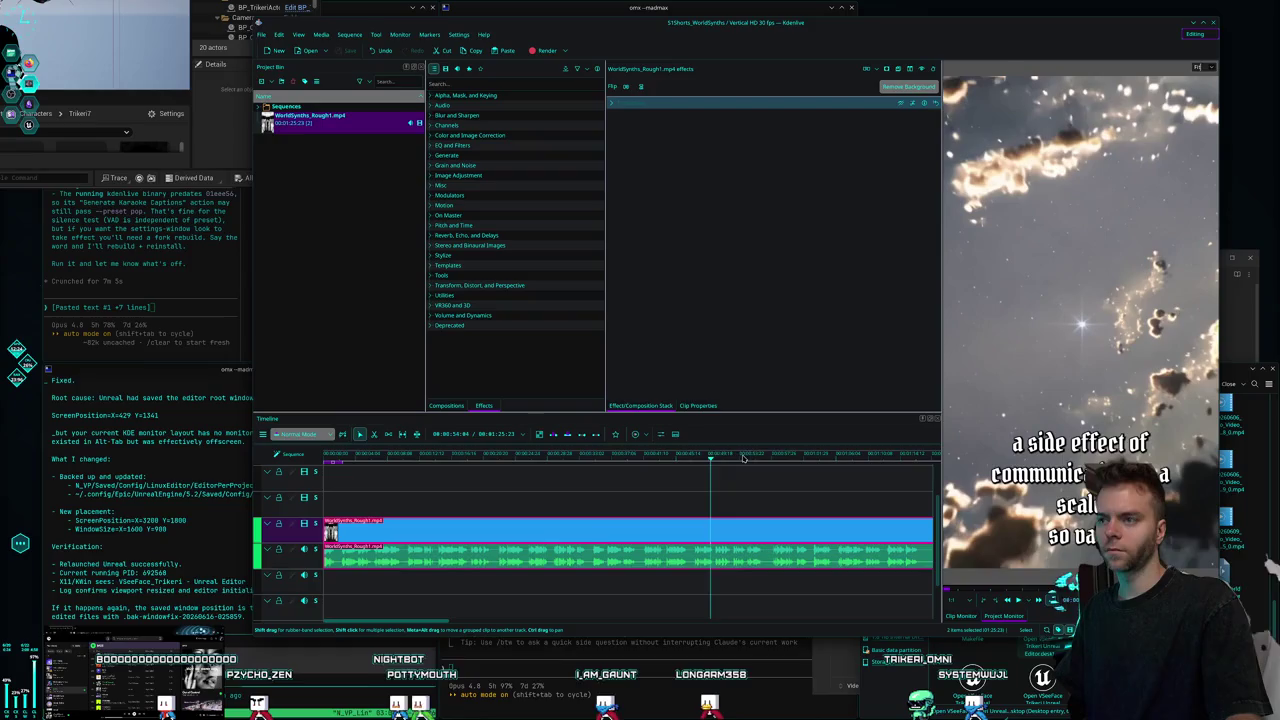
{"action": "left_click", "coordinate": [777, 457]}
{"action": "left_click", "coordinate": [600, 458]}
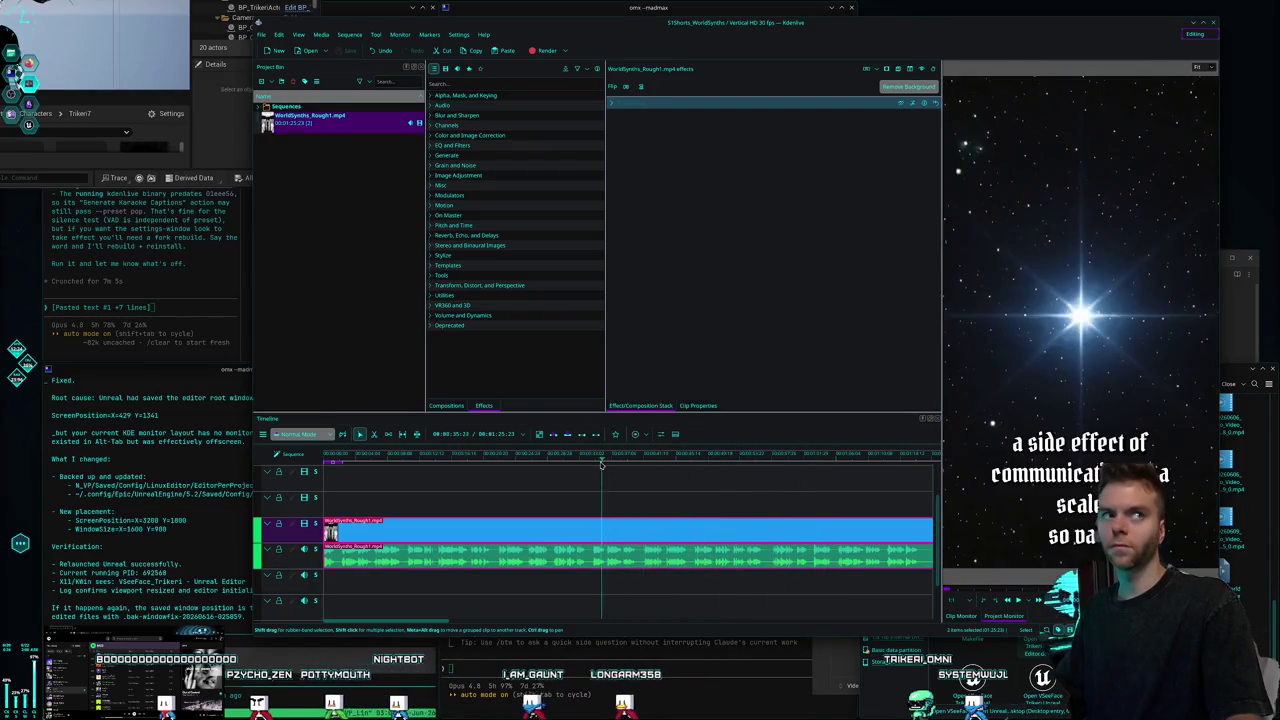
{"action": "left_click_drag", "start_coordinate": [829, 29], "coordinate": [845, 31]}
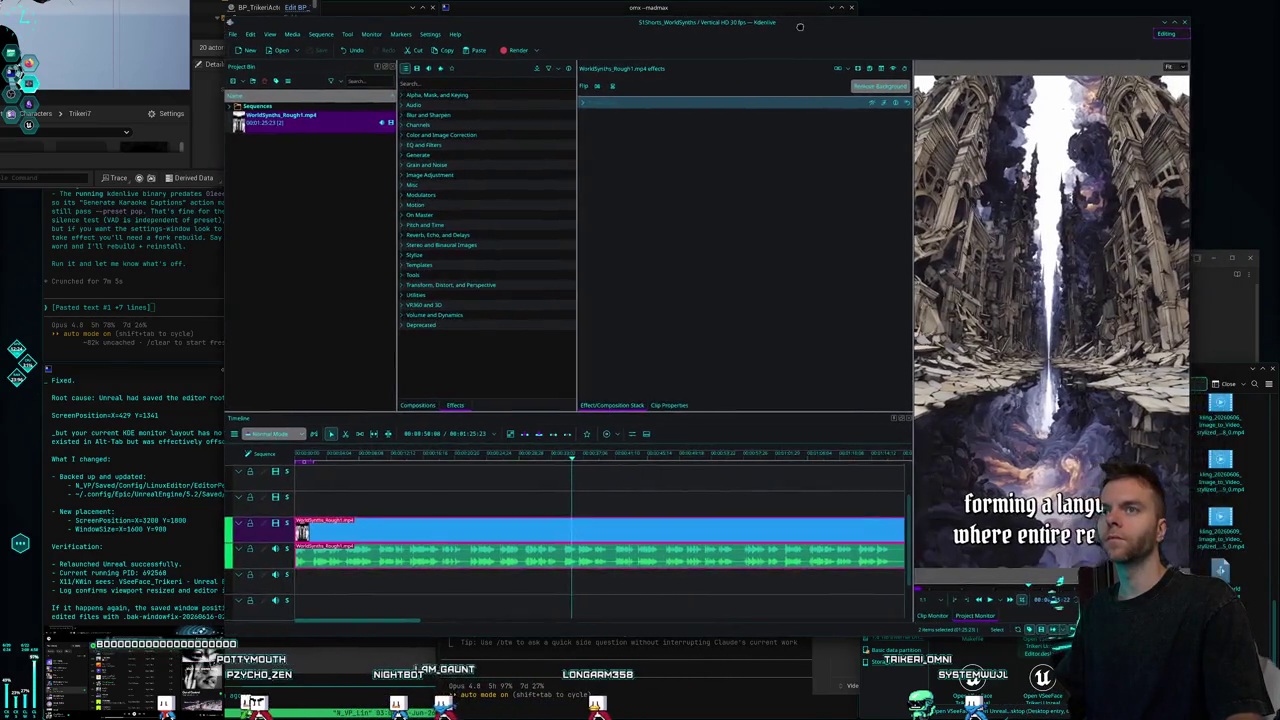
{"action": "left_click_drag", "start_coordinate": [973, 38], "coordinate": [898, 41]}
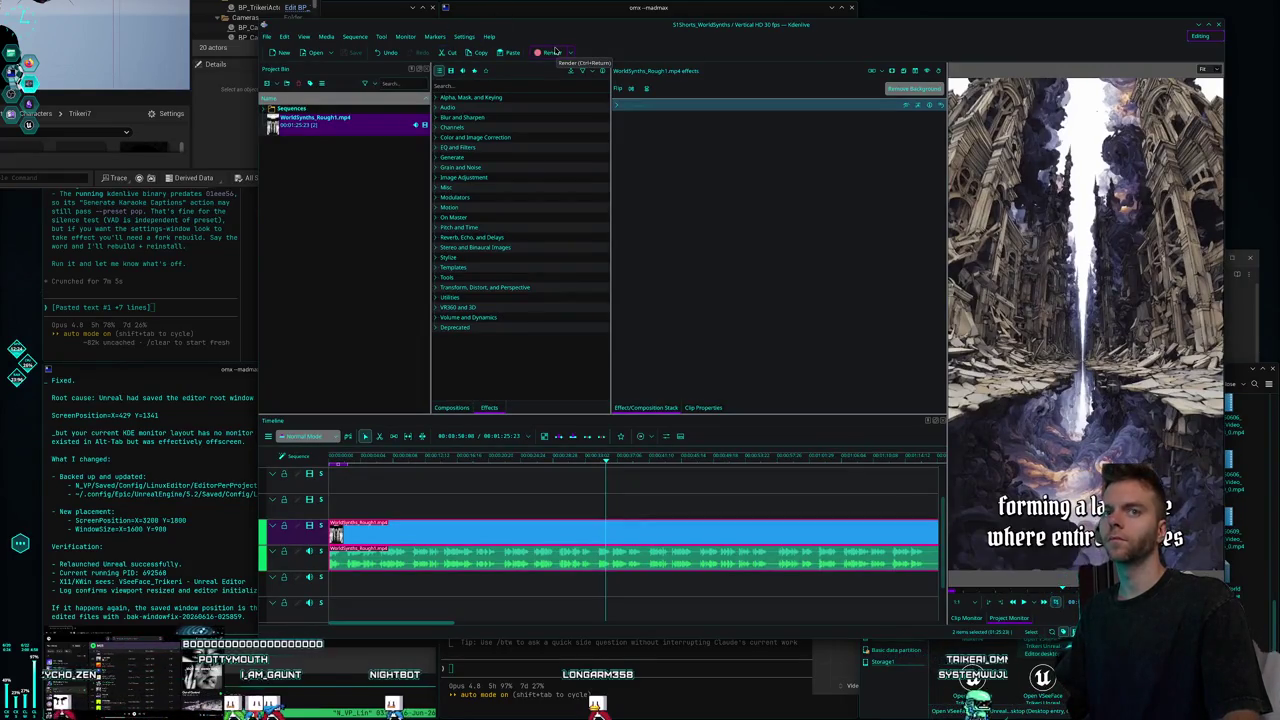
Dismiss Kdenlive's File menu unused and bring the Claude Code terminal to the front.
{"action": "left_click", "coordinate": [266, 36]}
{"action": "left_click", "coordinate": [587, 665]}
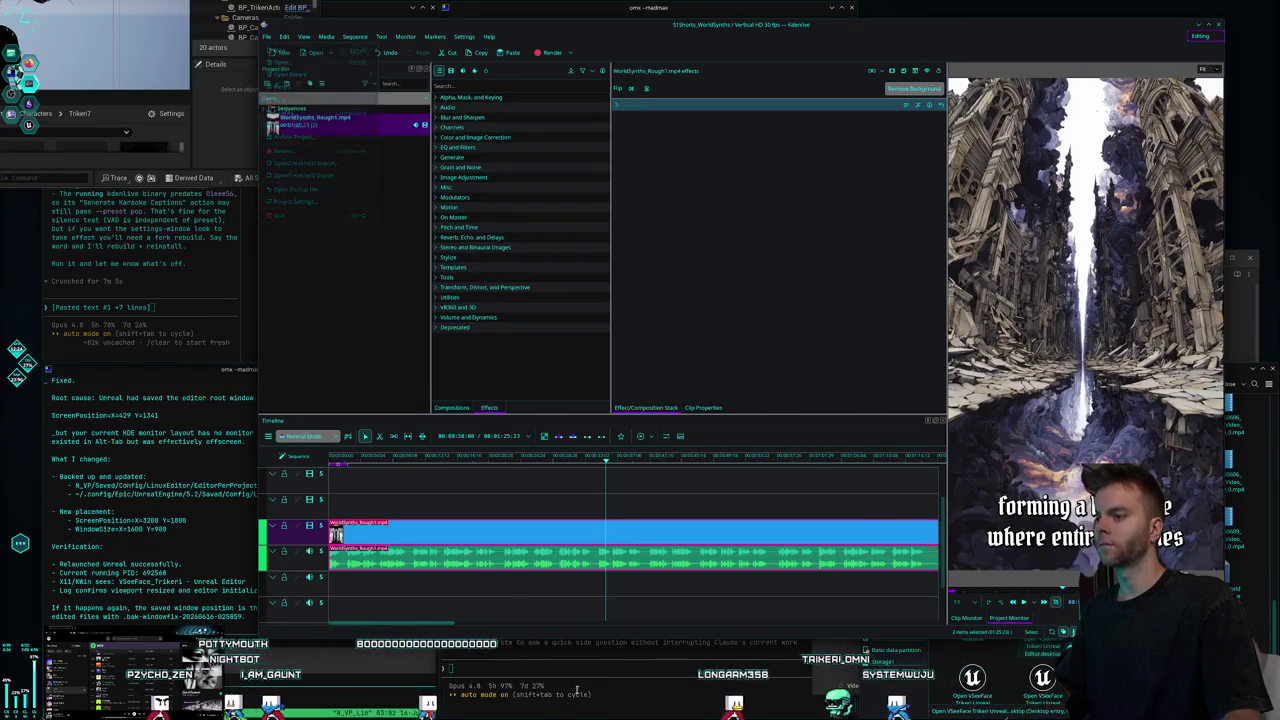
{"action": "left_click", "coordinate": [587, 665]}
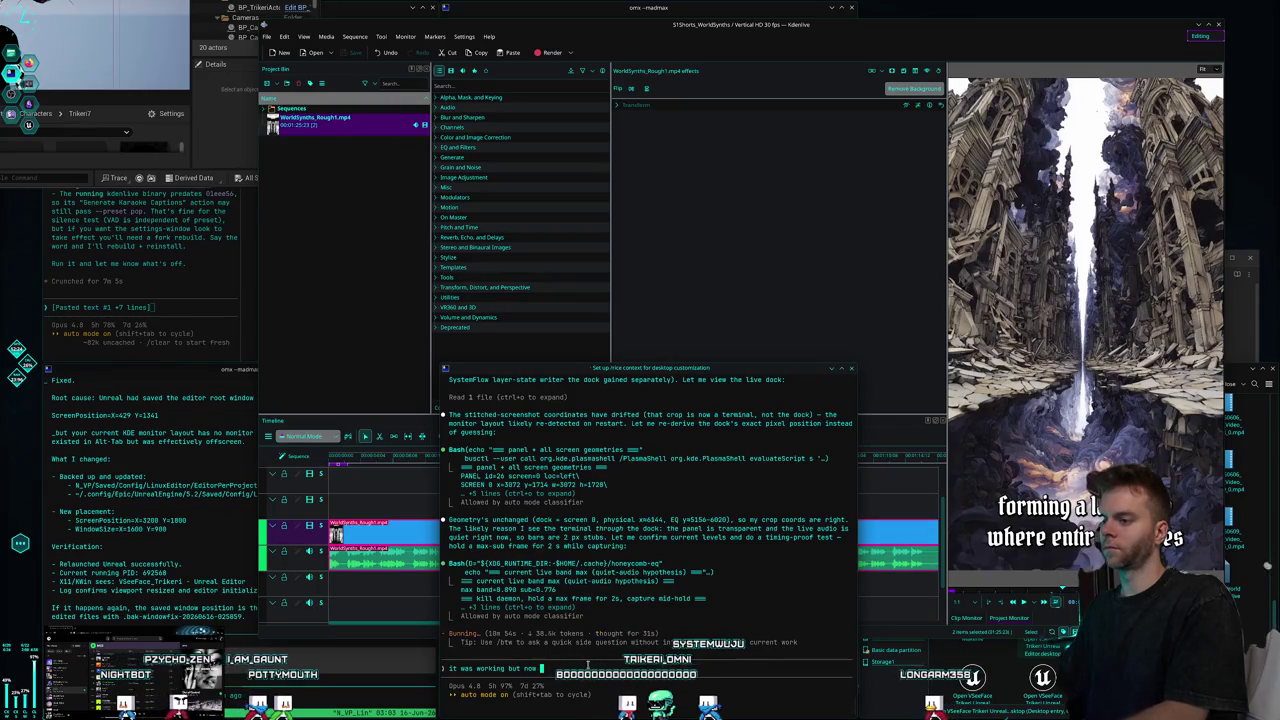
{"action": "type", "text": "it was working but now the bars are just"}
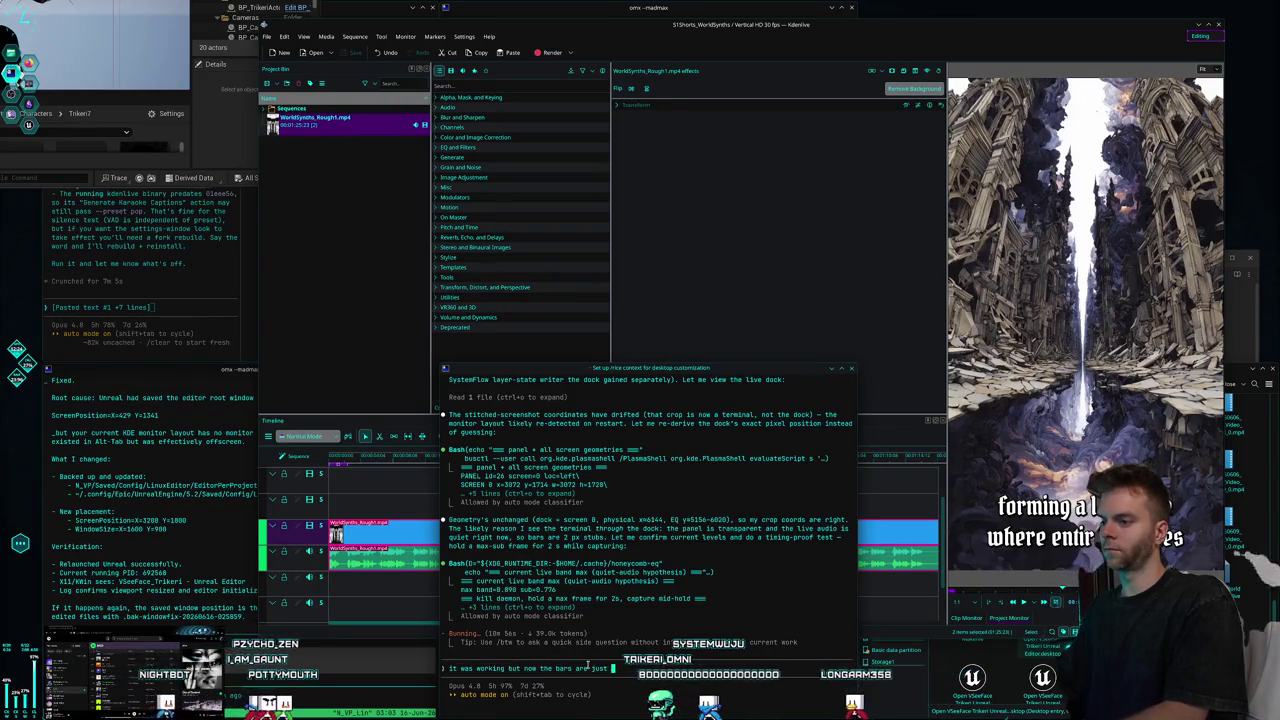
Submit the report that the bars are 'gone completely' to Claude Code, then switch to Unreal.
{"action": "type", "text": "gone completely"}
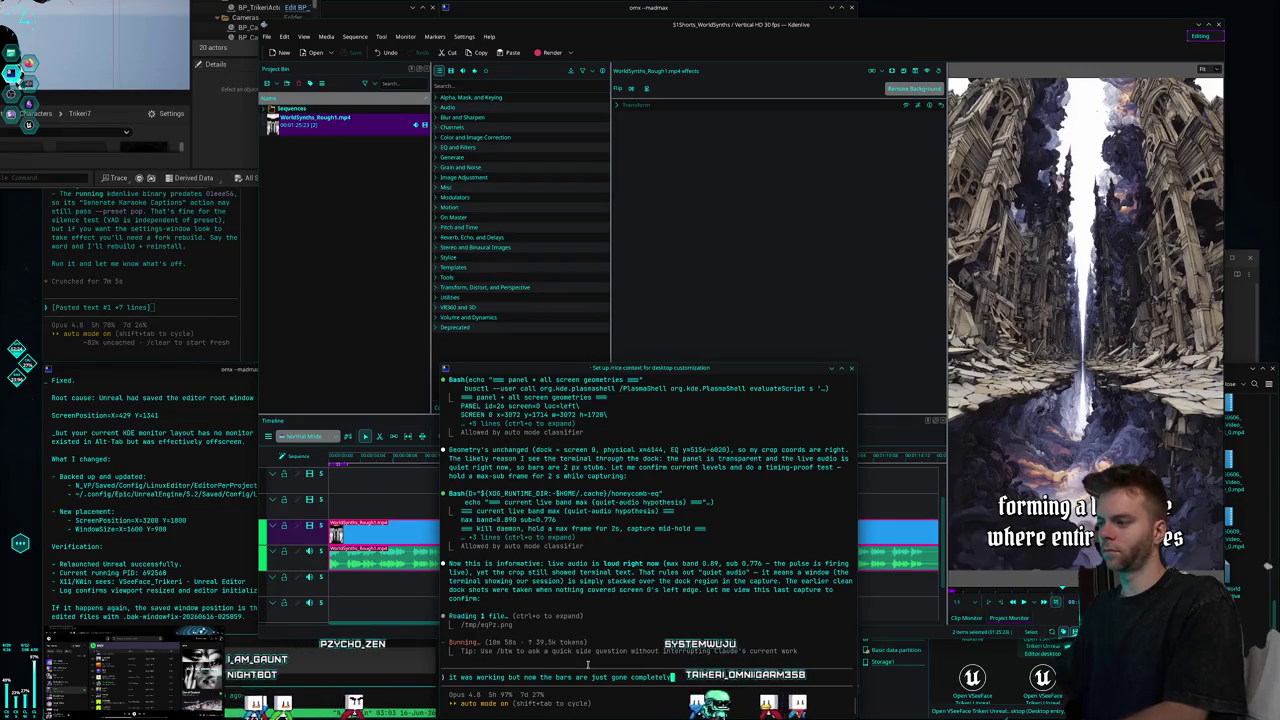
{"action": "key", "text": "Escape"}
{"action": "key", "text": "Return"}
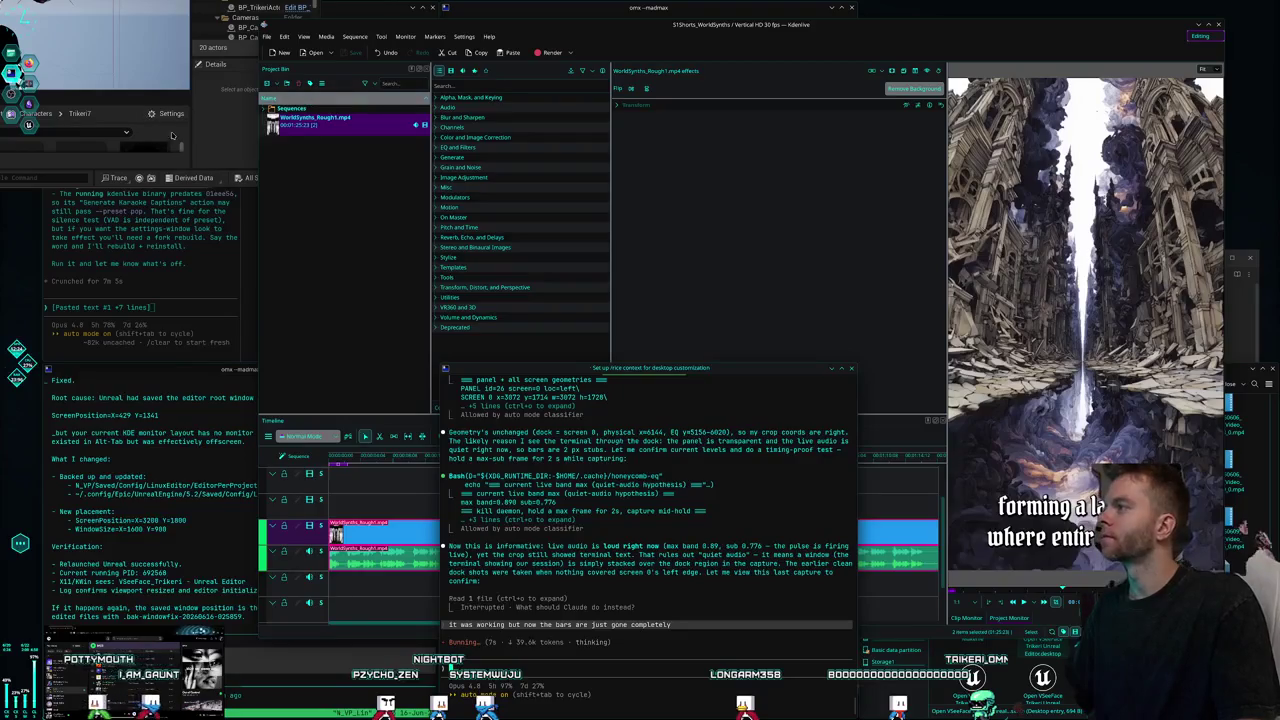
{"action": "left_click", "coordinate": [205, 159]}
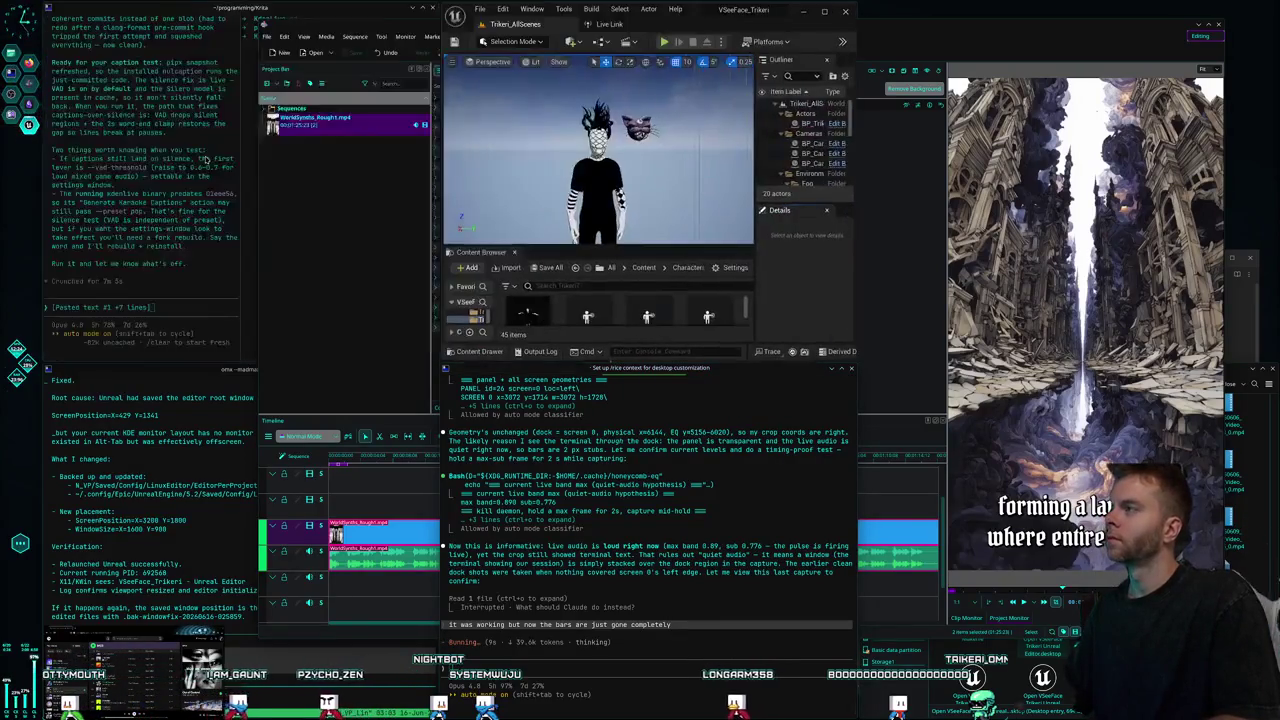
Enlarge the Unreal window, note 'going to close it and reopen,' in the other terminal, and quit Unreal.
{"action": "left_click", "coordinate": [145, 436]}
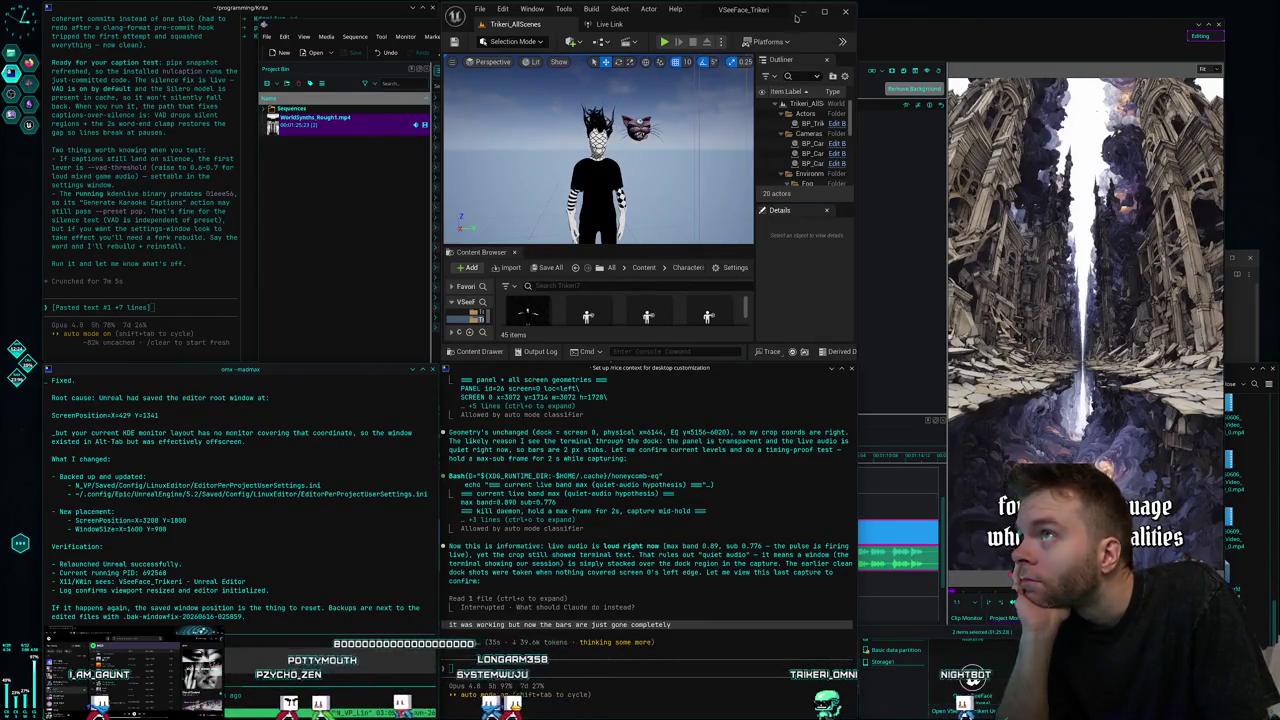
{"action": "left_click_drag", "start_coordinate": [791, 17], "coordinate": [477, 52]}
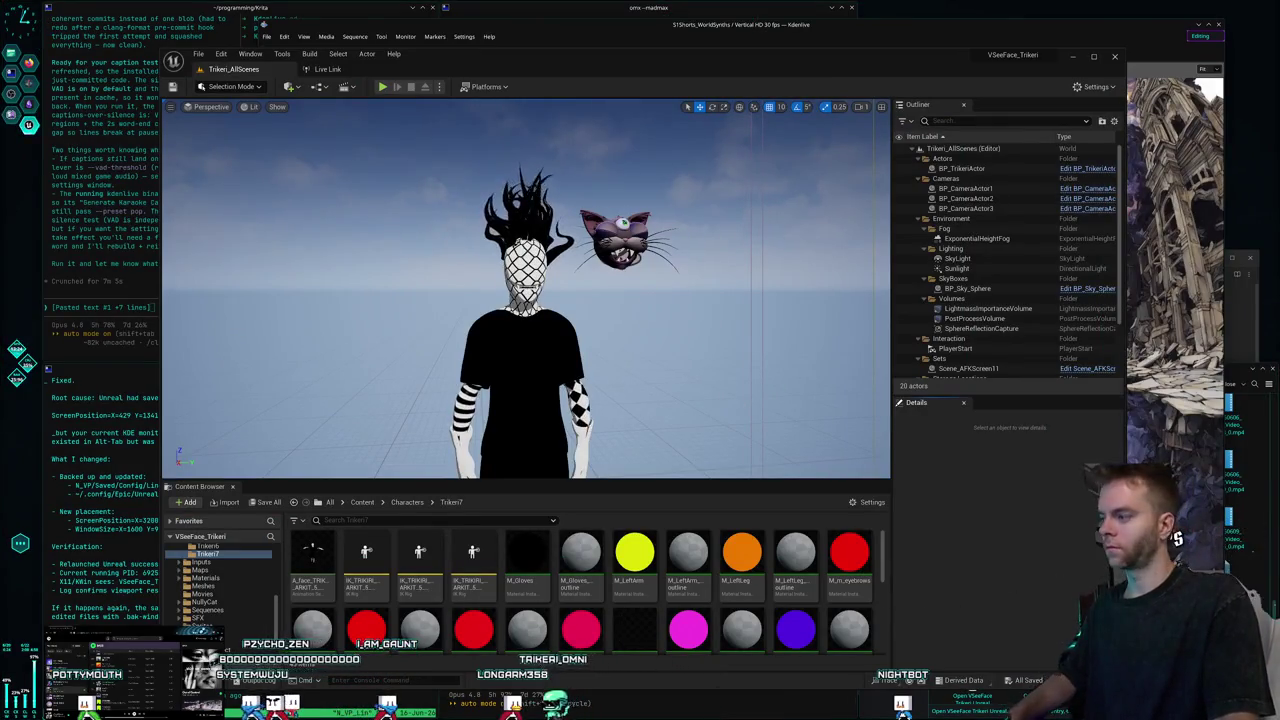
{"action": "key", "text": "alt+Tab"}
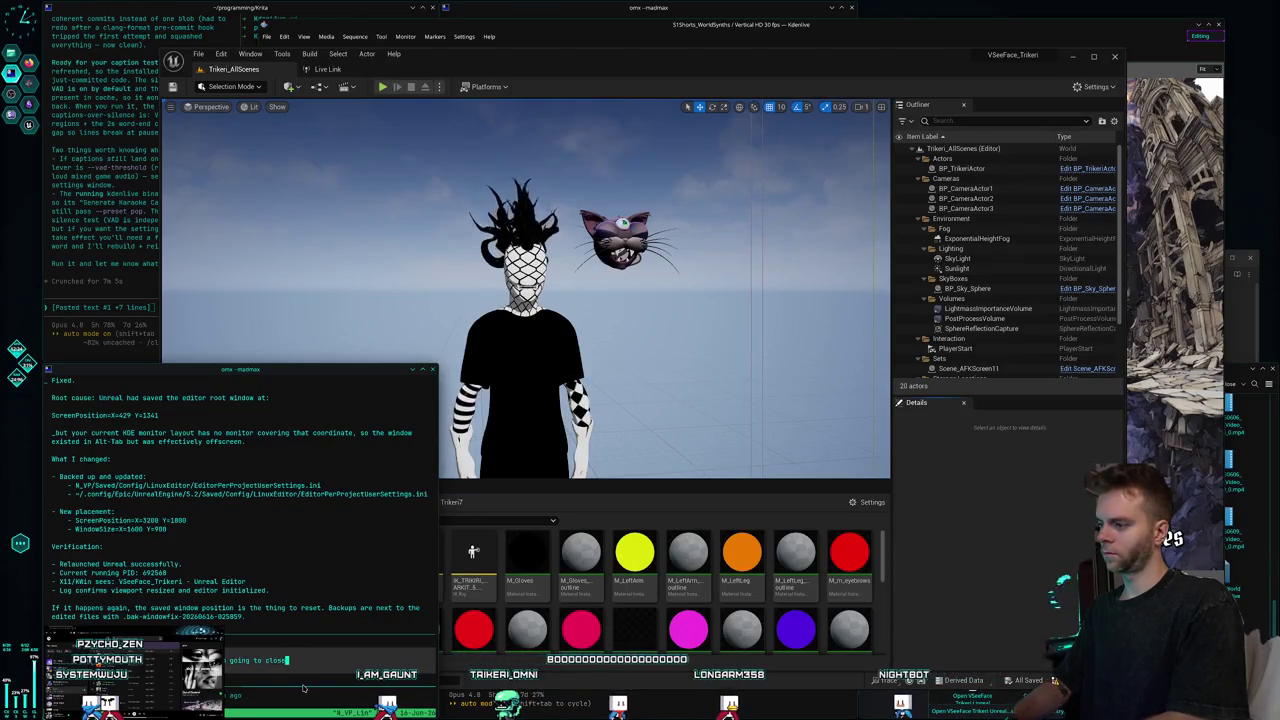
{"action": "type", "text": "it and reopen,"}
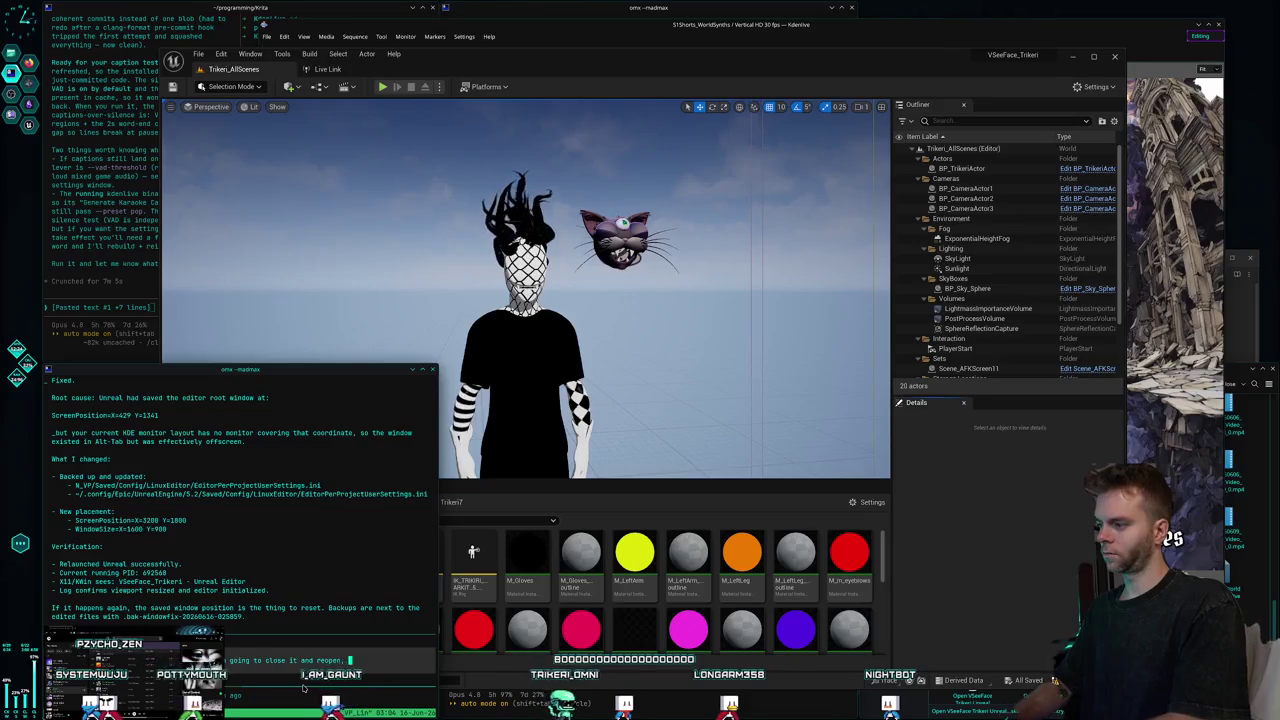
{"action": "left_click", "coordinate": [303, 688]}
{"action": "key", "text": "alt+F4"}
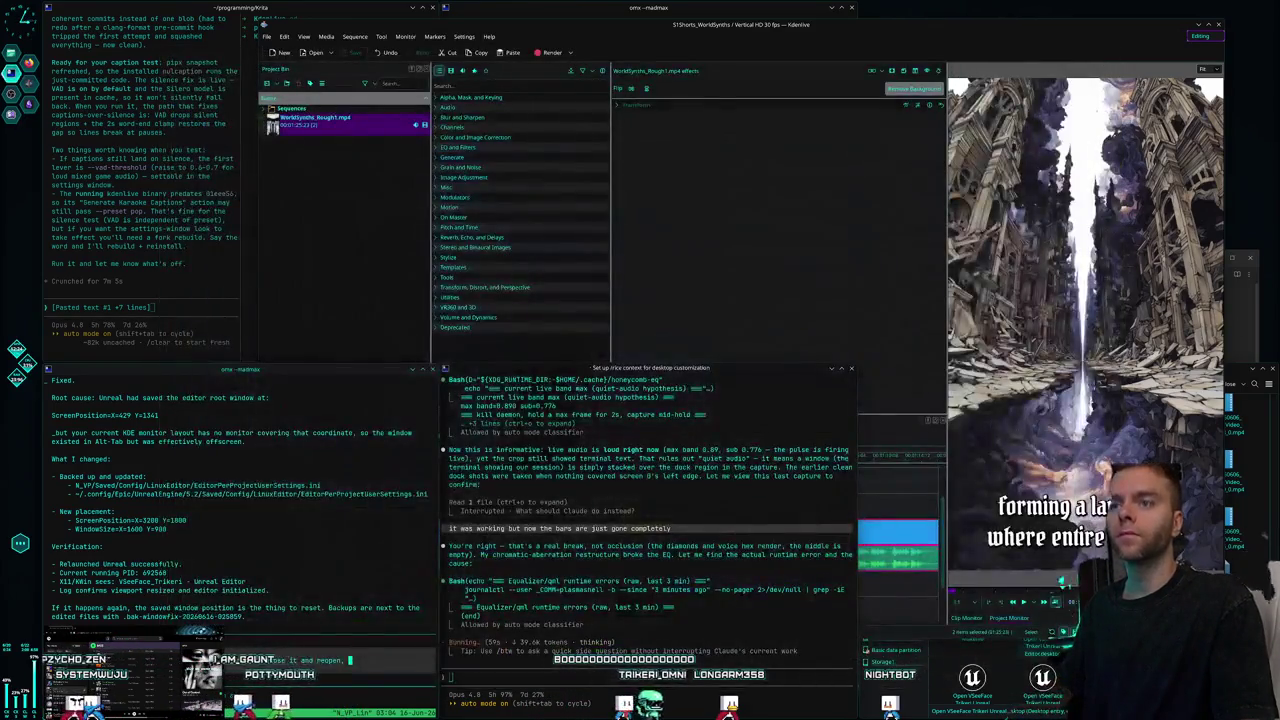
Relaunch Unreal Editor from the .desktop launcher in Dolphin, dismissing the open-with prompt.
{"action": "left_click", "coordinate": [1045, 632]}
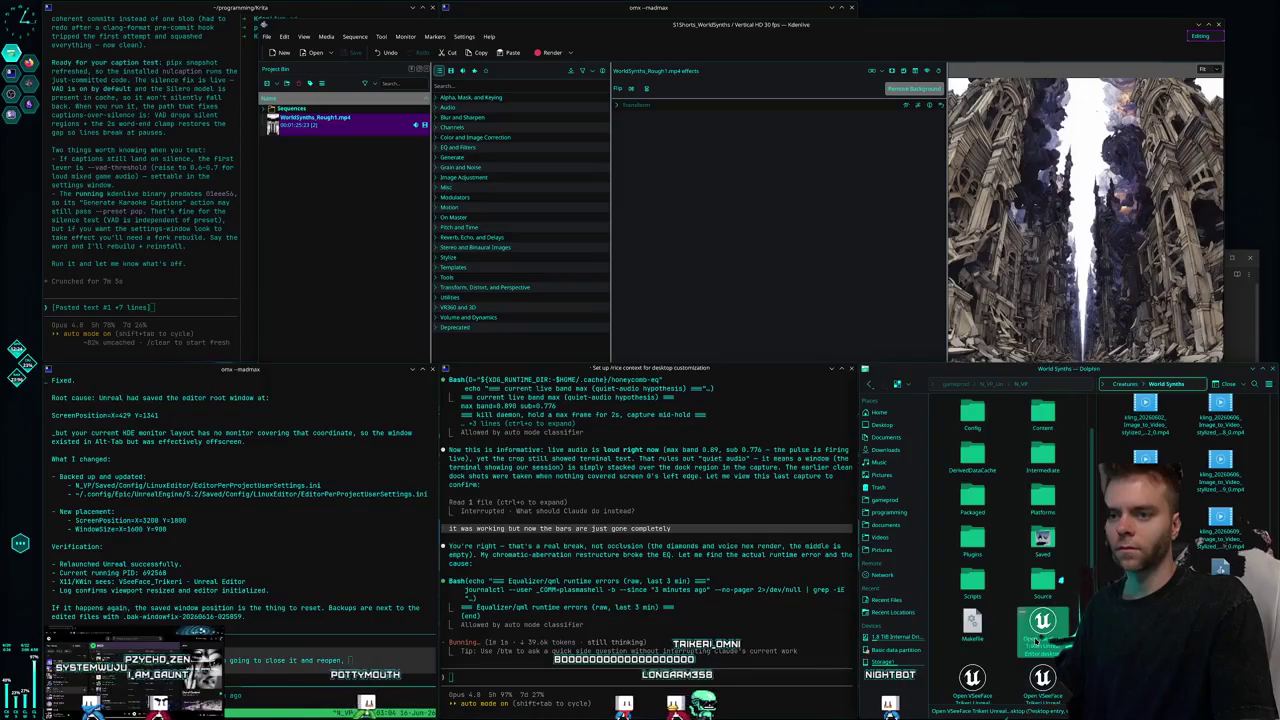
{"action": "double_click", "coordinate": [1043, 628]}
{"action": "left_click", "coordinate": [1101, 568]}
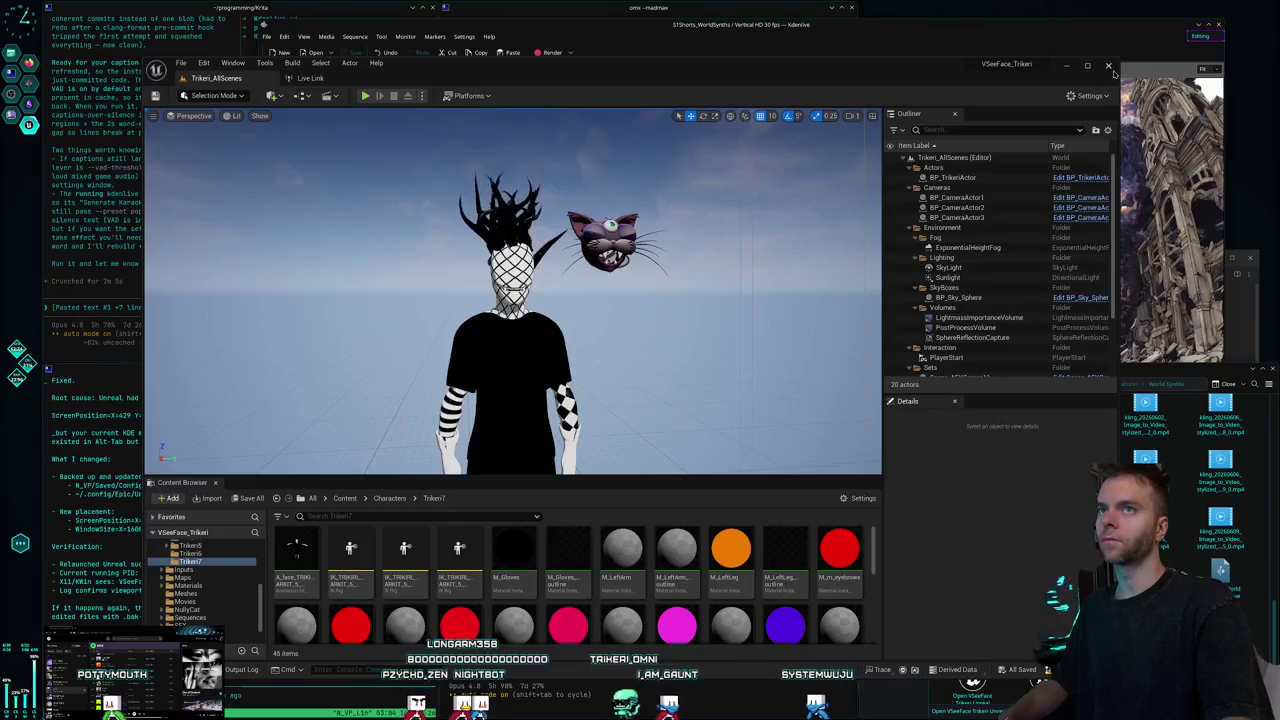
Close Unreal Editor and relaunch it via the Open VSeeFace desktop entry, dismissing the prompt.
{"action": "left_click", "coordinate": [1109, 66]}
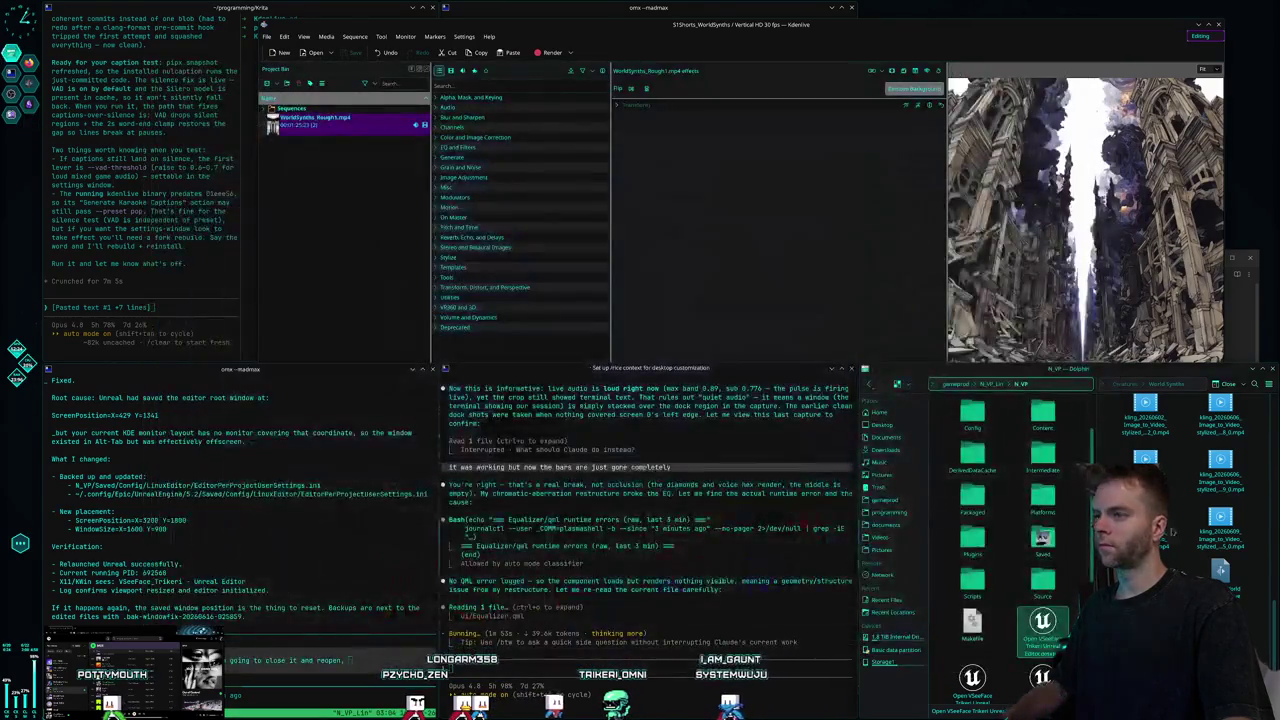
{"action": "double_click", "coordinate": [1042, 620]}
{"action": "left_click", "coordinate": [1030, 566]}
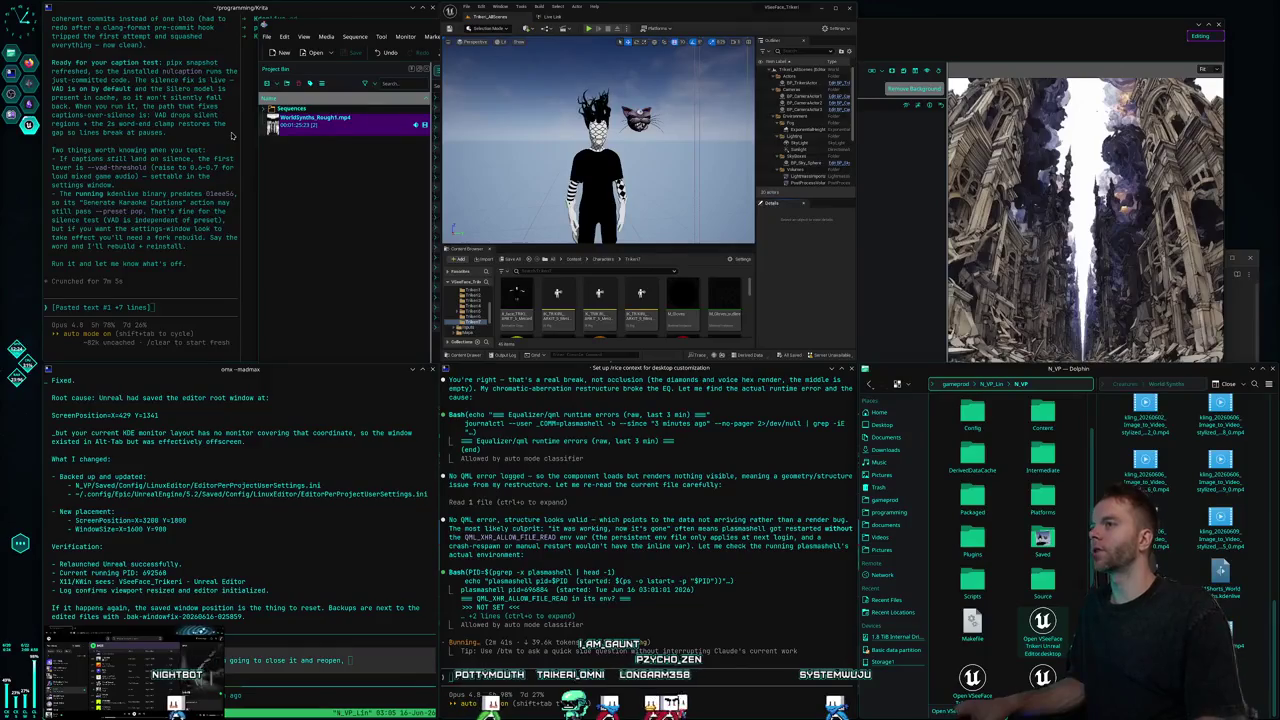
Drag the Unreal Editor title bar to enlarge and centre the window.
{"action": "left_click_drag", "start_coordinate": [717, 17], "coordinate": [685, 191]}
{"action": "type", "text": "mysterious shadow"}
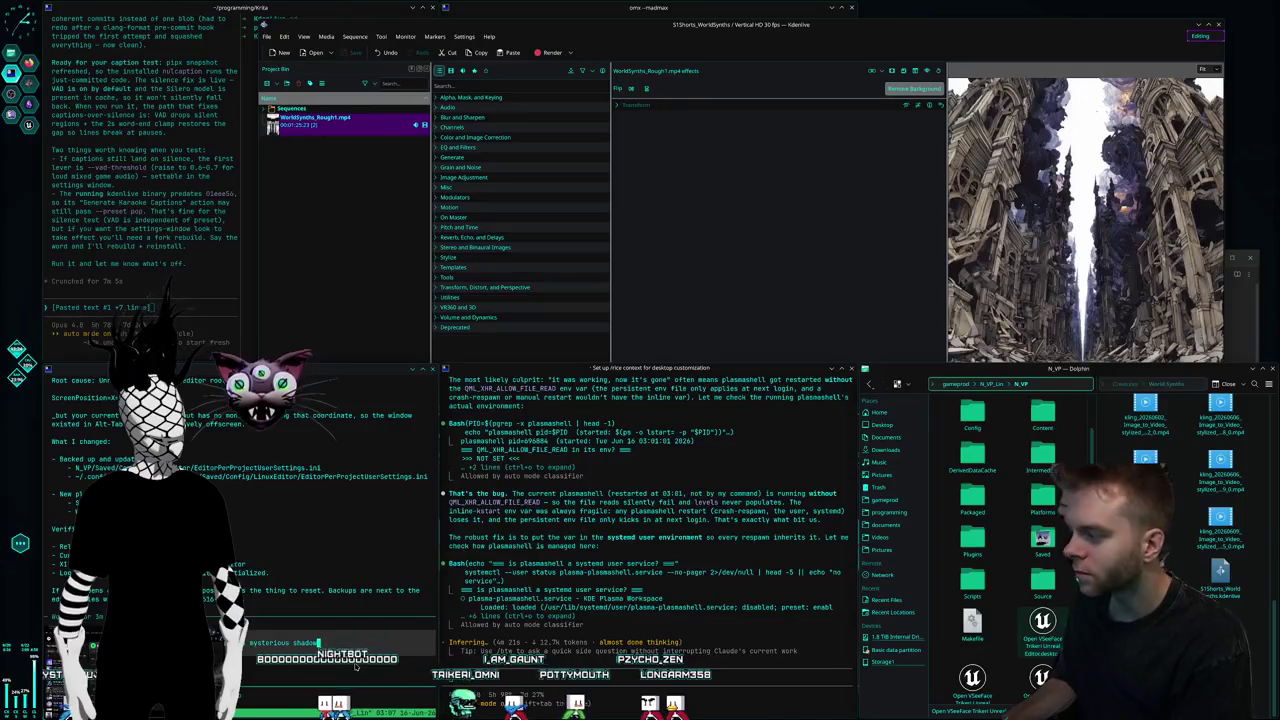
Replace the draft with 'its not there still, add logs check logs' and submit it.
{"action": "key", "text": "ctrl+u"}
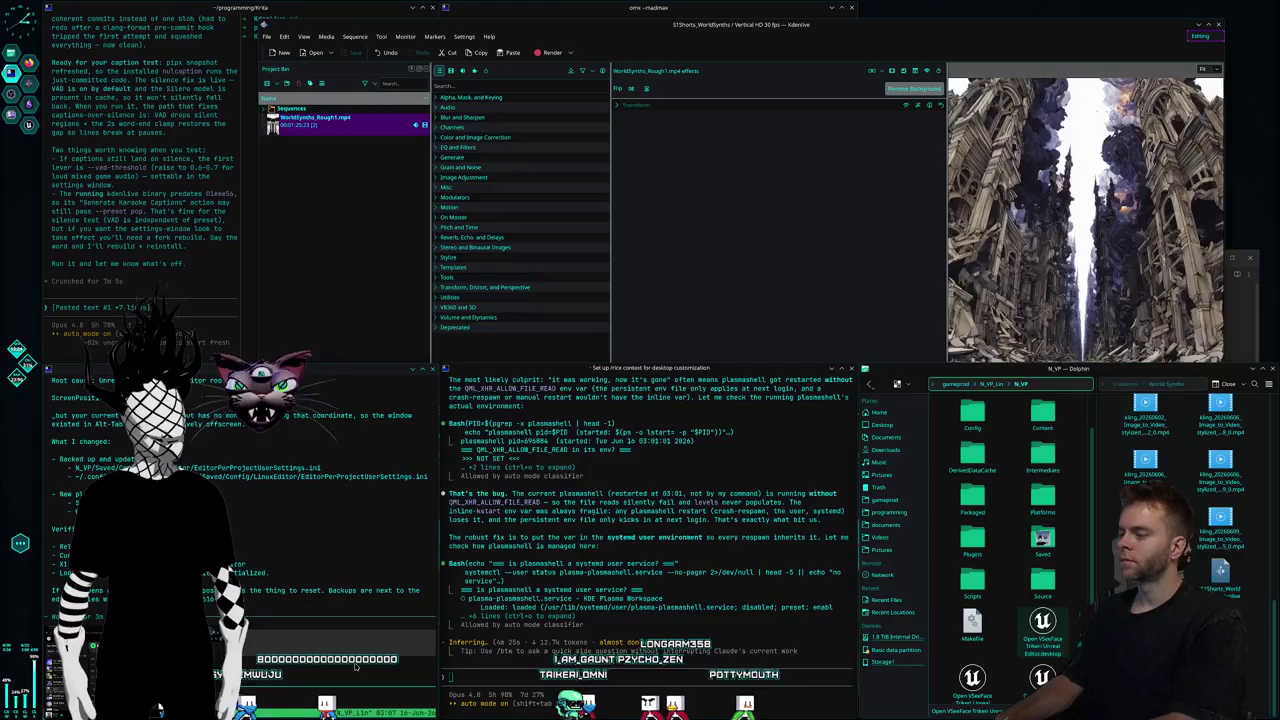
{"action": "type", "text": "hand tracking plugin, can you check the claude"}
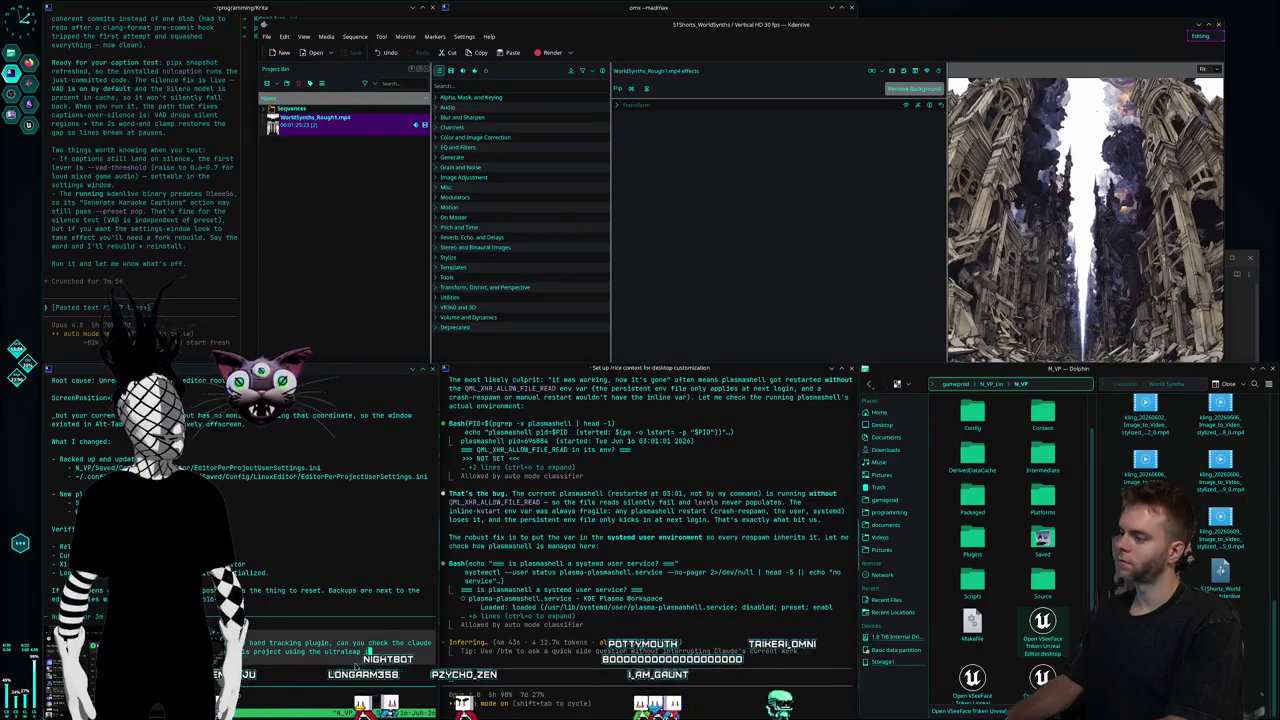
{"action": "type", "text": "i think it"}
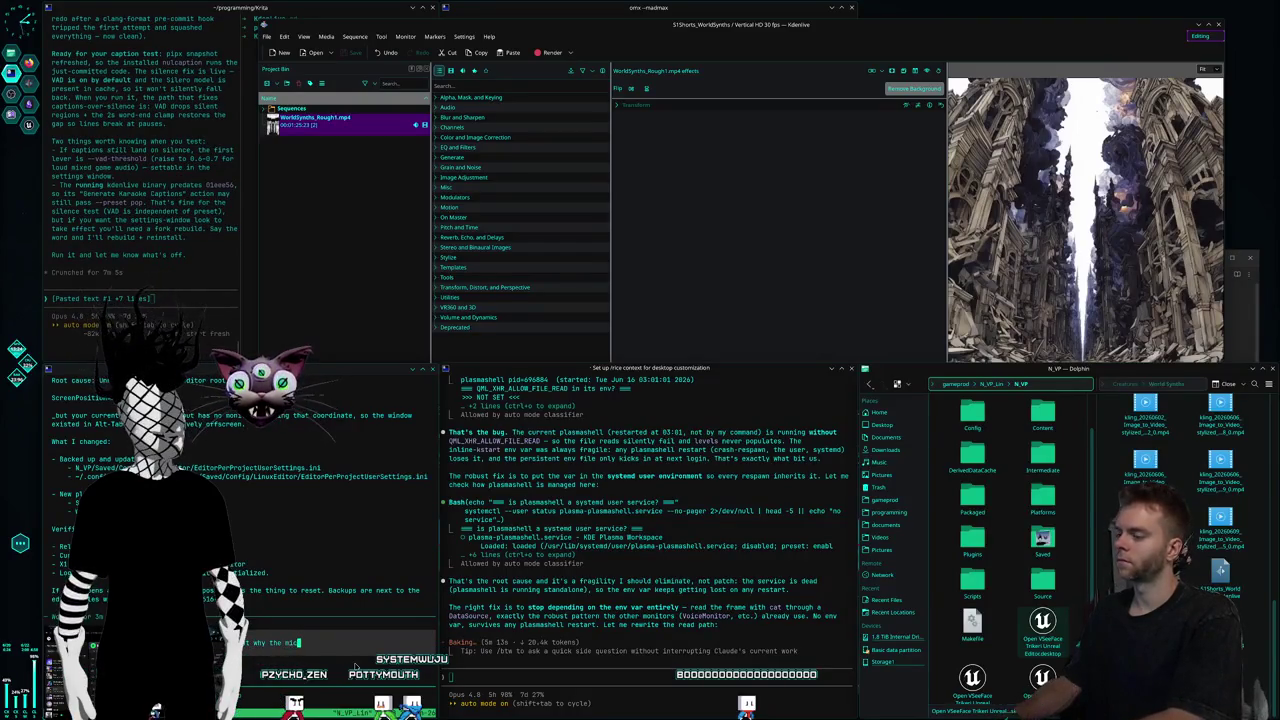
{"action": "type", "text": "fecam"}
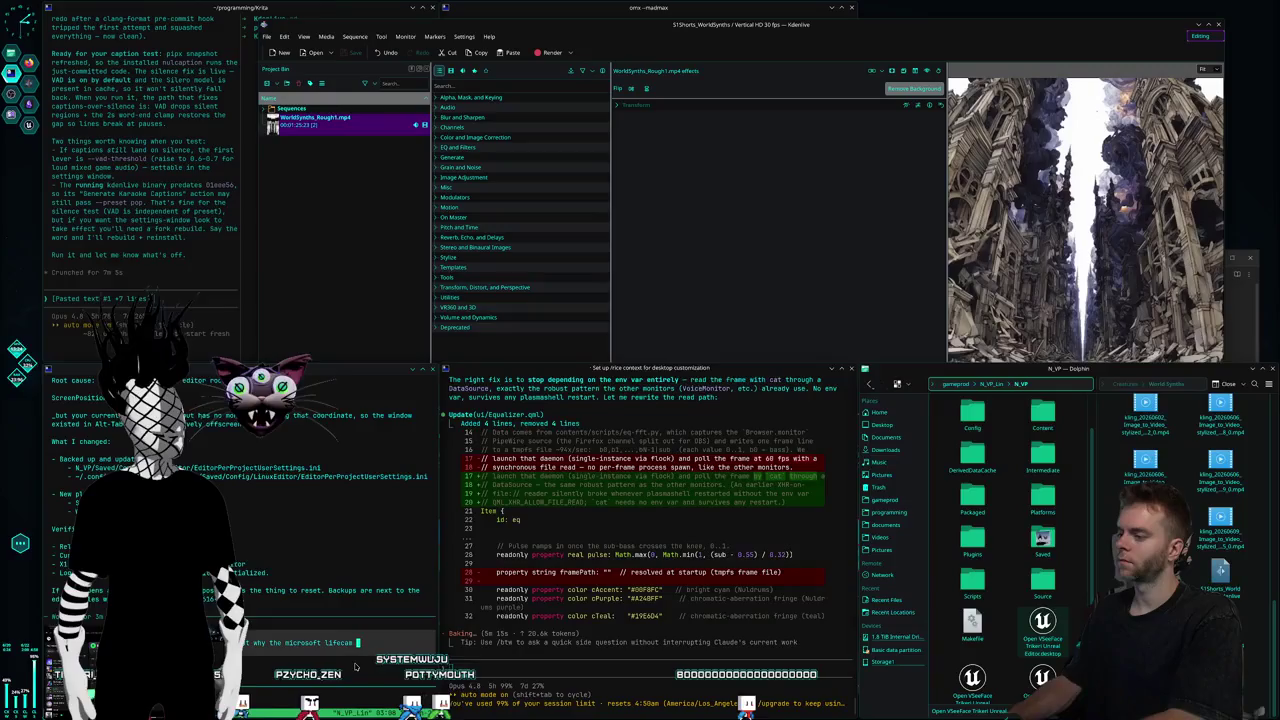
{"action": "type", "text": " 3000 isn't showing"}
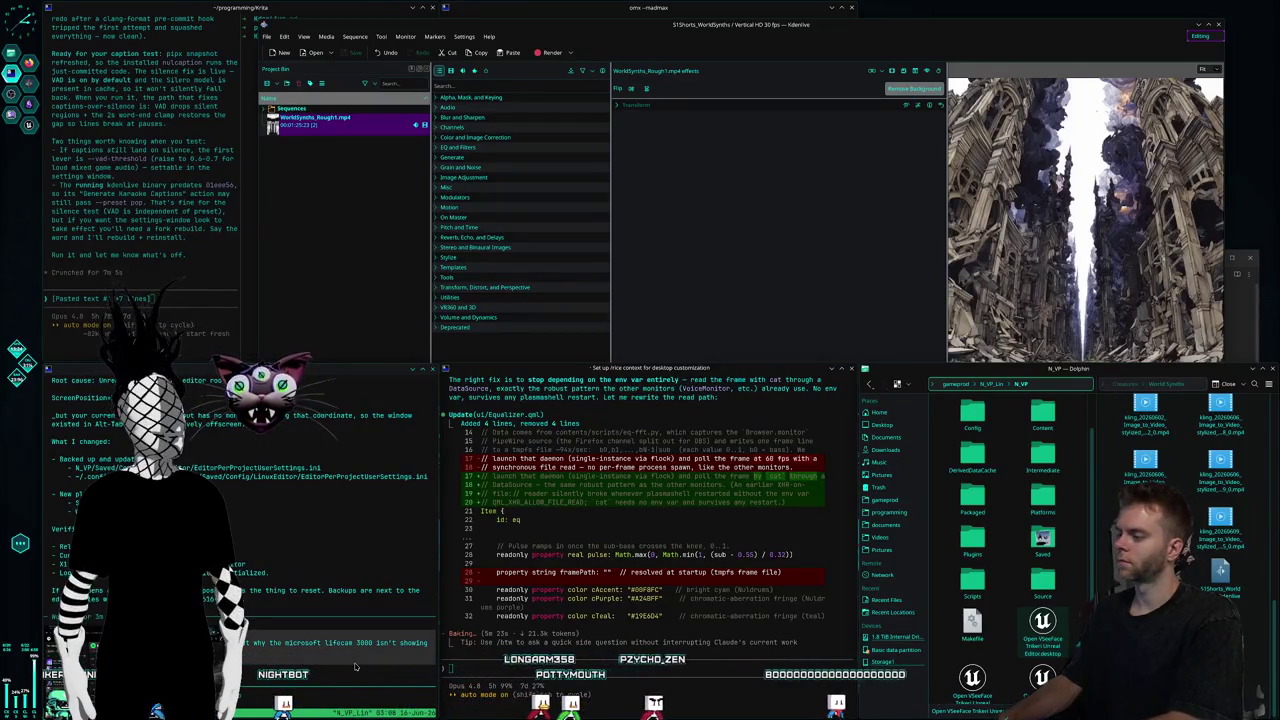
{"action": "type", "text": "ious session so"}
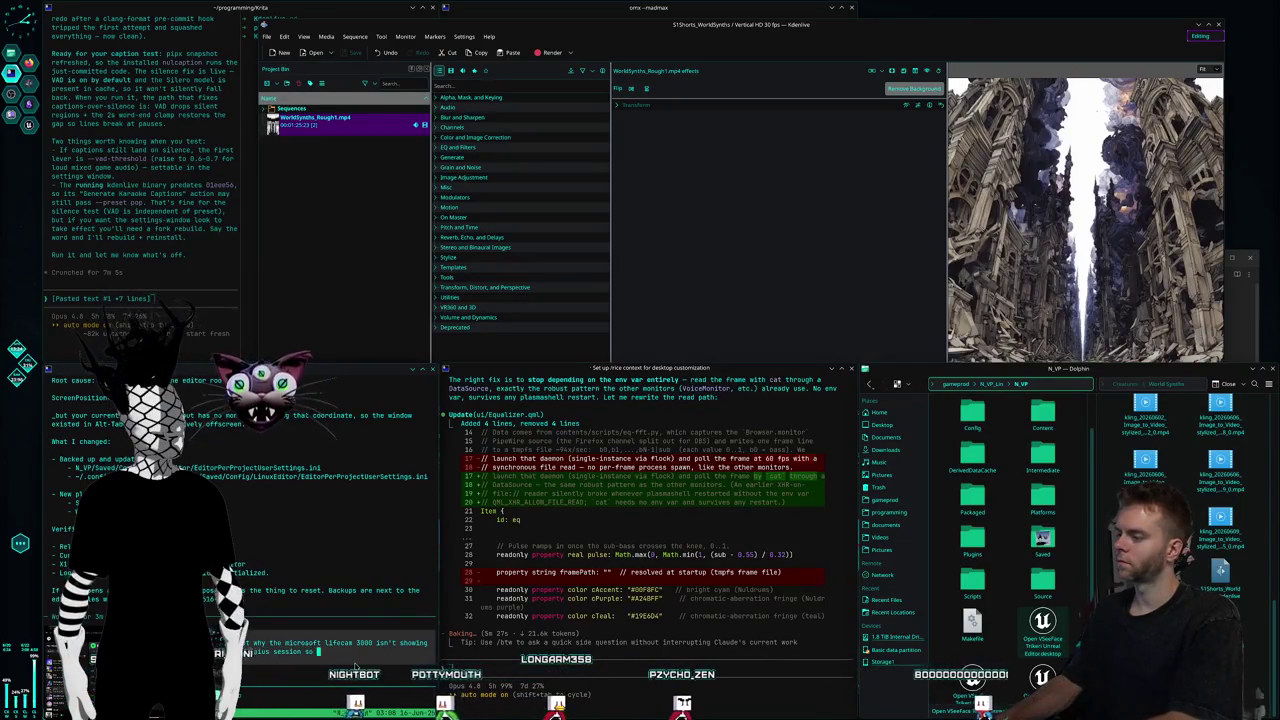
{"action": "type", "text": " something about the way its"}
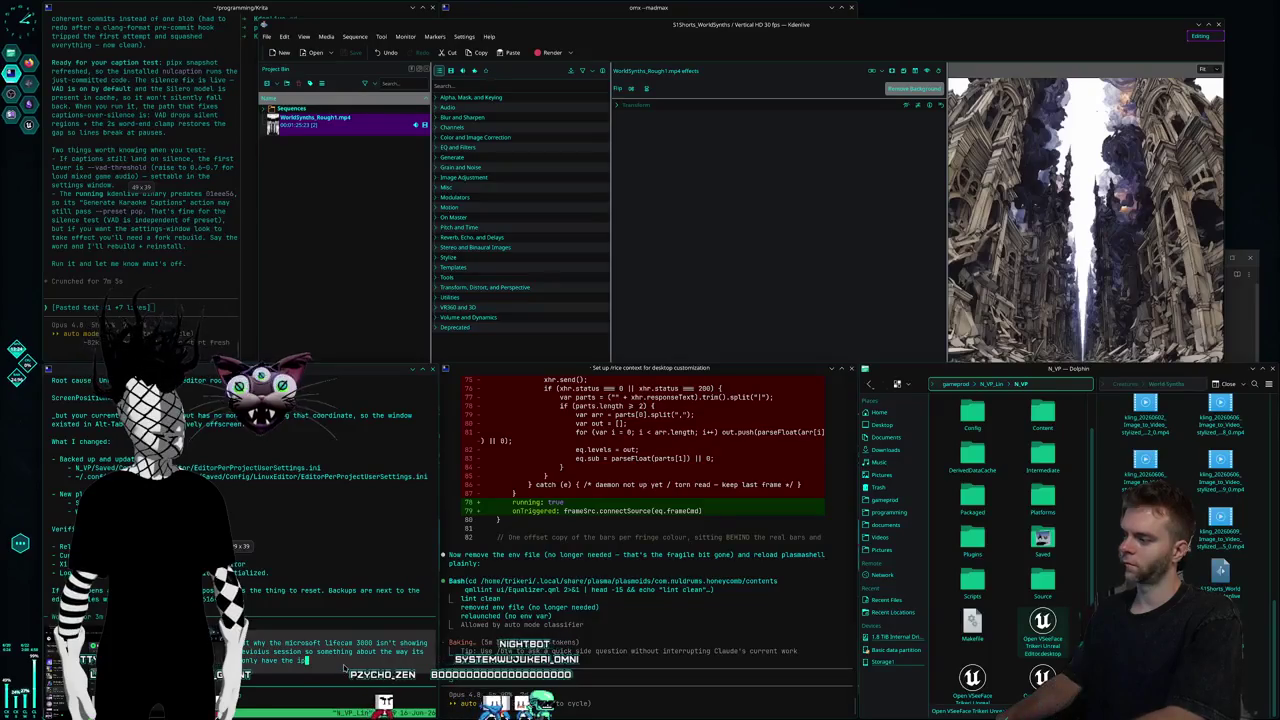
{"action": "type", "text": "for face t"}
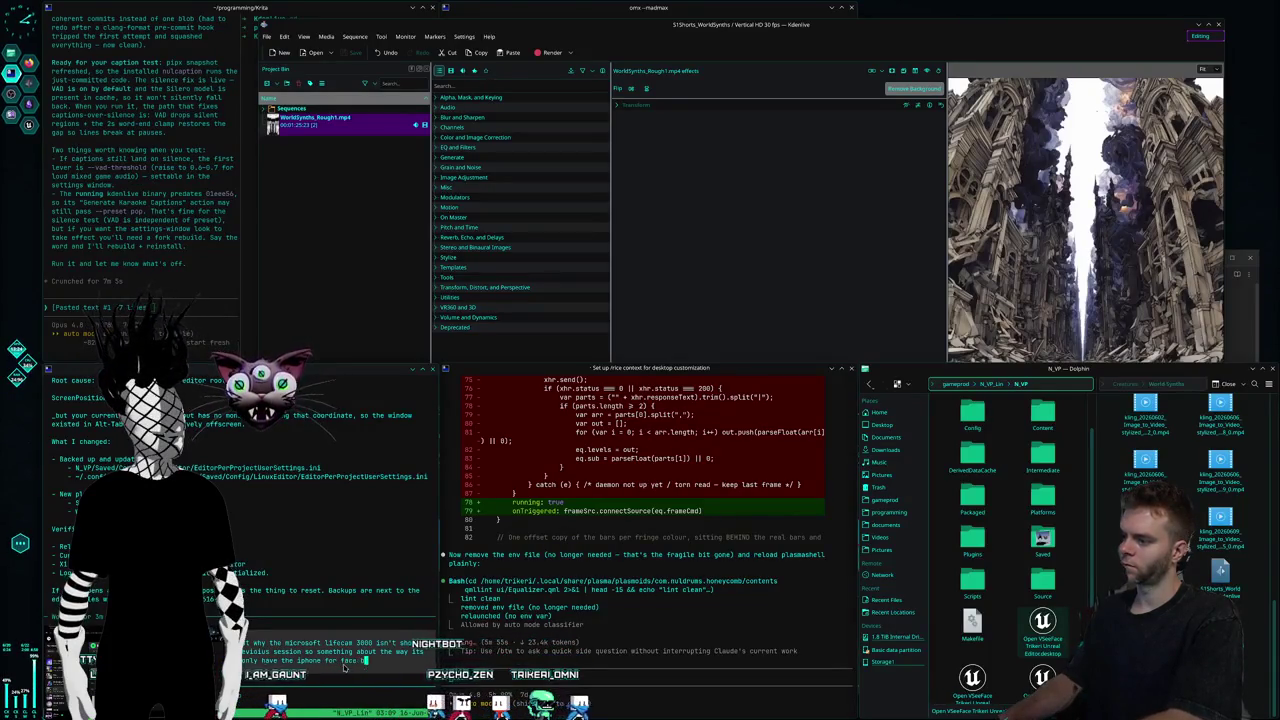
{"action": "type", "text": " and the"}
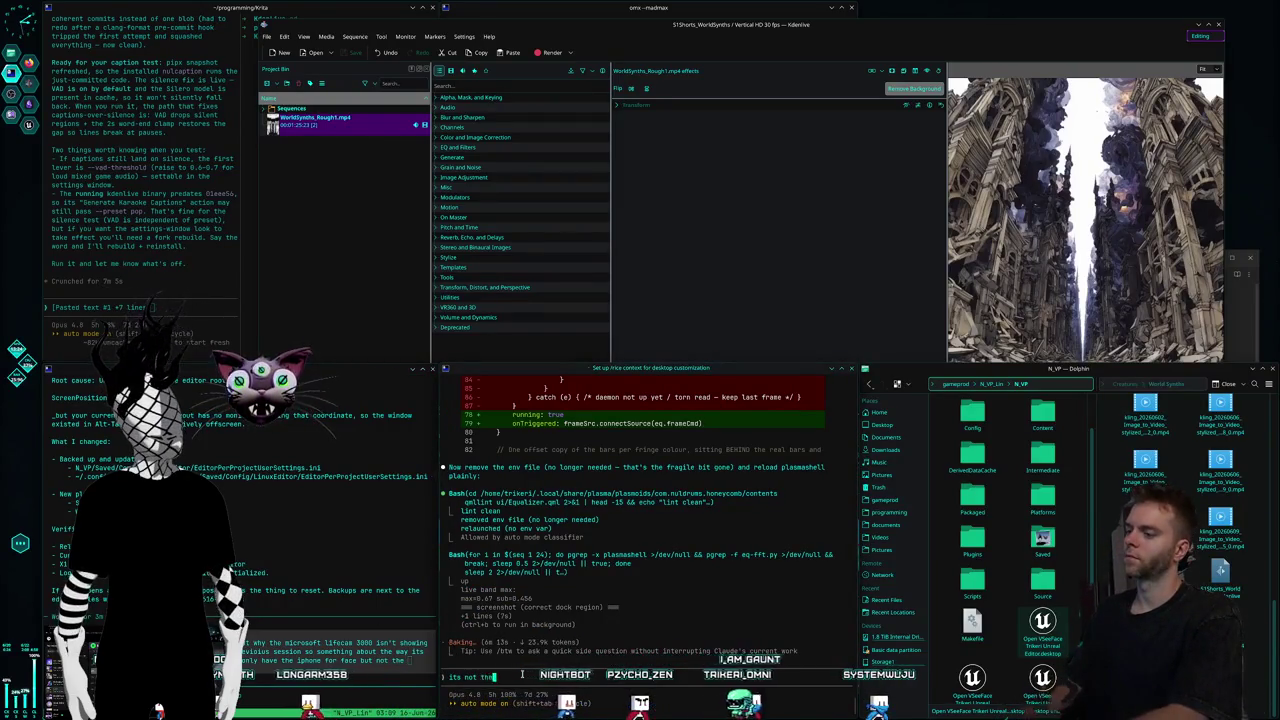
{"action": "type", "text": "its not there still"}
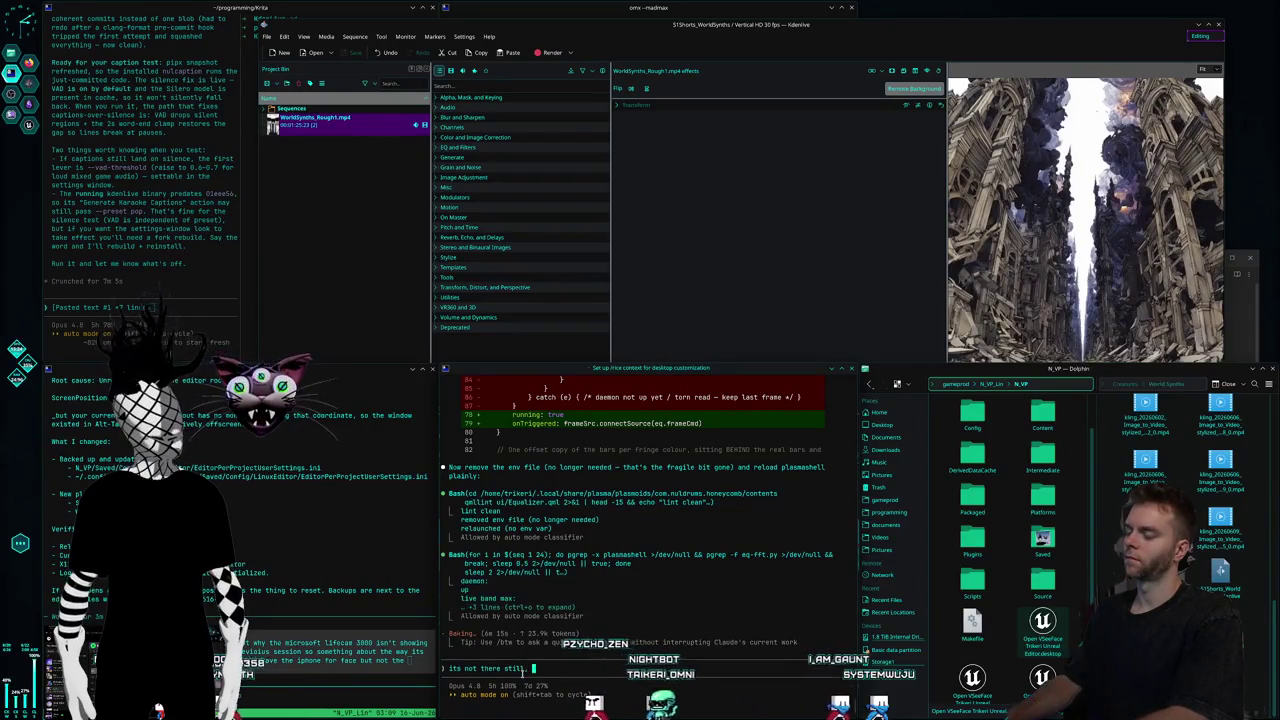
{"action": "type", "text": ", add logs check logs"}
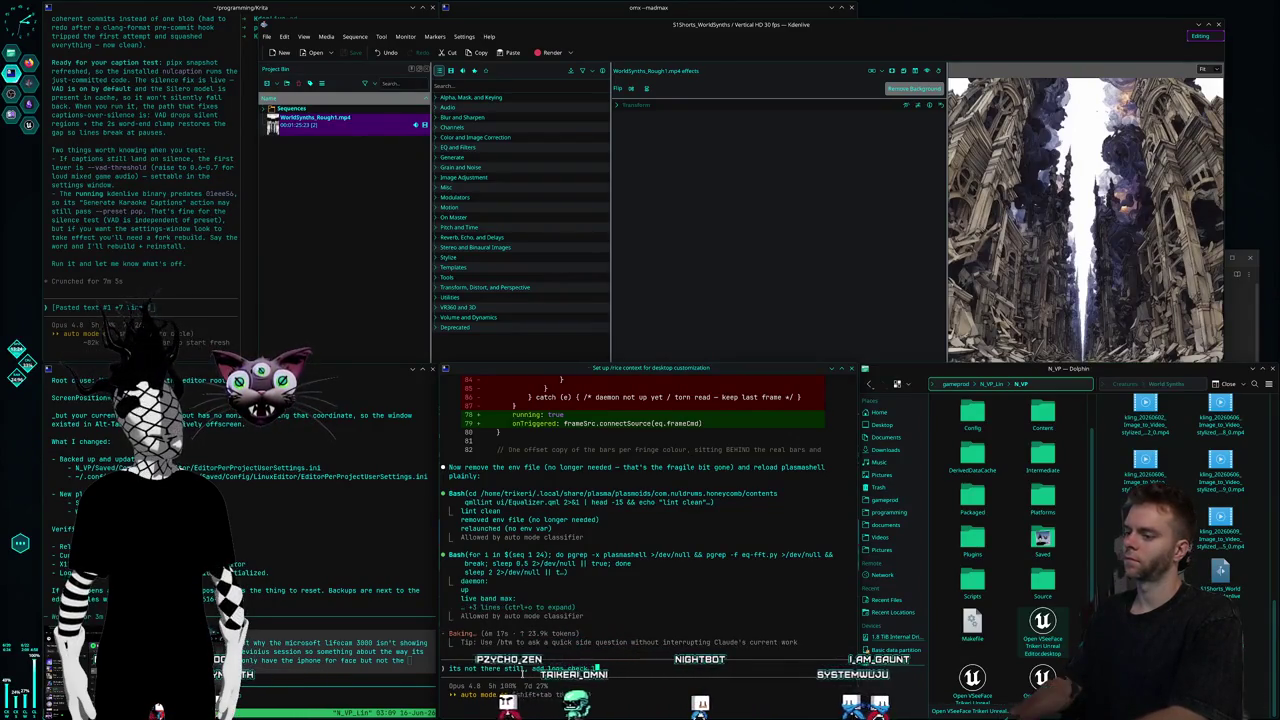
{"action": "key", "text": "Return"}
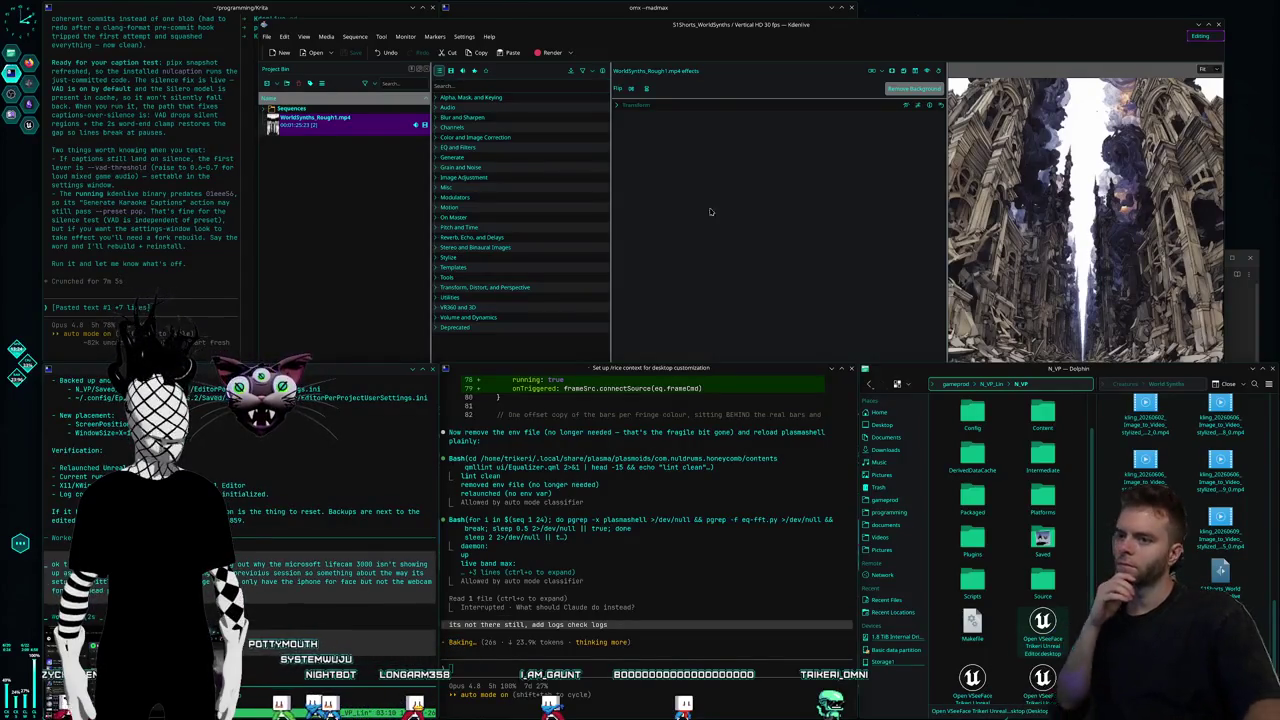
Read the Codex terminal's report, then bring the Kdenlive project back to the front.
{"action": "left_click", "coordinate": [628, 7]}
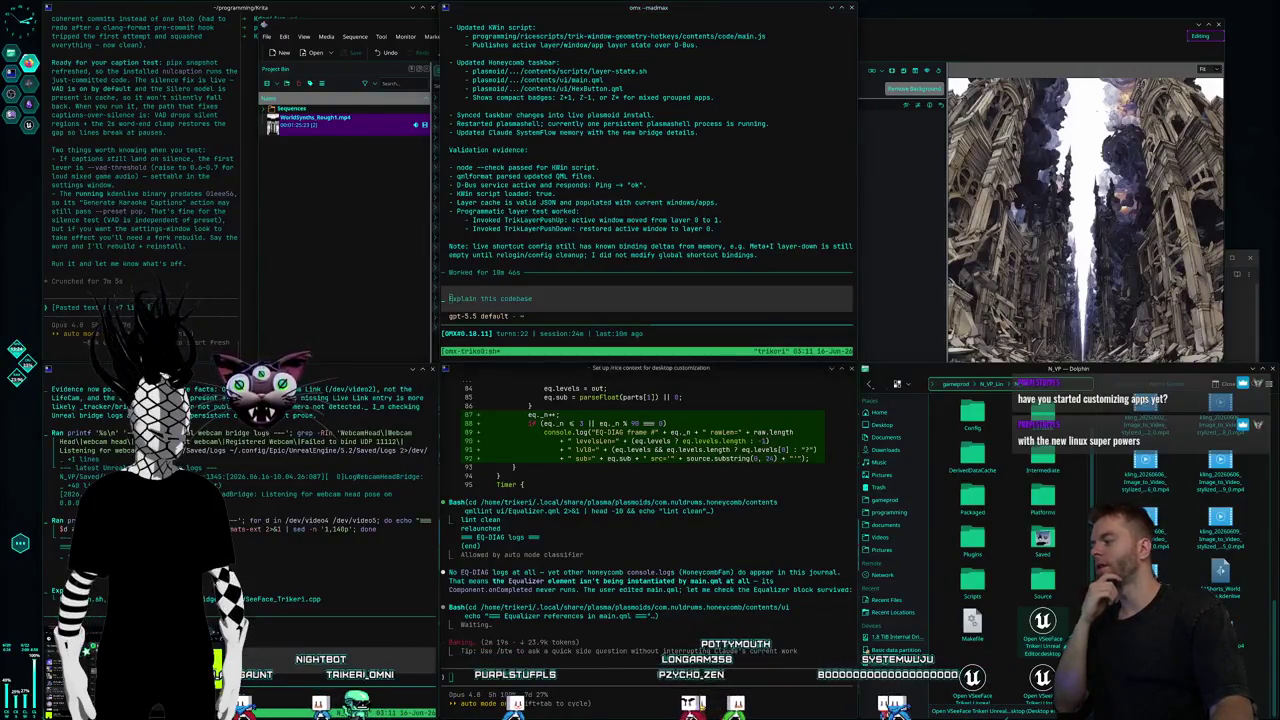
{"action": "left_click", "coordinate": [898, 27]}
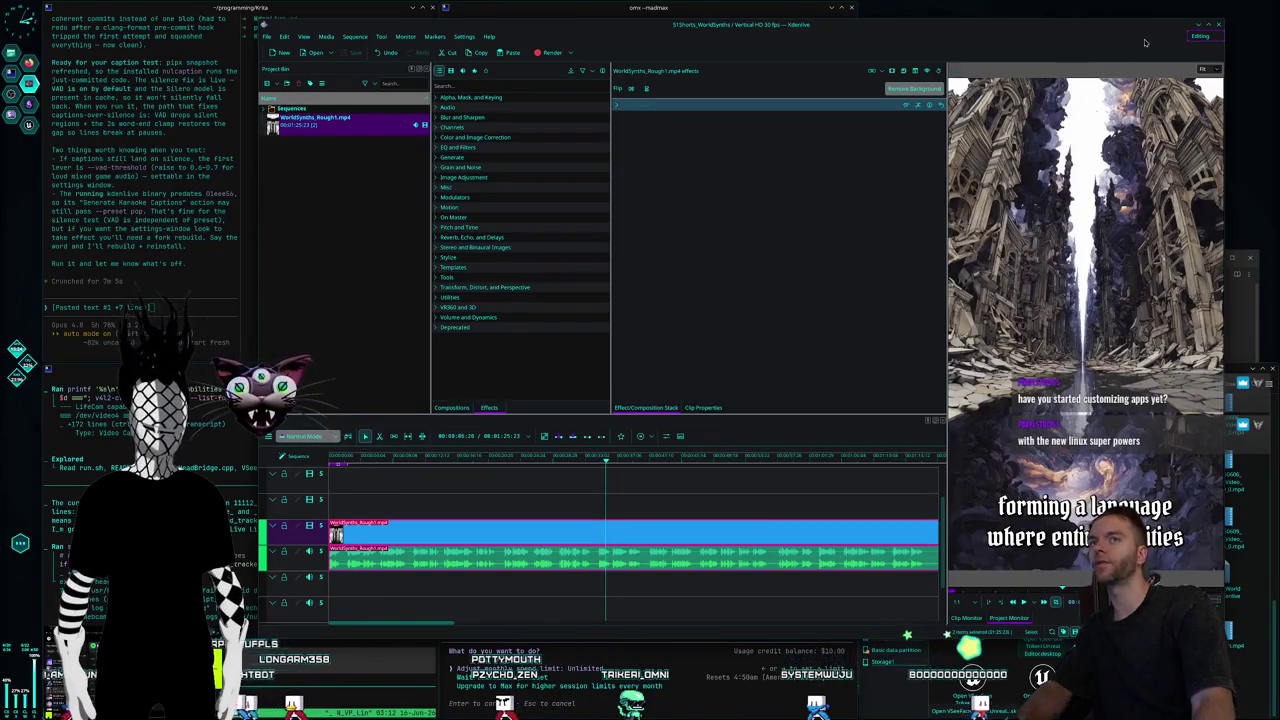
Cycle through several workspace layouts, return to Editing, and nudge the Kdenlive window left.
{"action": "left_click", "coordinate": [1201, 36]}
{"action": "left_click", "coordinate": [1200, 111]}
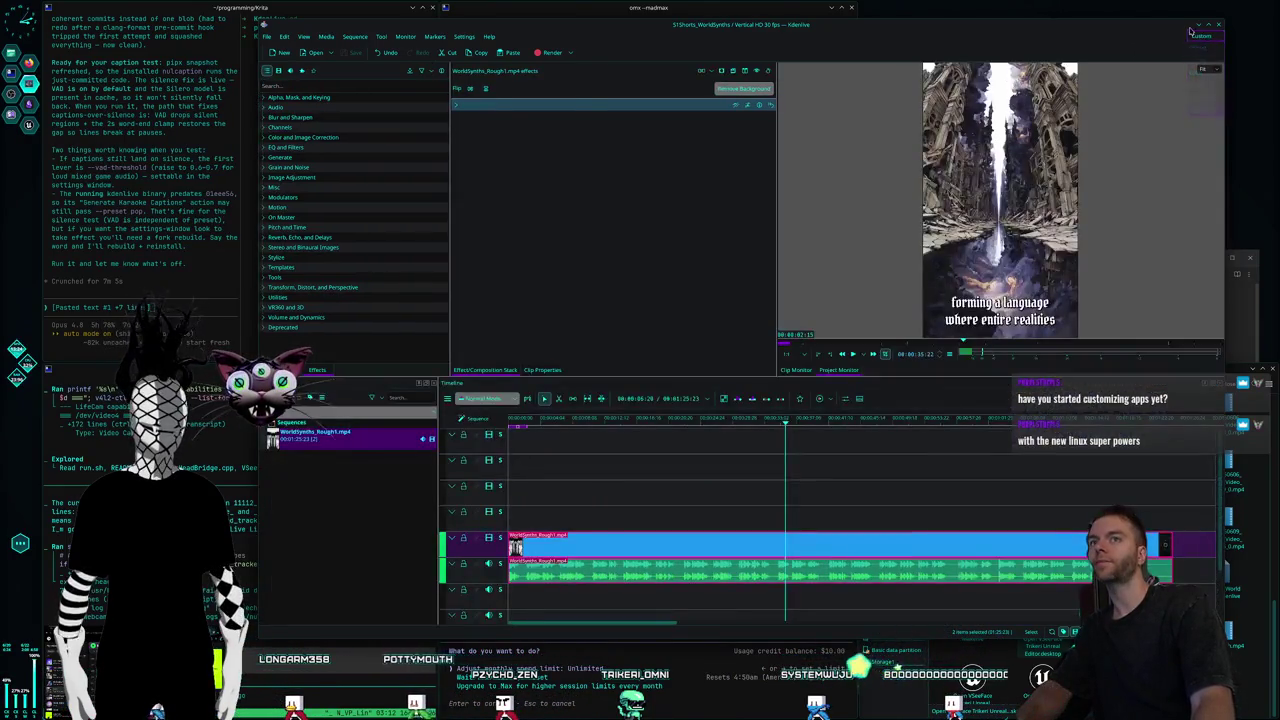
{"action": "left_click", "coordinate": [1210, 46]}
{"action": "left_click", "coordinate": [1205, 36]}
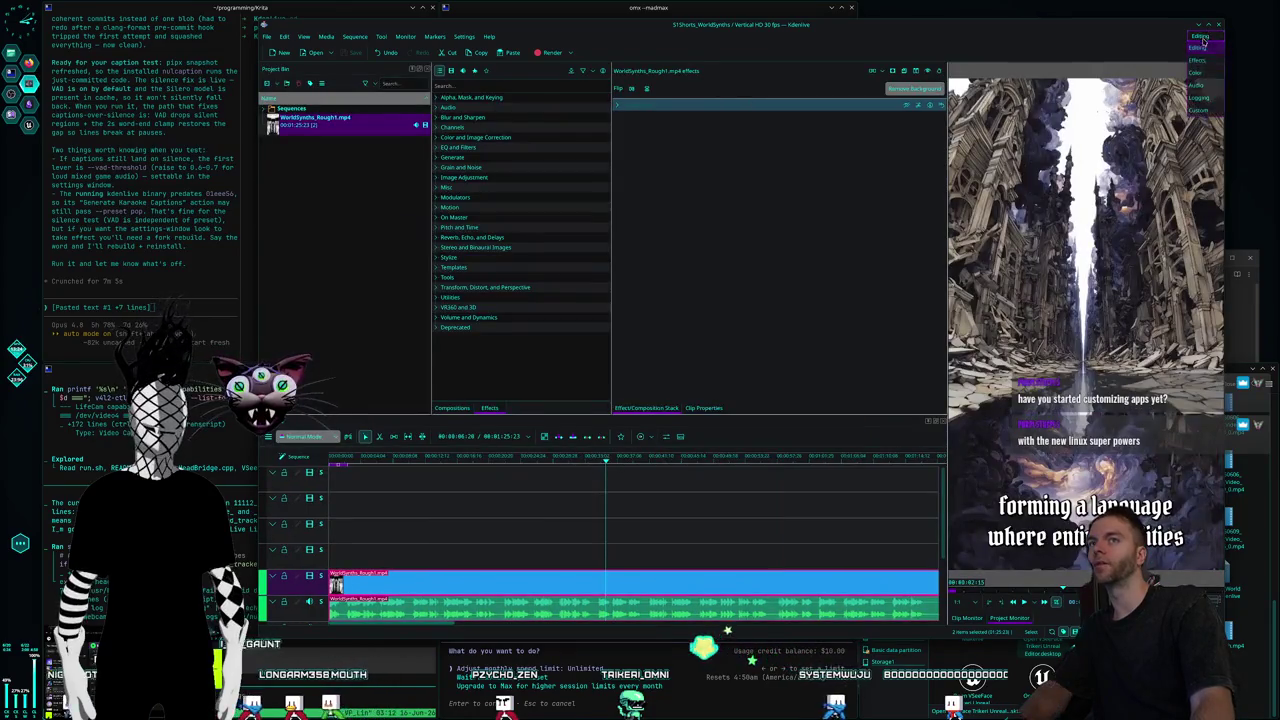
{"action": "left_click", "coordinate": [1208, 36]}
{"action": "left_click", "coordinate": [1204, 58]}
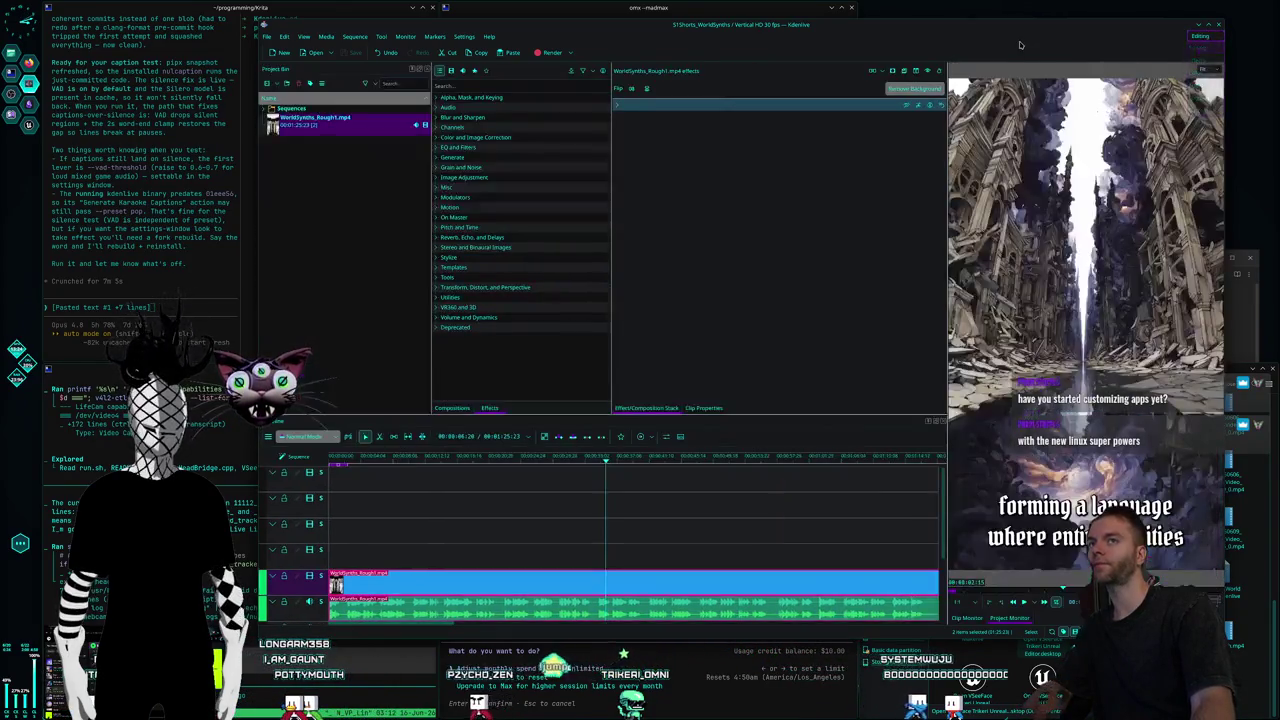
{"action": "left_click_drag", "start_coordinate": [863, 18], "coordinate": [827, 21]}
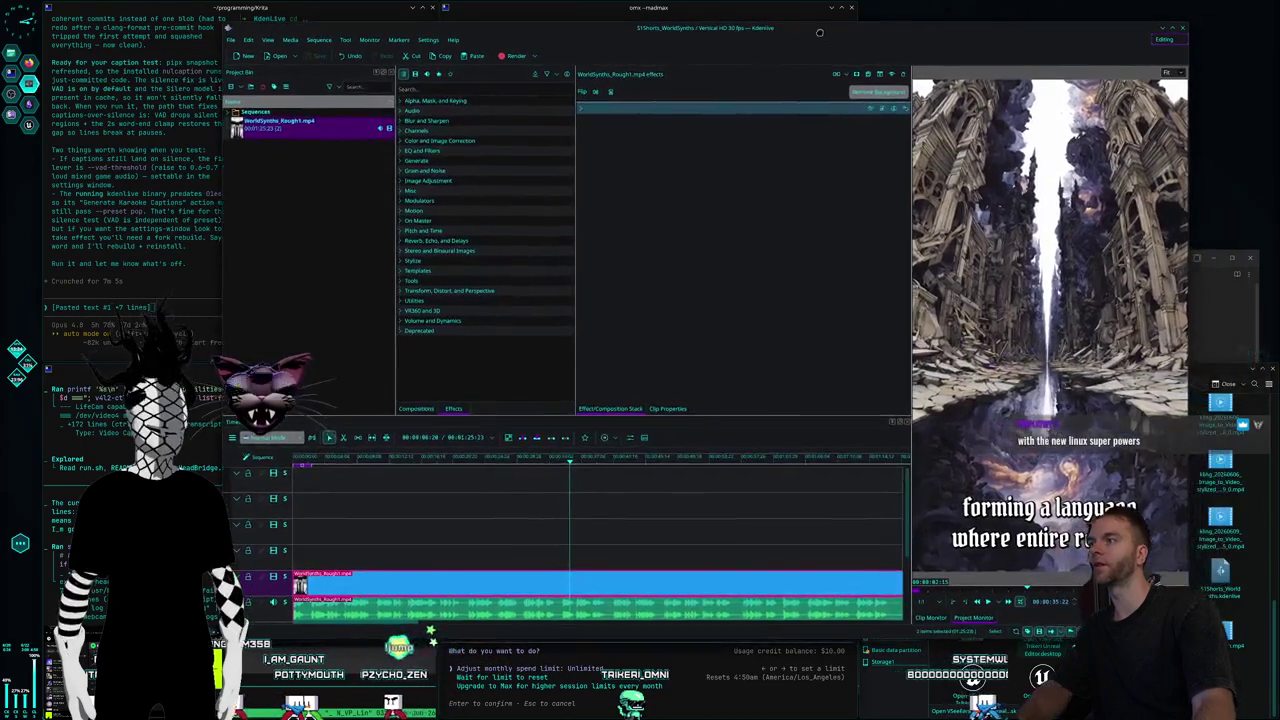
Toggle the video track's visibility and the audio track's mute on and off, ending with video showing.
{"action": "left_click", "coordinate": [284, 576]}
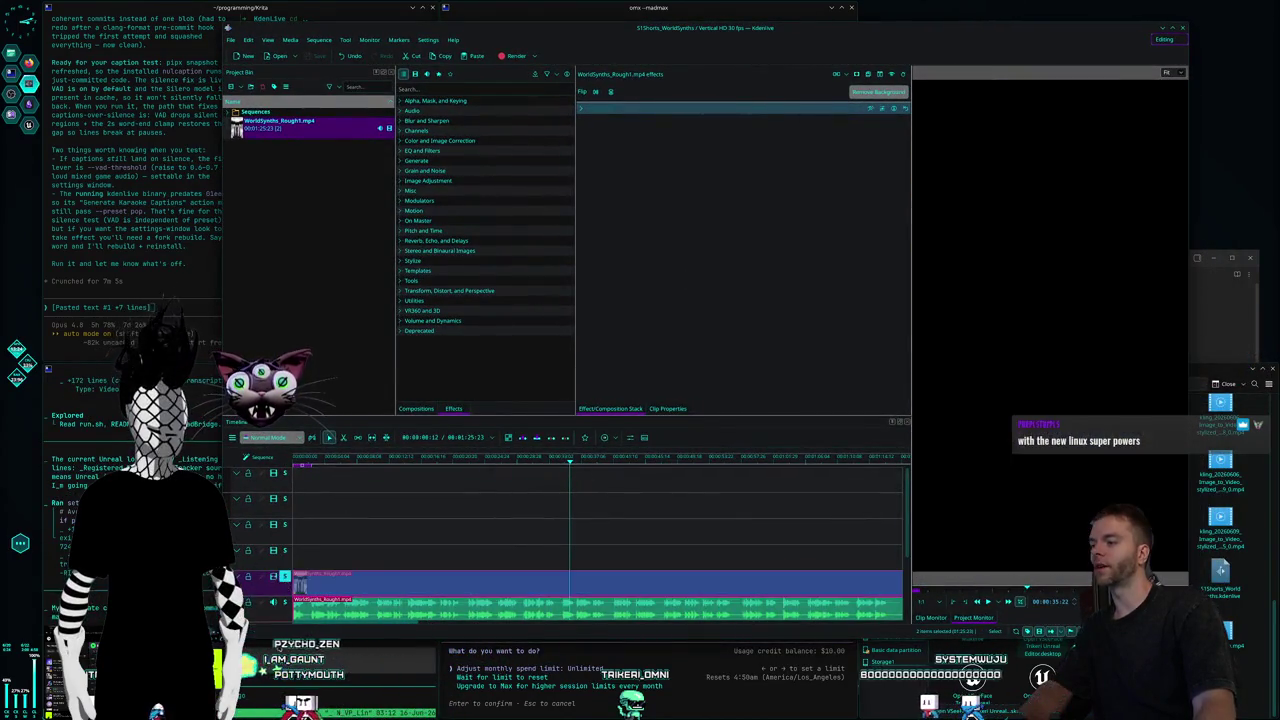
{"action": "left_click", "coordinate": [284, 576]}
{"action": "left_click", "coordinate": [284, 601]}
{"action": "left_click", "coordinate": [284, 601]}
{"action": "left_click", "coordinate": [284, 601]}
{"action": "left_click", "coordinate": [284, 576]}
{"action": "left_click", "coordinate": [284, 576]}
{"action": "left_click", "coordinate": [284, 601]}
{"action": "left_click", "coordinate": [284, 576]}
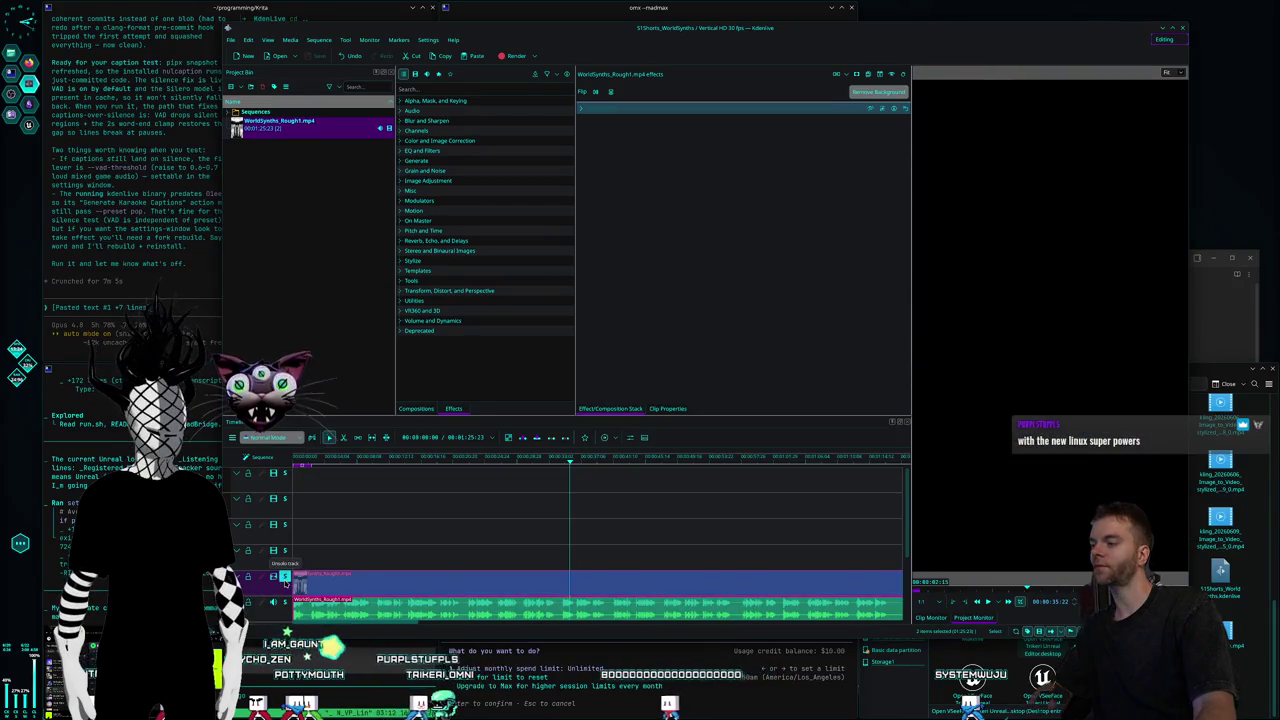
{"action": "left_click", "coordinate": [284, 576]}
Lock and unlock the video track, toggle its solo, then raise the Claude terminal.
{"action": "left_click", "coordinate": [249, 578]}
{"action": "left_click", "coordinate": [249, 578]}
{"action": "left_click", "coordinate": [249, 578]}
{"action": "left_click", "coordinate": [249, 578]}
{"action": "left_click", "coordinate": [286, 578]}
{"action": "left_click", "coordinate": [286, 578]}
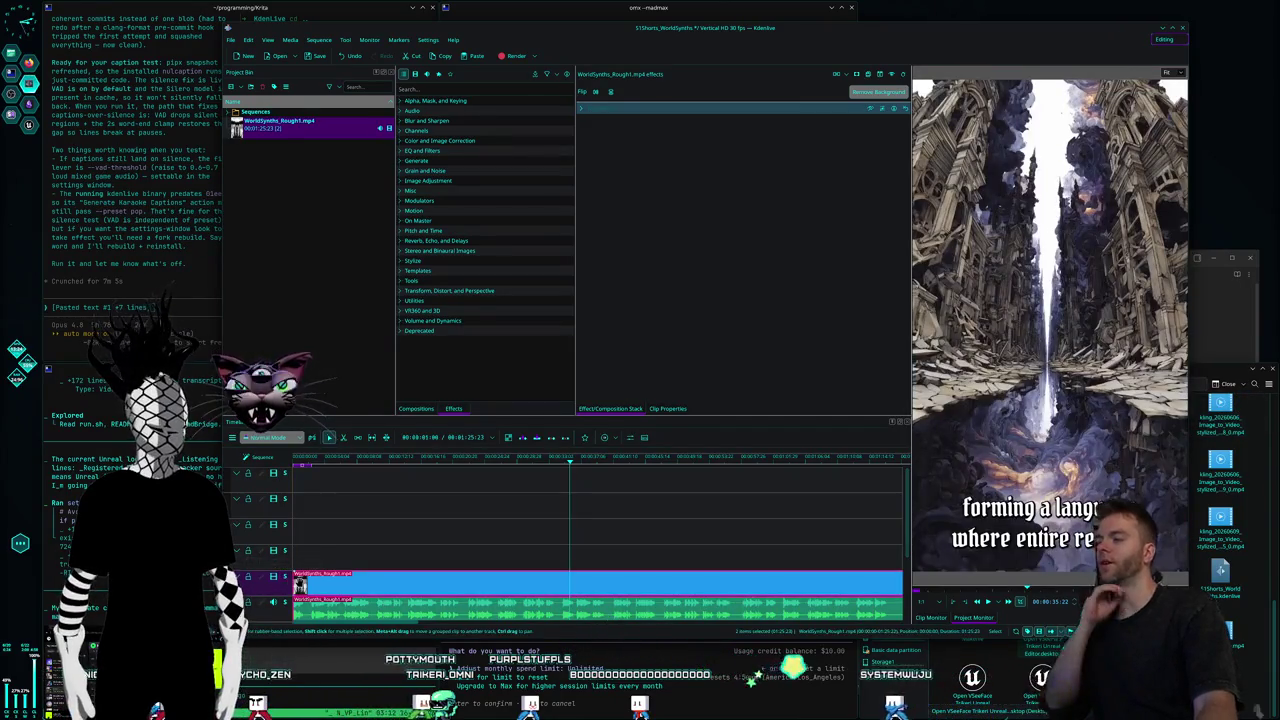
{"action": "left_click", "coordinate": [720, 645]}
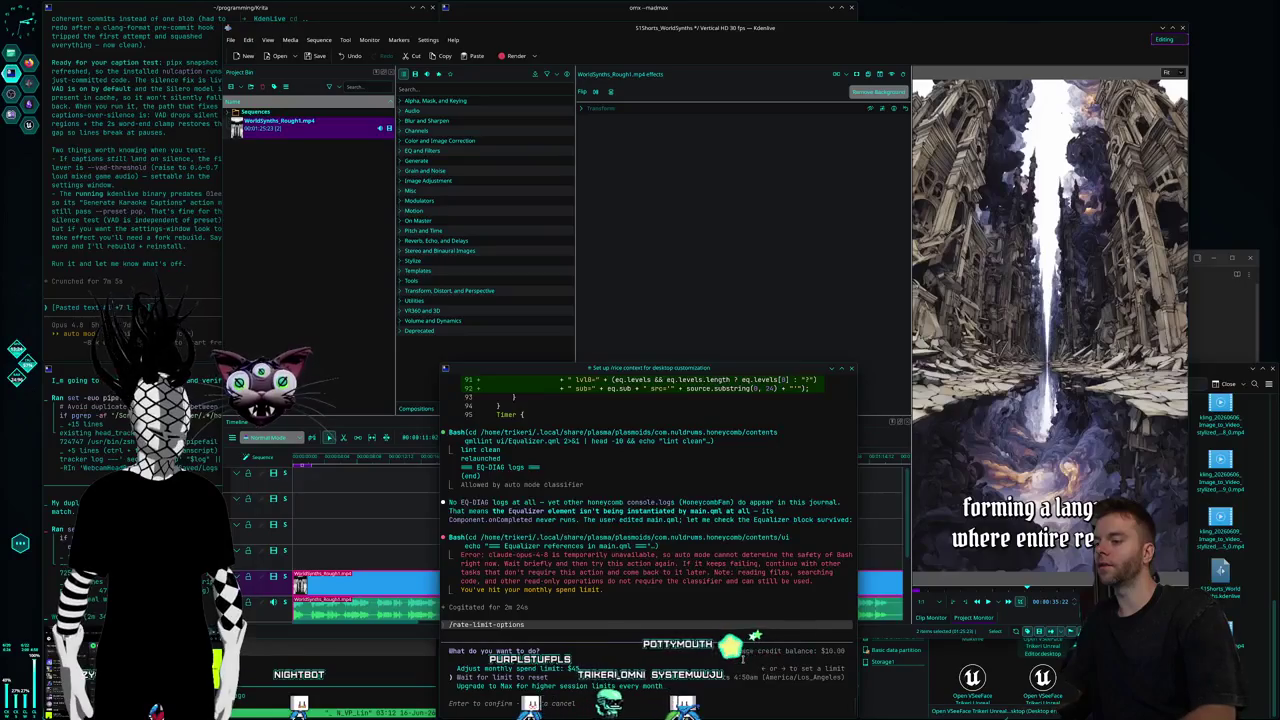
Dismiss Claude Code's rate-limit options with Escape and bring Kdenlive back to the front.
{"action": "key", "text": "Escape"}
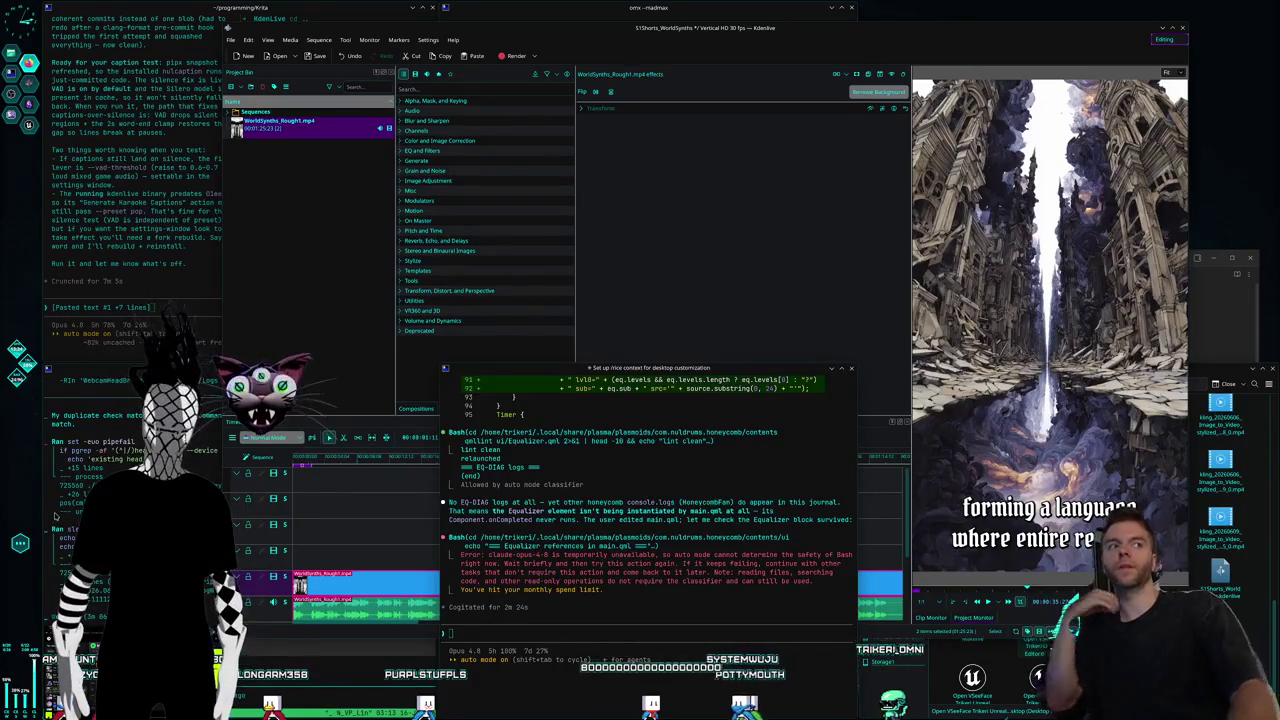
{"action": "left_click", "coordinate": [573, 45]}
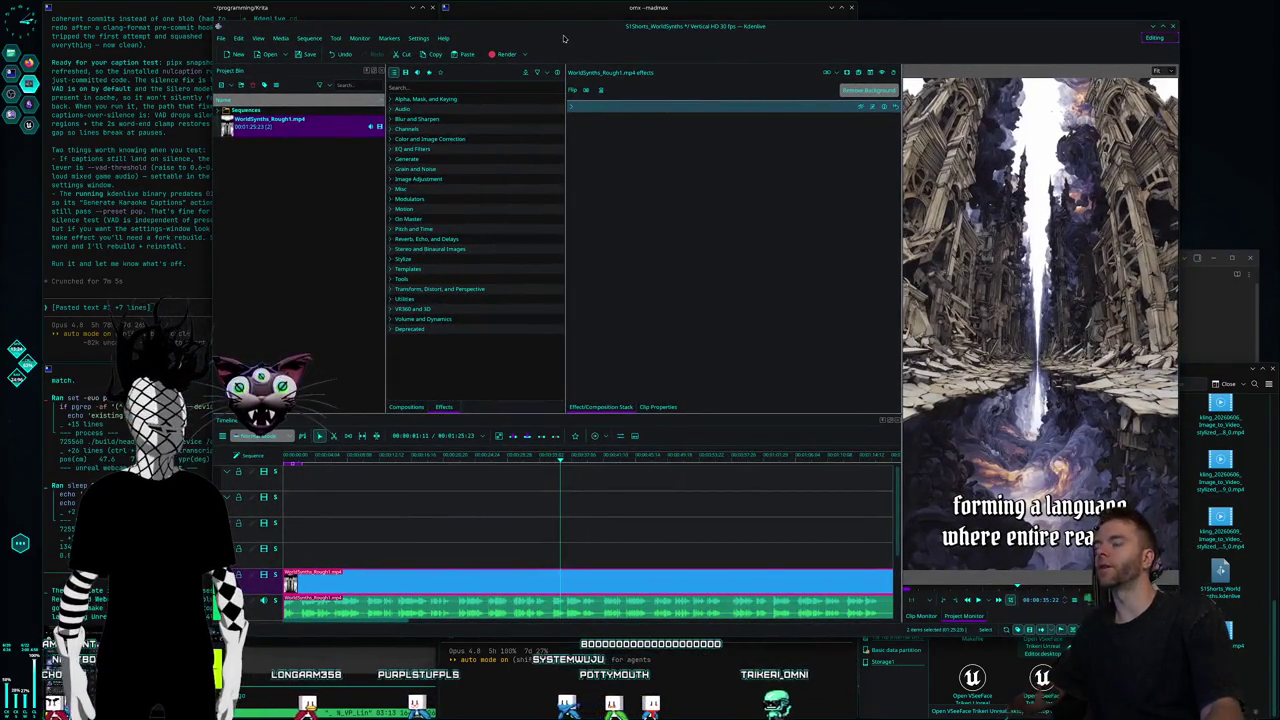
{"action": "key", "text": "alt+space"}
{"action": "type", "text": "kri"}
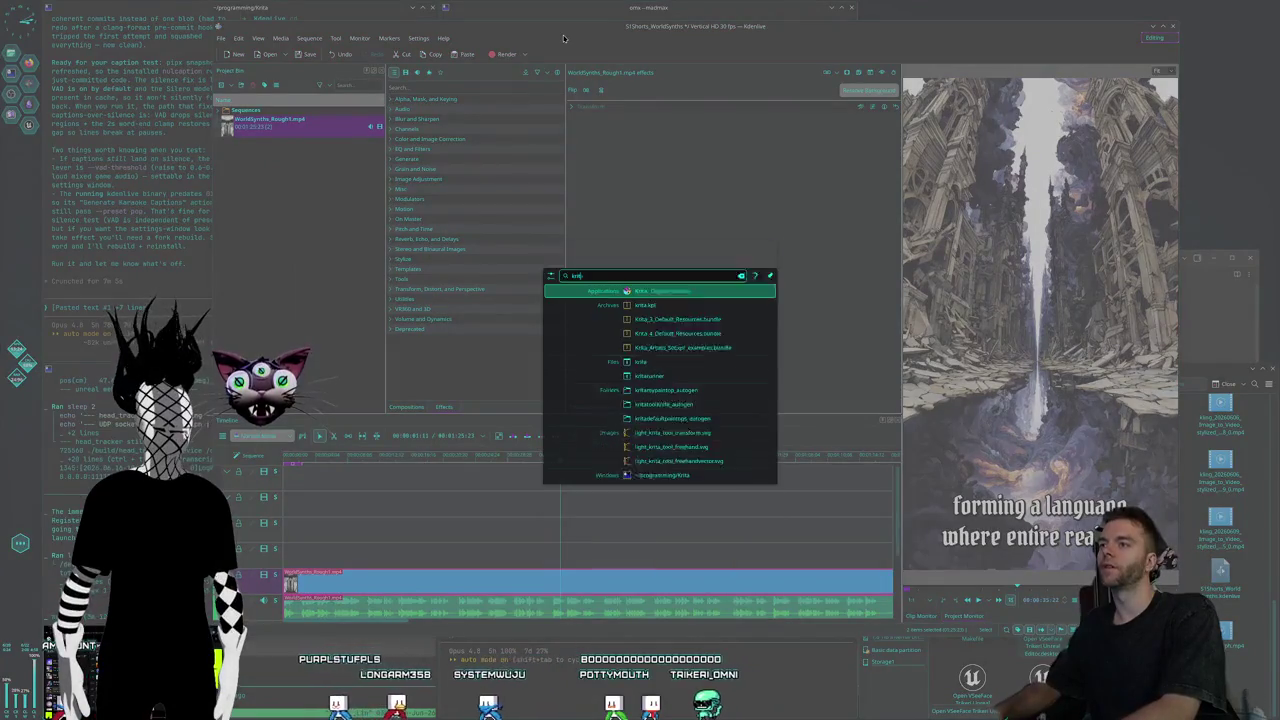
{"action": "key", "text": "Return"}
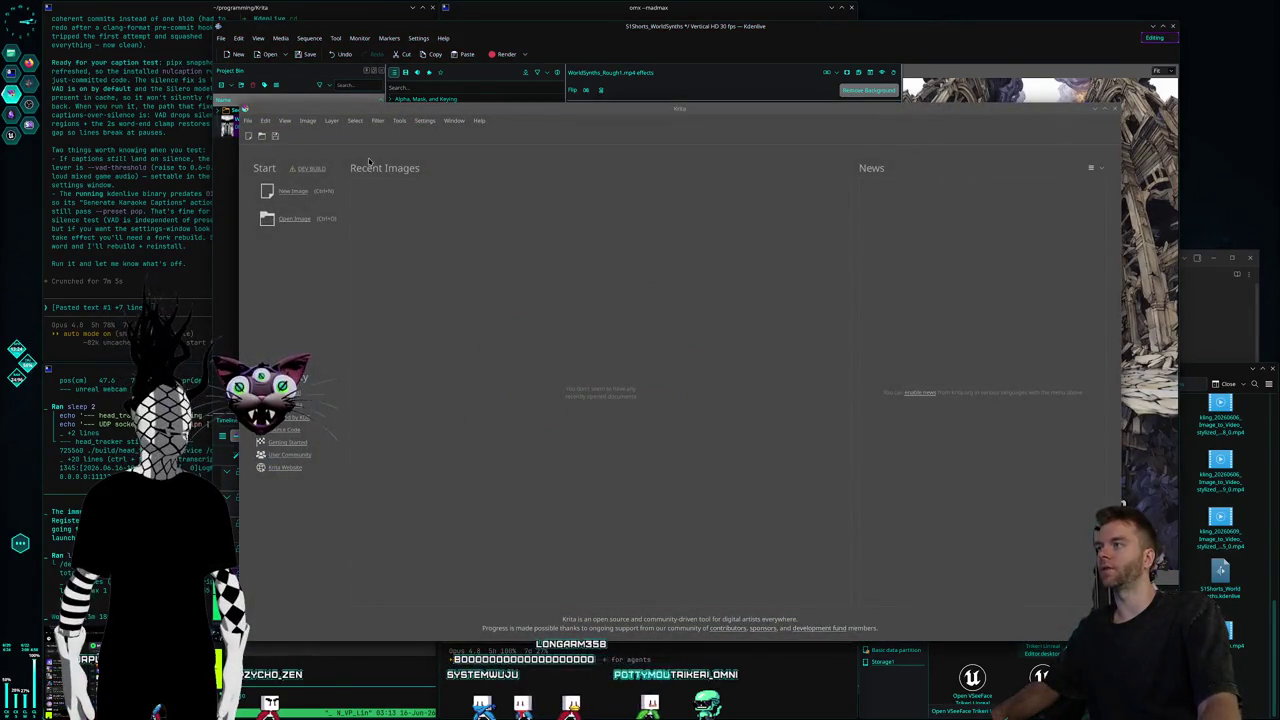
{"action": "left_click_drag", "start_coordinate": [353, 117], "coordinate": [357, 119]}
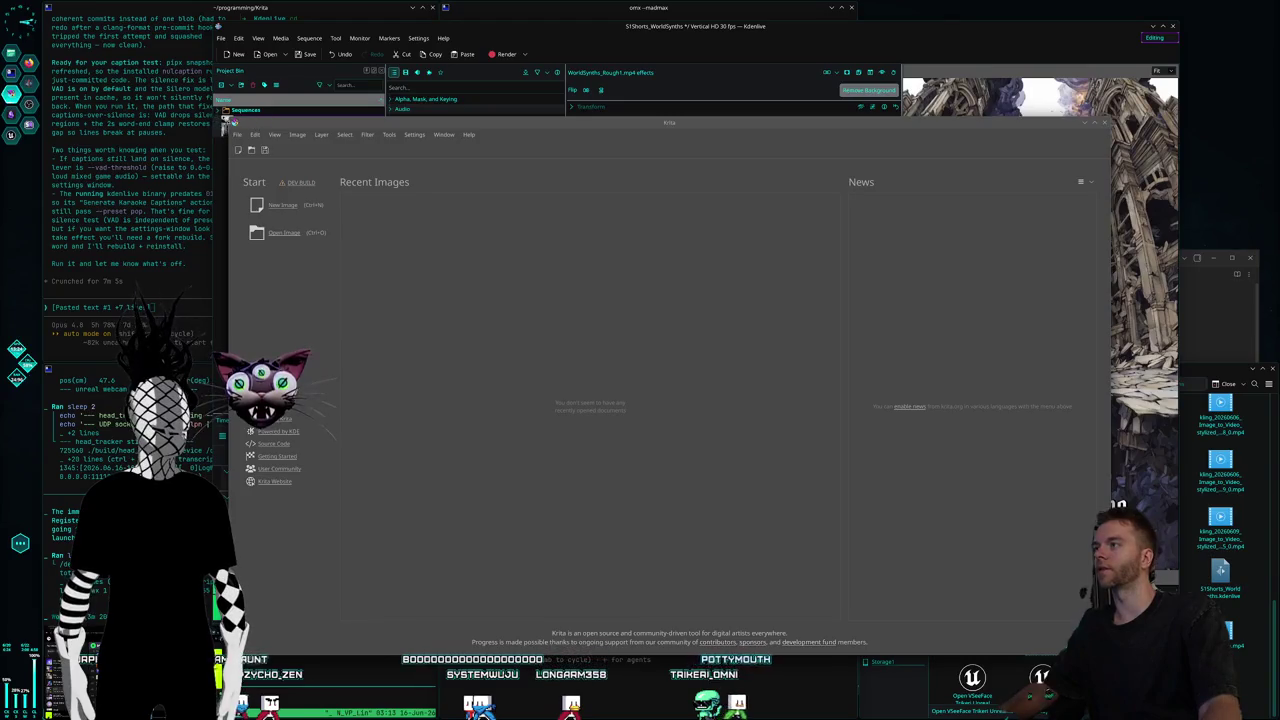
{"action": "mouse_move", "coordinate": [229, 121]}
{"action": "left_mouse_down"}
{"action": "mouse_move", "coordinate": [193, 94]}
{"action": "mouse_move", "coordinate": [268, 86]}
{"action": "left_mouse_up"}
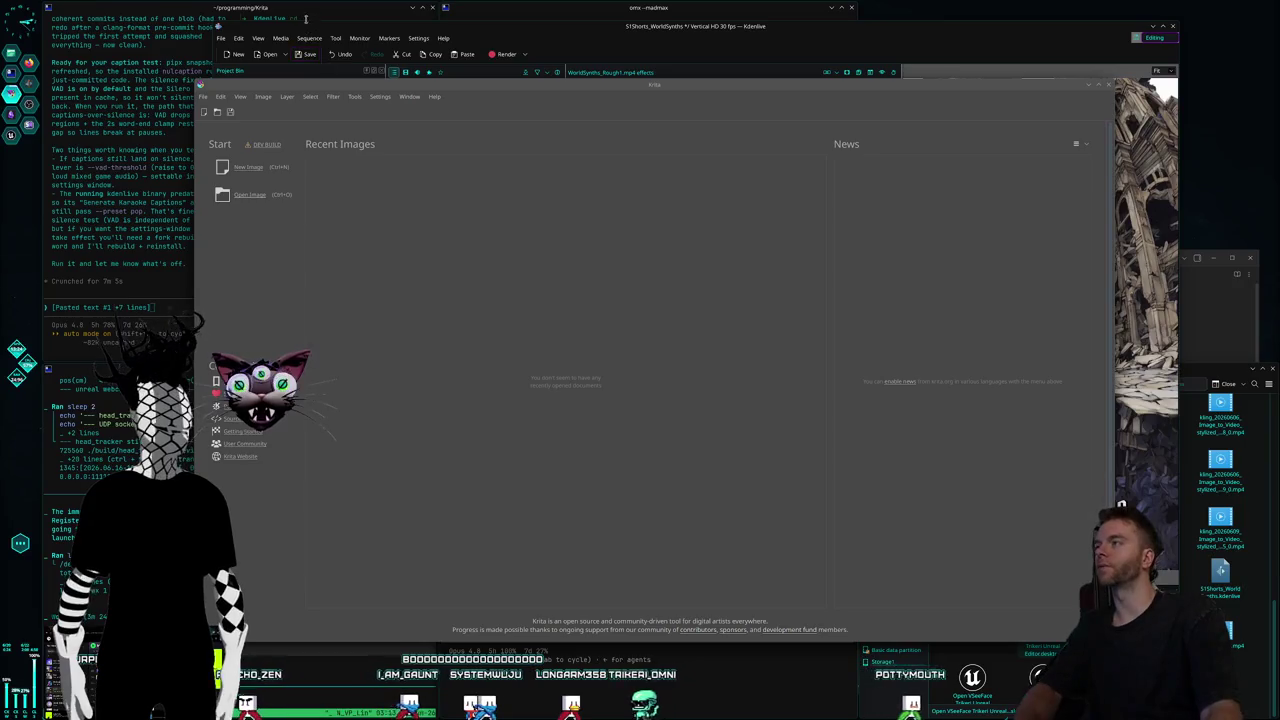
{"action": "mouse_move", "coordinate": [274, 76]}
{"action": "left_mouse_down"}
{"action": "mouse_move", "coordinate": [234, 41]}
{"action": "mouse_move", "coordinate": [250, 54]}
{"action": "left_mouse_up"}
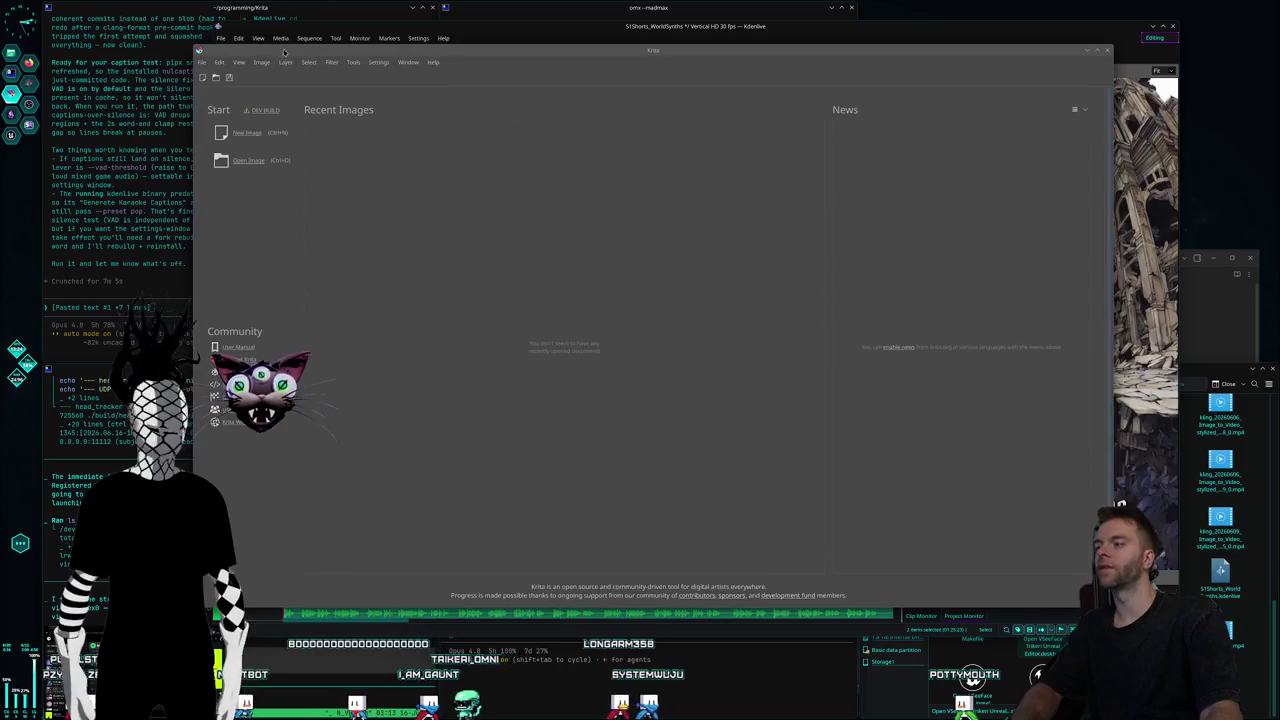
{"action": "left_click", "coordinate": [1098, 52]}
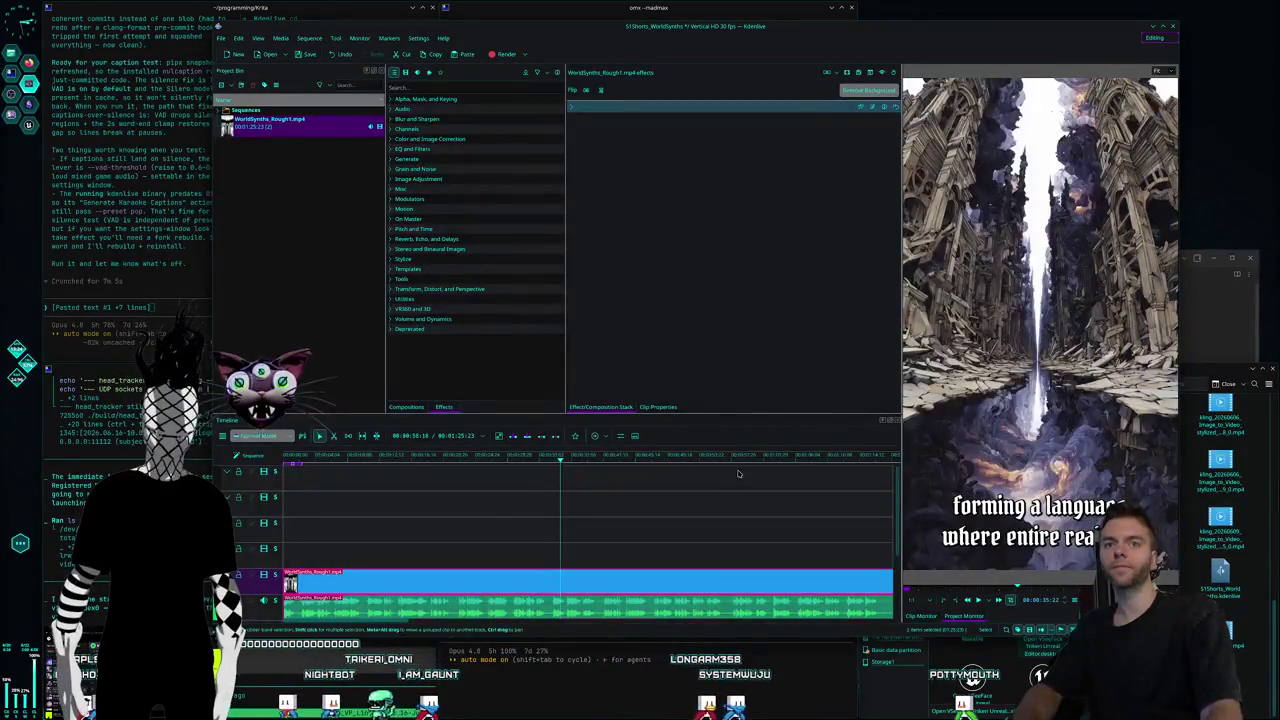
Scrub the Kdenlive playhead forward through the clip, then raise the Claude terminal on the left.
{"action": "left_click", "coordinate": [406, 458]}
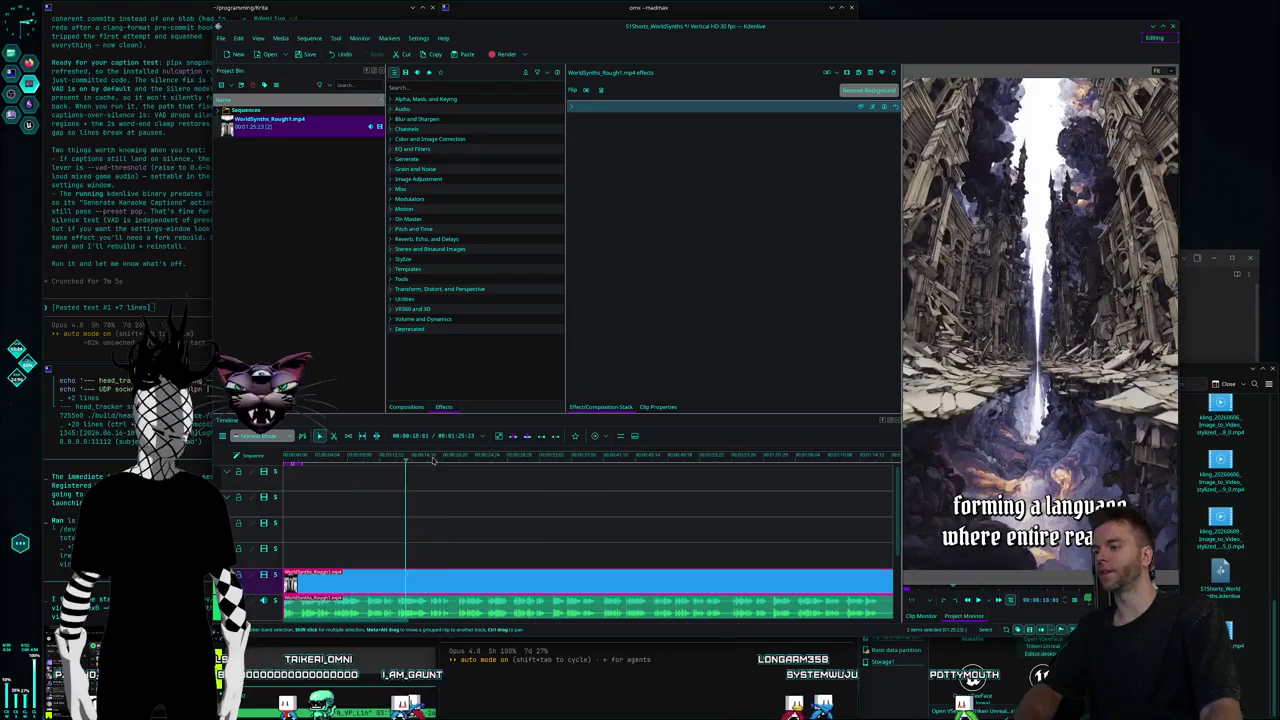
{"action": "left_click_drag", "start_coordinate": [448, 458], "coordinate": [592, 457]}
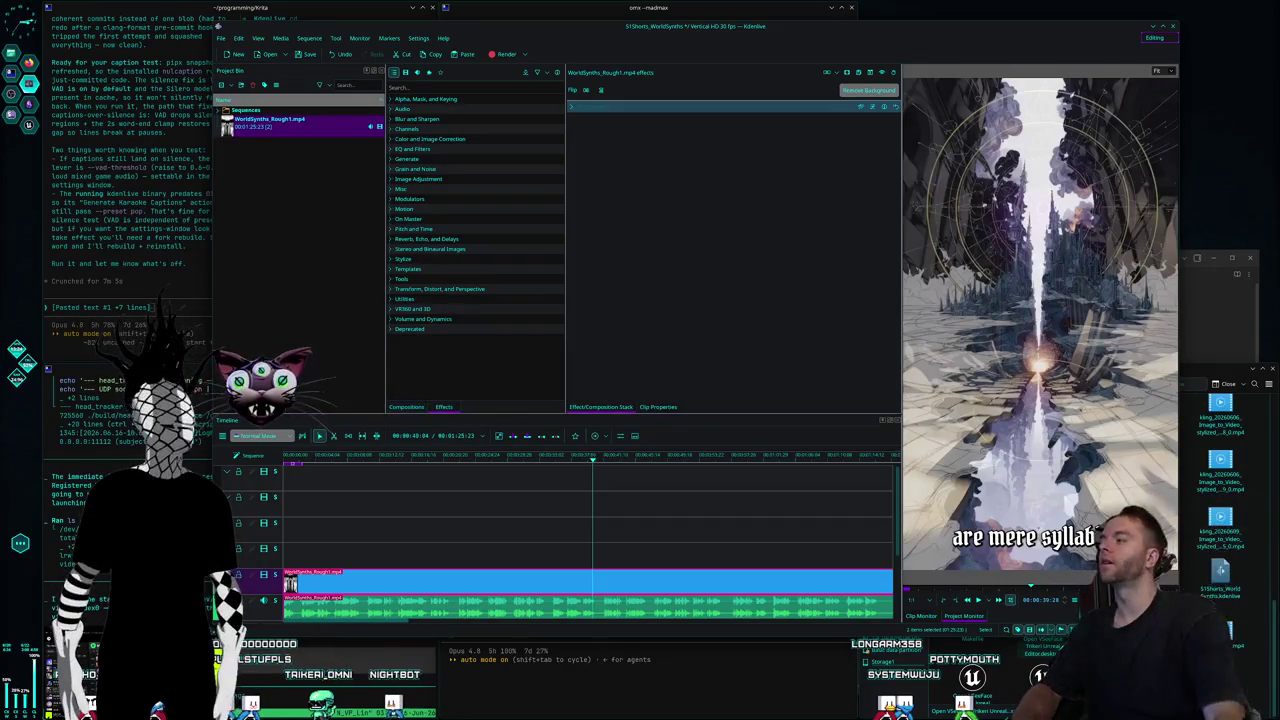
{"action": "left_click", "coordinate": [166, 298]}
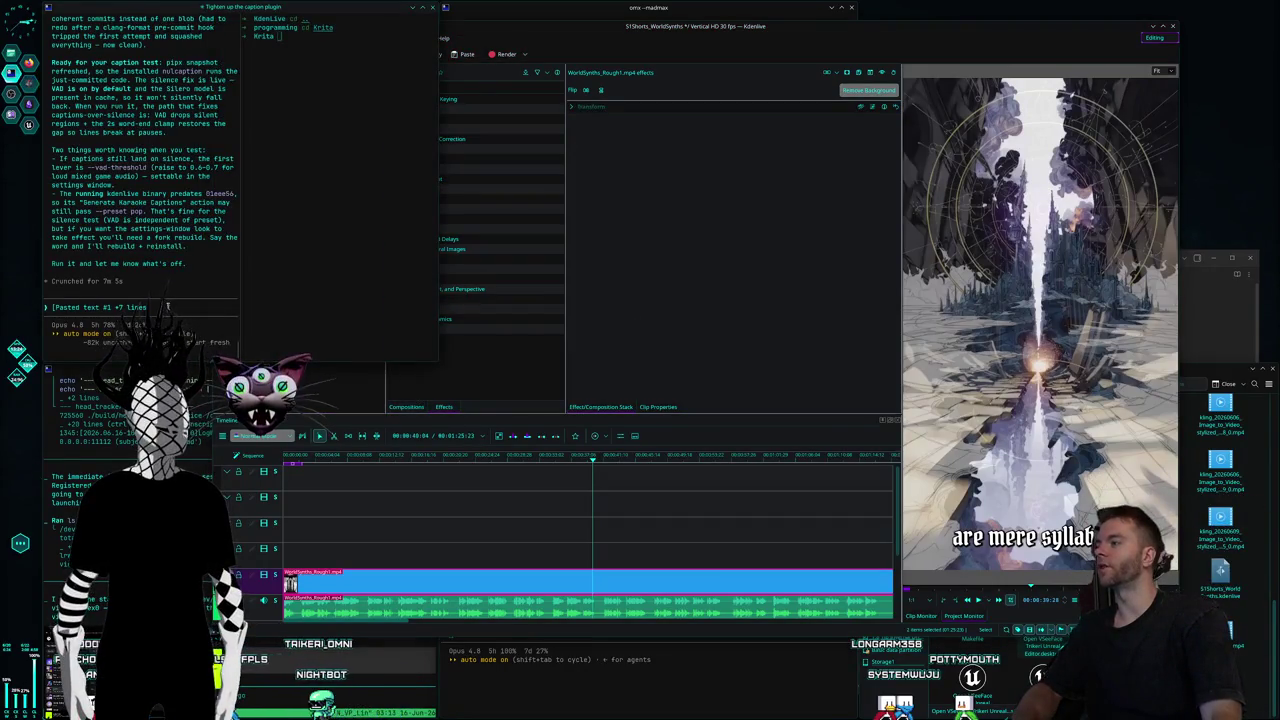
{"action": "left_click", "coordinate": [661, 681]}
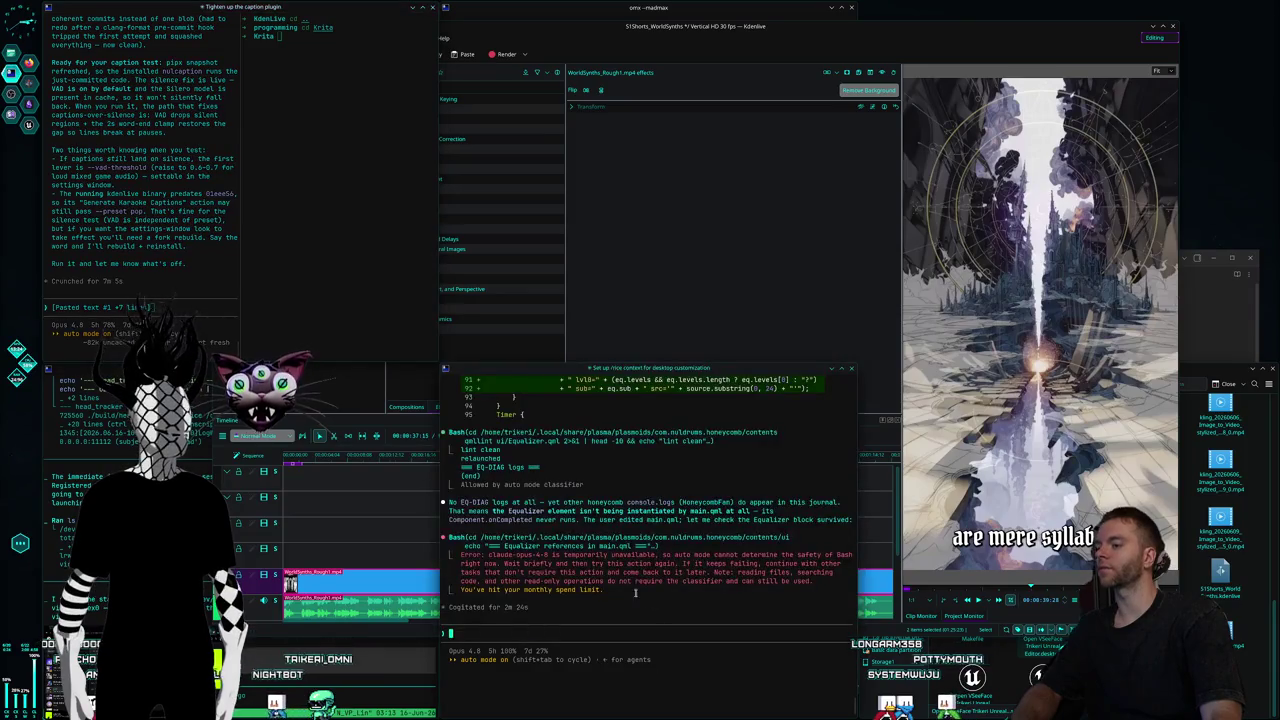
Raise the Codex terminal, clear a stray 'codebase' entry, and dictate a 'Yo, what's up?' test greeting.
{"action": "left_click", "coordinate": [490, 19]}
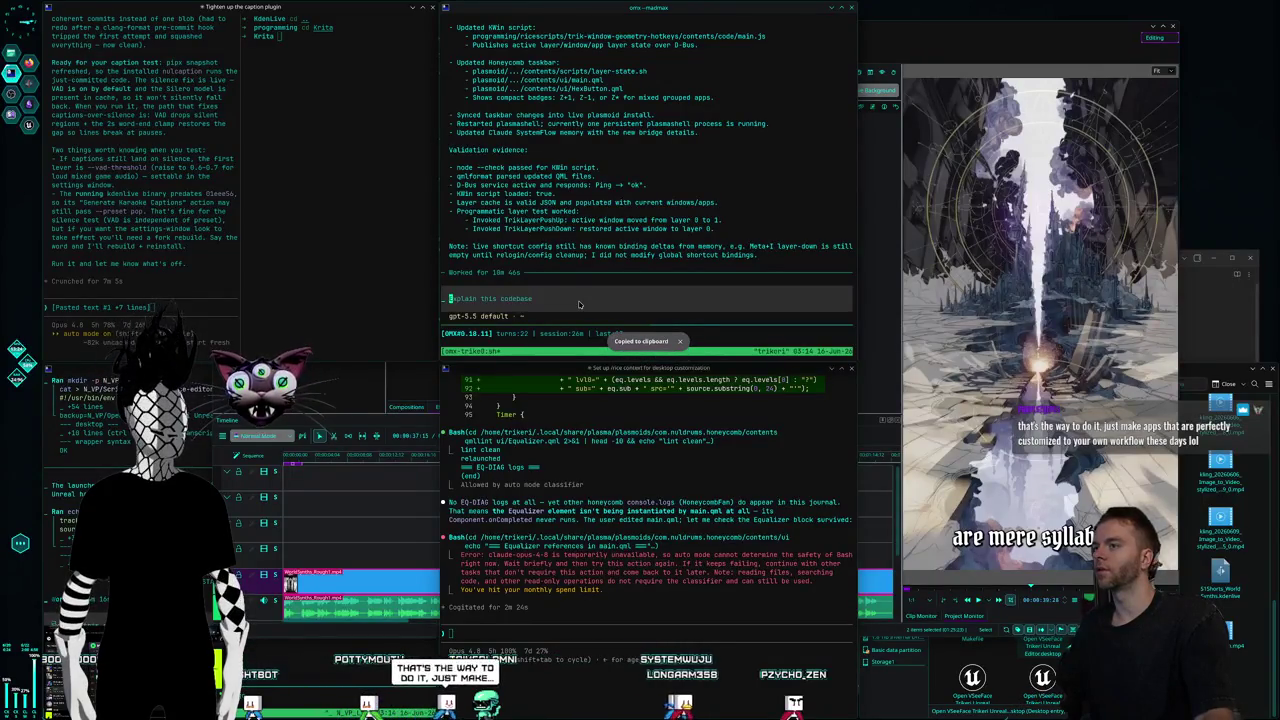
{"action": "key", "text": "ctrl+v"}
{"action": "type", "text": "codebase"}
{"action": "key", "text": "BackSpace"}
{"action": "key", "text": "BackSpace"}
{"action": "key", "text": "BackSpace"}
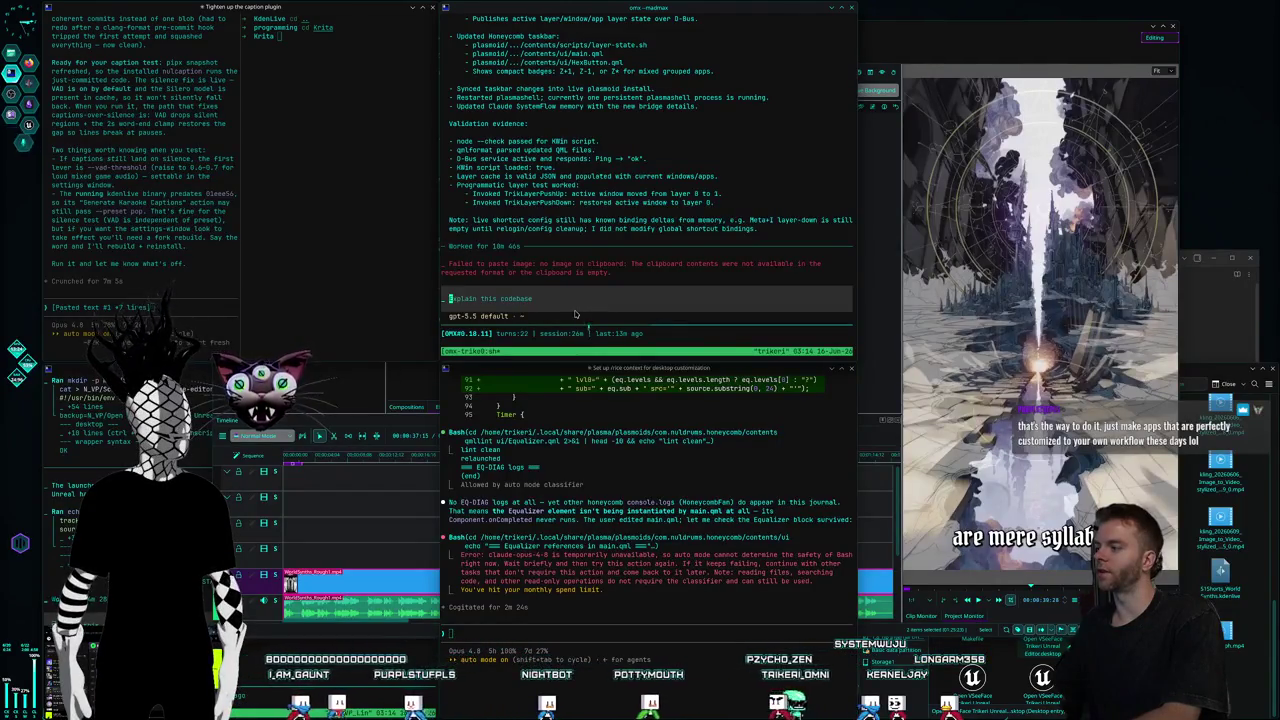
{"action": "type", "text": "Yo, what's up? I'm talking right now and this is going to fill in."}
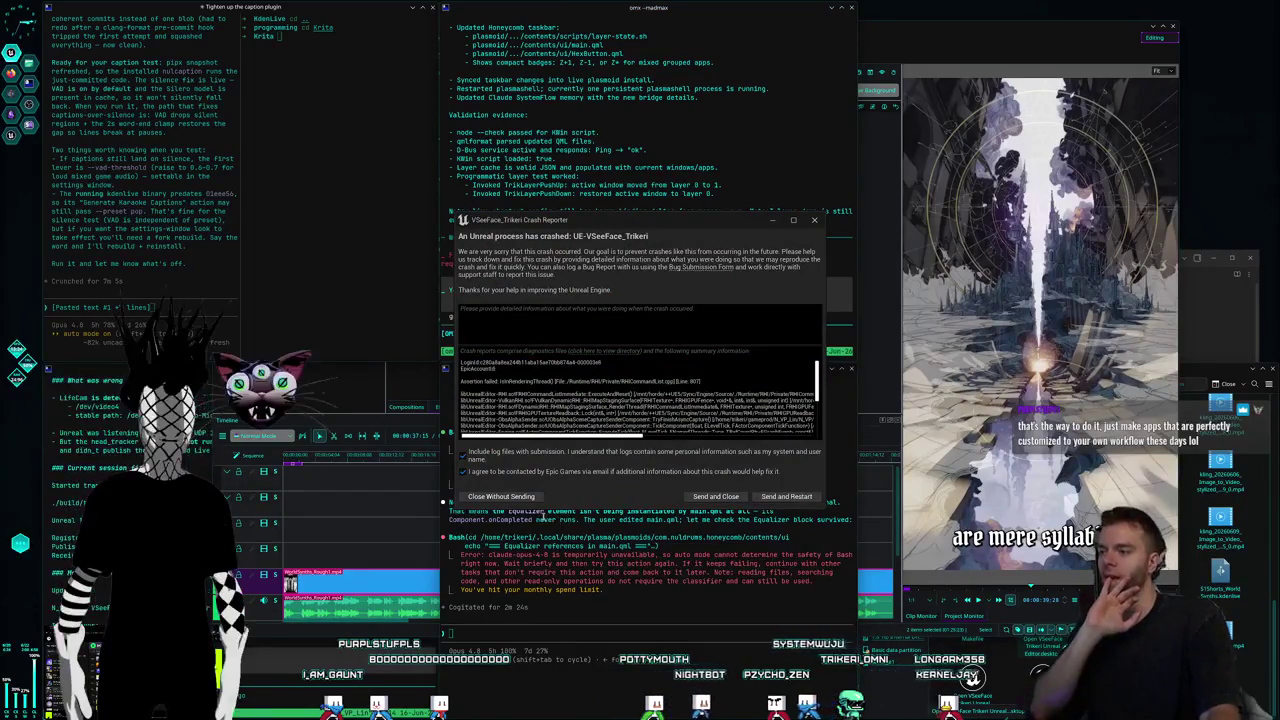
{"action": "left_click", "coordinate": [725, 497]}
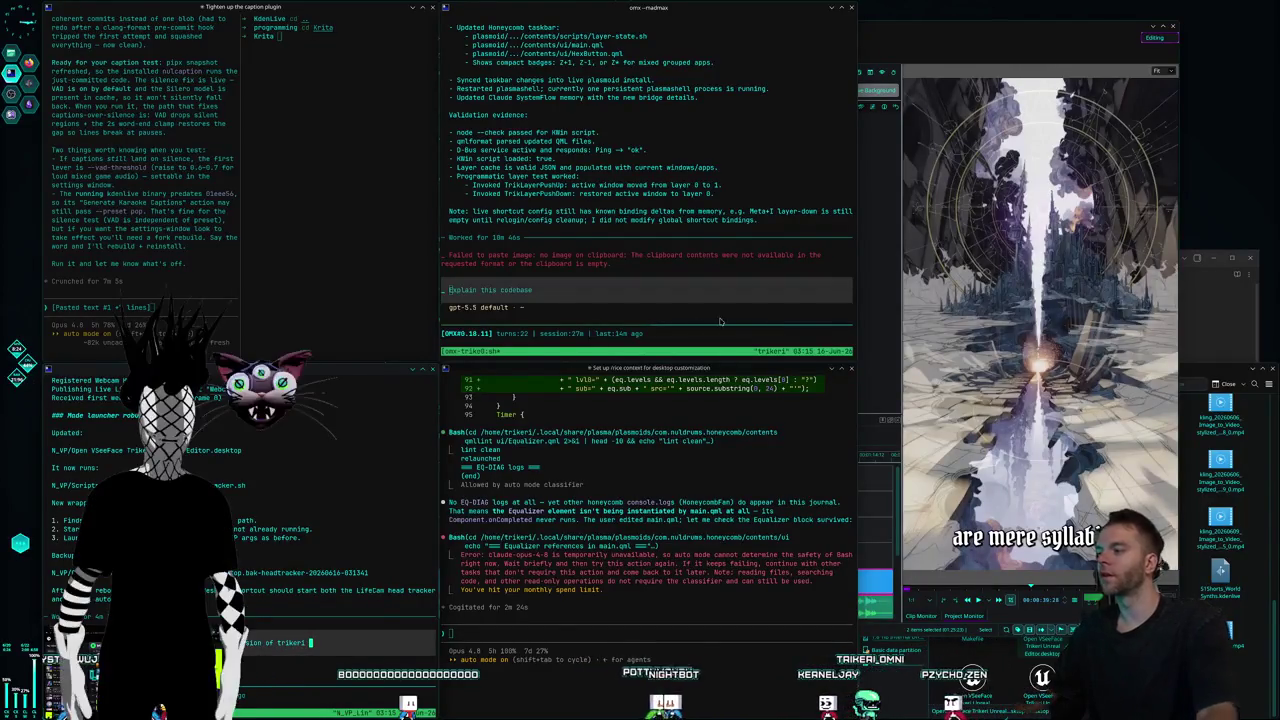
Launch the Open VSeeFace Trikeri Unreal Editor desktop shortcut from the N_VP folder.
{"action": "double_click", "coordinate": [1055, 652]}
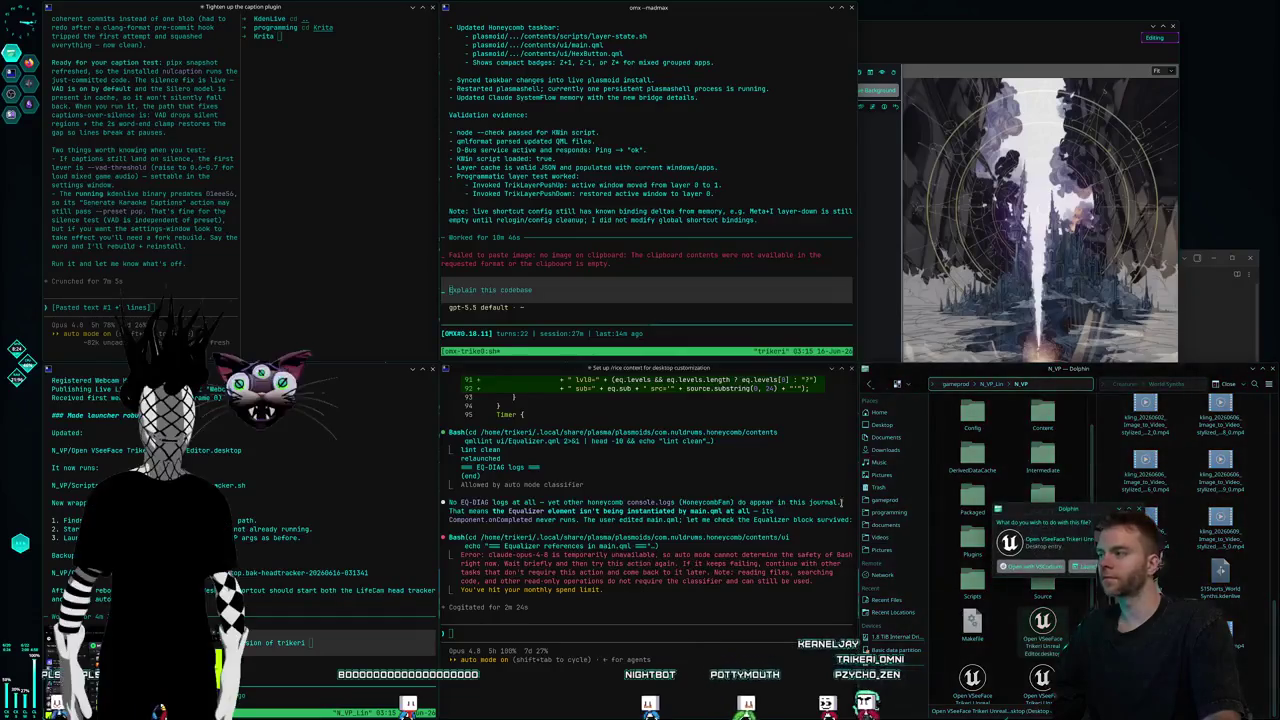
{"action": "key", "text": "Return"}
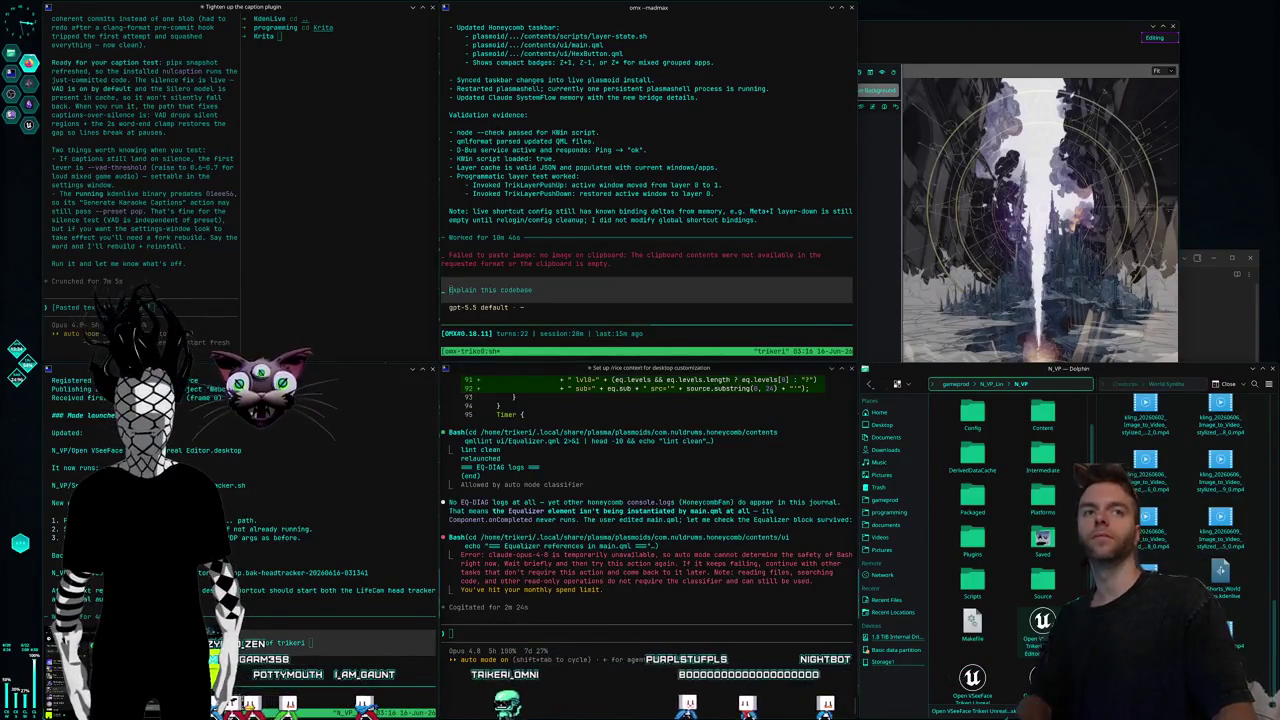
{"action": "key", "text": "Print"}
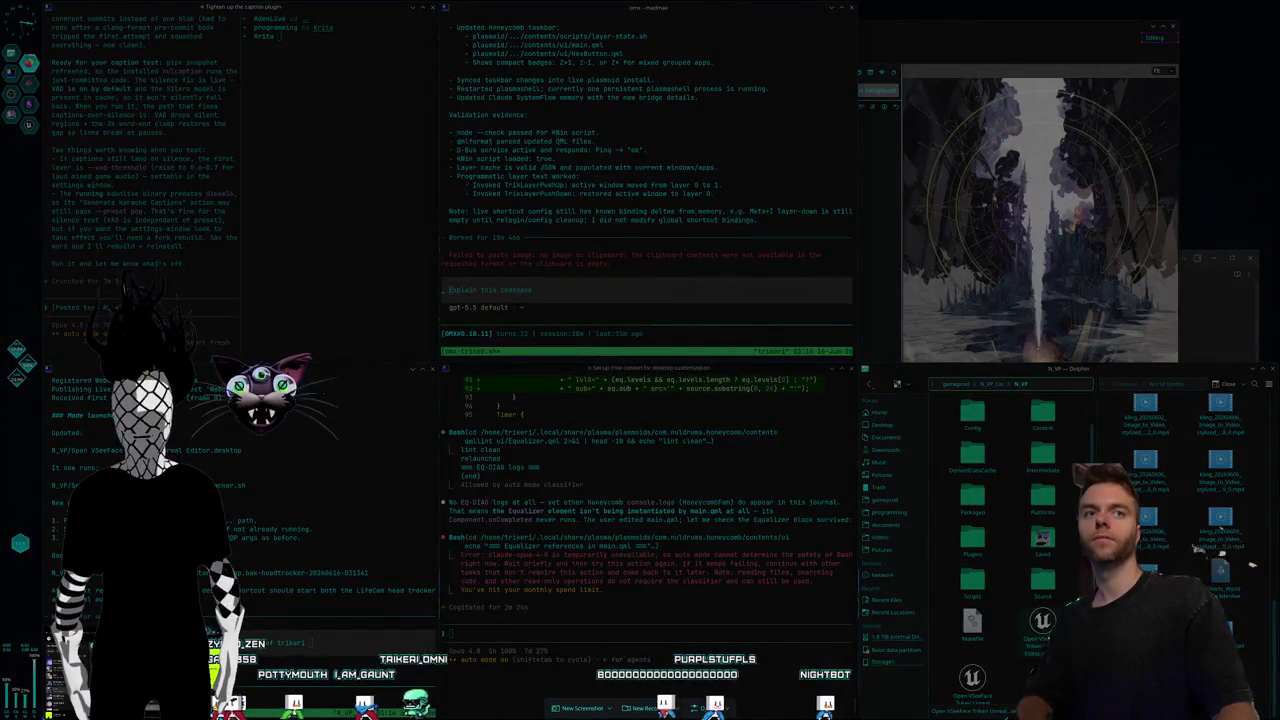
{"action": "key", "text": "Escape"}
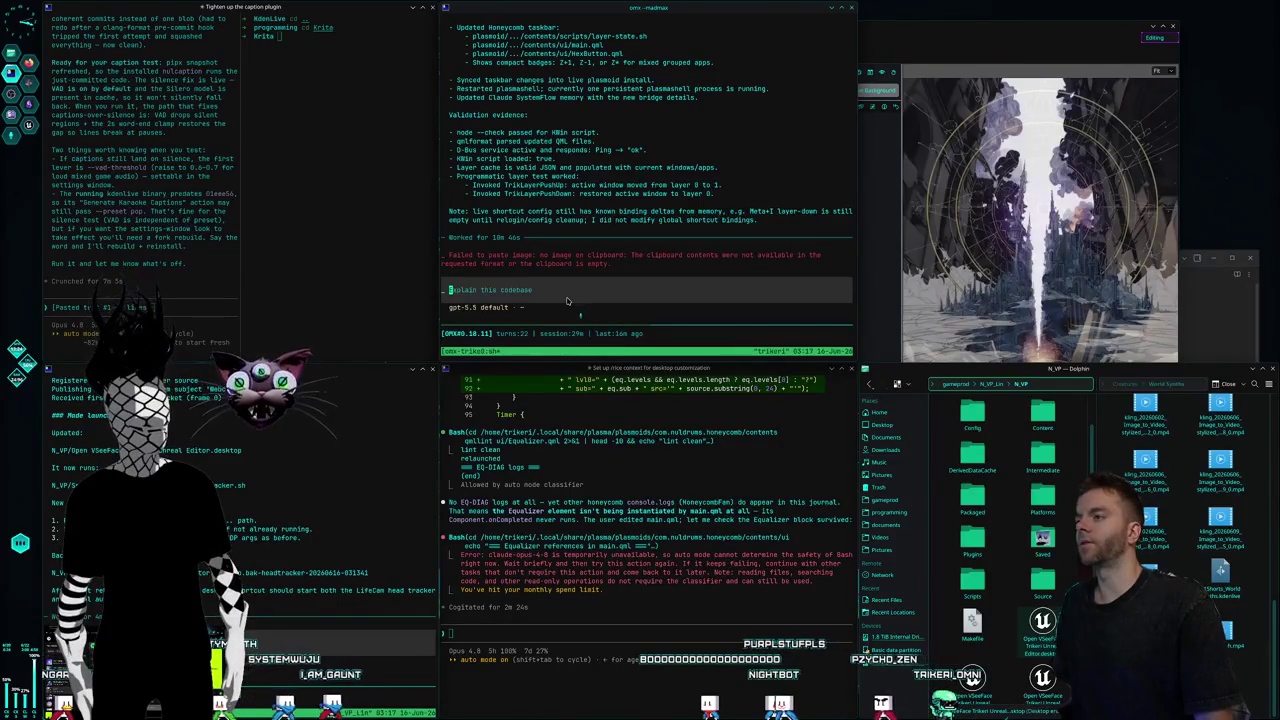
{"action": "key", "text": "alt+space"}
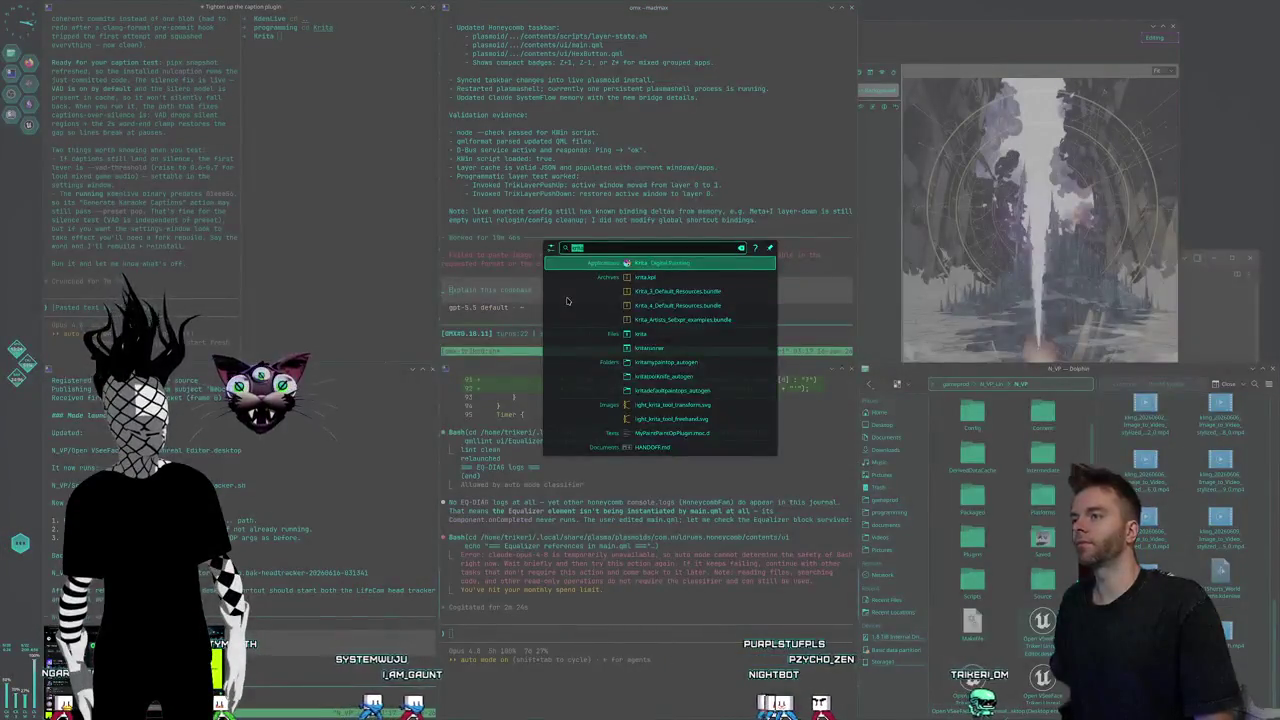
Dismiss the launcher and dictate 'Yo, we're checking out the Vulcan Whisper plugin.' into Codex.
{"action": "key", "text": "Escape"}
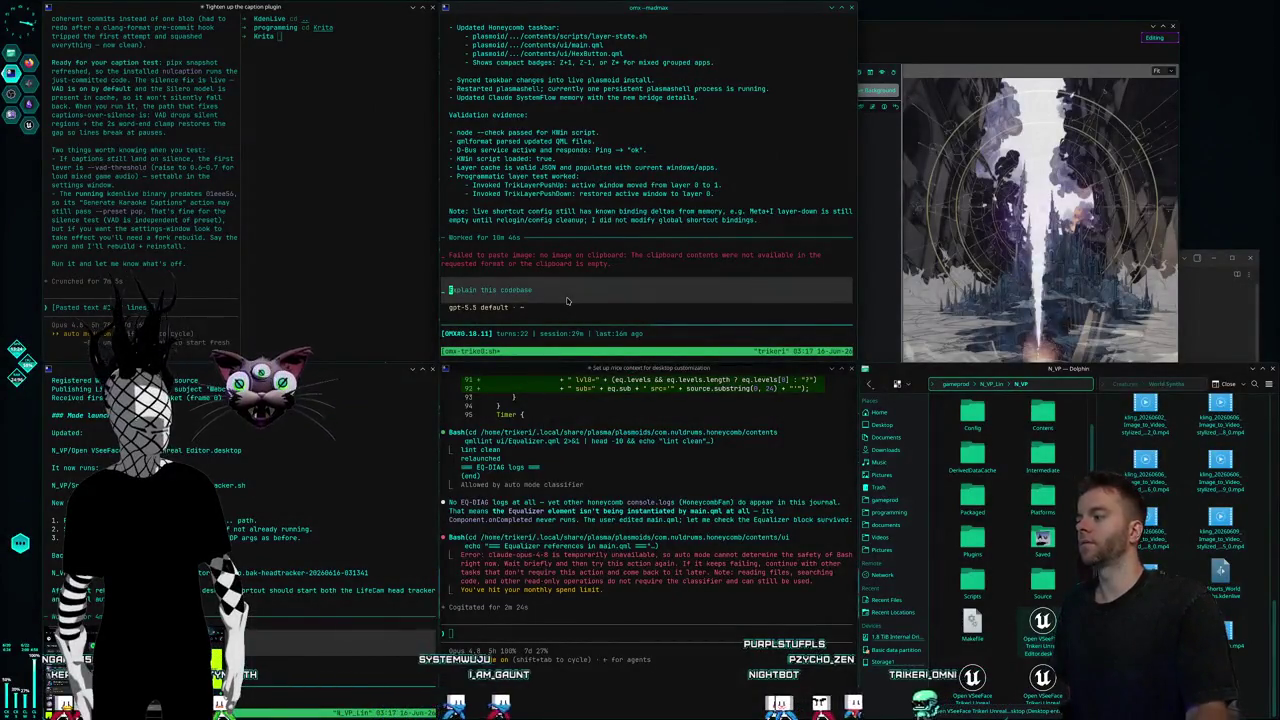
{"action": "type", "text": "Yo, we're checking out the Vulcan Whisper plugin."}
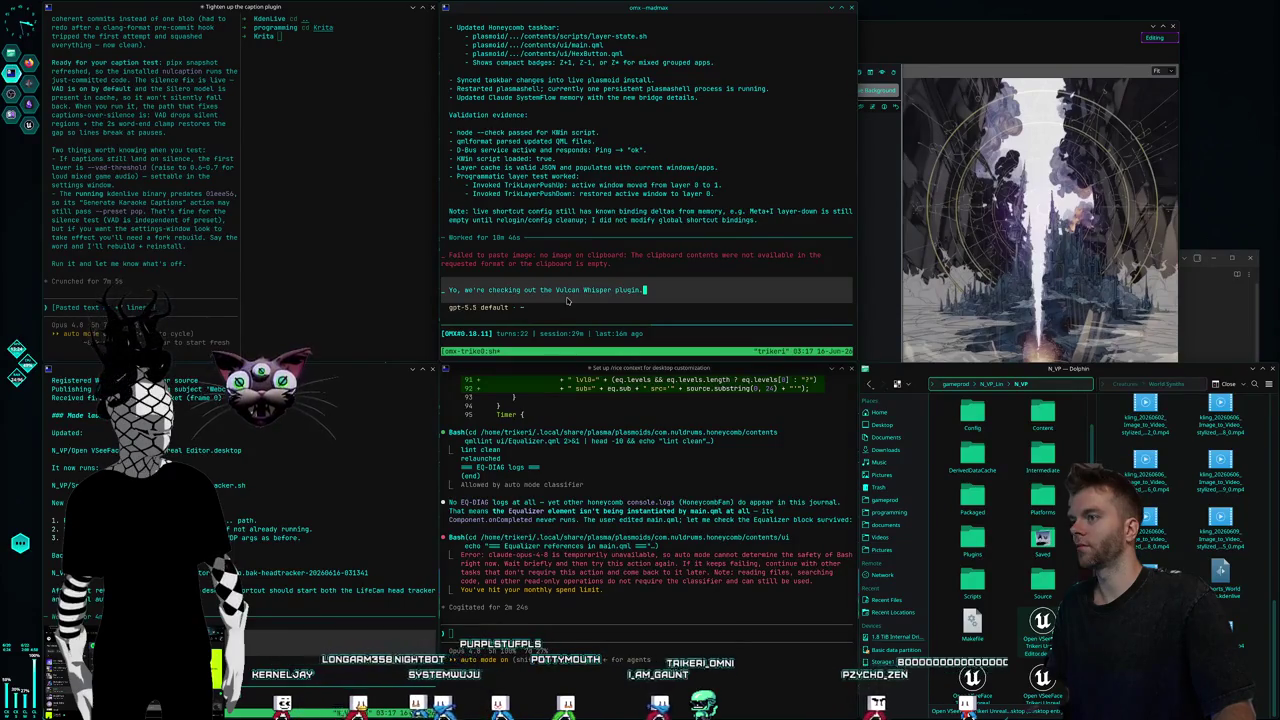
Delete the plugin message word by word, including a misheard 'It works there.' dictation, leaving 'Yo, we're'.
{"action": "key", "text": "BackSpace"}
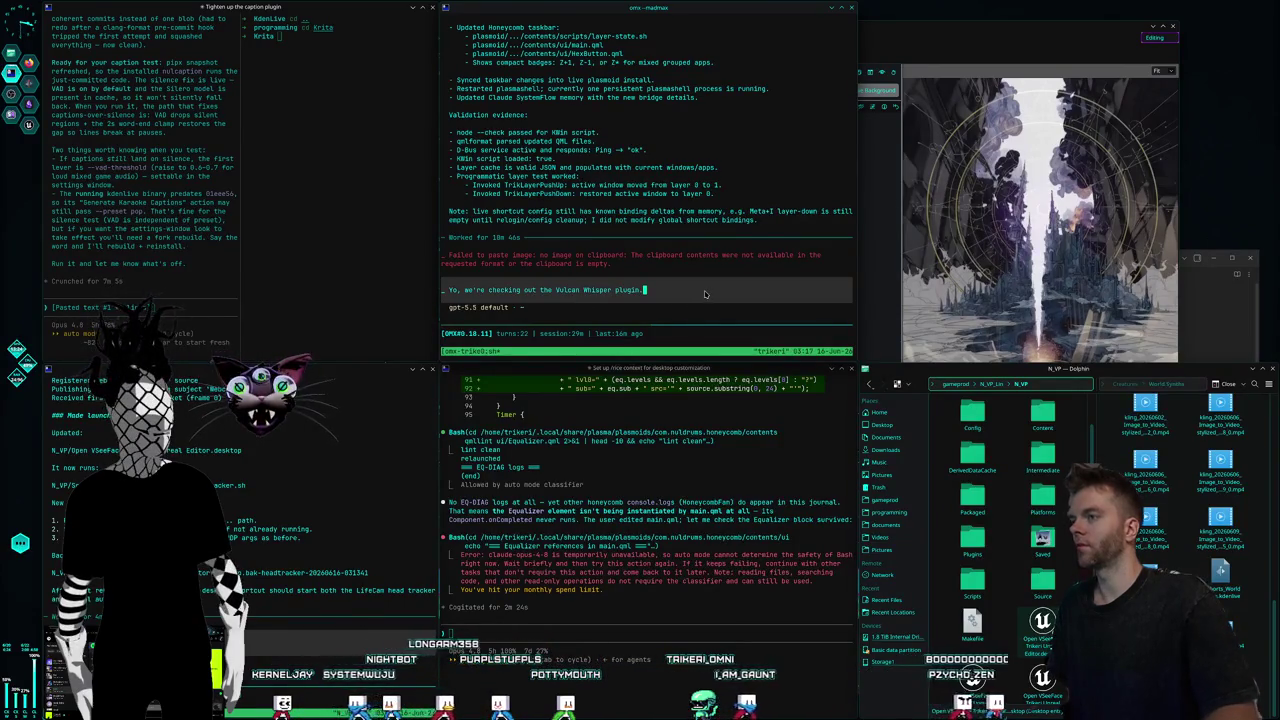
{"action": "key", "text": "BackSpace"}
{"action": "key", "text": "BackSpace"}
{"action": "key", "text": "BackSpace"}
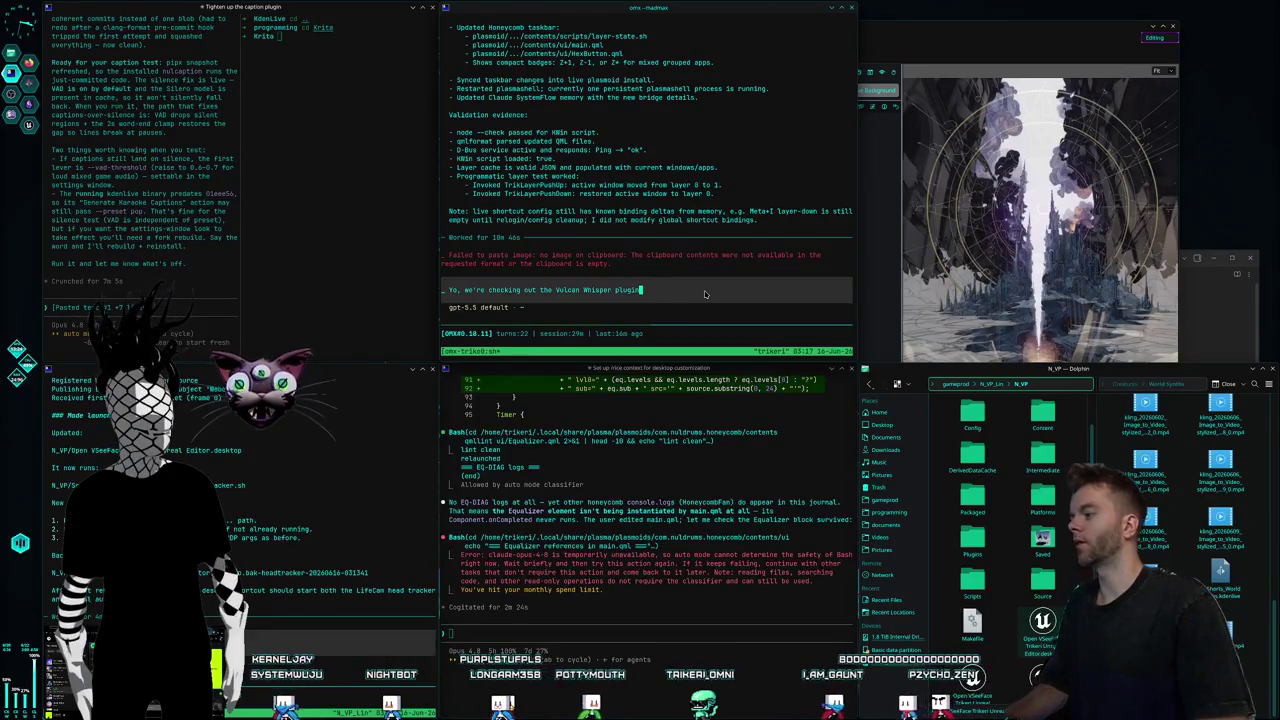
{"action": "key", "text": "BackSpace"}
{"action": "key", "text": "BackSpace"}
{"action": "key", "text": "BackSpace"}
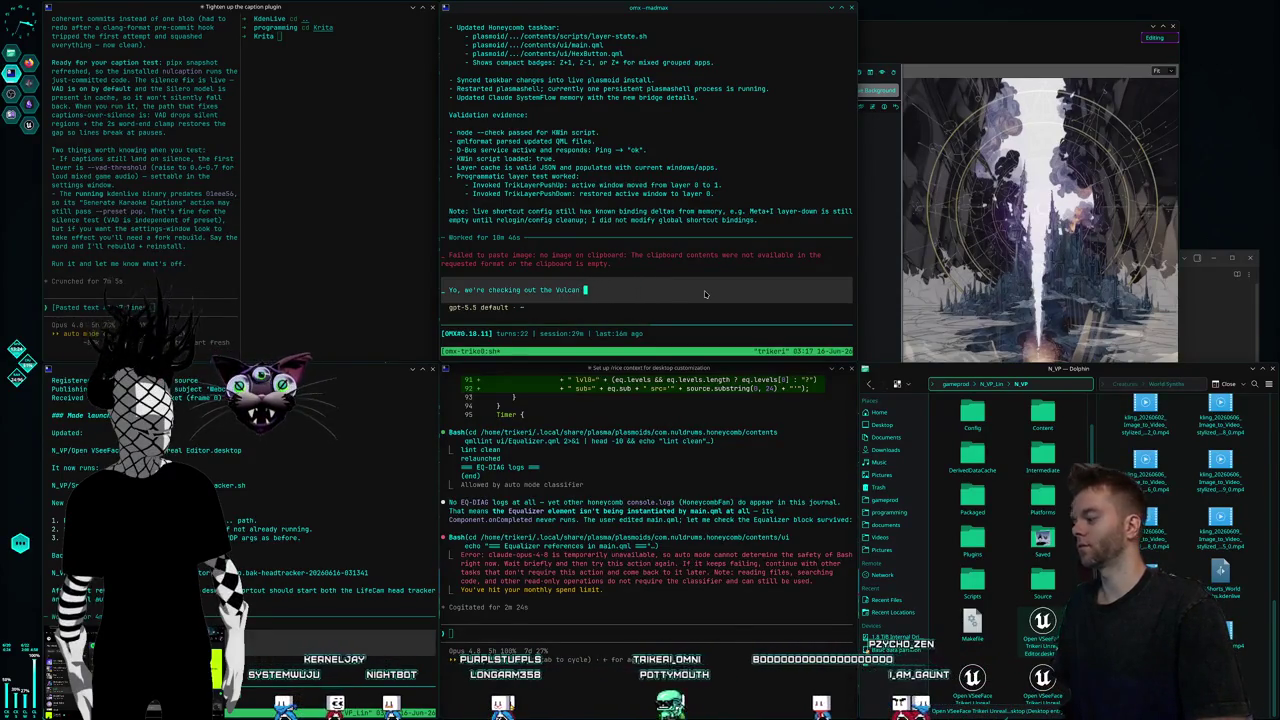
{"action": "key", "text": "BackSpace"}
{"action": "key", "text": "BackSpace"}
{"action": "type", "text": "It works there. It works there."}
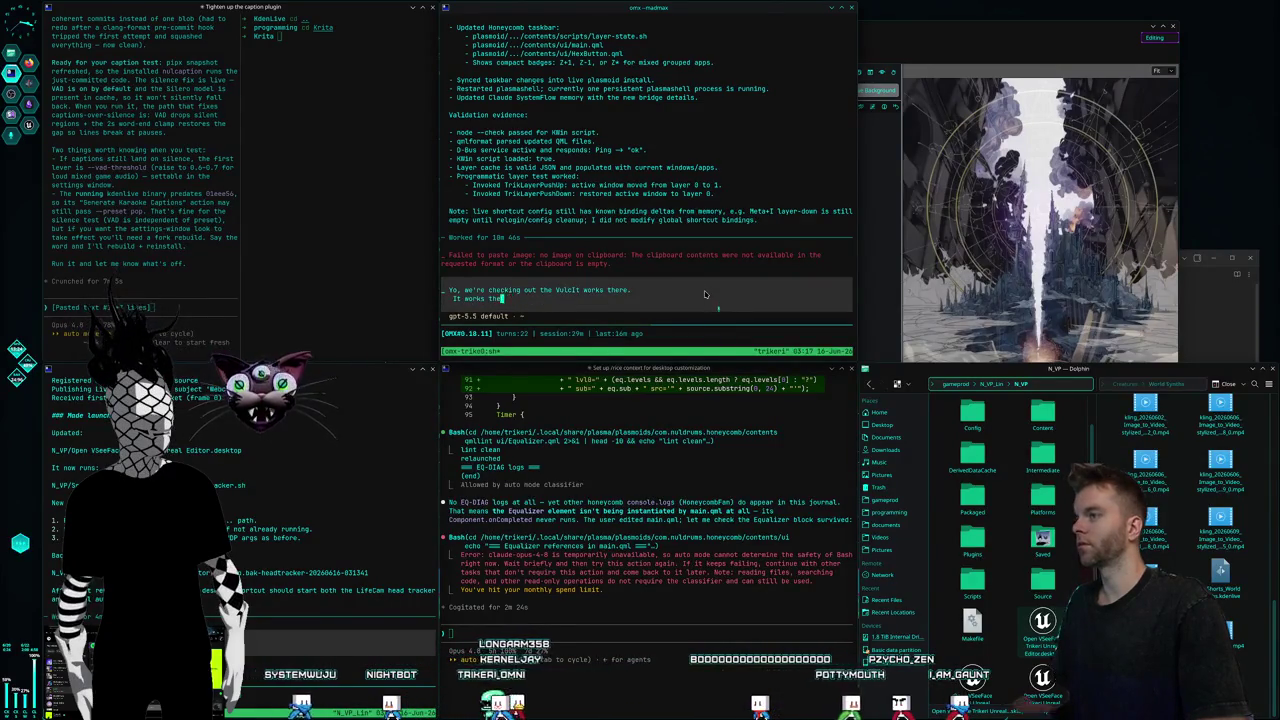
{"action": "key", "text": "BackSpace"}
{"action": "key", "text": "BackSpace"}
{"action": "key", "text": "BackSpace"}
{"action": "key", "text": "BackSpace"}
{"action": "key", "text": "BackSpace"}
{"action": "key", "text": "BackSpace"}
{"action": "key", "text": "BackSpace"}
{"action": "key", "text": "BackSpace"}
{"action": "key", "text": "BackSpace"}
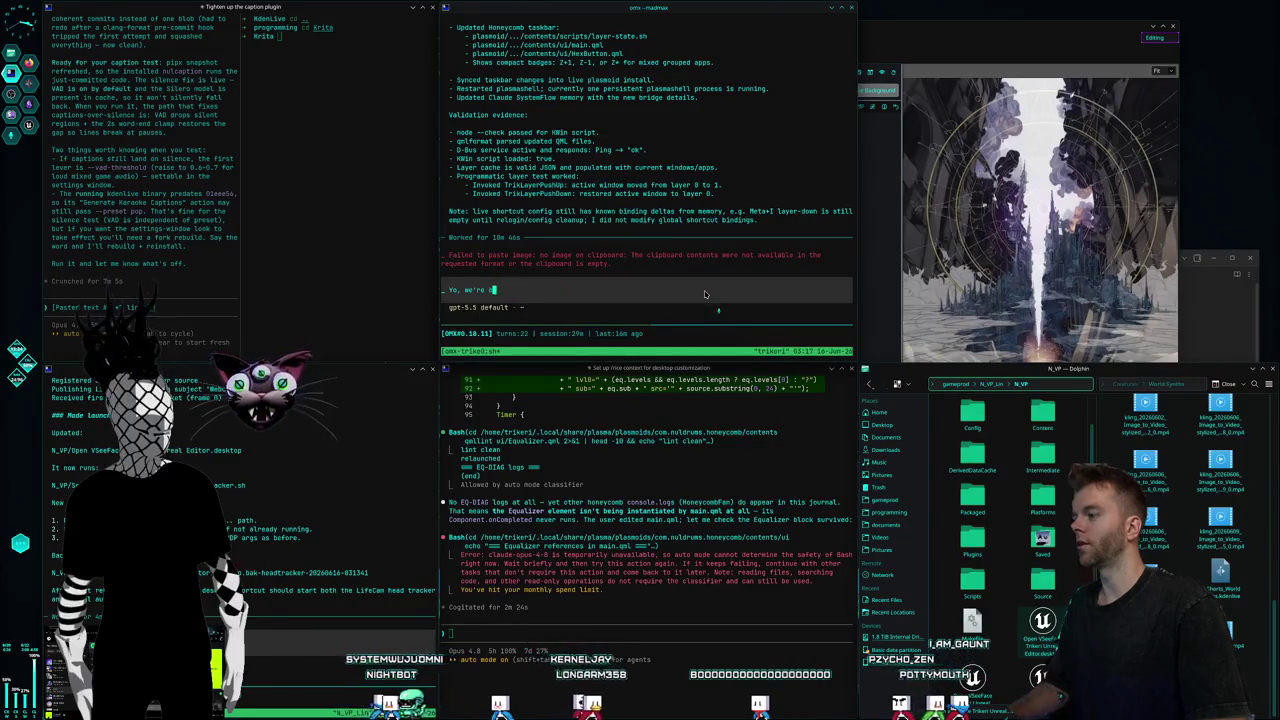
{"action": "key", "text": "BackSpace"}
{"action": "key", "text": "BackSpace"}
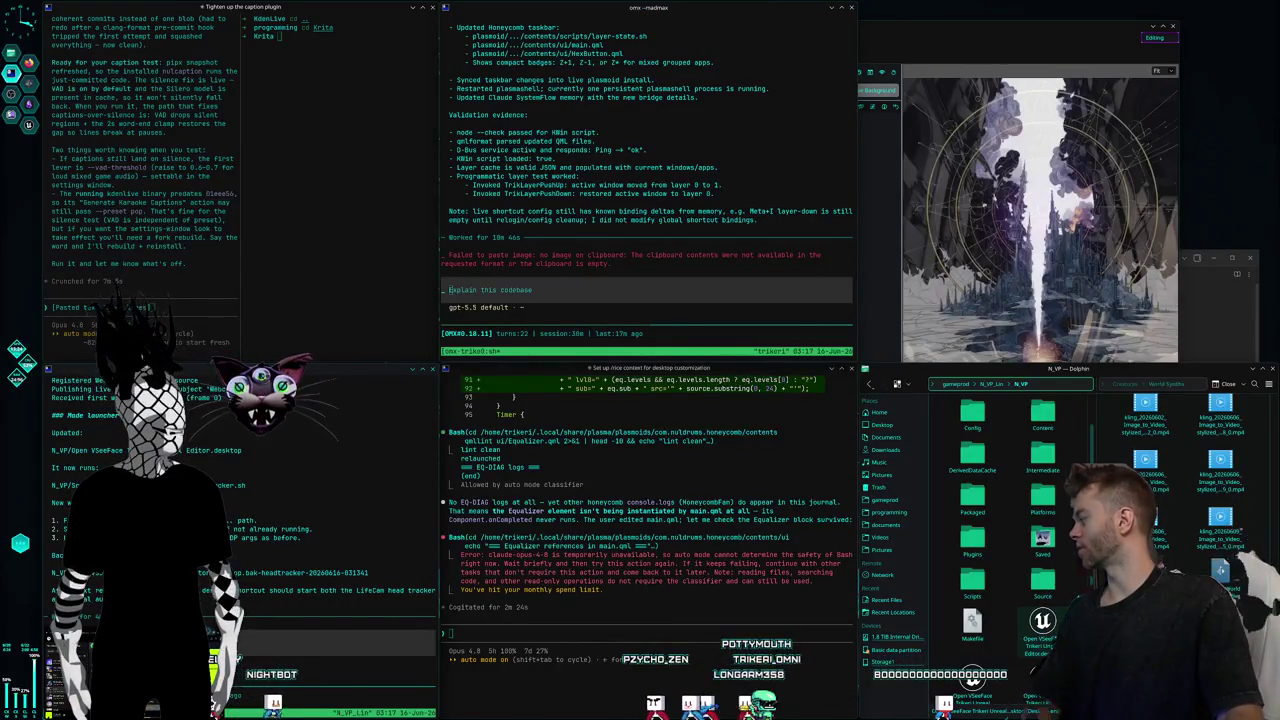
Cancel a region screenshot, then dictate 'there's shadows on him that don't exist' into the prompt.
{"action": "key", "text": "super+shift+Print"}
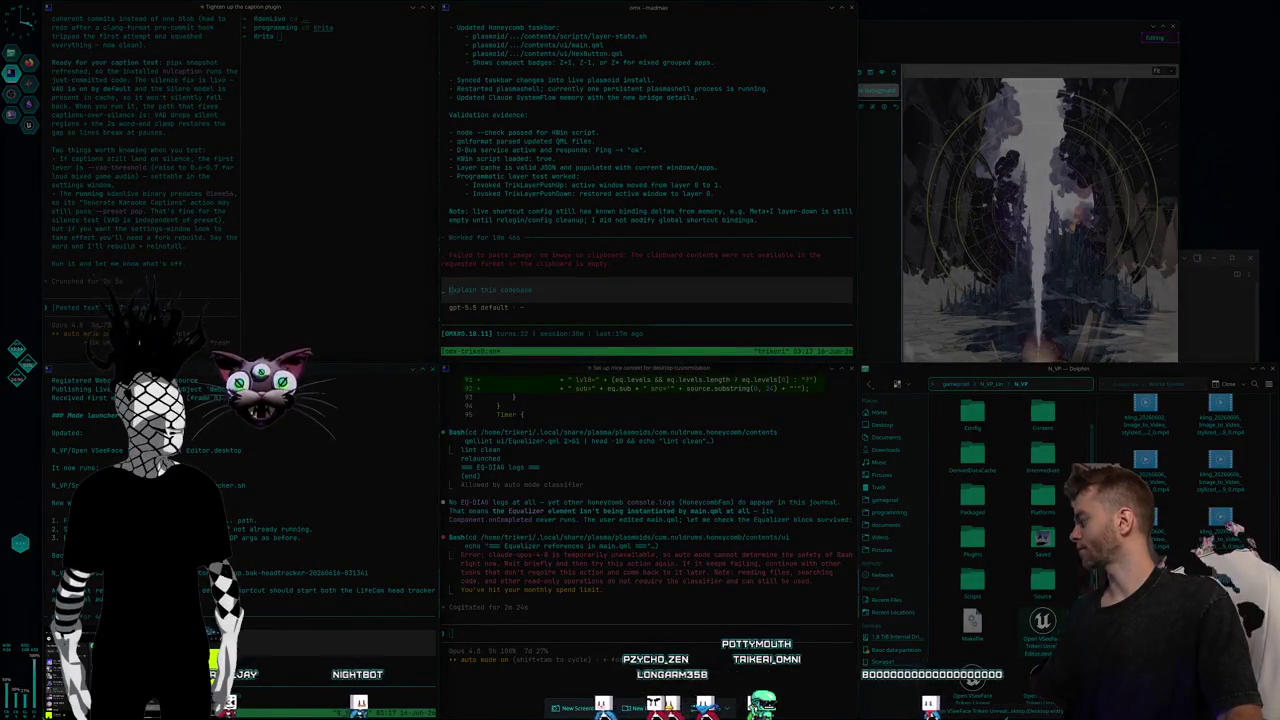
{"action": "key", "text": "Escape"}
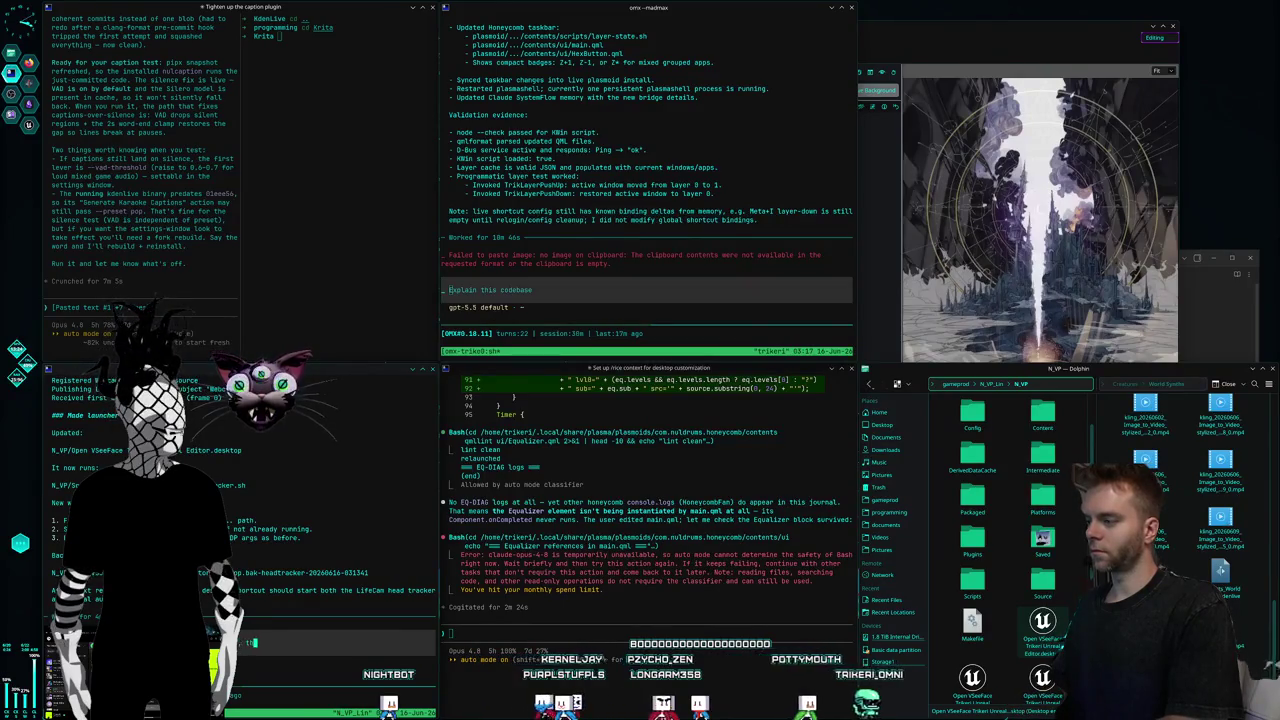
{"action": "type", "text": ", these sha"}
{"action": "key", "text": "BackSpace"}
{"action": "key", "text": "BackSpace"}
{"action": "key", "text": "BackSpace"}
{"action": "type", "text": "re's "}
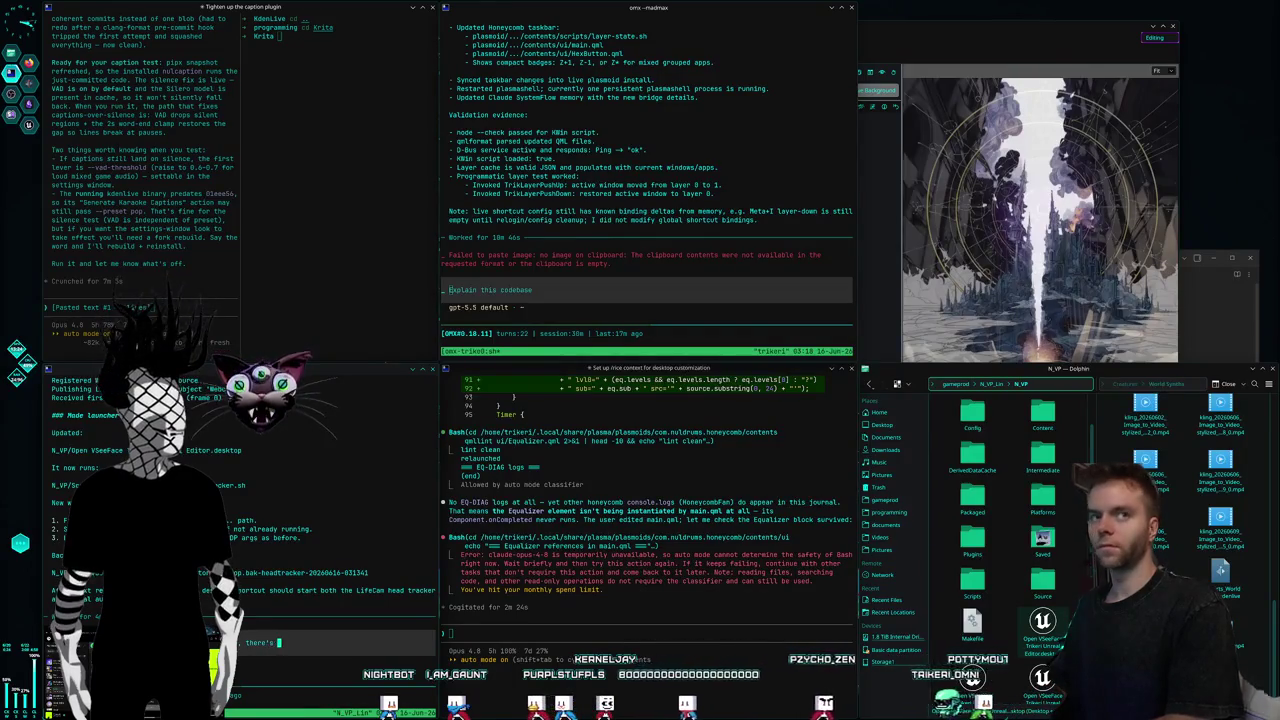
{"action": "type", "text": "shadows on him that don't exist in the"}
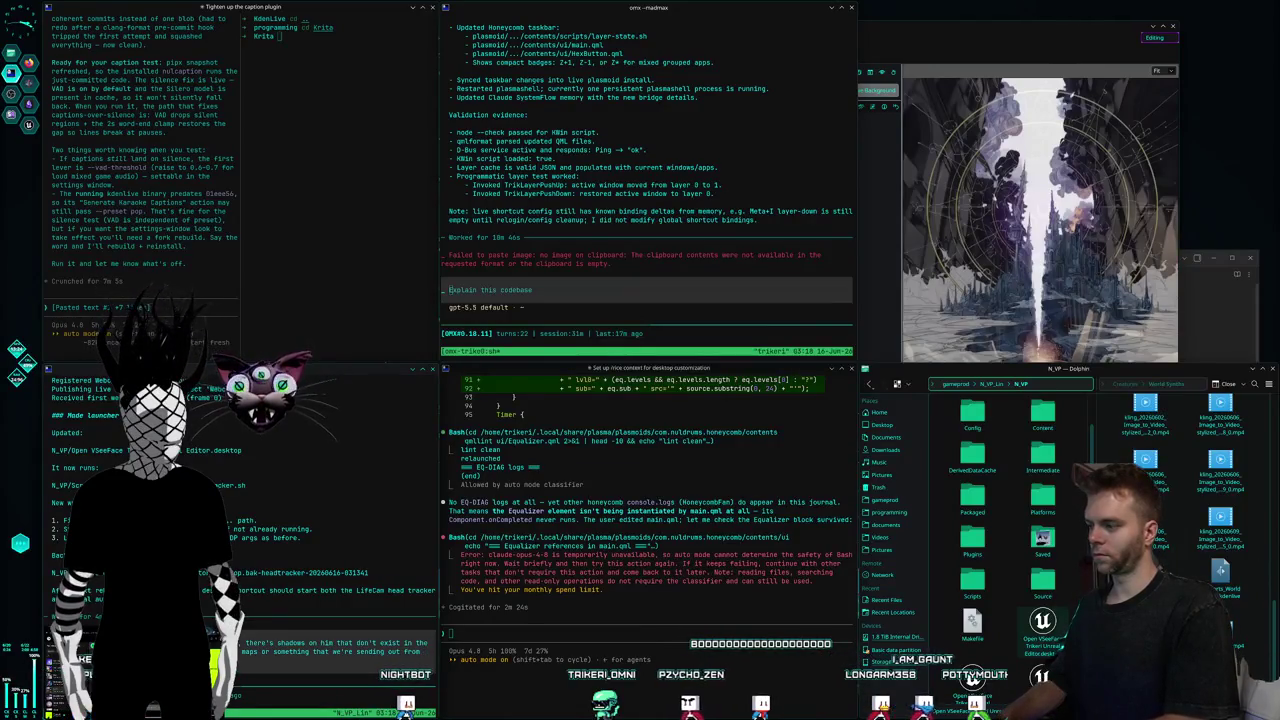
{"action": "key", "text": "Return"}
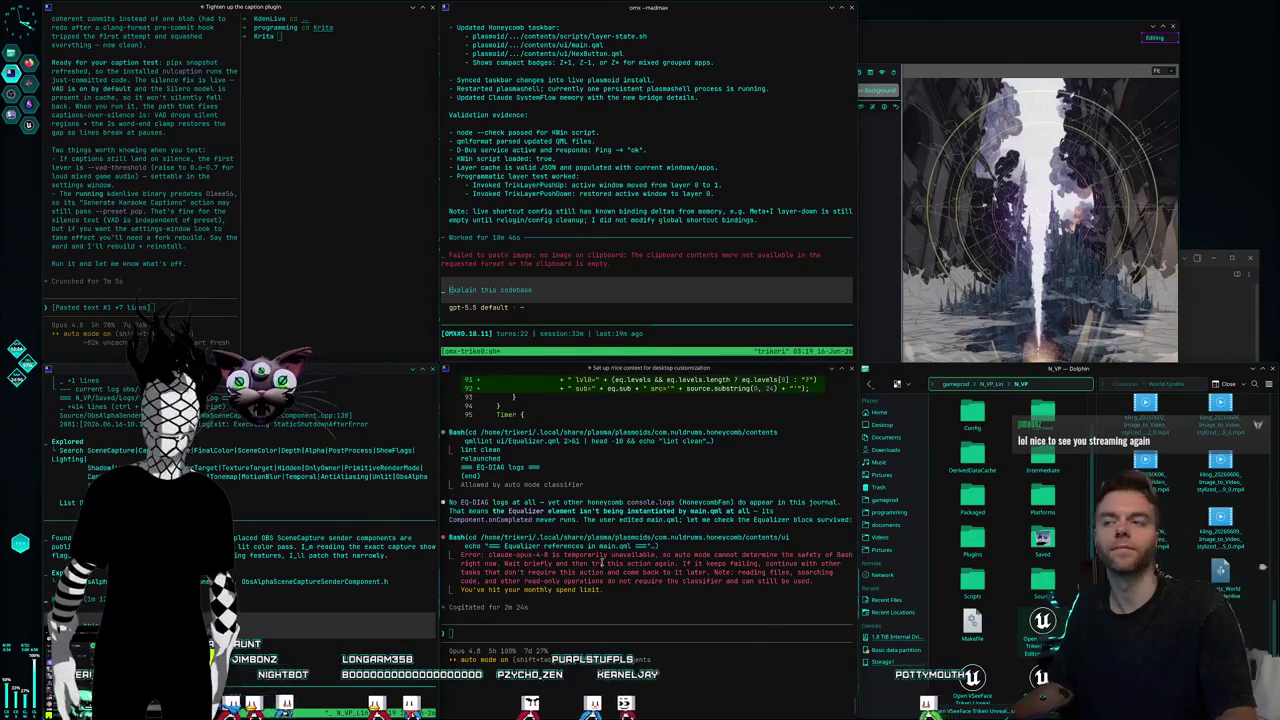
{"action": "left_click", "coordinate": [907, 37]}
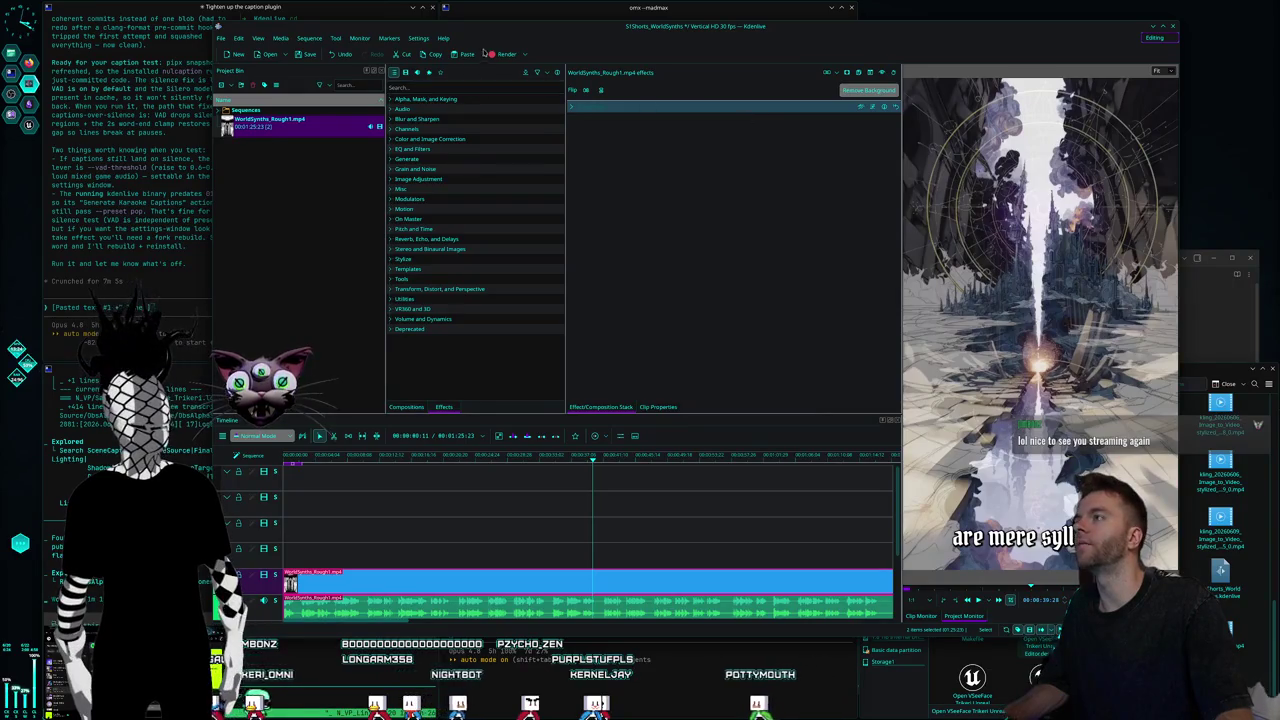
{"action": "left_click_drag", "start_coordinate": [501, 33], "coordinate": [496, 37]}
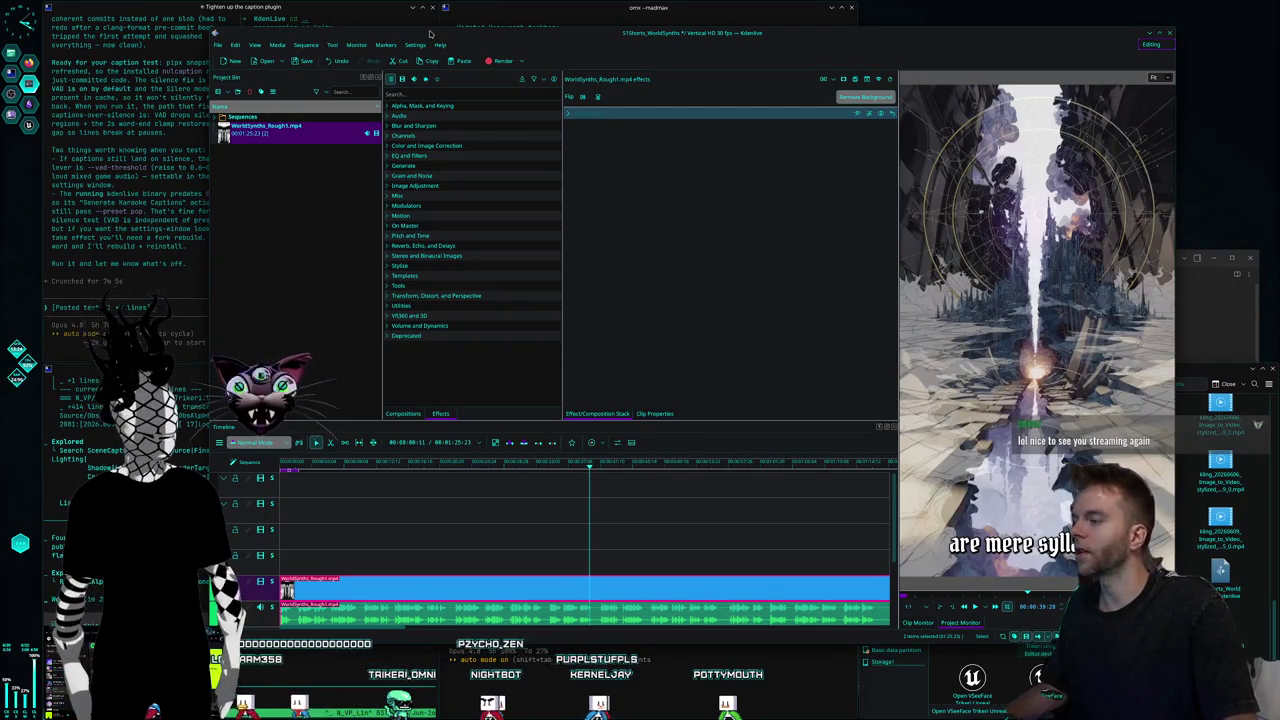
{"action": "left_click", "coordinate": [521, 16]}
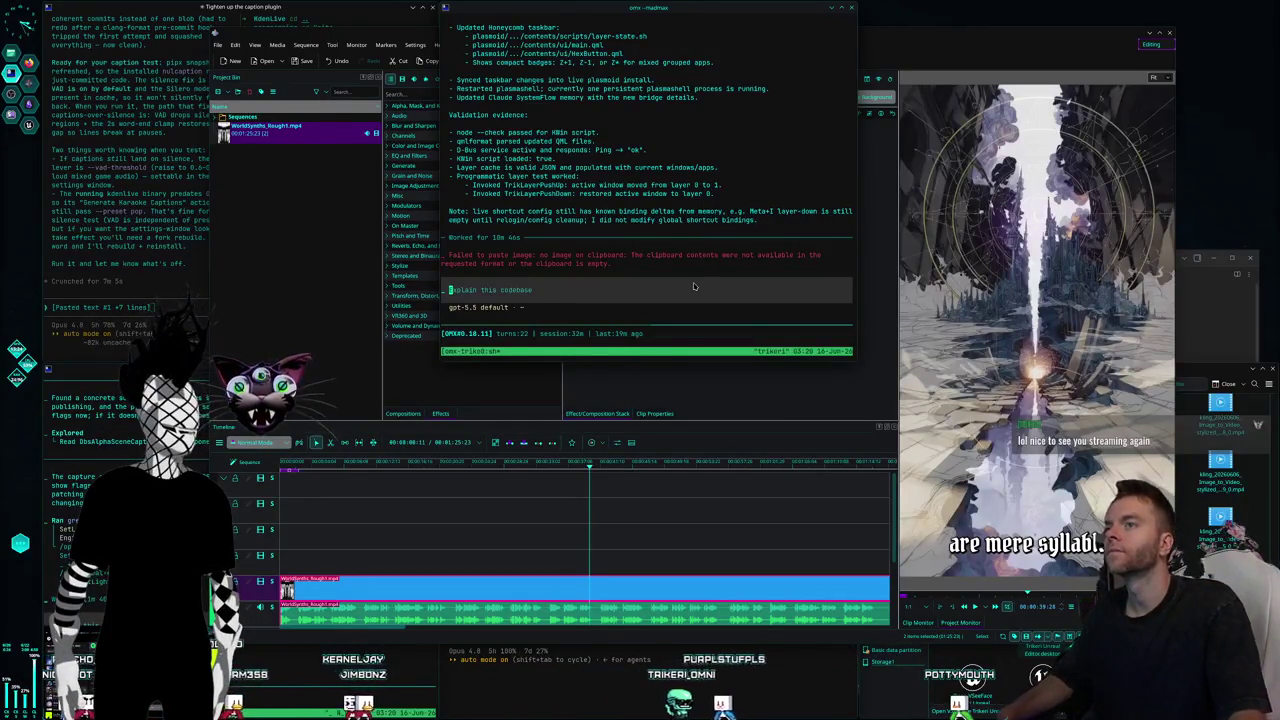
Send Codex a request to make Meta+T tile editing work on the active layer, then switch to Kdenlive.
{"action": "type", "text": "ok in "}
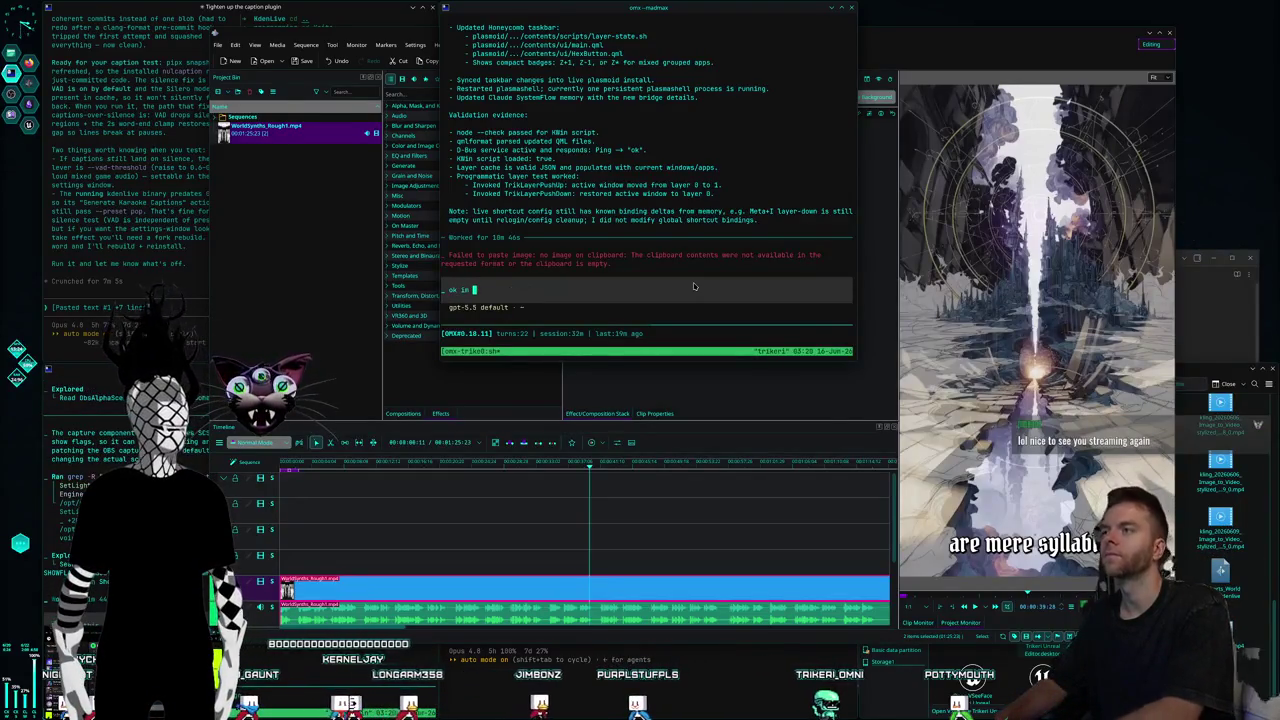
{"action": "type", "text": "ing totry the meta + page"}
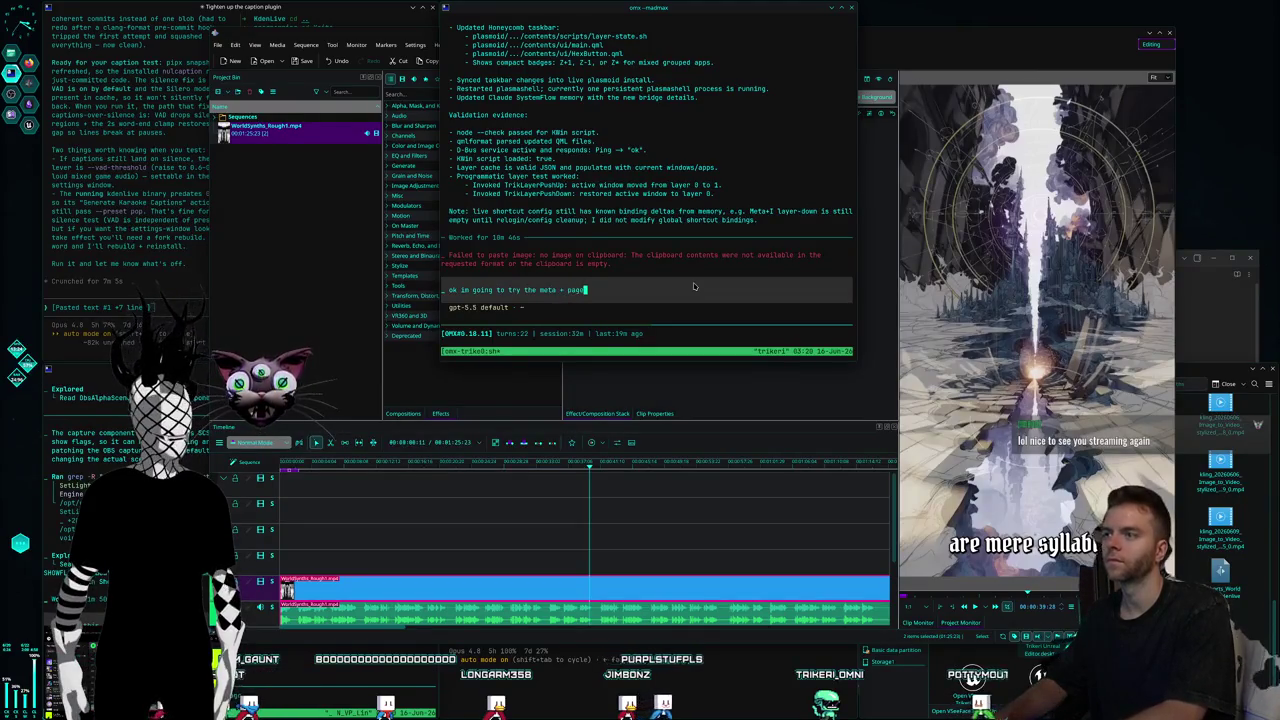
{"action": "type", "text": "to send tomthi"}
{"action": "key", "text": "BackSpace"}
{"action": "key", "text": "BackSpace"}
{"action": "key", "text": "BackSpace"}
{"action": "type", "text": "something "}
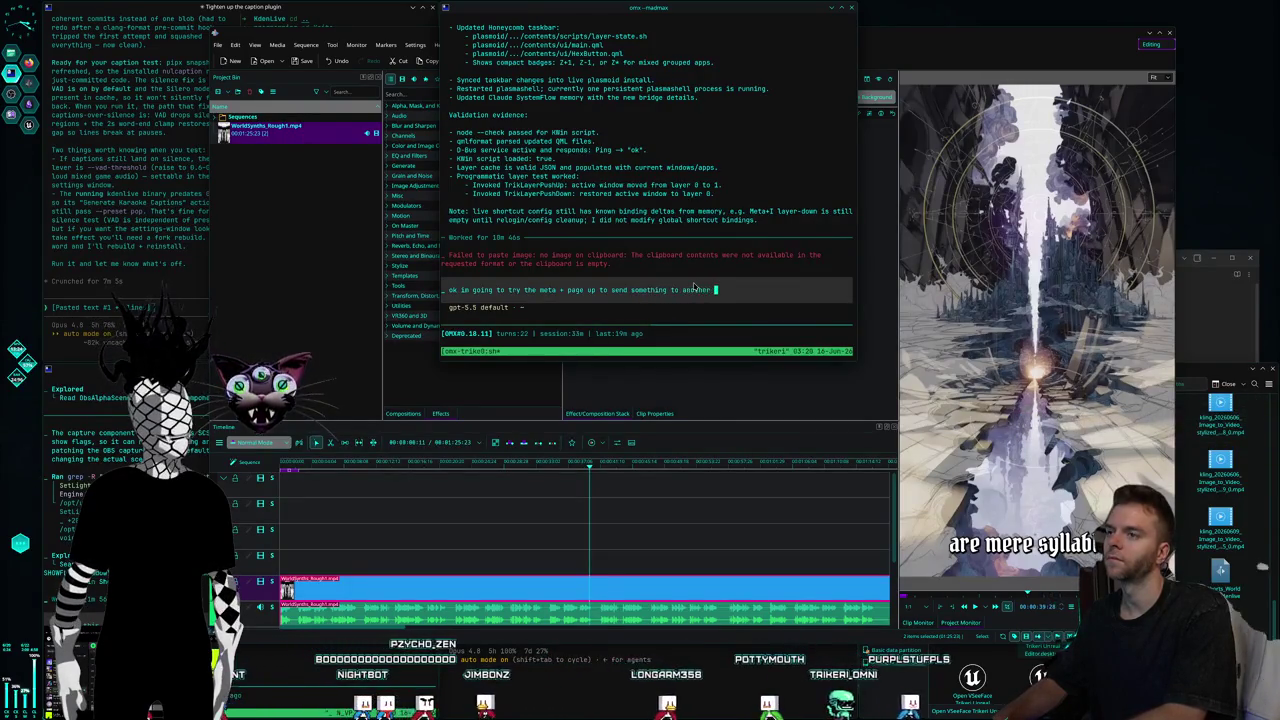
{"action": "type", "text": "to another "}
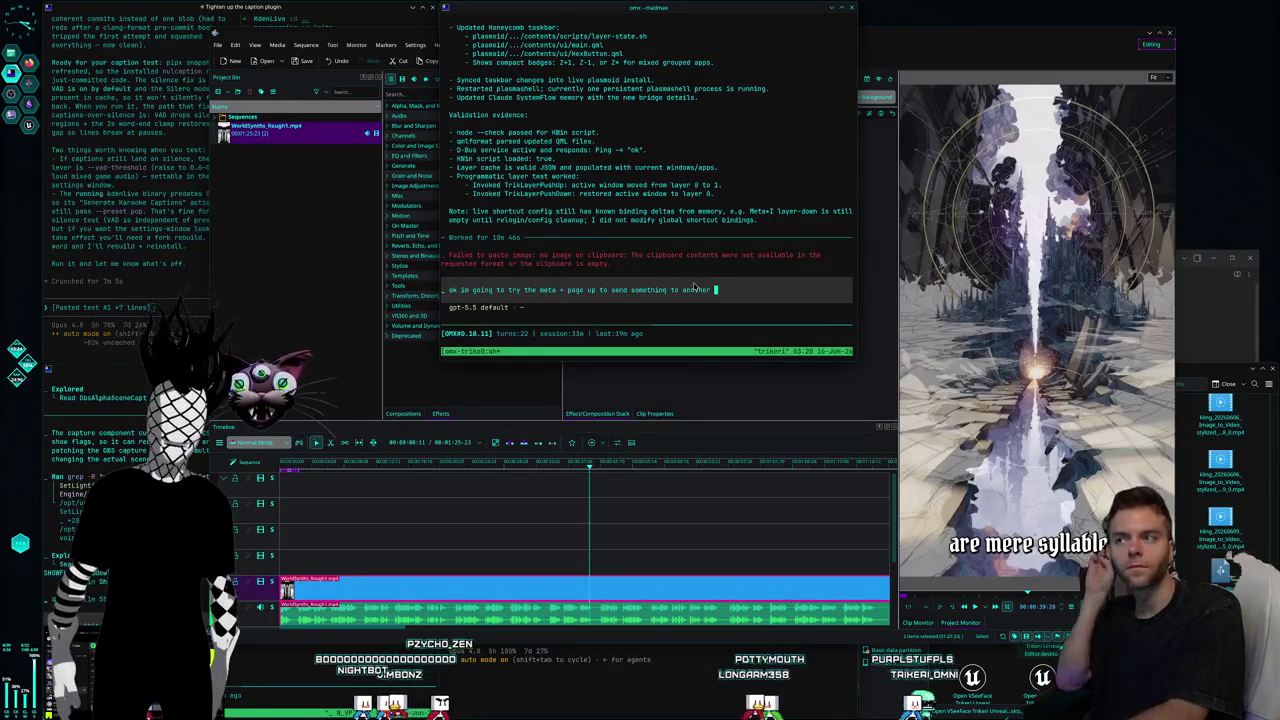
{"action": "type", "text": "layer, "}
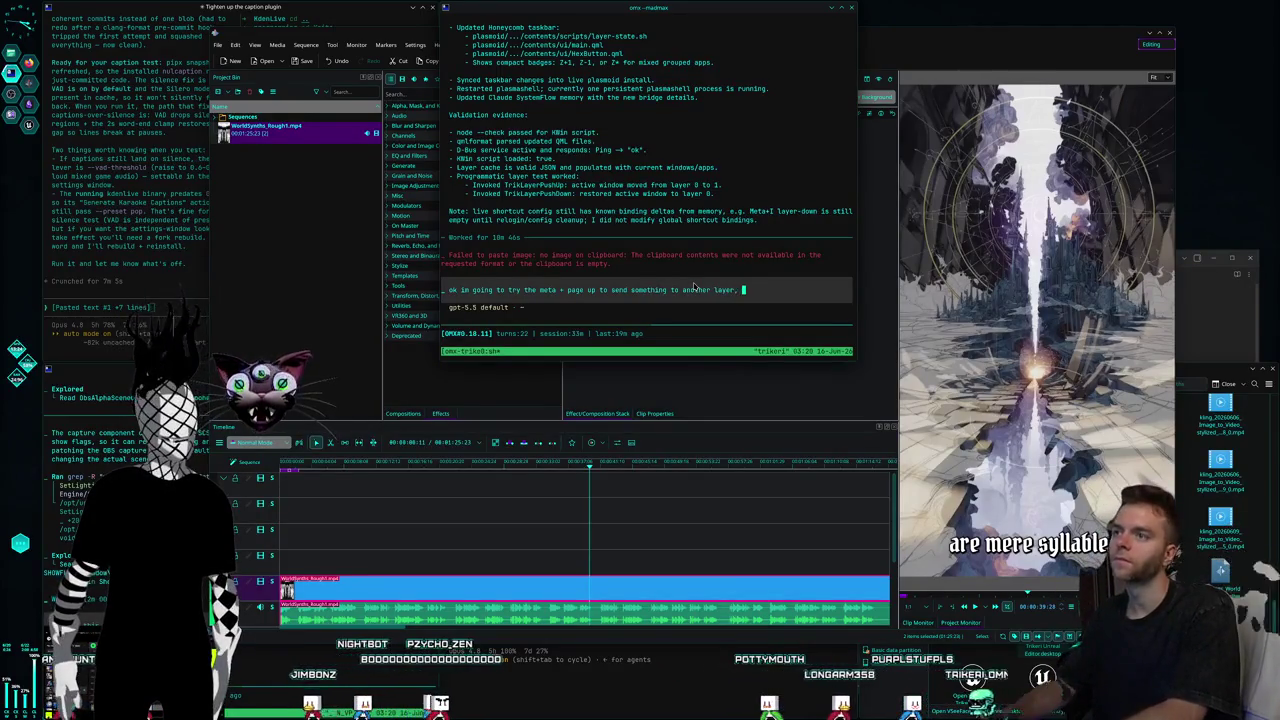
{"action": "type", "text": "we need the meta"}
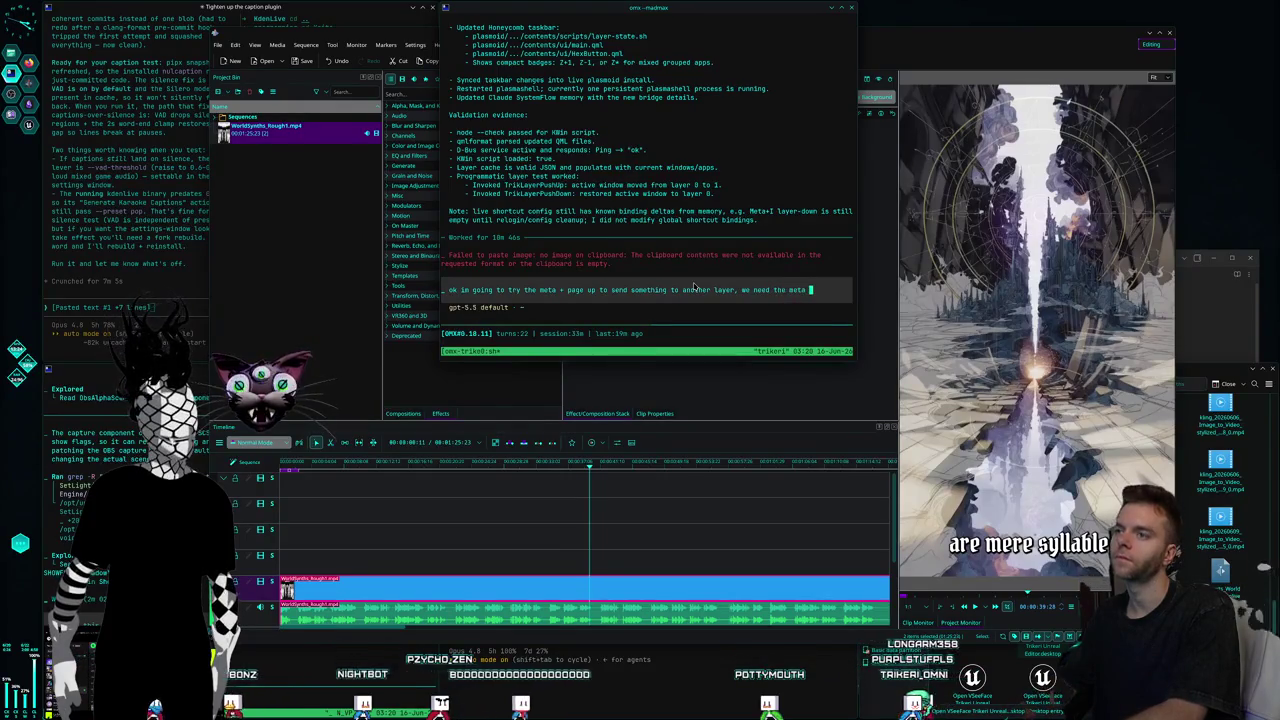
{"action": "type", "text": " + T key "}
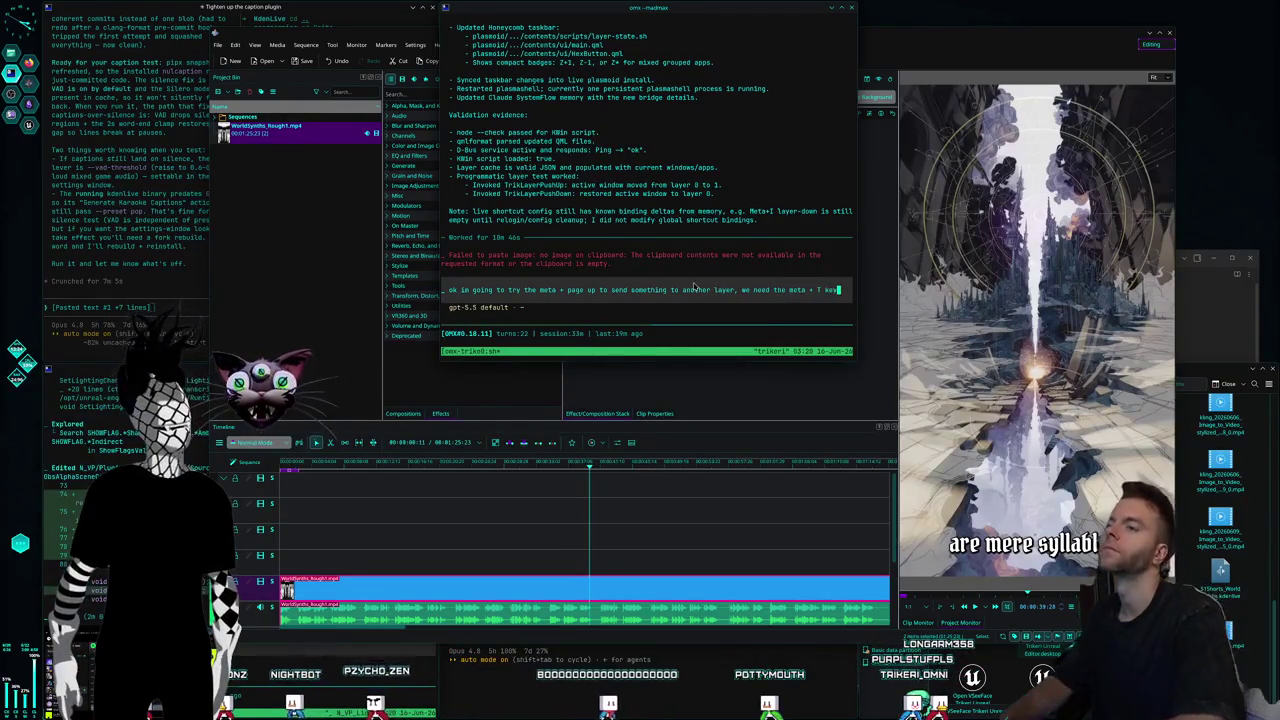
{"action": "type", "text": "for editing the tiling to "}
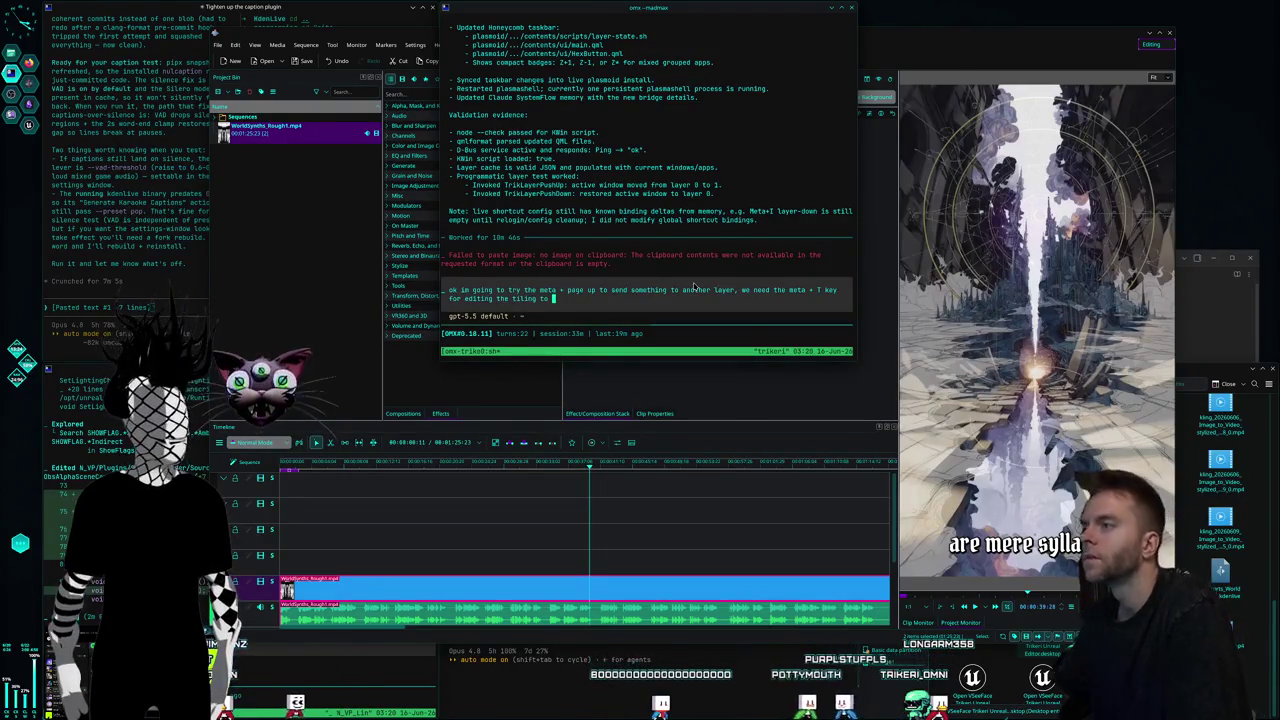
{"action": "type", "text": "work for the curren"}
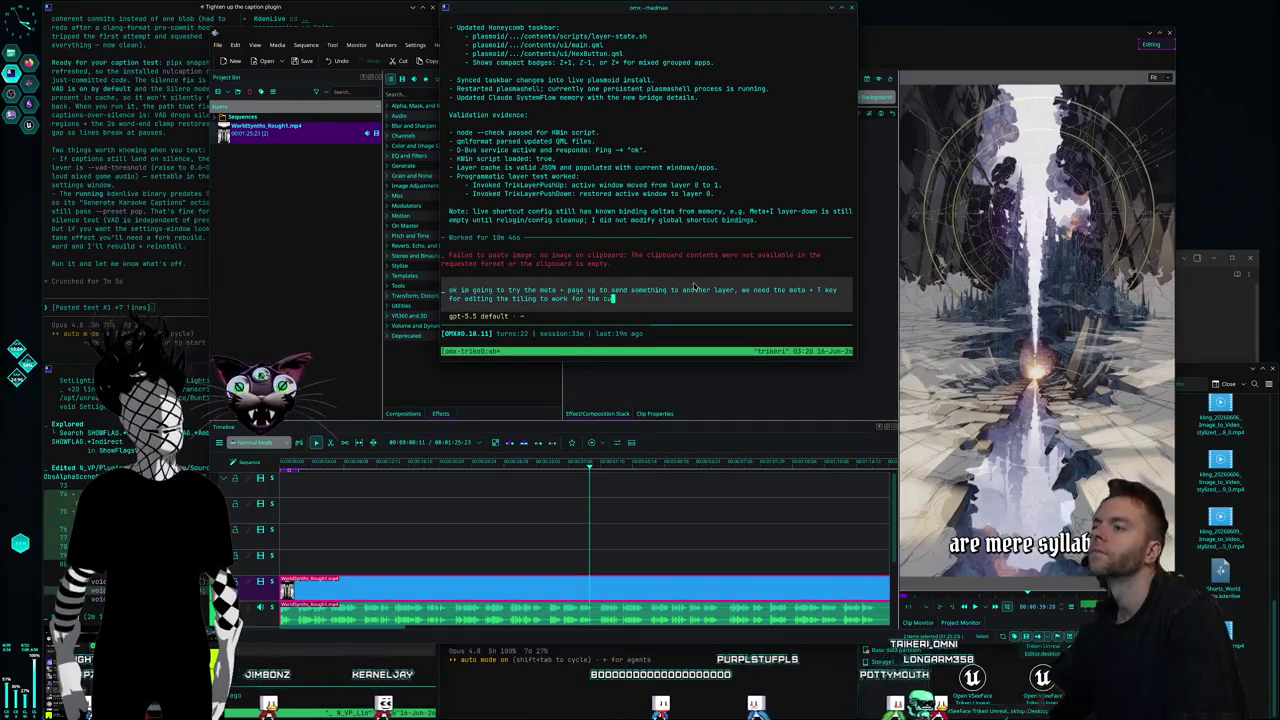
{"action": "type", "text": "t active focus layer we're on"}
{"action": "key", "text": "Return"}
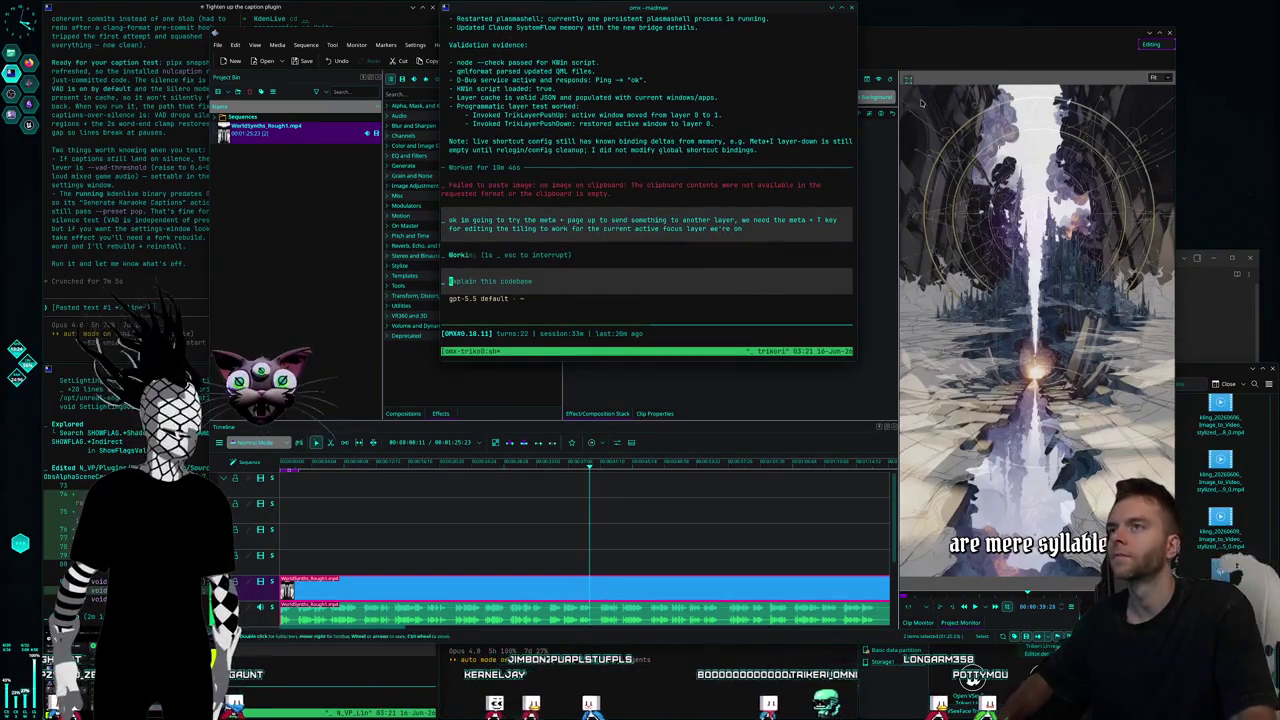
{"action": "key", "text": "super+Page_Up"}
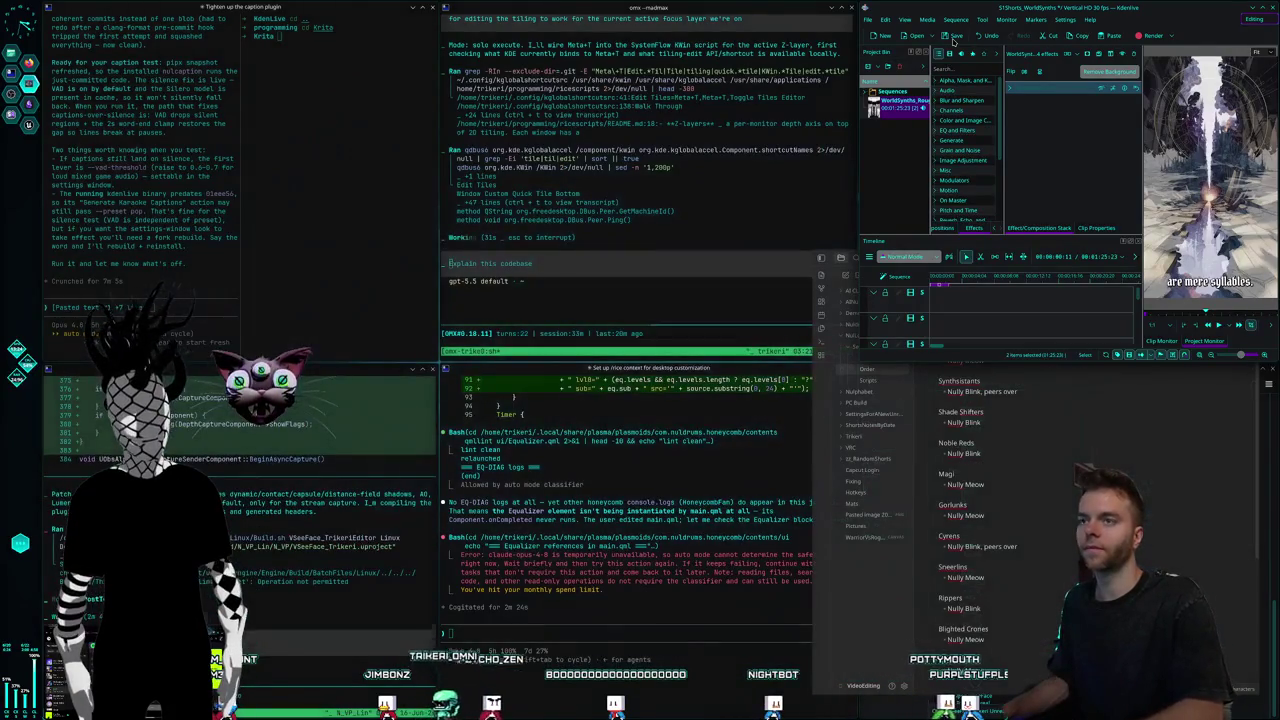
Queue a follow-up for Meta+U/I focus keys and per-layer tile layouts, then maximize Kdenlive.
{"action": "type", "text": "and"}
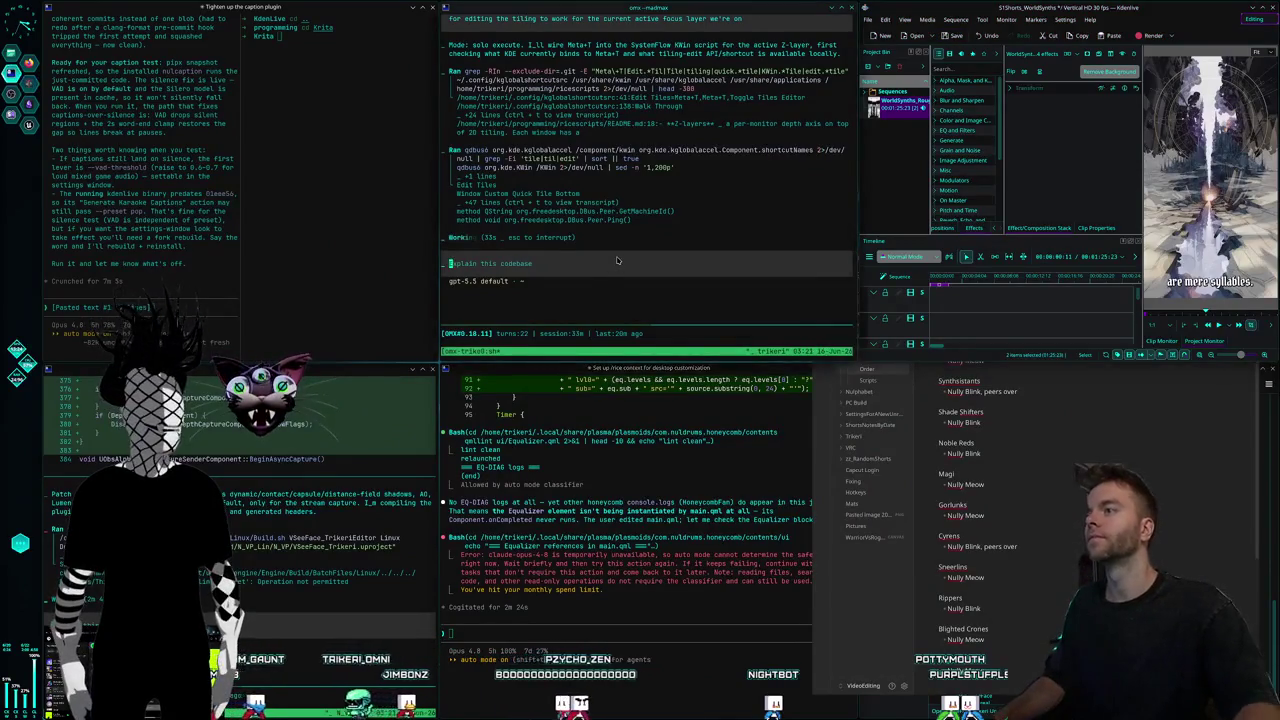
{"action": "type", "text": " i need the focus movement keys t"}
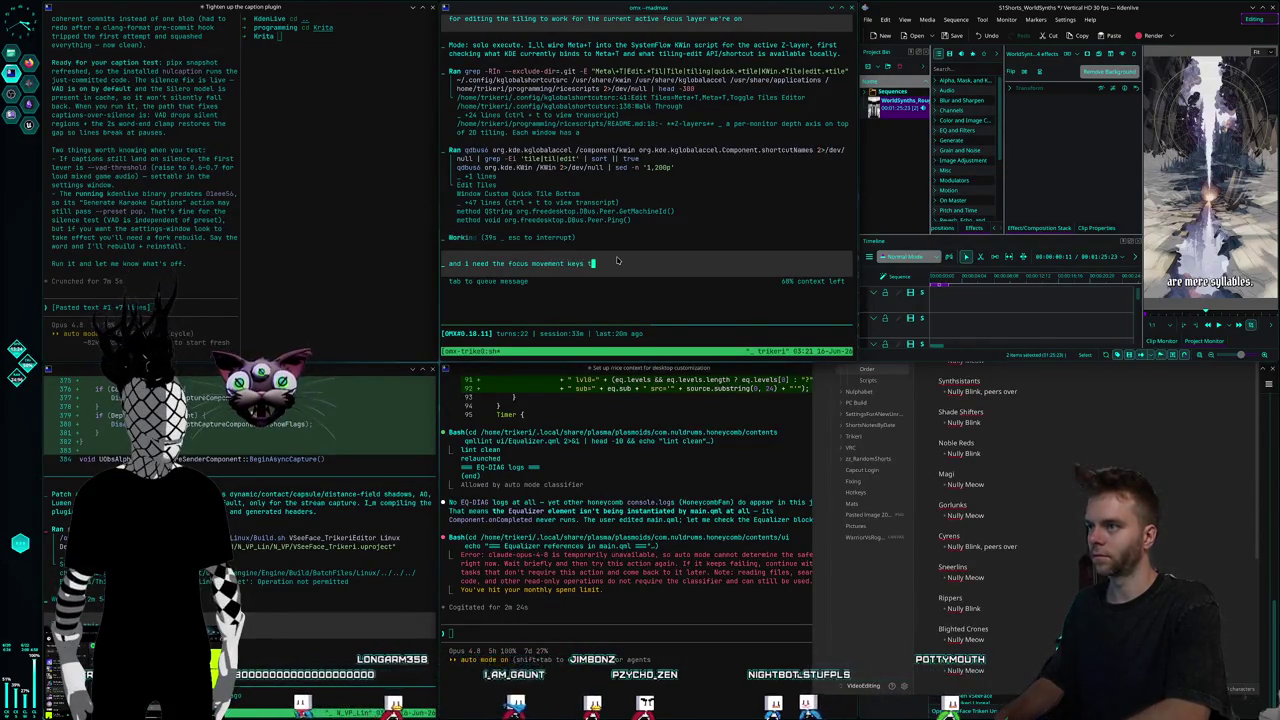
{"action": "type", "text": "o work for meta + u and i so i "}
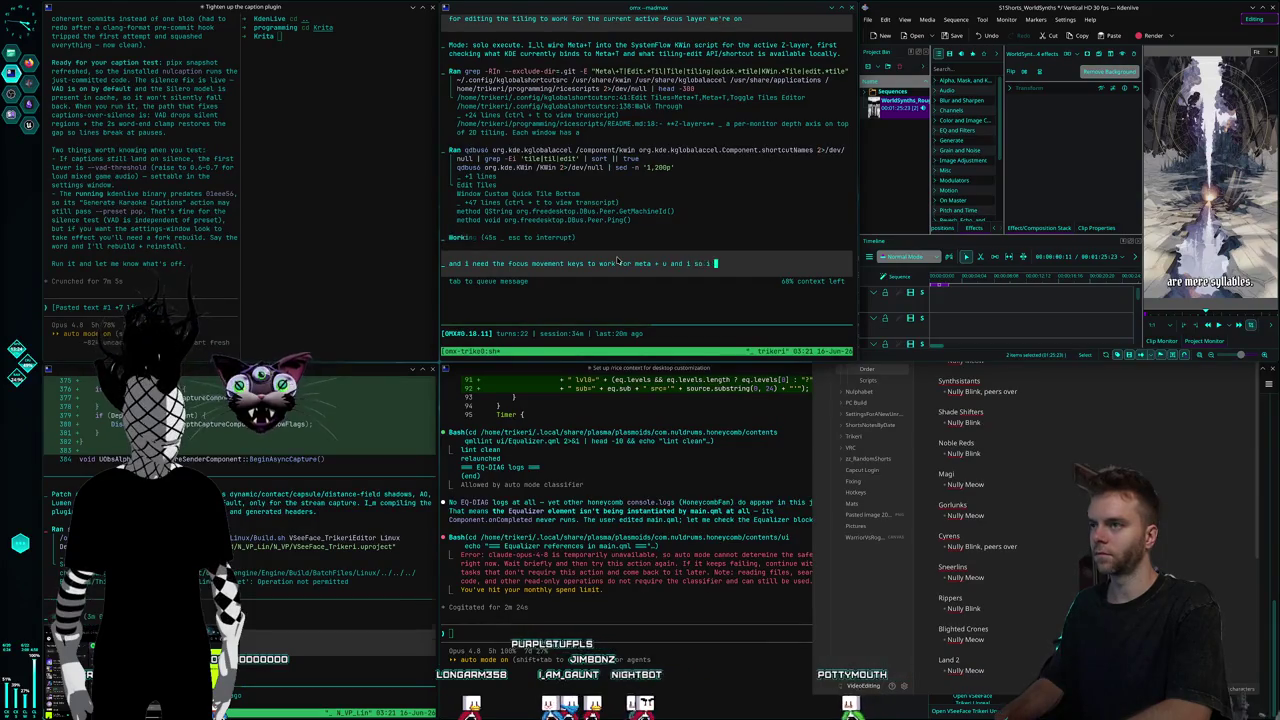
{"action": "type", "text": "can start"}
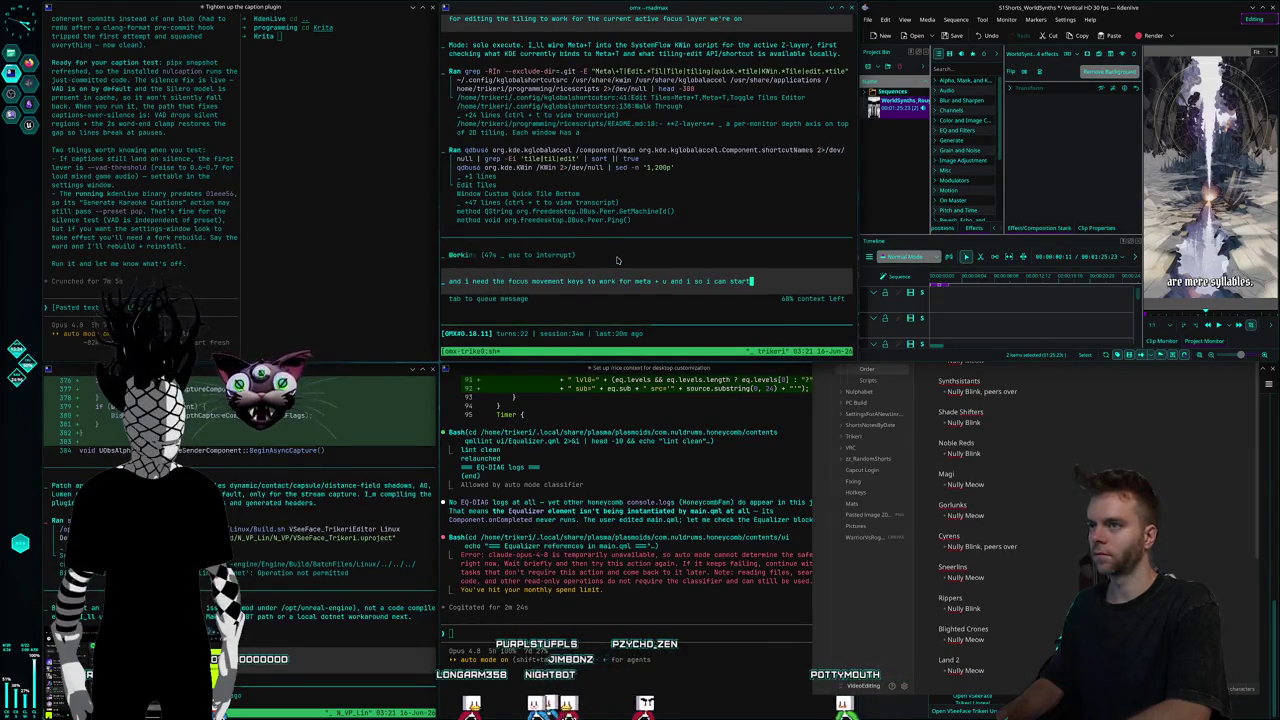
{"action": "type", "text": " navigating"}
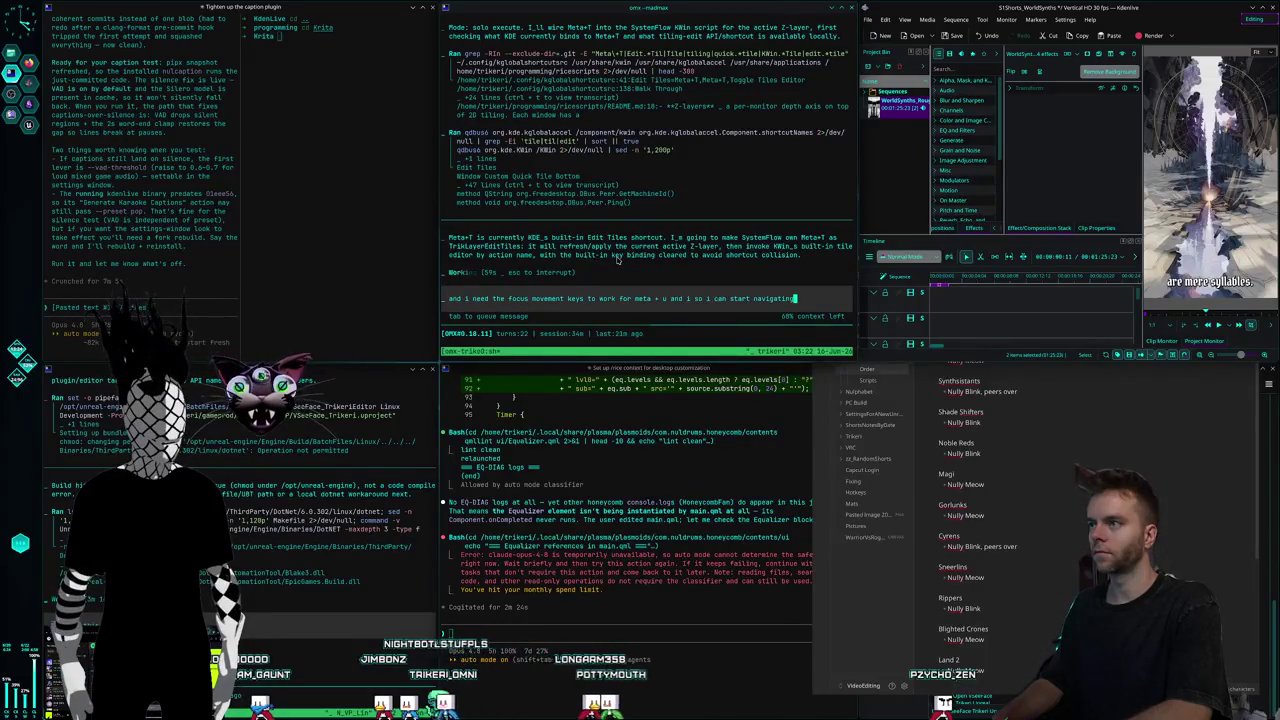
{"action": "type", "text": ", yeah n"}
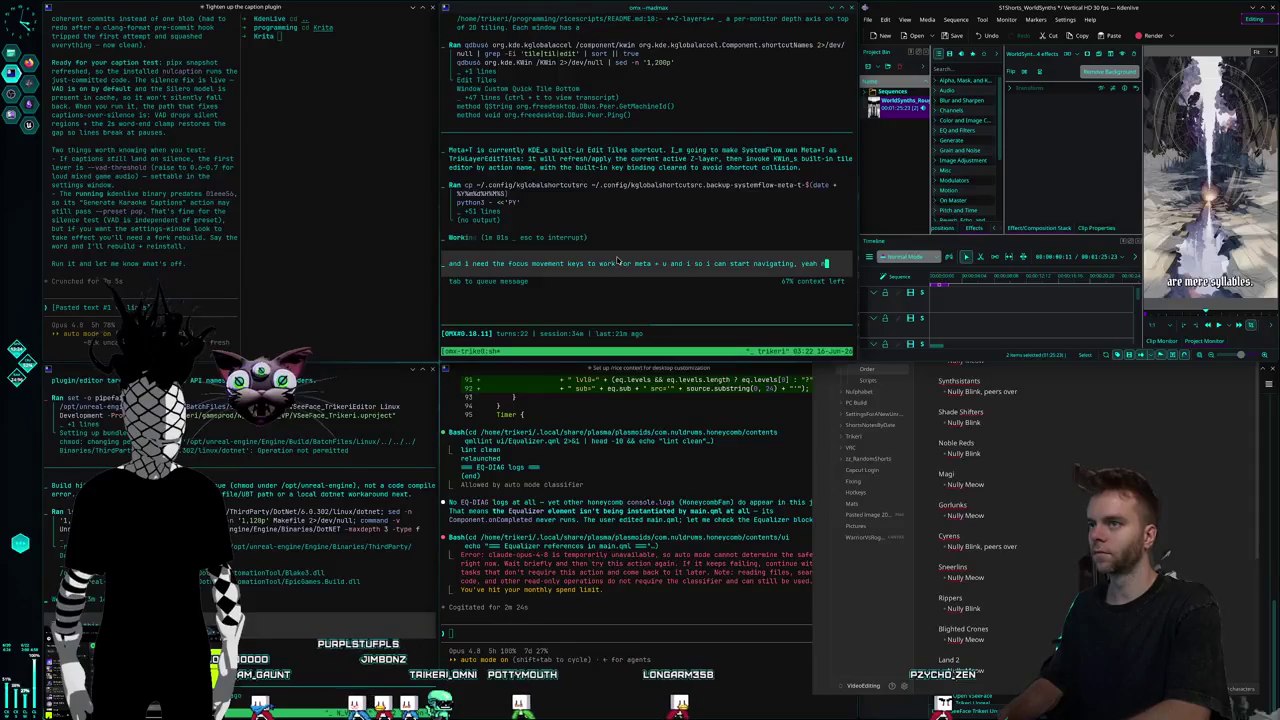
{"action": "key", "text": "BackSpace"}
{"action": "type", "text": "we need to save "}
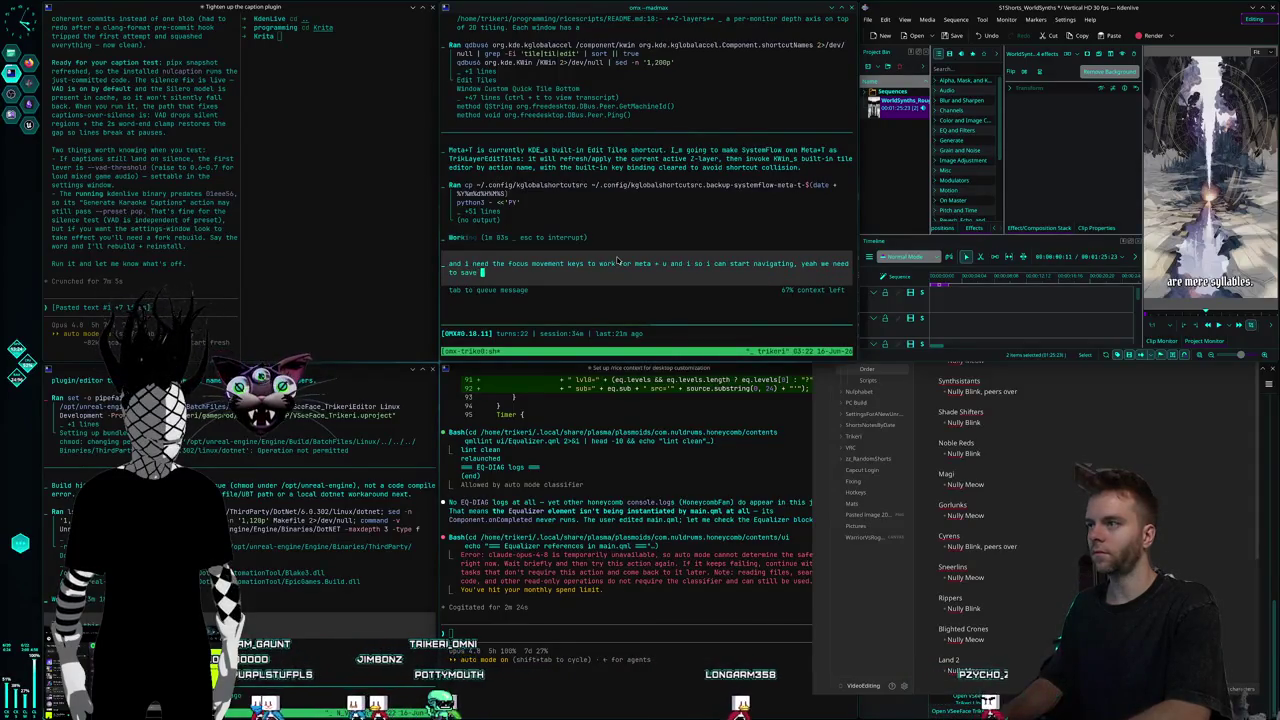
{"action": "type", "text": "different tile la"}
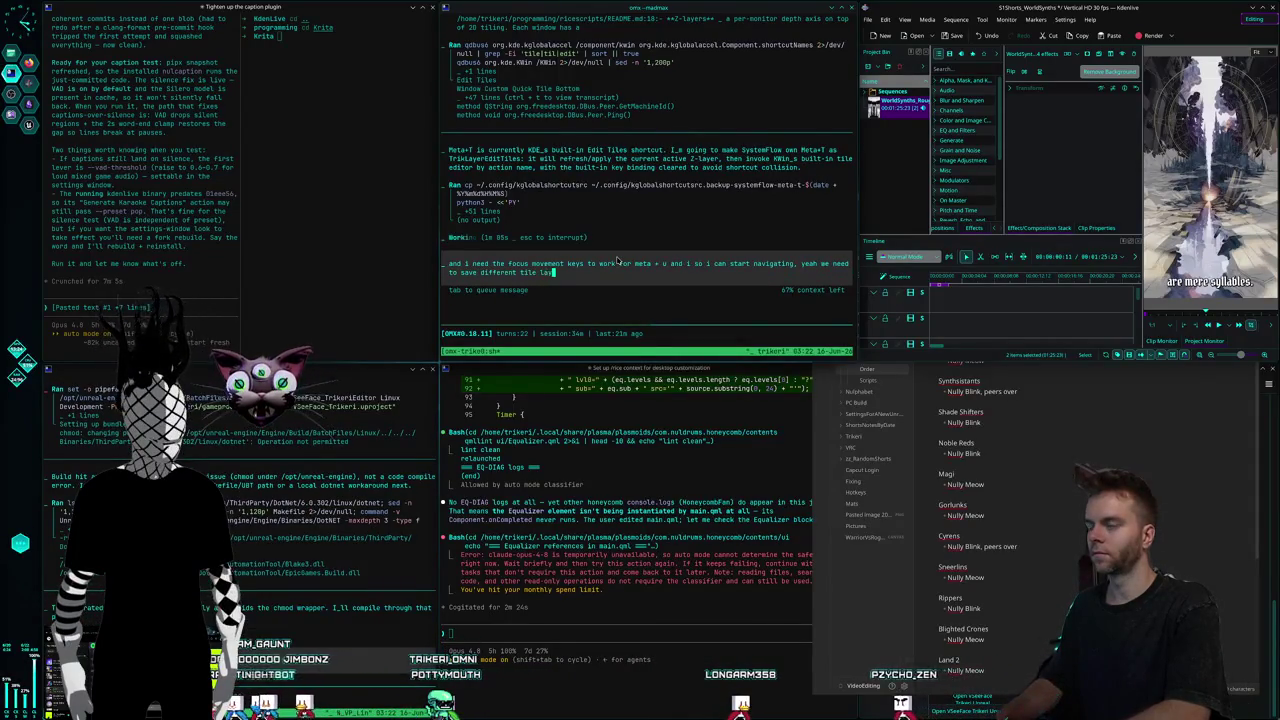
{"action": "type", "text": "z layer"}
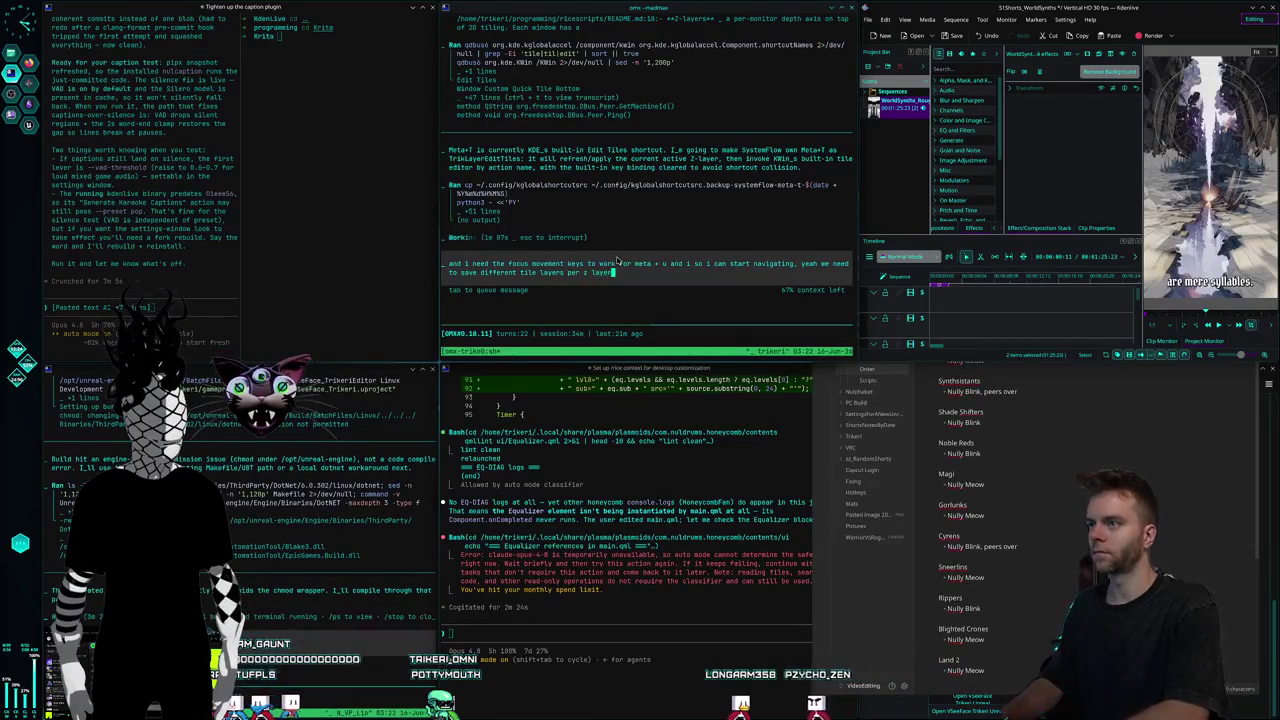
{"action": "key", "text": "Return"}
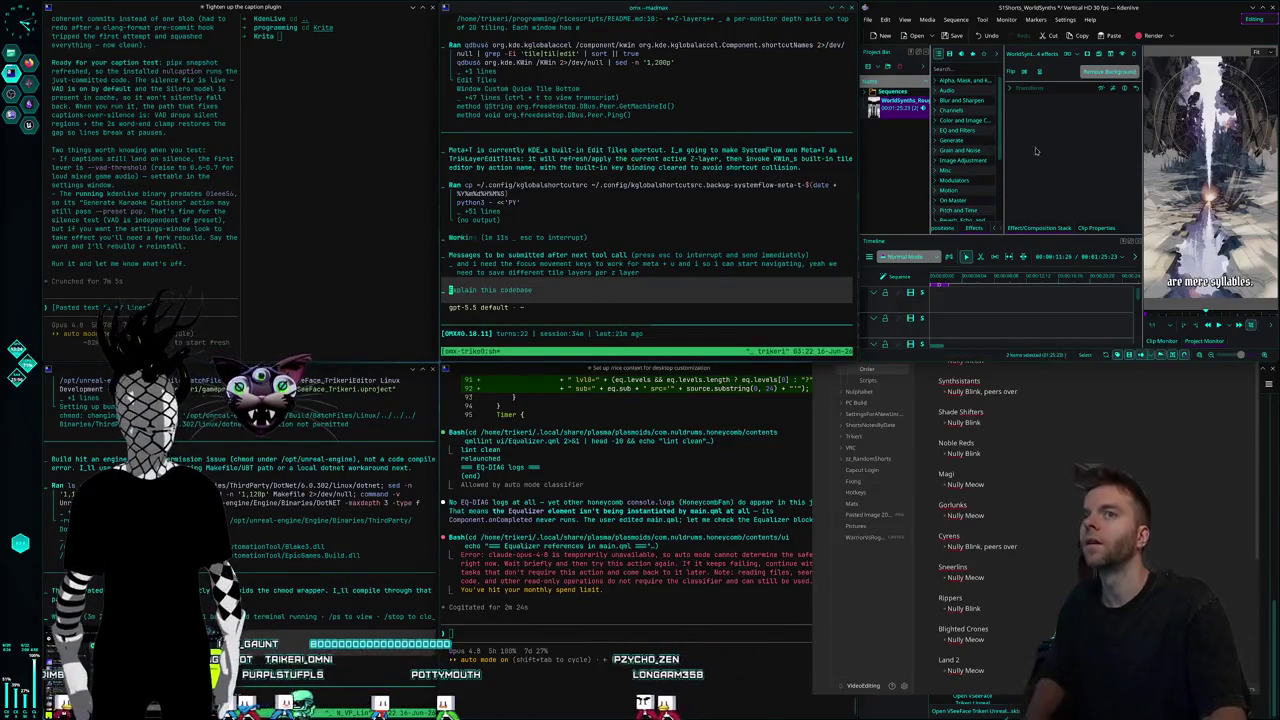
{"action": "double_click", "coordinate": [1155, 13]}
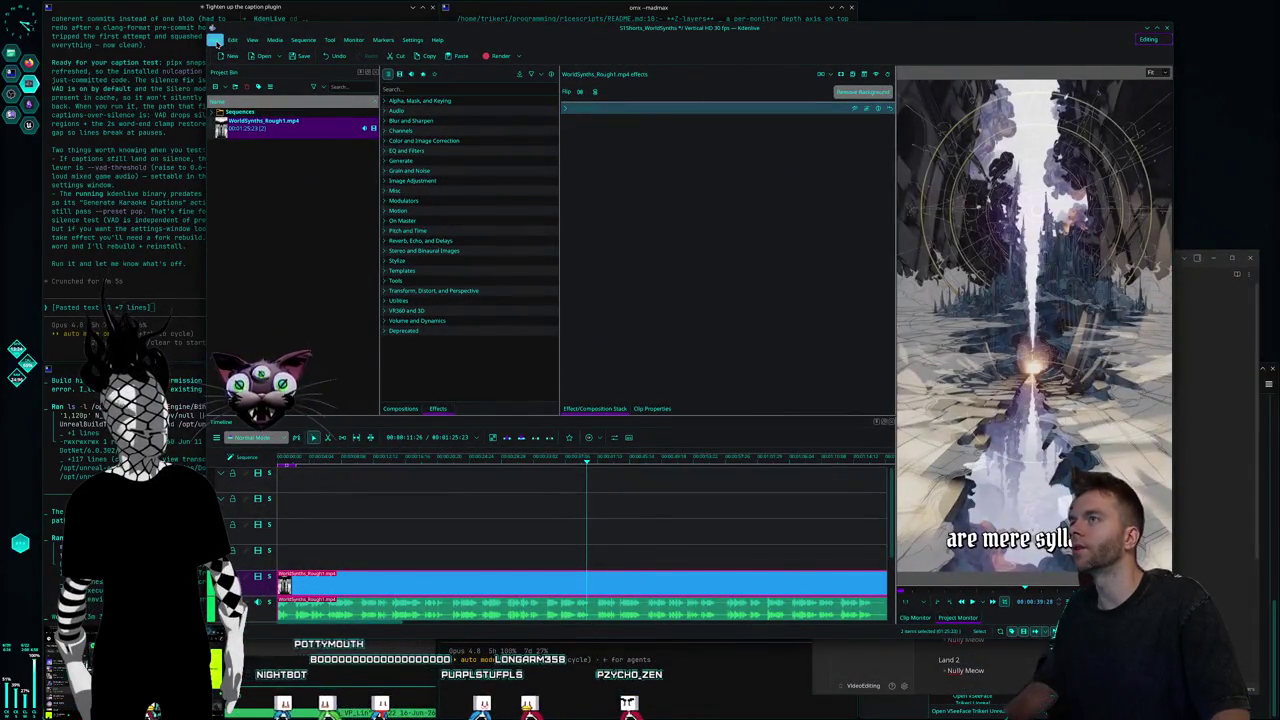
Save the current project and start a new Vertical HD 30 fps project with a custom folder.
{"action": "left_click", "coordinate": [216, 40]}
{"action": "left_click", "coordinate": [234, 108]}
{"action": "left_click", "coordinate": [230, 56]}
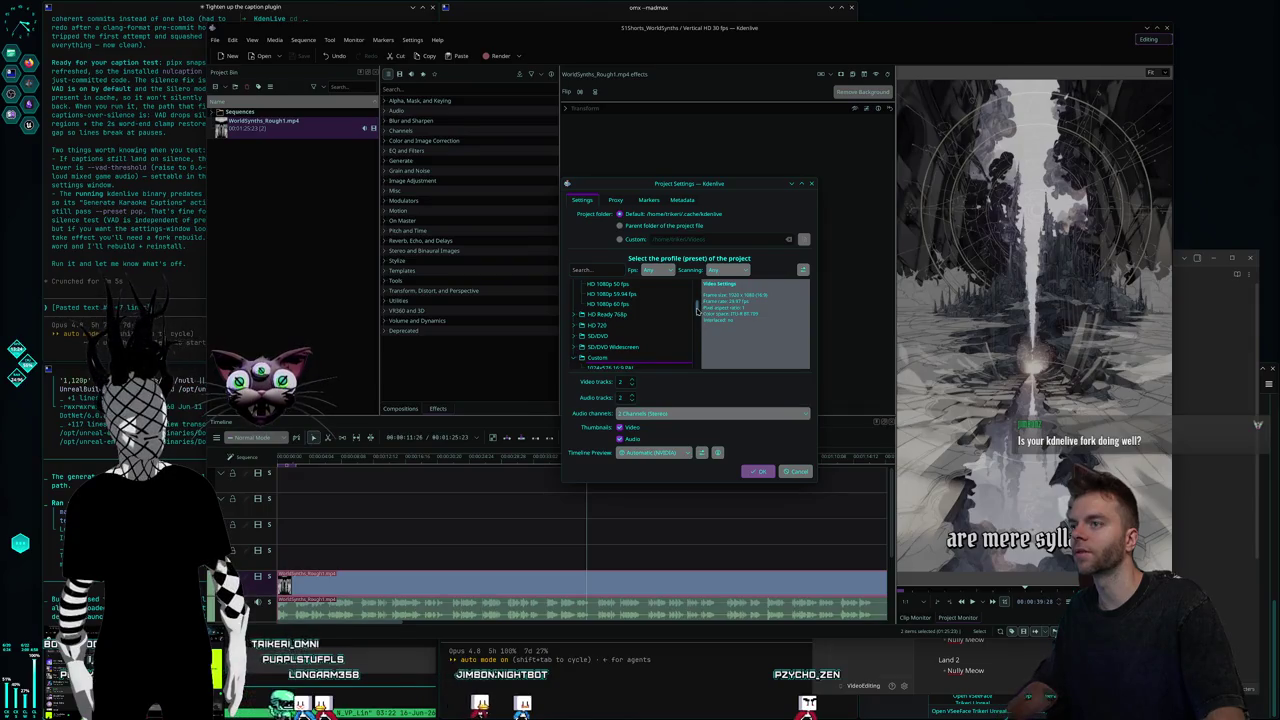
{"action": "left_click_drag", "start_coordinate": [692, 357], "coordinate": [690, 369]}
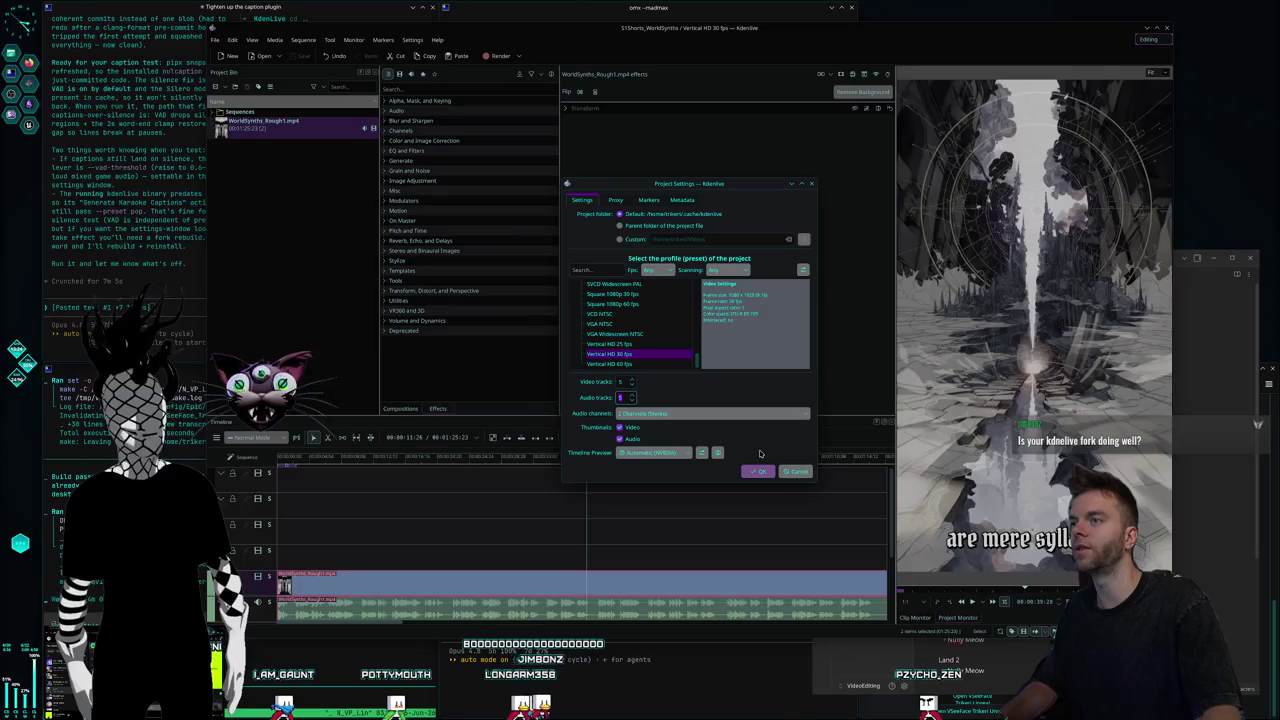
{"action": "left_click", "coordinate": [627, 240]}
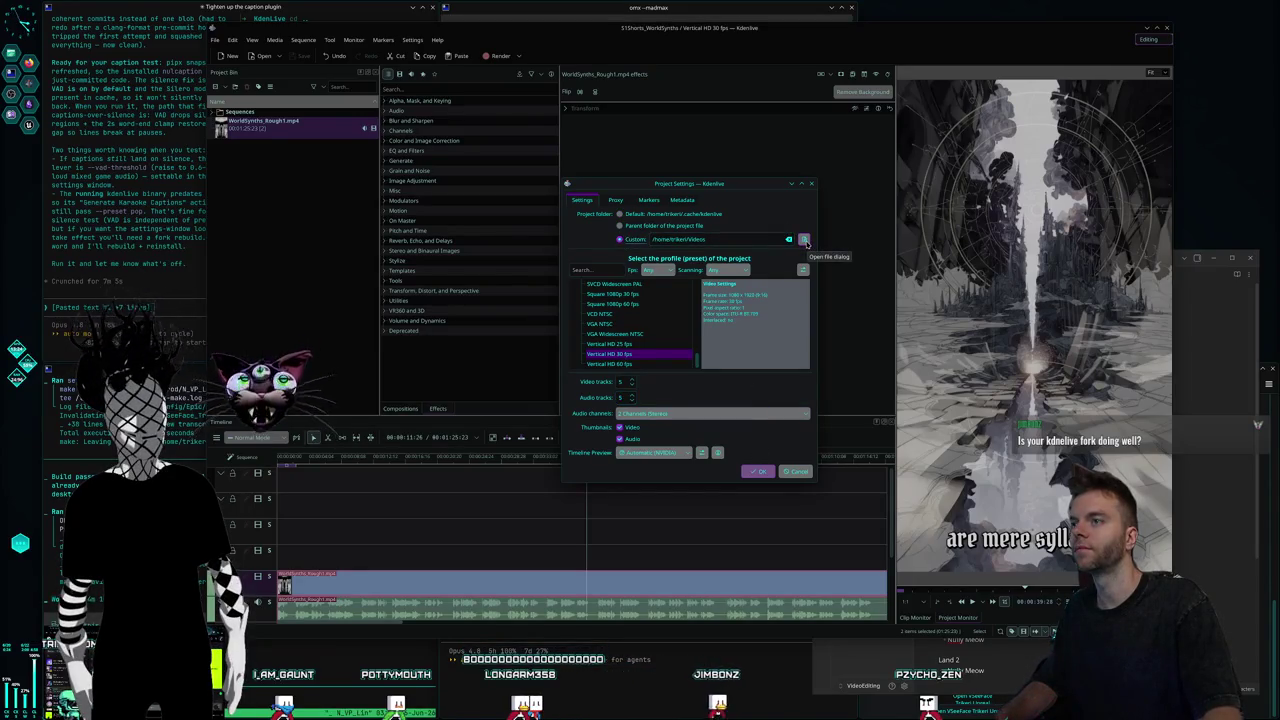
Set the project folder to Videos/Nuldrums/Shorts/Creatures/Synthsistants and create the Vertical HD 30 fps project.
{"action": "left_click", "coordinate": [805, 242]}
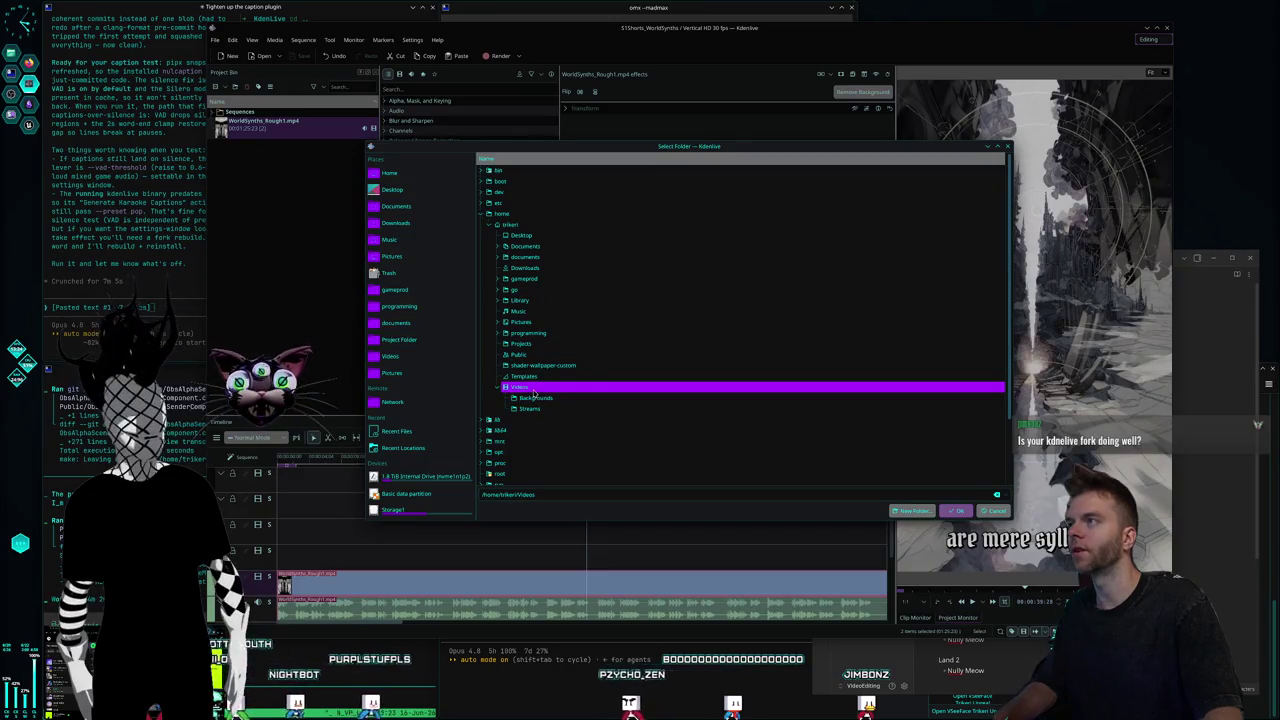
{"action": "left_click", "coordinate": [390, 356]}
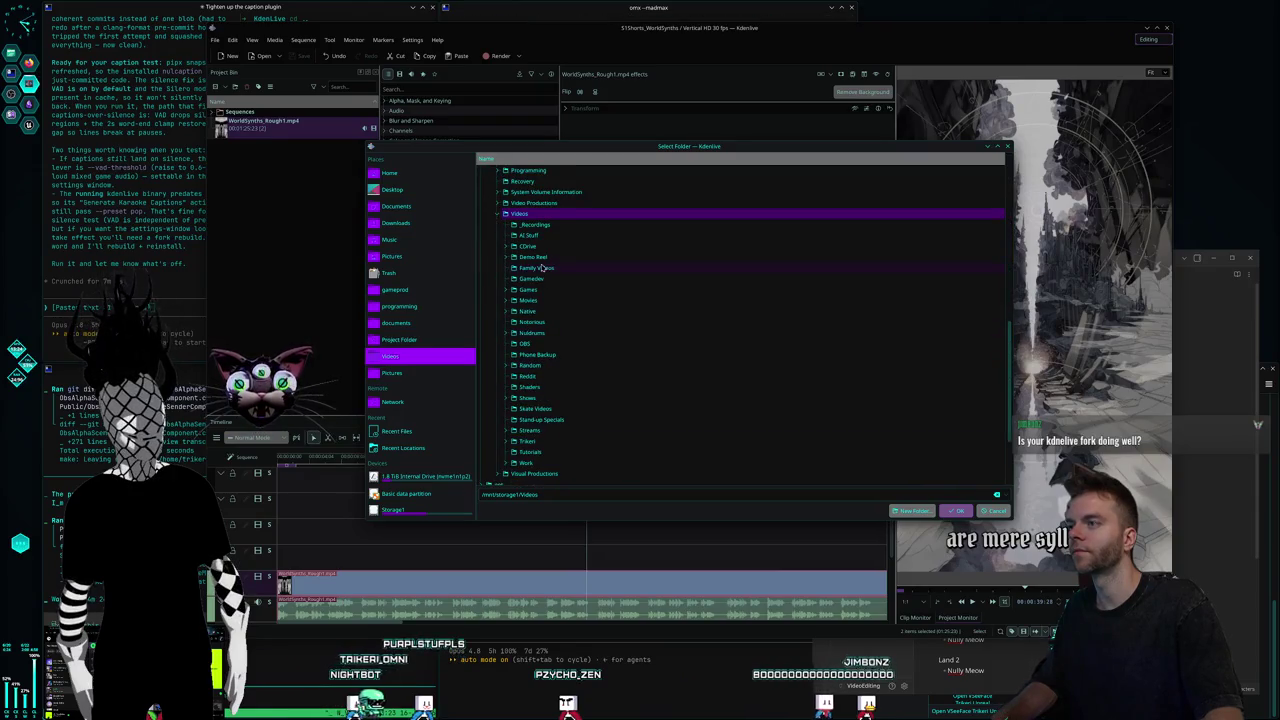
{"action": "left_click", "coordinate": [532, 335]}
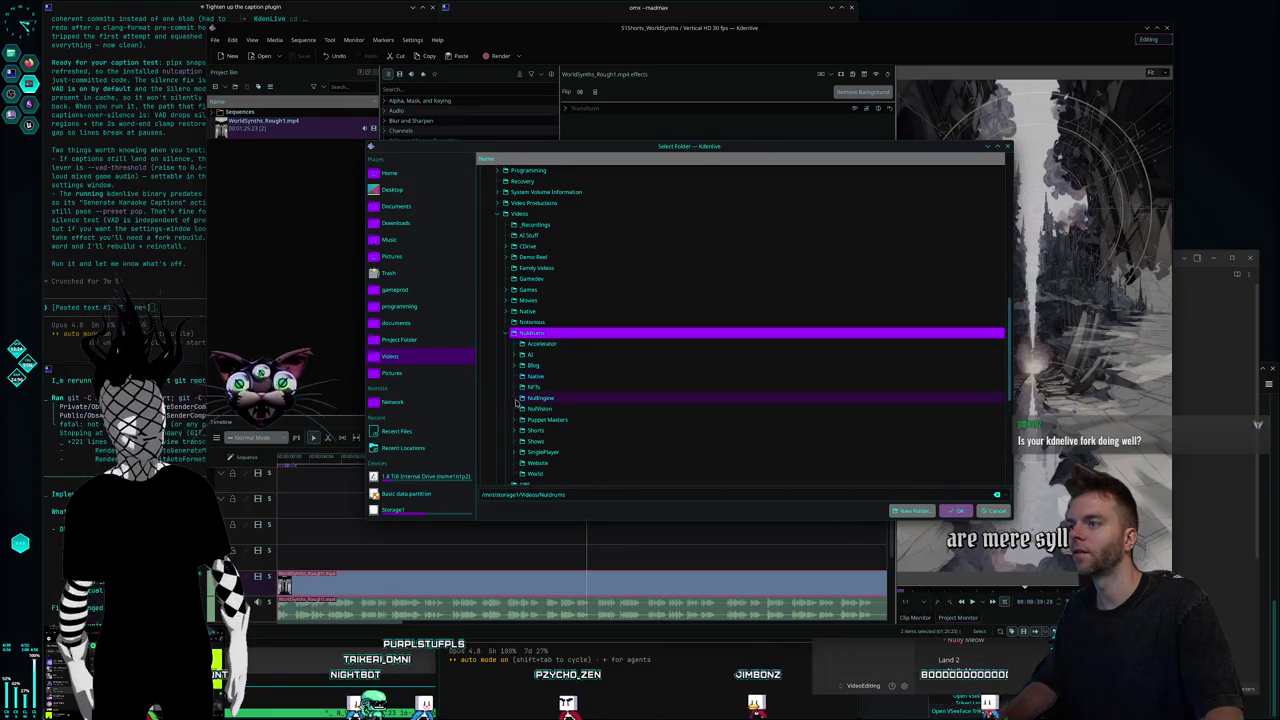
{"action": "scroll", "coordinate": [538, 366], "scroll_direction": "down", "scroll_amount": 2}
{"action": "left_click", "coordinate": [518, 366]}
{"action": "scroll", "coordinate": [560, 350], "scroll_direction": "down", "scroll_amount": 1}
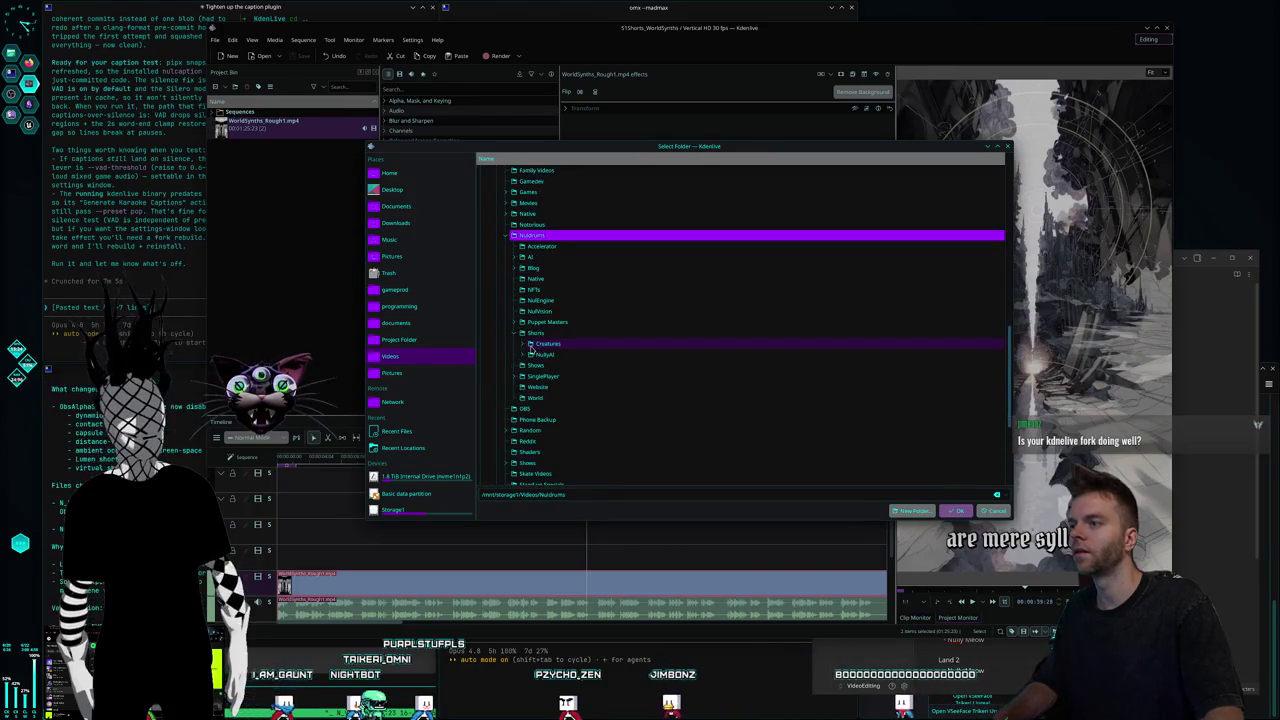
{"action": "scroll", "coordinate": [640, 331], "scroll_direction": "down", "scroll_amount": 1}
{"action": "scroll", "coordinate": [640, 331], "scroll_direction": "down", "scroll_amount": 1}
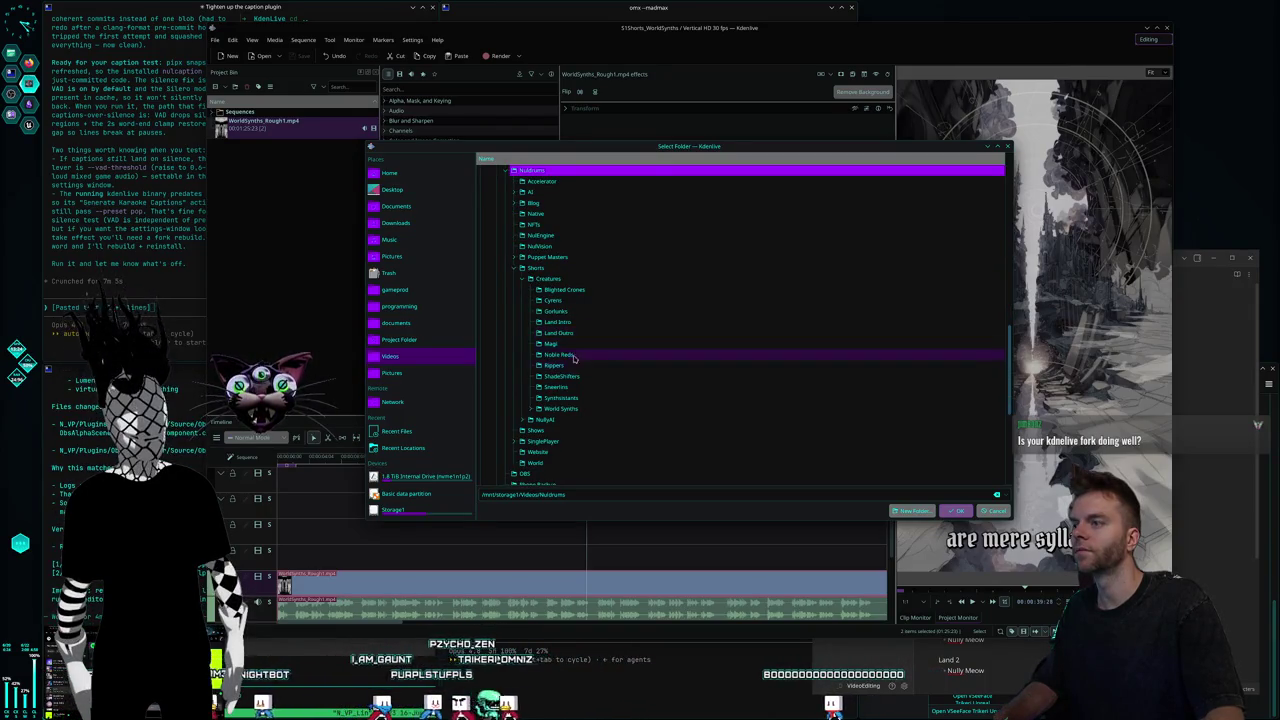
{"action": "left_click", "coordinate": [564, 399]}
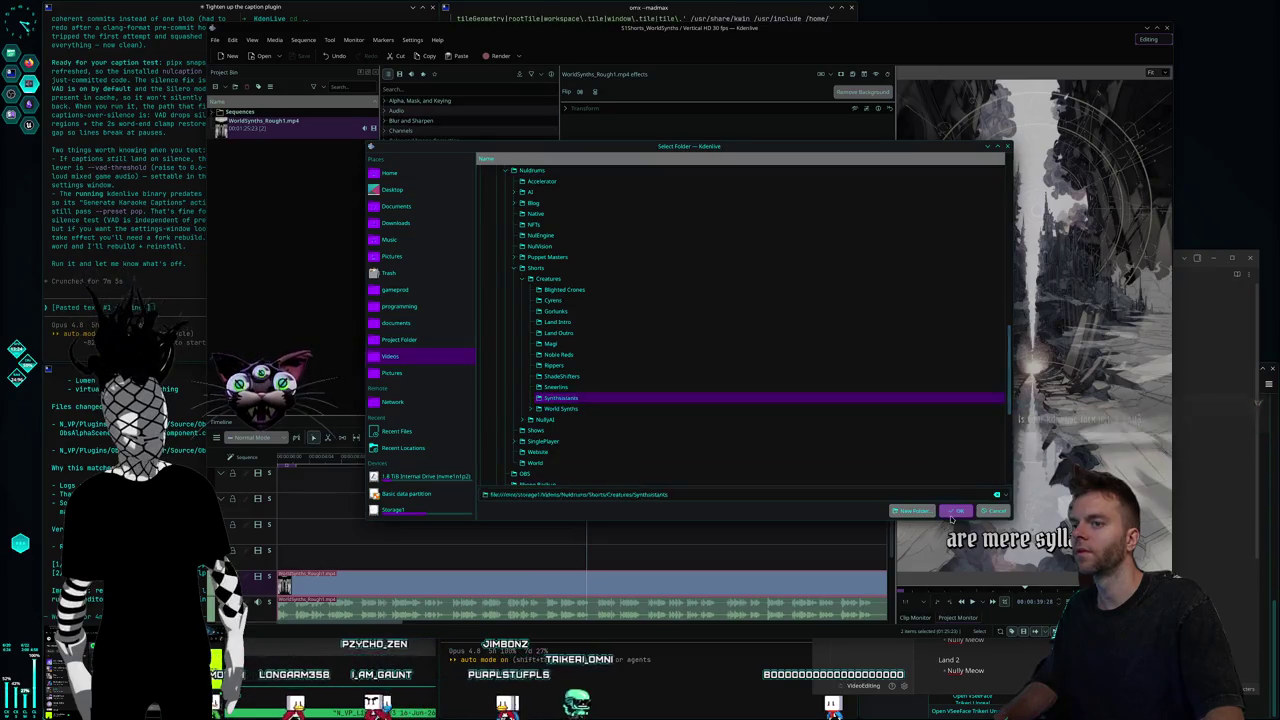
{"action": "key", "text": "Return"}
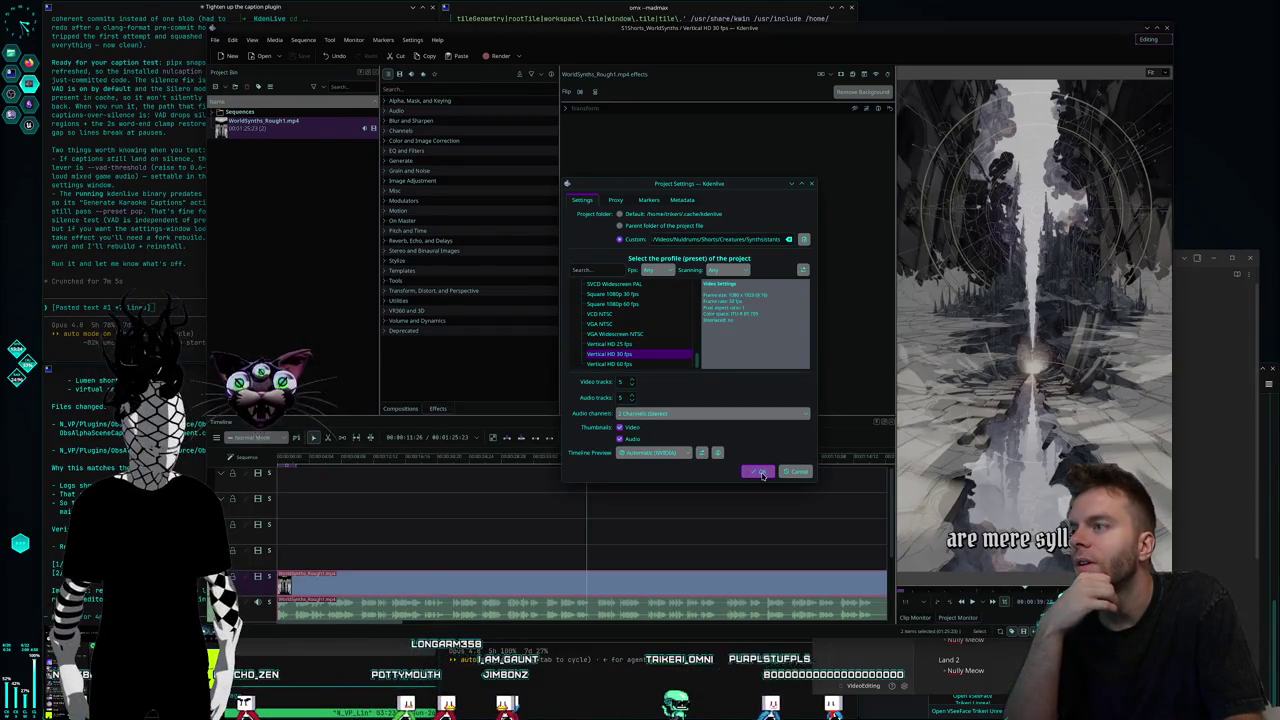
{"action": "left_click", "coordinate": [760, 472]}
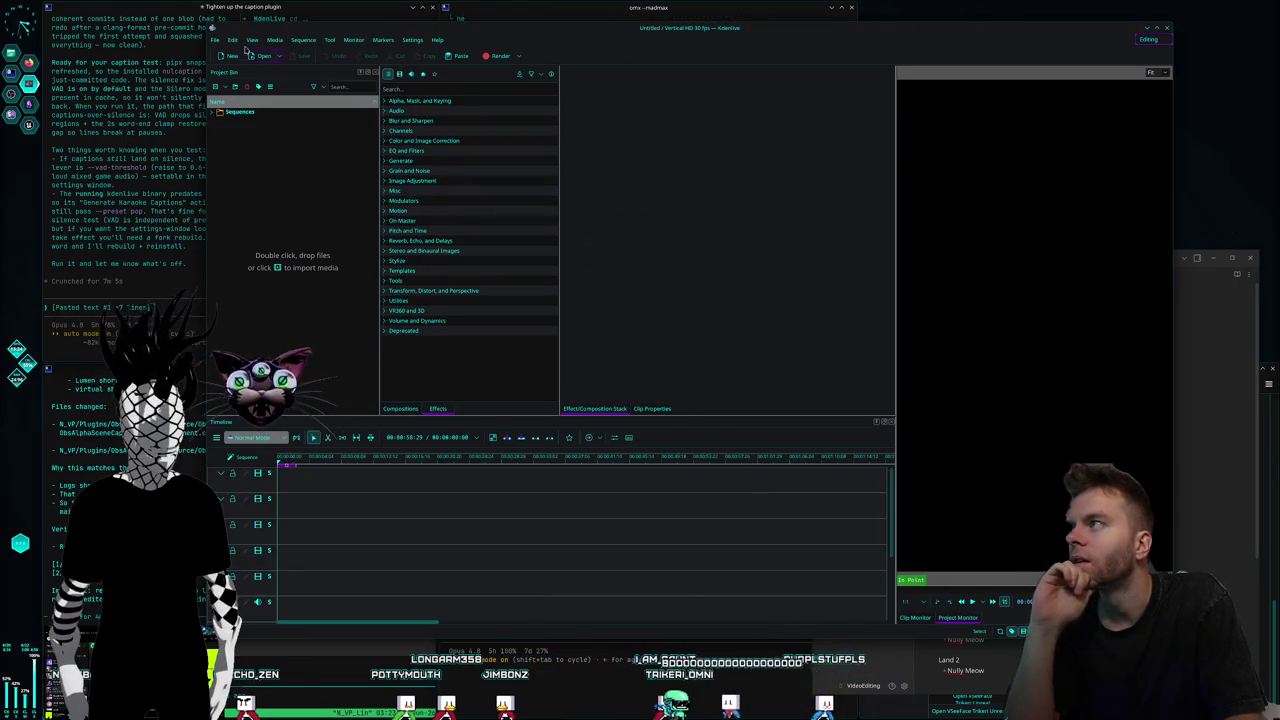
Save the empty project as S1Shorts_Synthsistants in Videos/Nuldrums/Shorts/Creatures/Synthsistants.
{"action": "left_click", "coordinate": [222, 41]}
{"action": "left_click", "coordinate": [240, 118]}
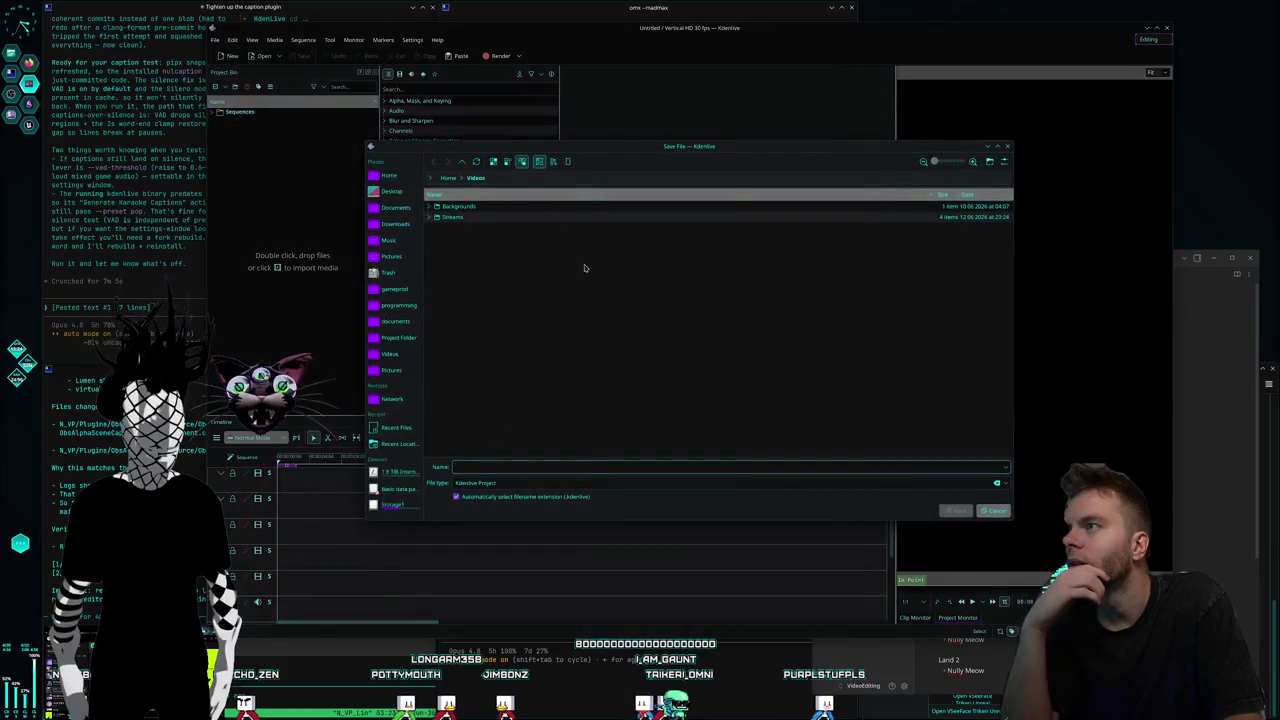
{"action": "left_click", "coordinate": [392, 355]}
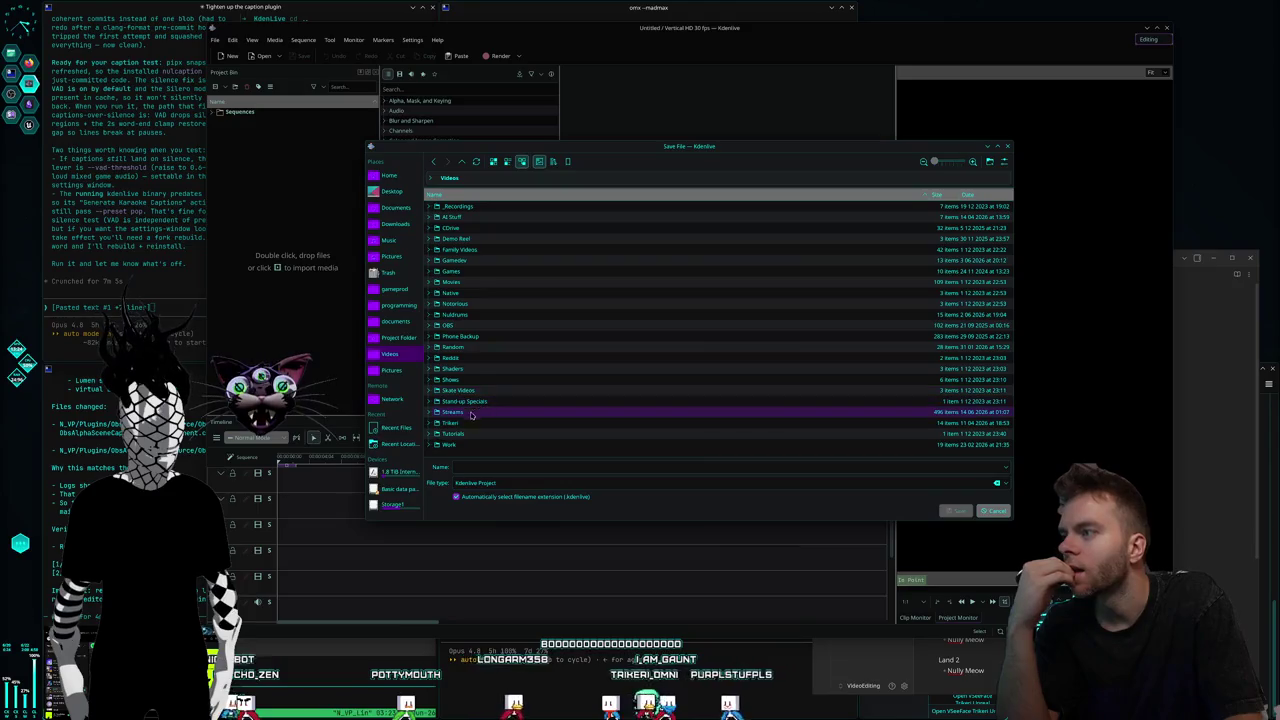
{"action": "double_click", "coordinate": [475, 314]}
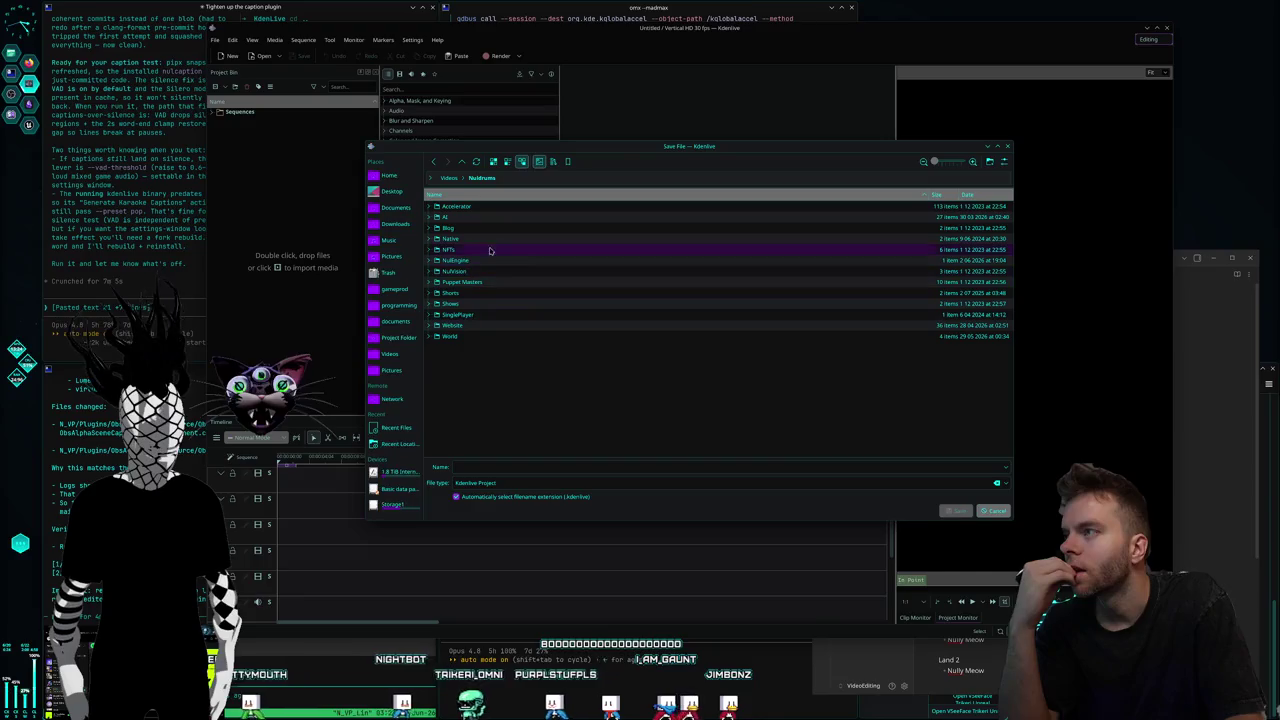
{"action": "double_click", "coordinate": [479, 293]}
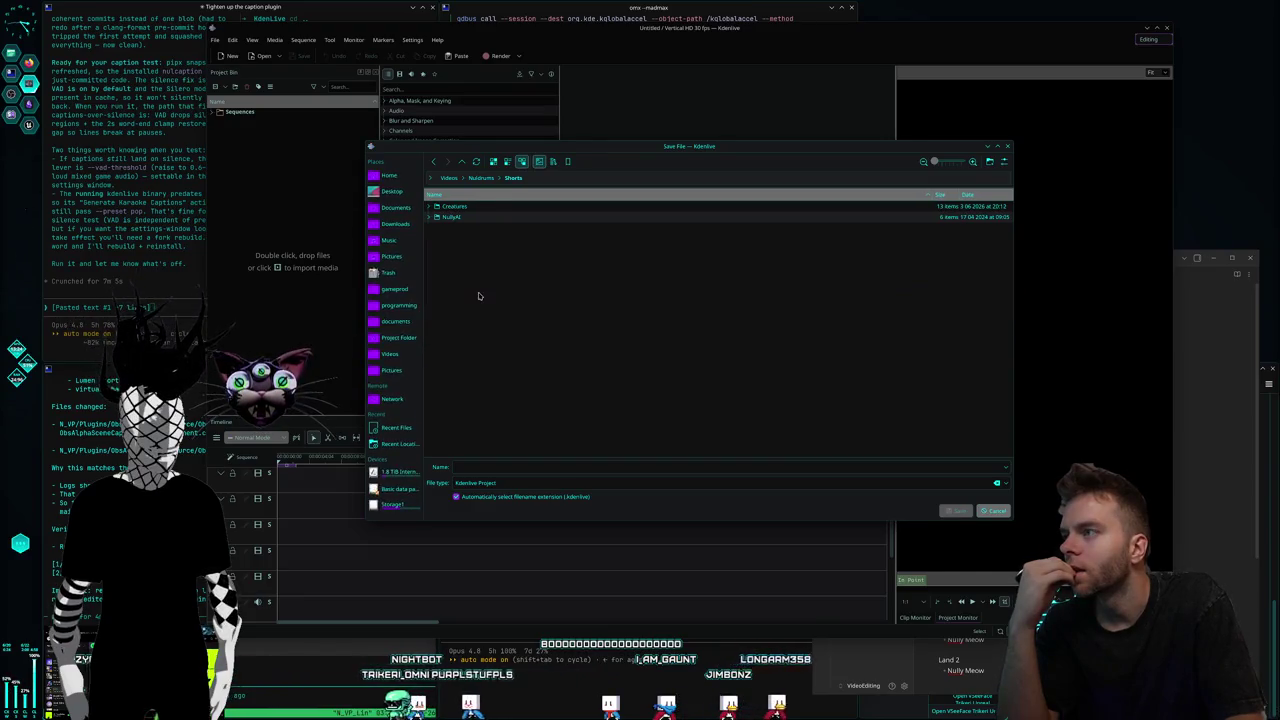
{"action": "double_click", "coordinate": [475, 206]}
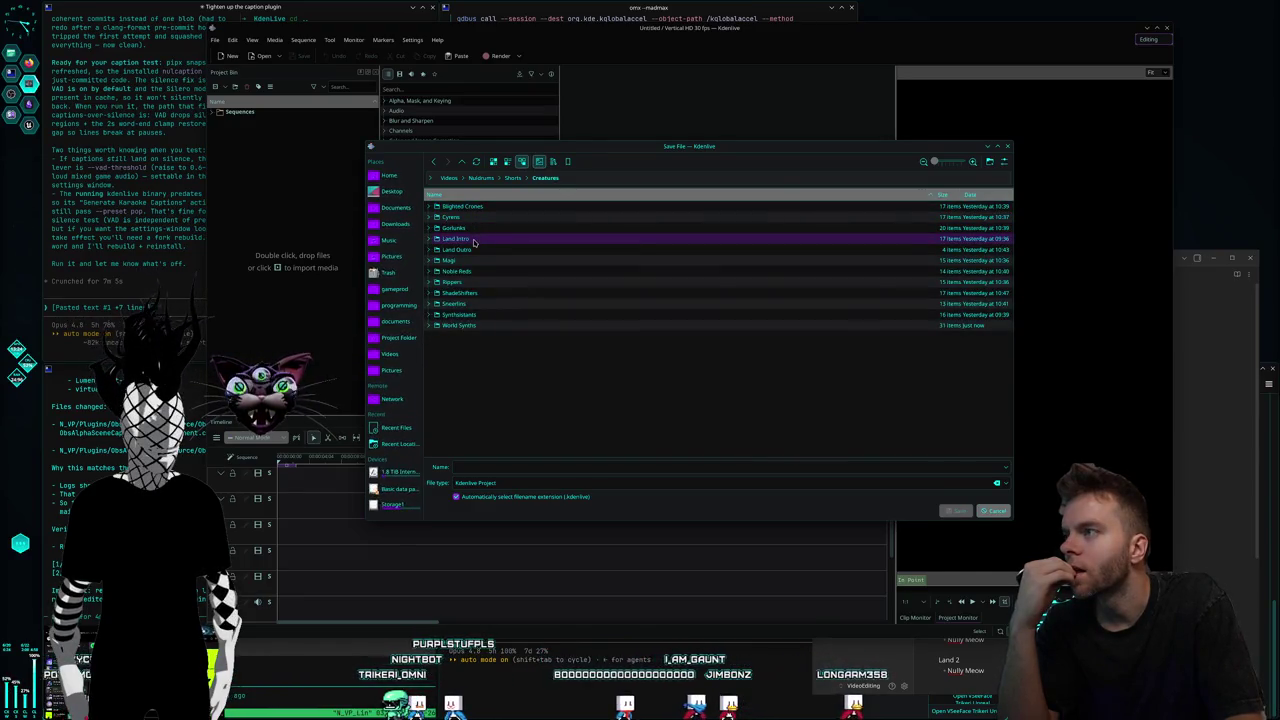
{"action": "double_click", "coordinate": [476, 315]}
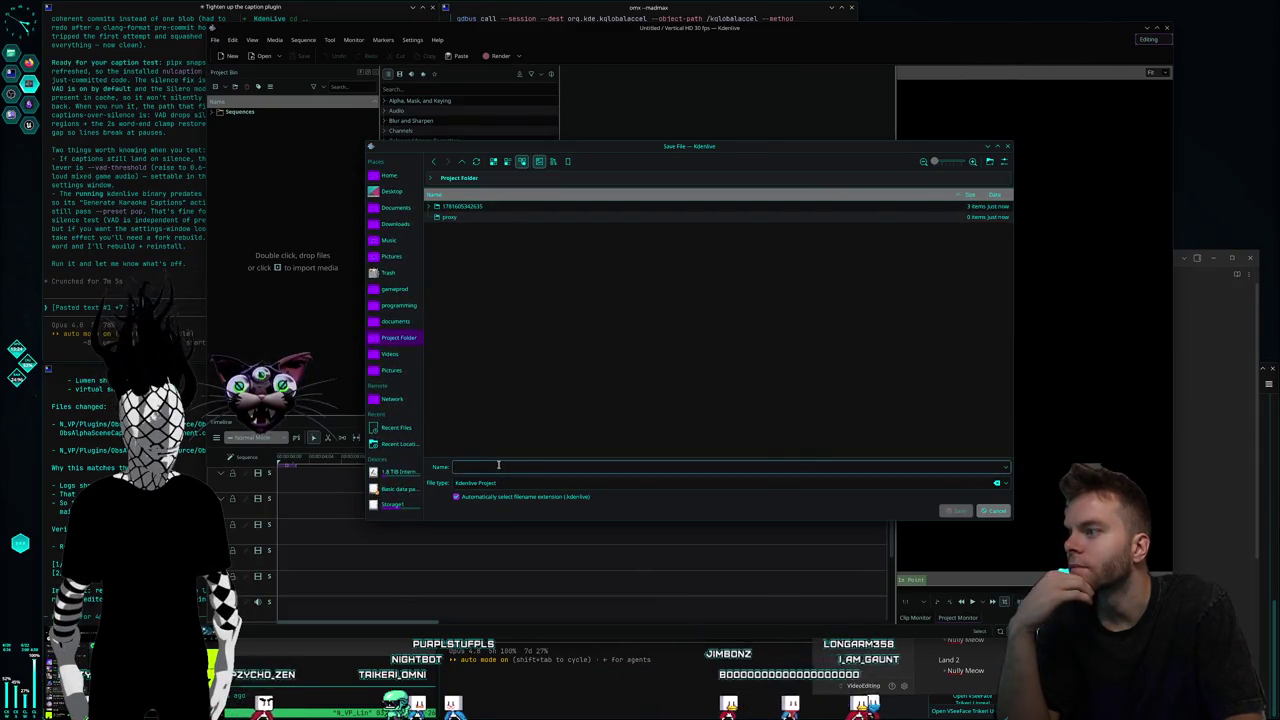
{"action": "type", "text": "Sy"}
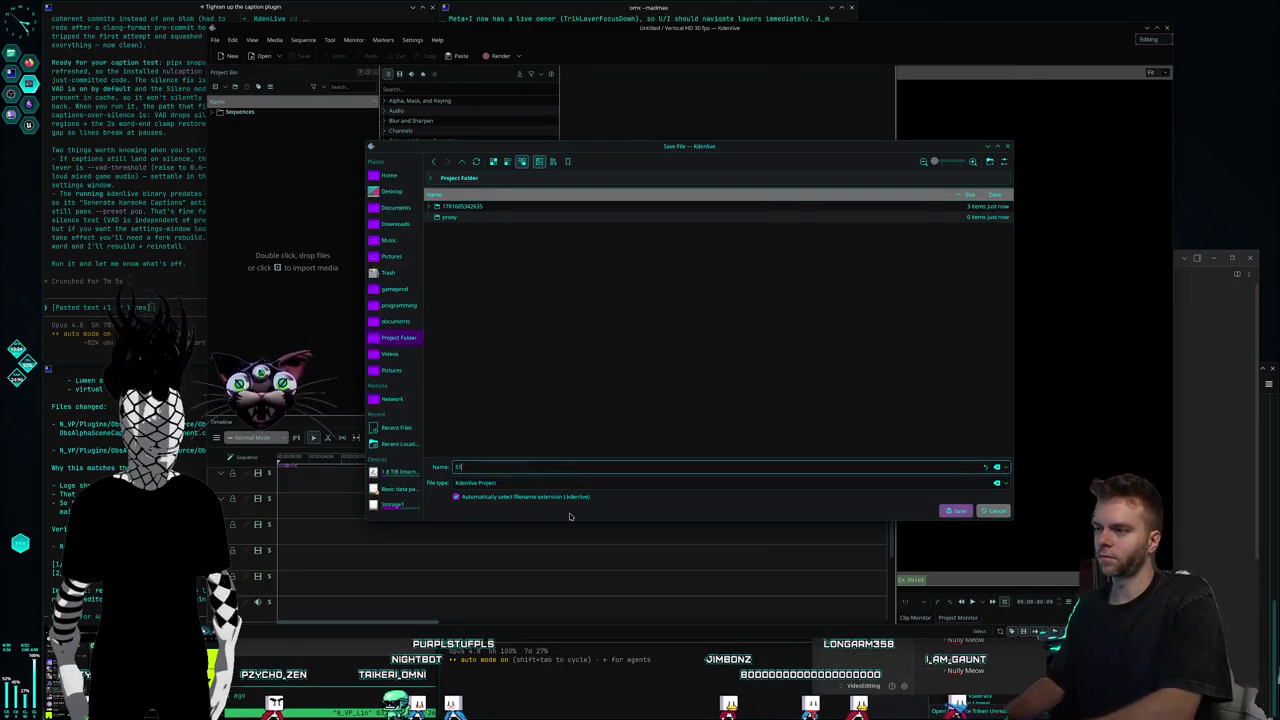
{"action": "type", "text": "Shorts_"}
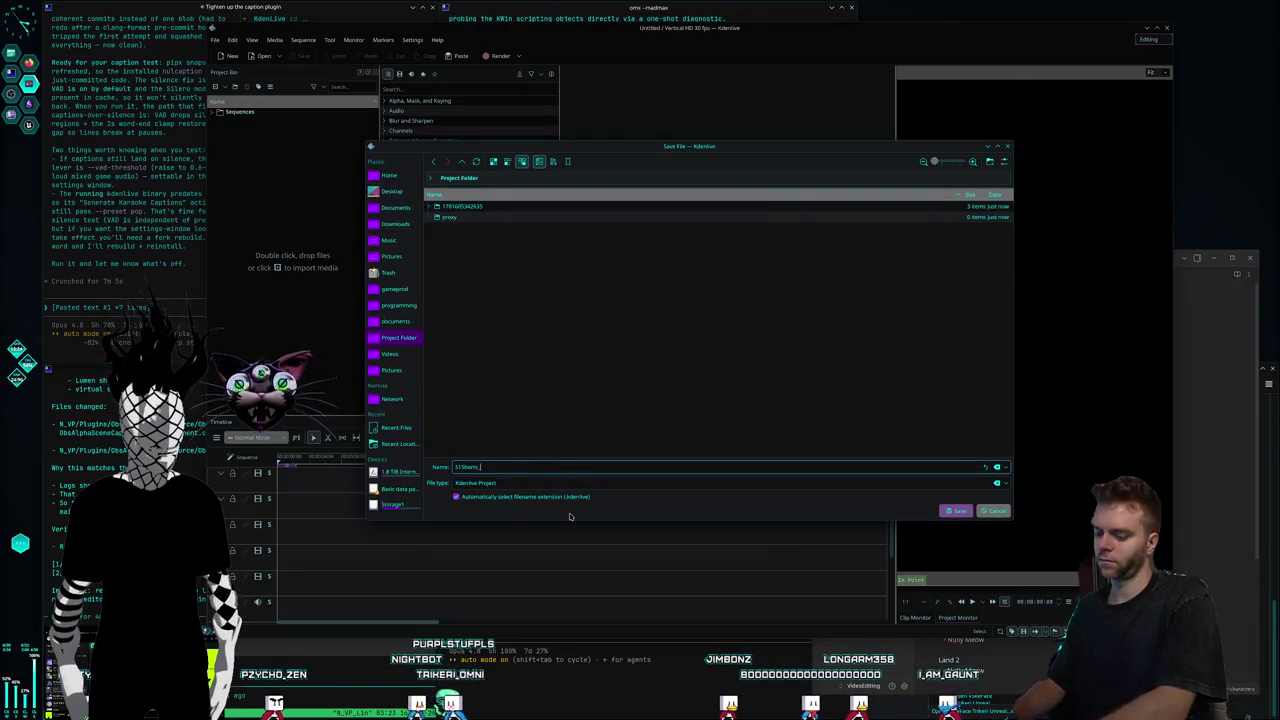
{"action": "type", "text": "Synthoistand"}
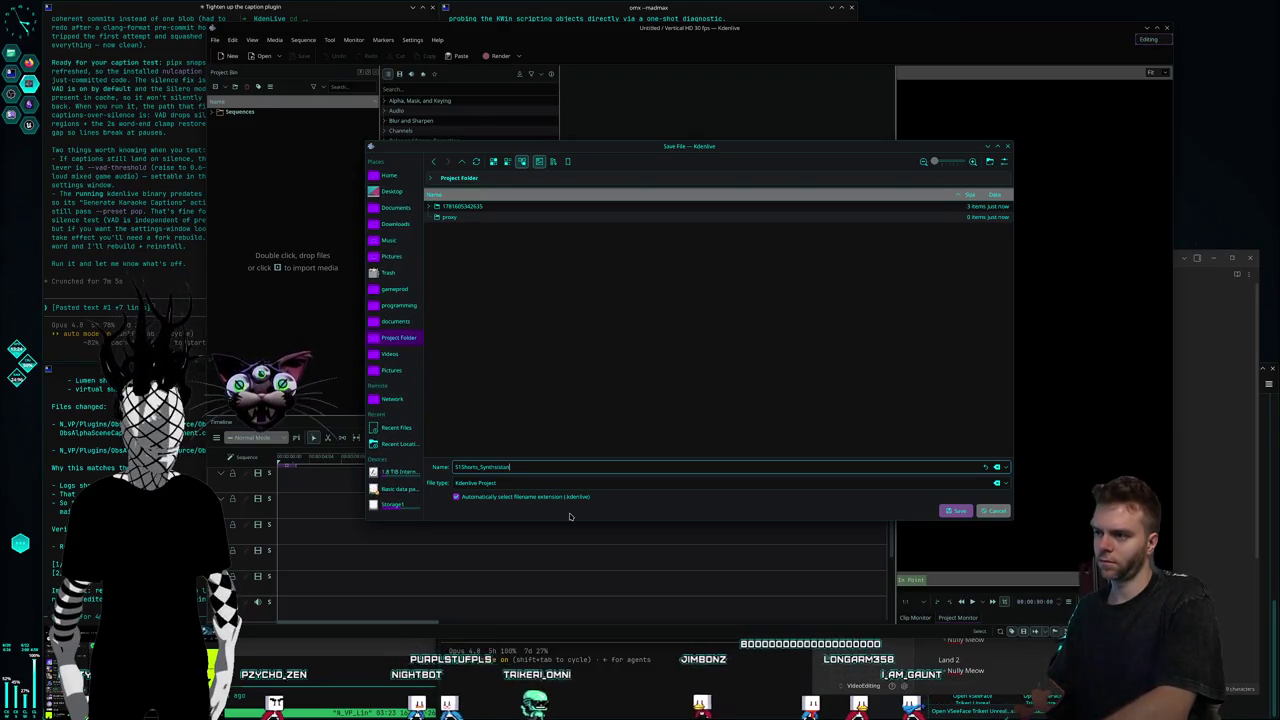
{"action": "key", "text": "Return"}
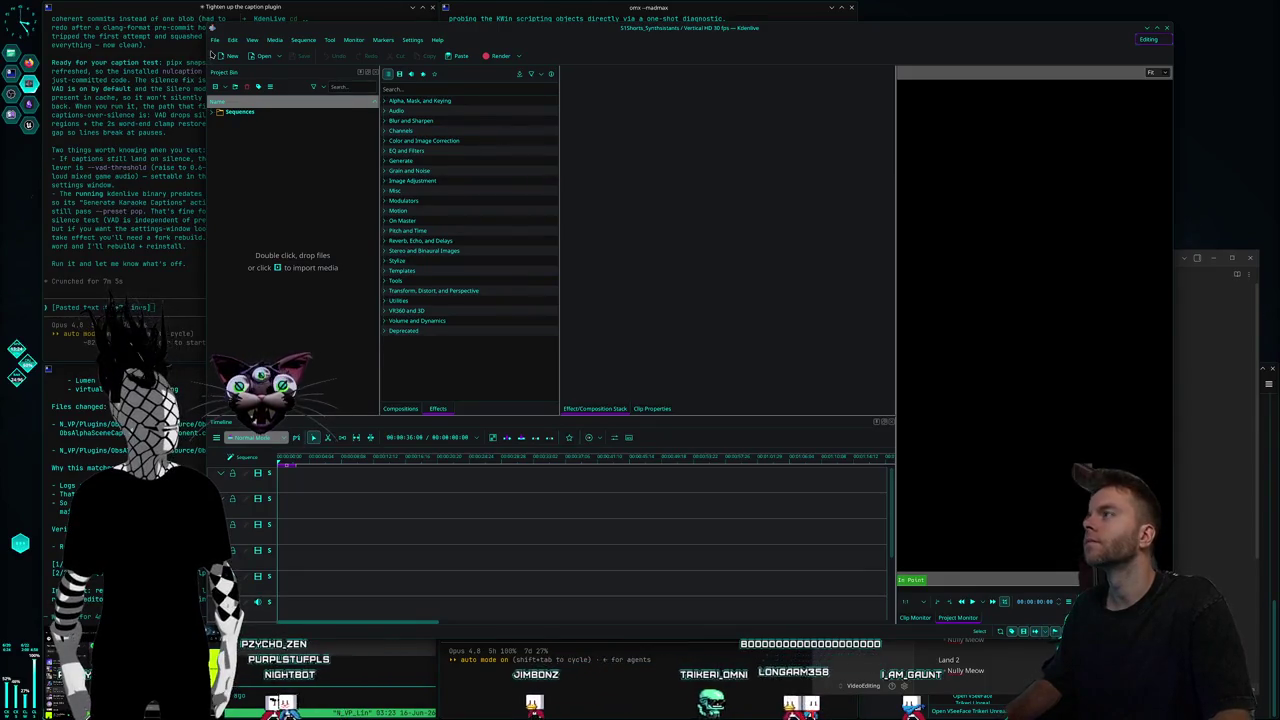
Move the notes window to the top-right corner and enlarge the Kdenlive window.
{"action": "left_click", "coordinate": [214, 39]}
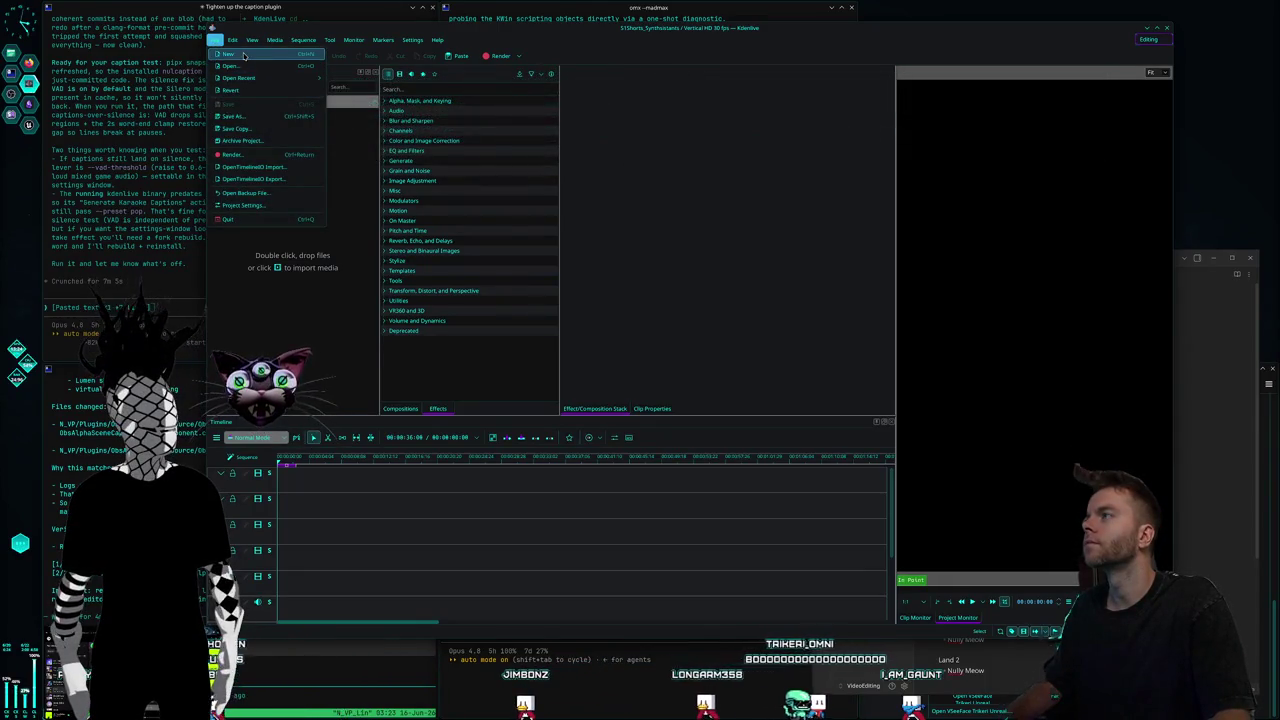
{"action": "left_click", "coordinate": [242, 61]}
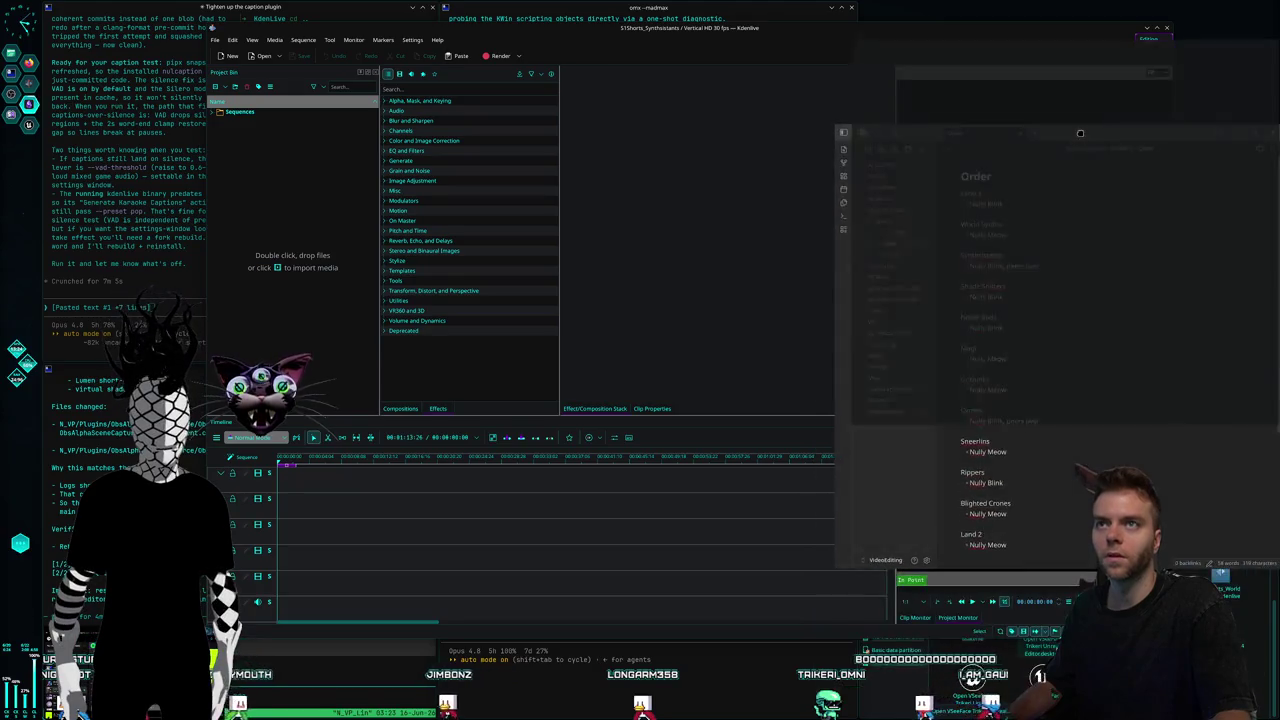
{"action": "left_click_drag", "start_coordinate": [1062, 261], "coordinate": [1275, 3]}
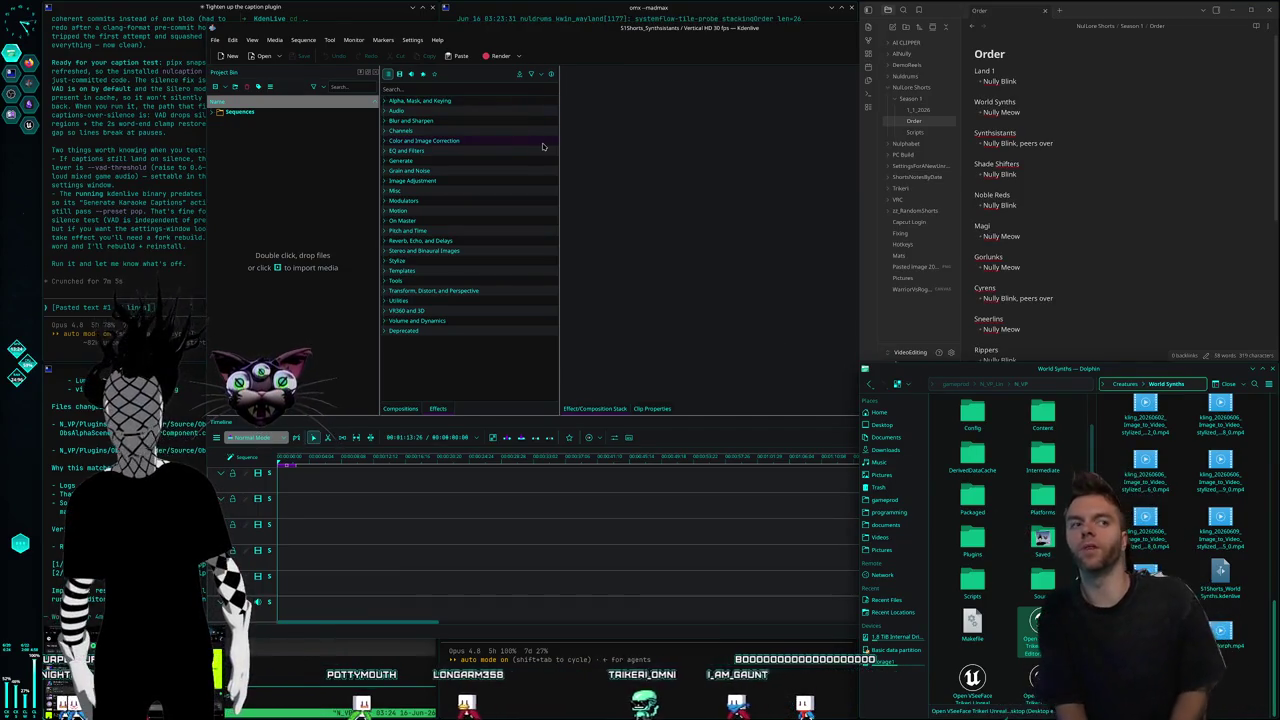
{"action": "double_click", "coordinate": [537, 27]}
In Dolphin, go up to Creatures and select Synthsistants, then bring Kdenlive back maximized.
{"action": "left_click", "coordinate": [1218, 705]}
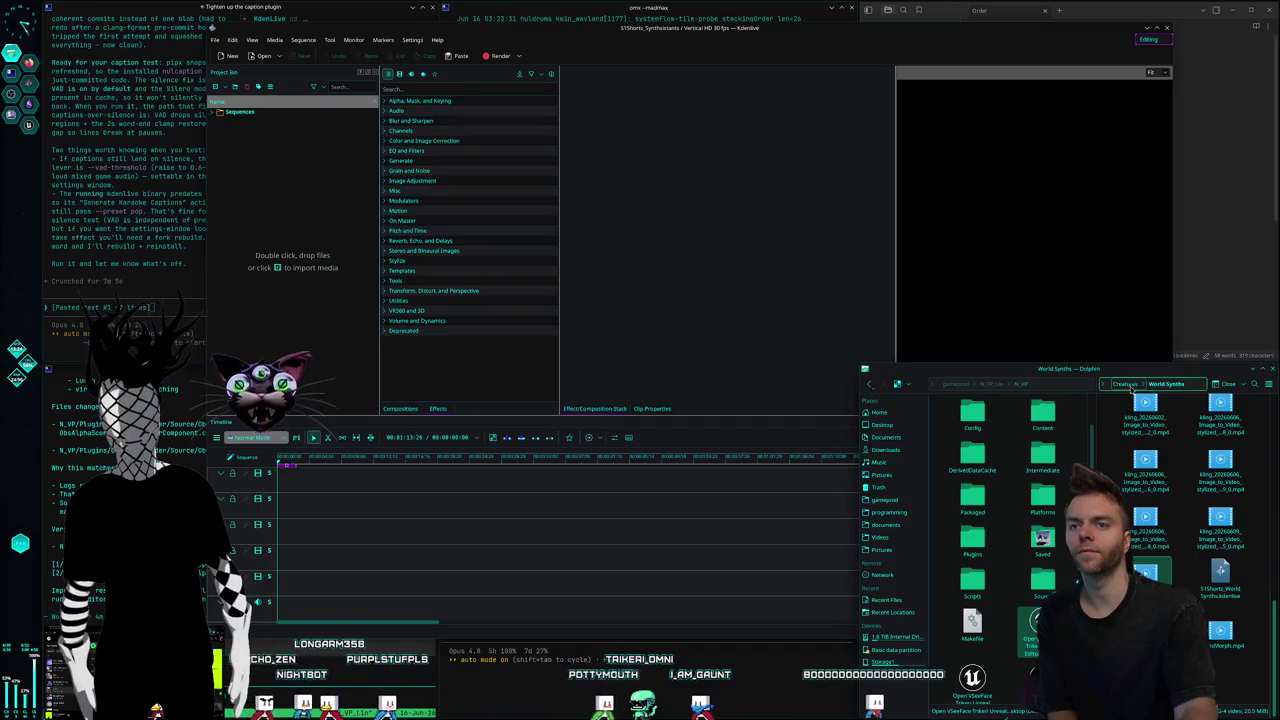
{"action": "key", "text": "BackSpace"}
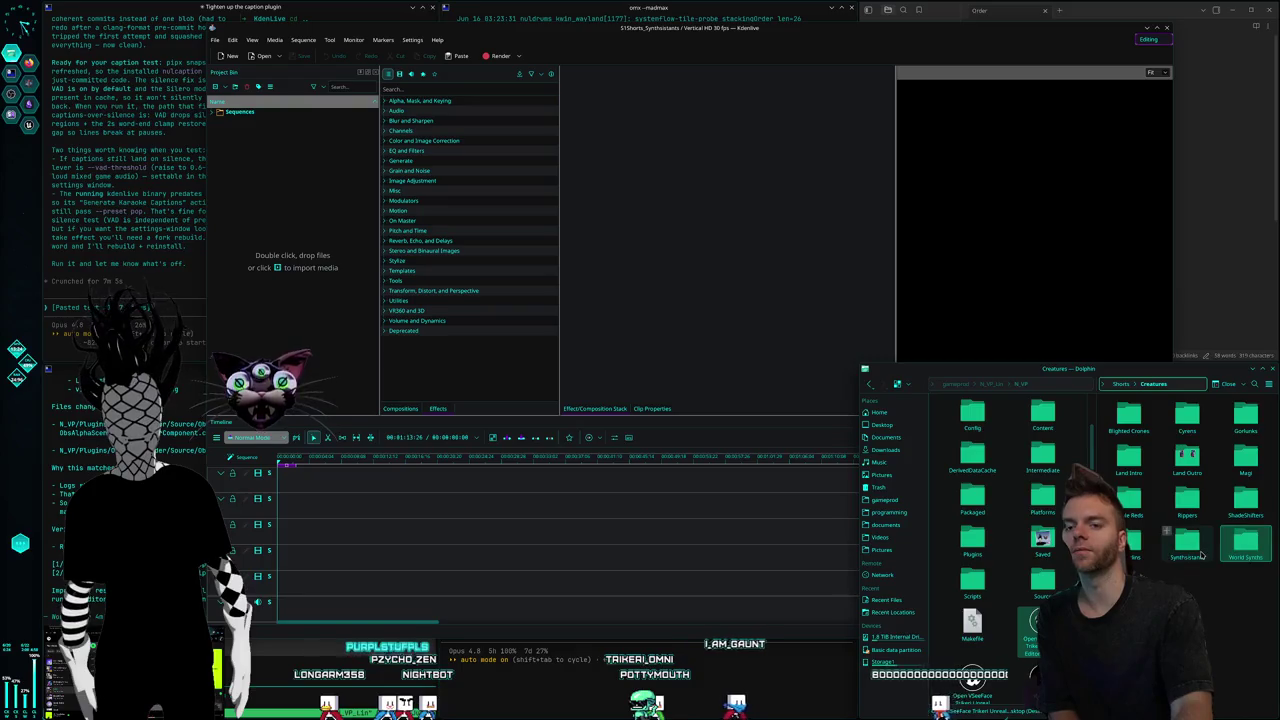
{"action": "left_click", "coordinate": [1189, 548]}
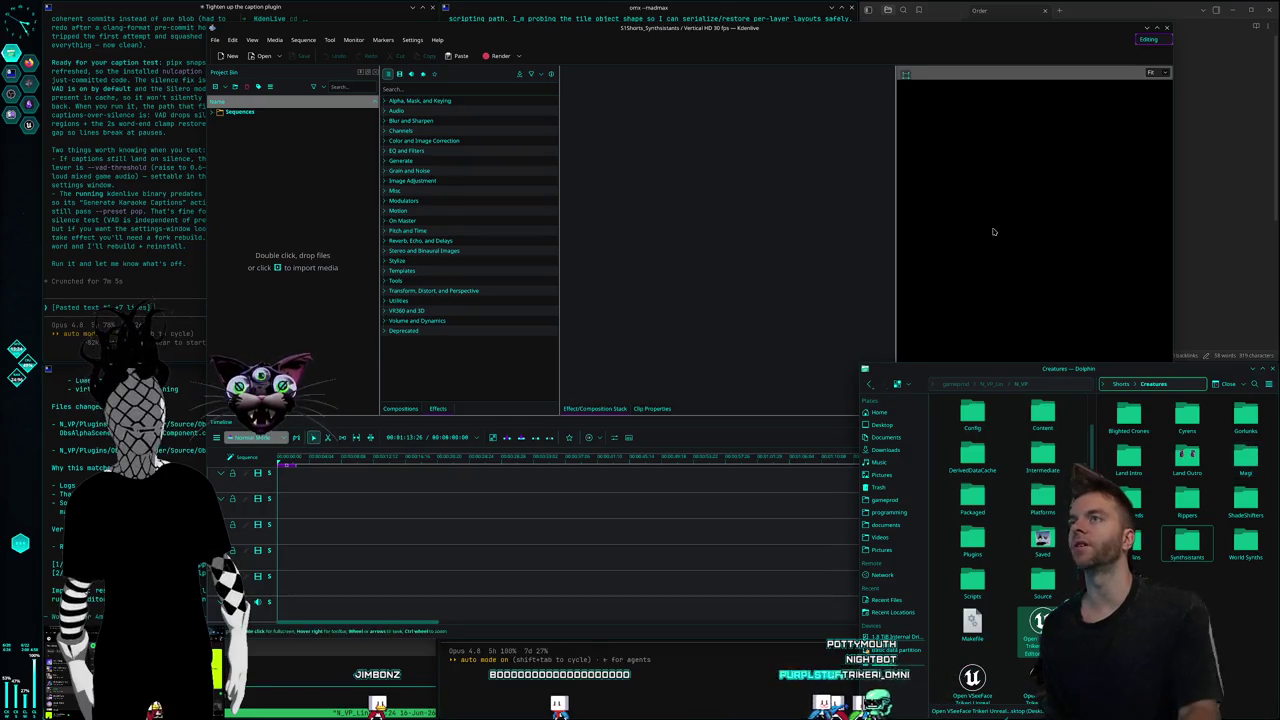
{"action": "double_click", "coordinate": [638, 22]}
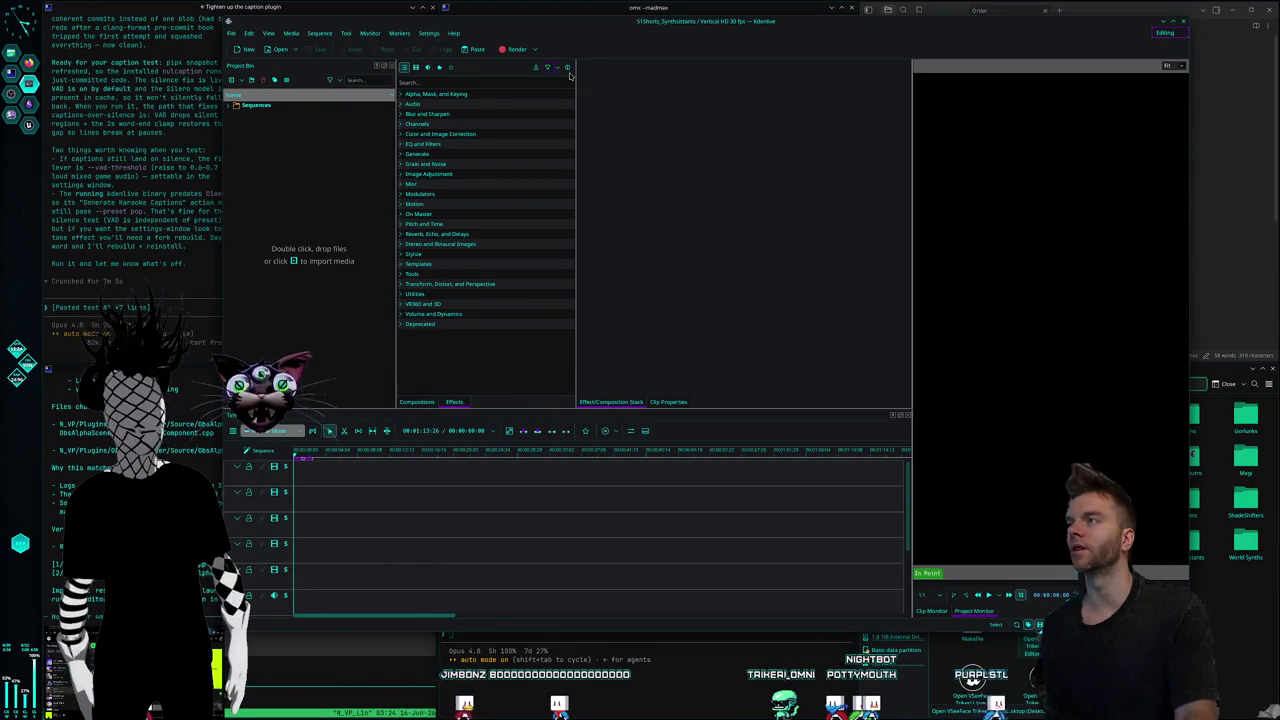
{"action": "left_click", "coordinate": [1166, 33]}
{"action": "left_click", "coordinate": [814, 44]}
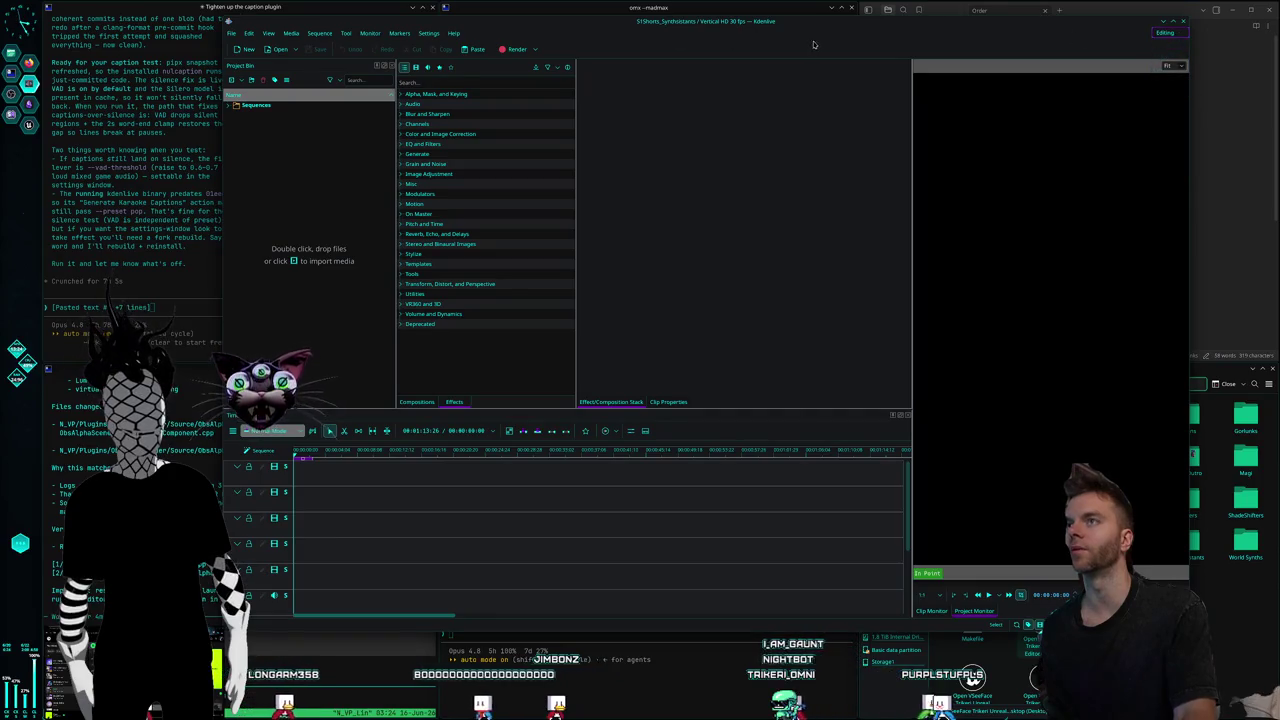
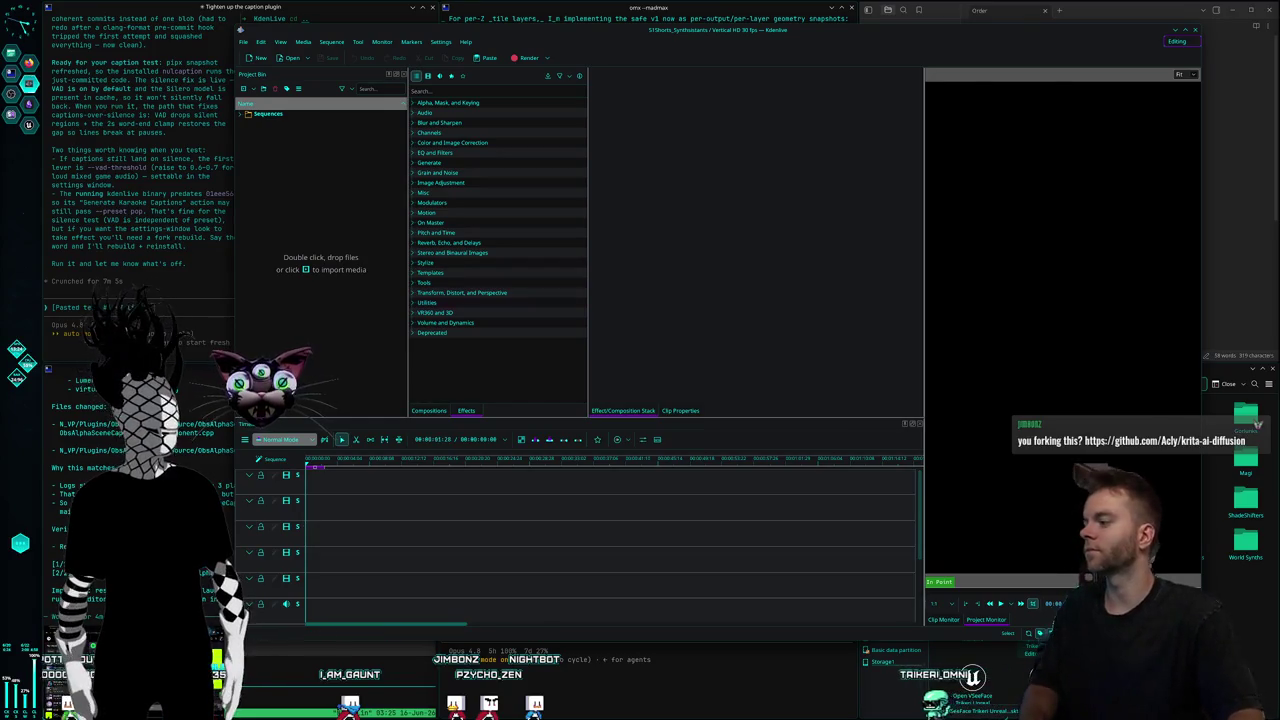
Bring the empty Vertical HD Kdenlive project forward and open the Synthsistants folder in Dolphin.
{"action": "key", "text": "alt+Tab"}
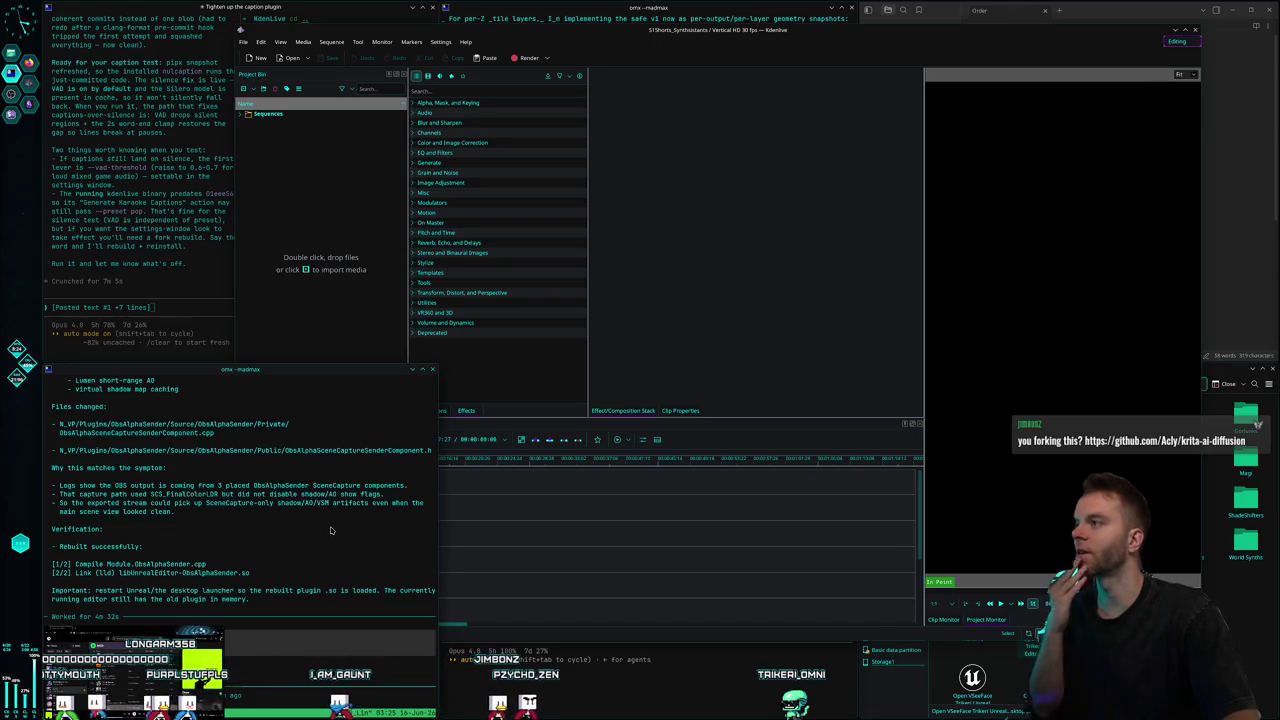
{"action": "left_click", "coordinate": [608, 28]}
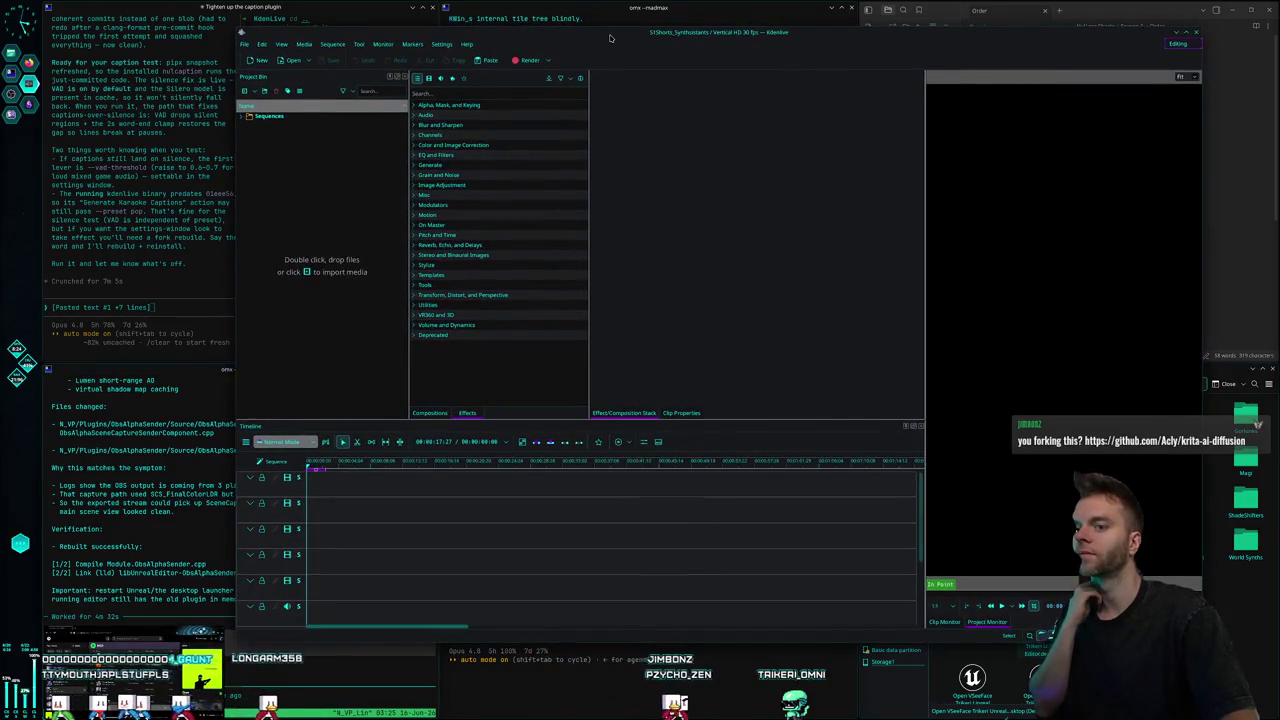
{"action": "left_click_drag", "start_coordinate": [608, 38], "coordinate": [591, 43]}
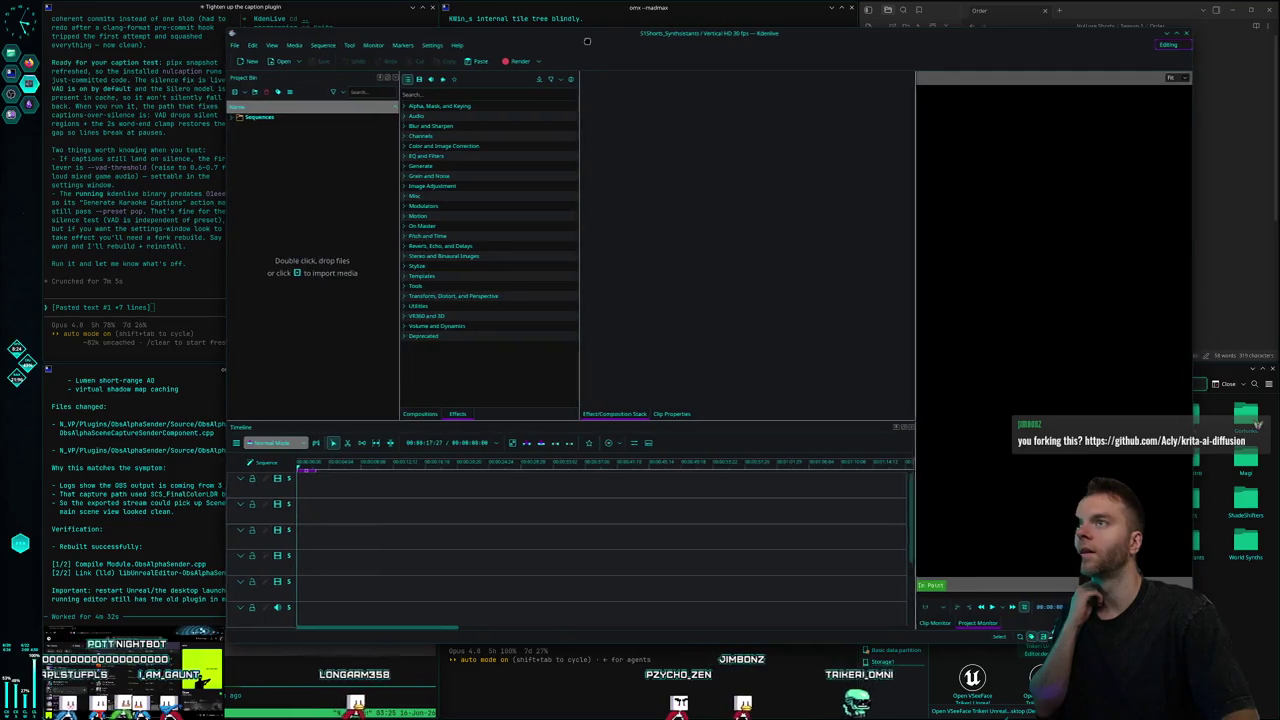
{"action": "left_click", "coordinate": [1205, 550]}
{"action": "double_click", "coordinate": [1185, 545]}
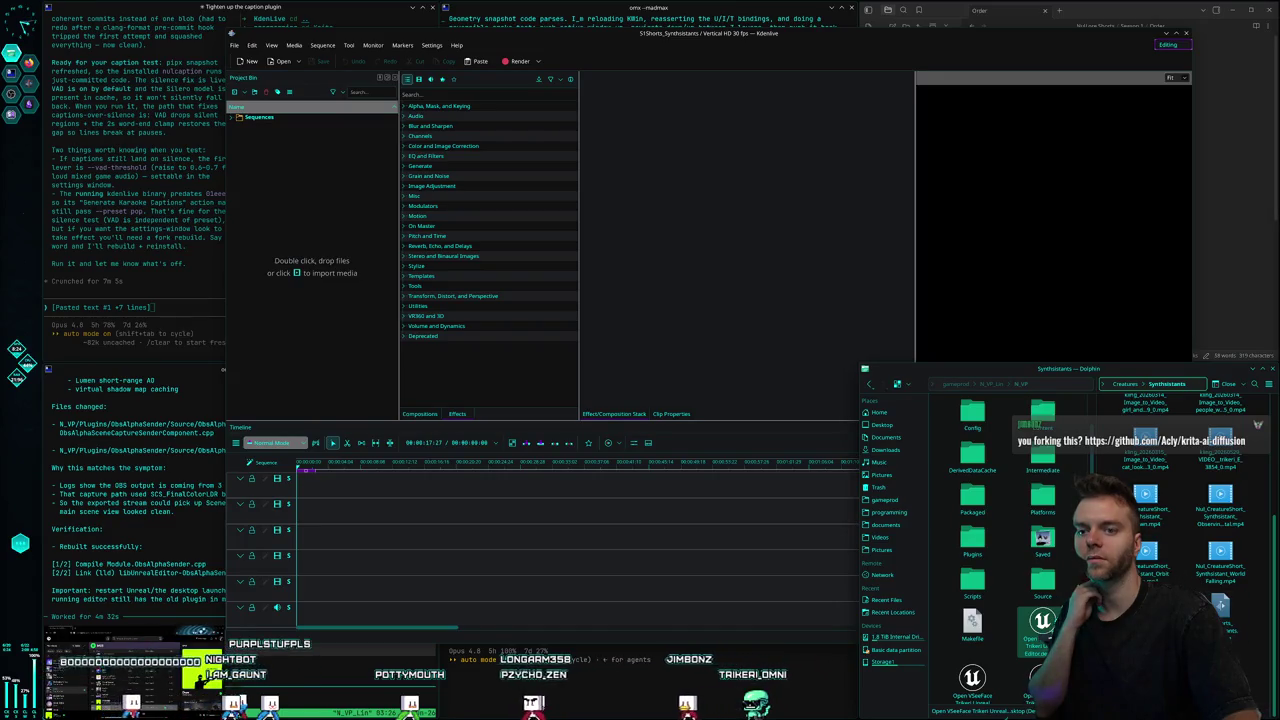
Drop Synthsistant_Rough1_MissingVideo.mp4 onto the Kdenlive timeline and preview frames around 16 seconds.
{"action": "mouse_move", "coordinate": [1220, 604]}
{"action": "left_mouse_down"}
{"action": "mouse_move", "coordinate": [371, 545]}
{"action": "mouse_move", "coordinate": [360, 600]}
{"action": "left_mouse_up"}
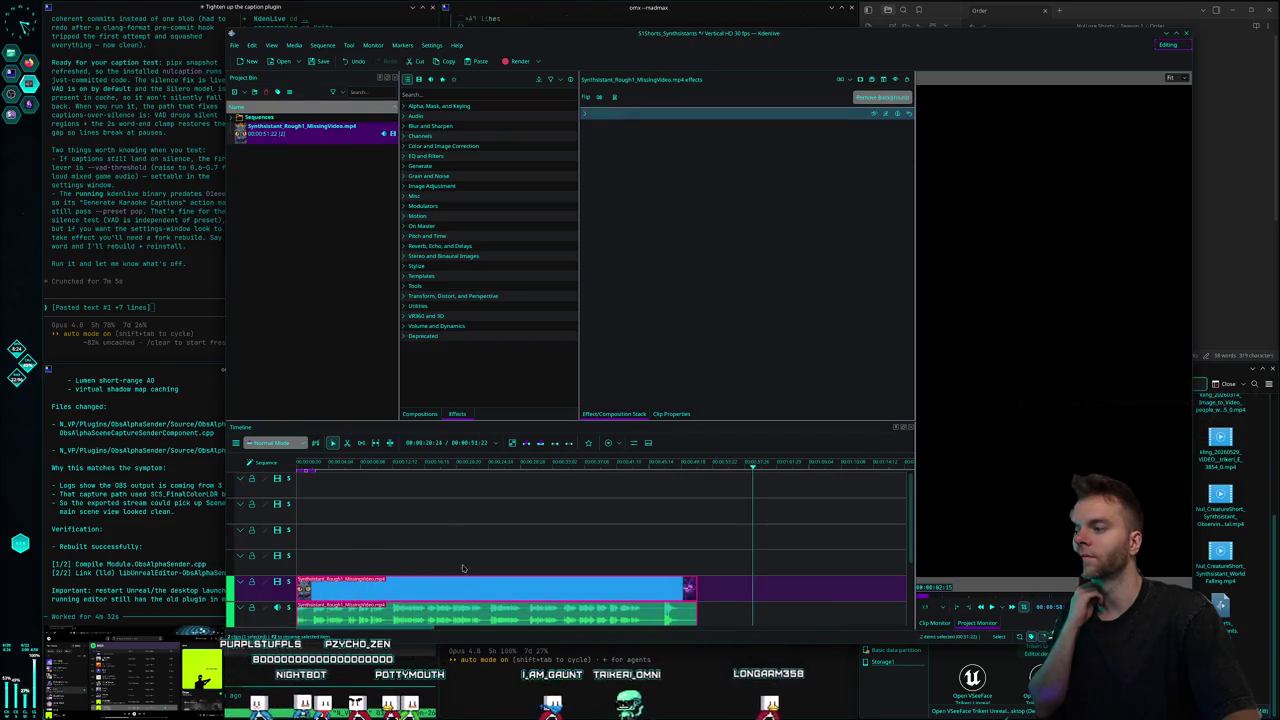
{"action": "left_click", "coordinate": [490, 515]}
{"action": "left_click_drag", "start_coordinate": [570, 490], "coordinate": [700, 600]}
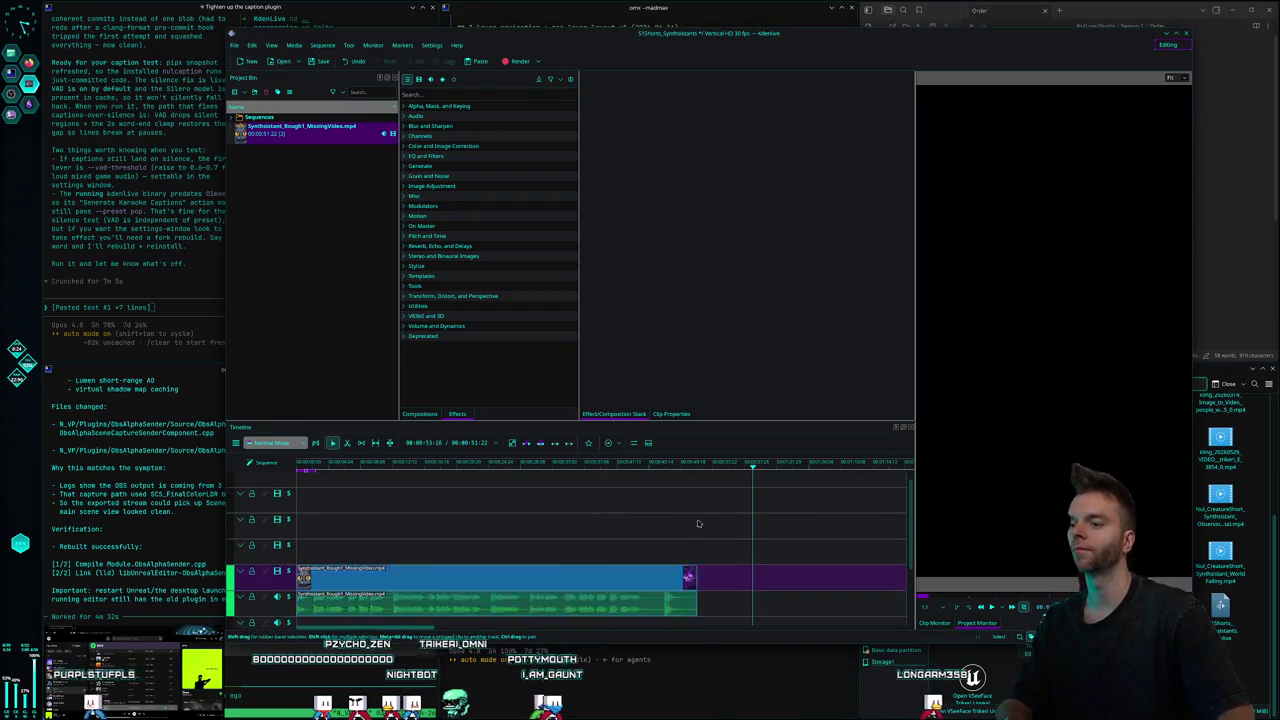
{"action": "scroll", "coordinate": [911, 545], "scroll_direction": "down", "scroll_amount": 1}
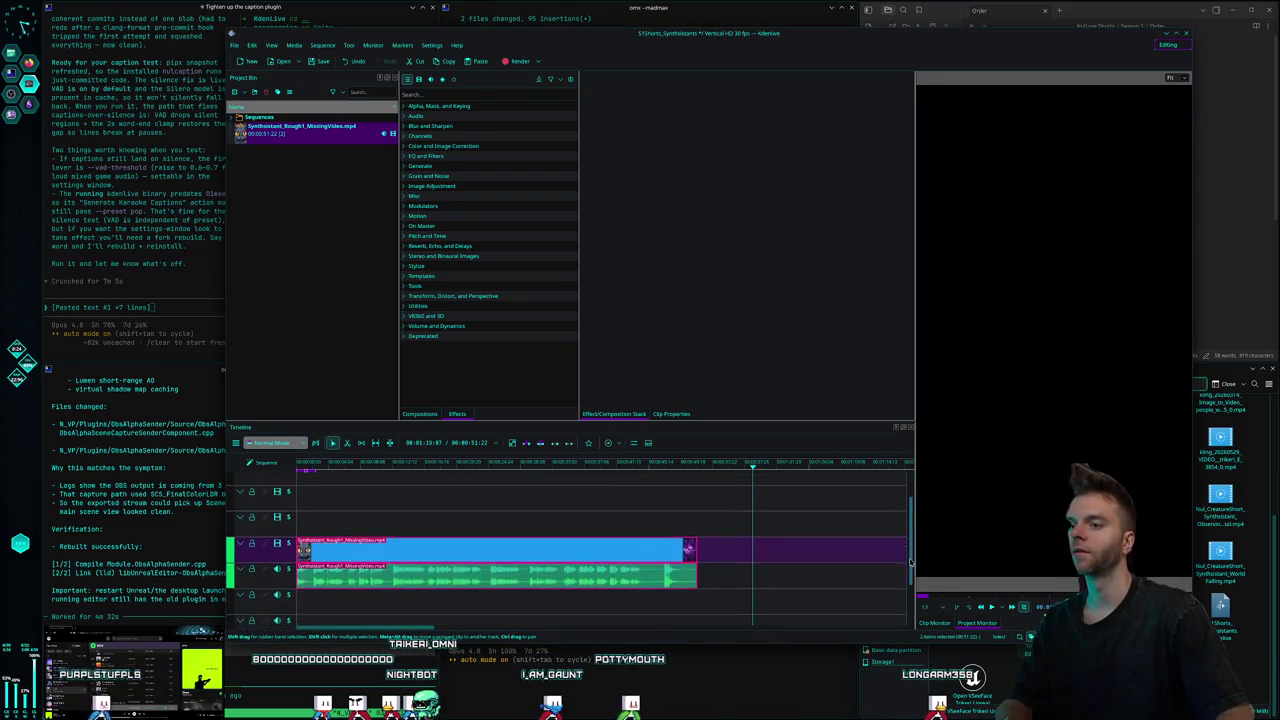
{"action": "mouse_move", "coordinate": [682, 490]}
{"action": "left_mouse_down"}
{"action": "mouse_move", "coordinate": [464, 528]}
{"action": "mouse_move", "coordinate": [635, 505]}
{"action": "left_mouse_up"}
{"action": "left_click", "coordinate": [564, 478]}
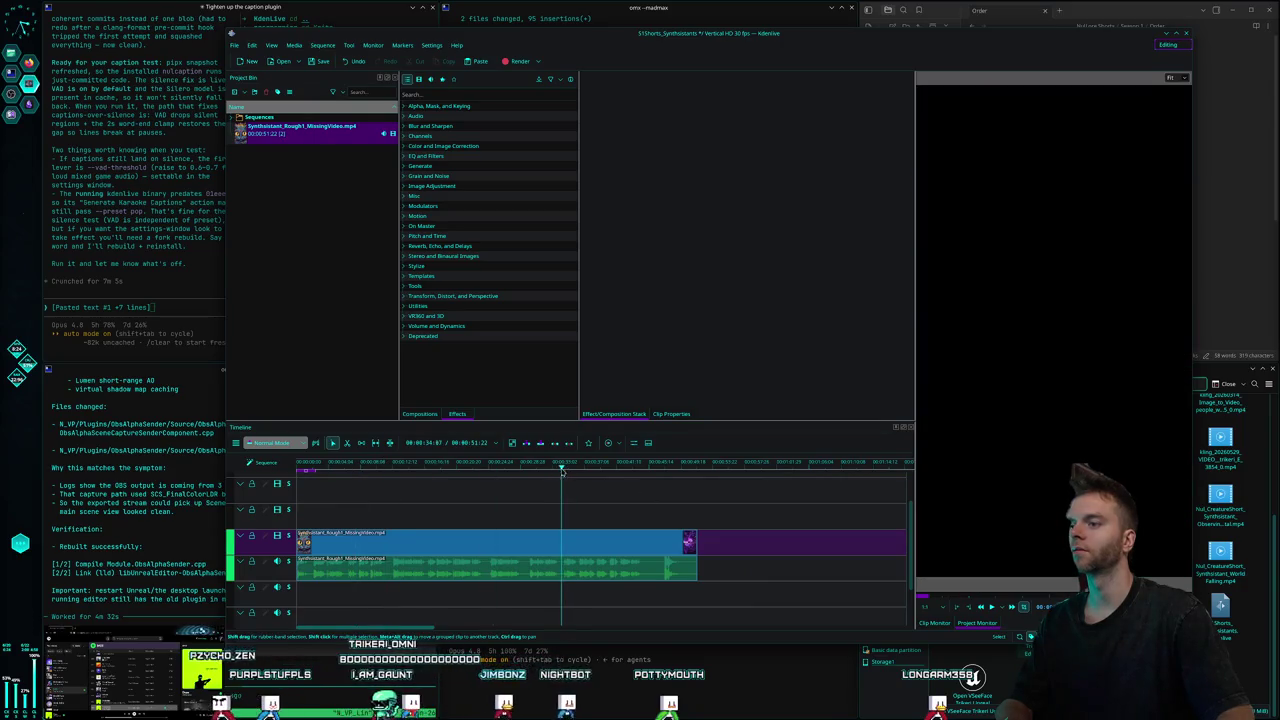
{"action": "left_click", "coordinate": [443, 468]}
Preview the captioned clip around the 14-second mark and select it on the timeline.
{"action": "left_click", "coordinate": [406, 468]}
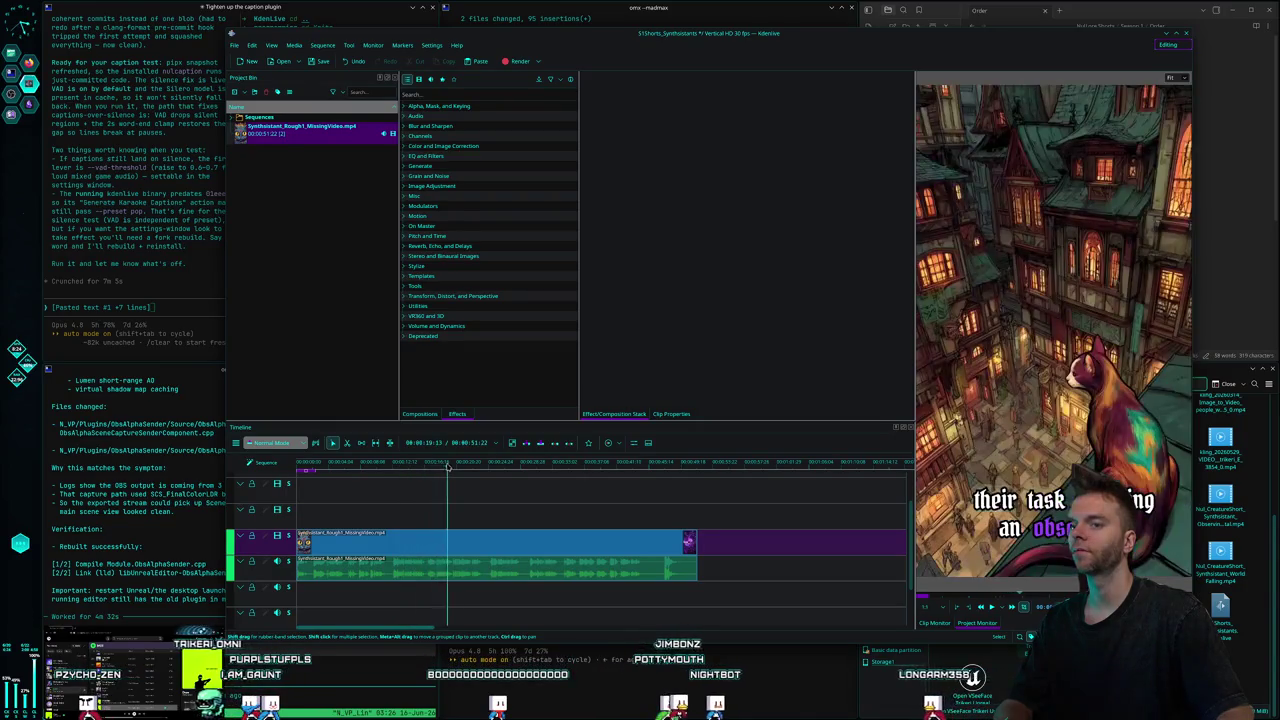
{"action": "left_click", "coordinate": [560, 545]}
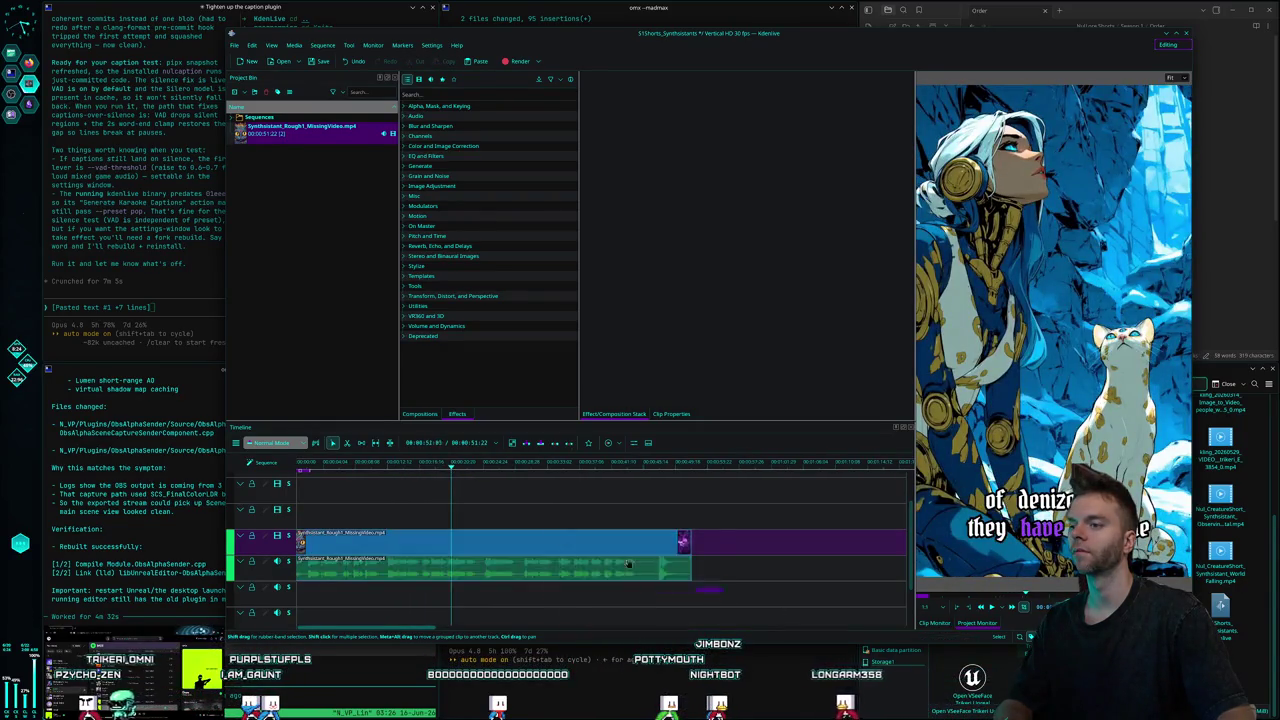
{"action": "left_click_drag", "start_coordinate": [429, 632], "coordinate": [432, 632]}
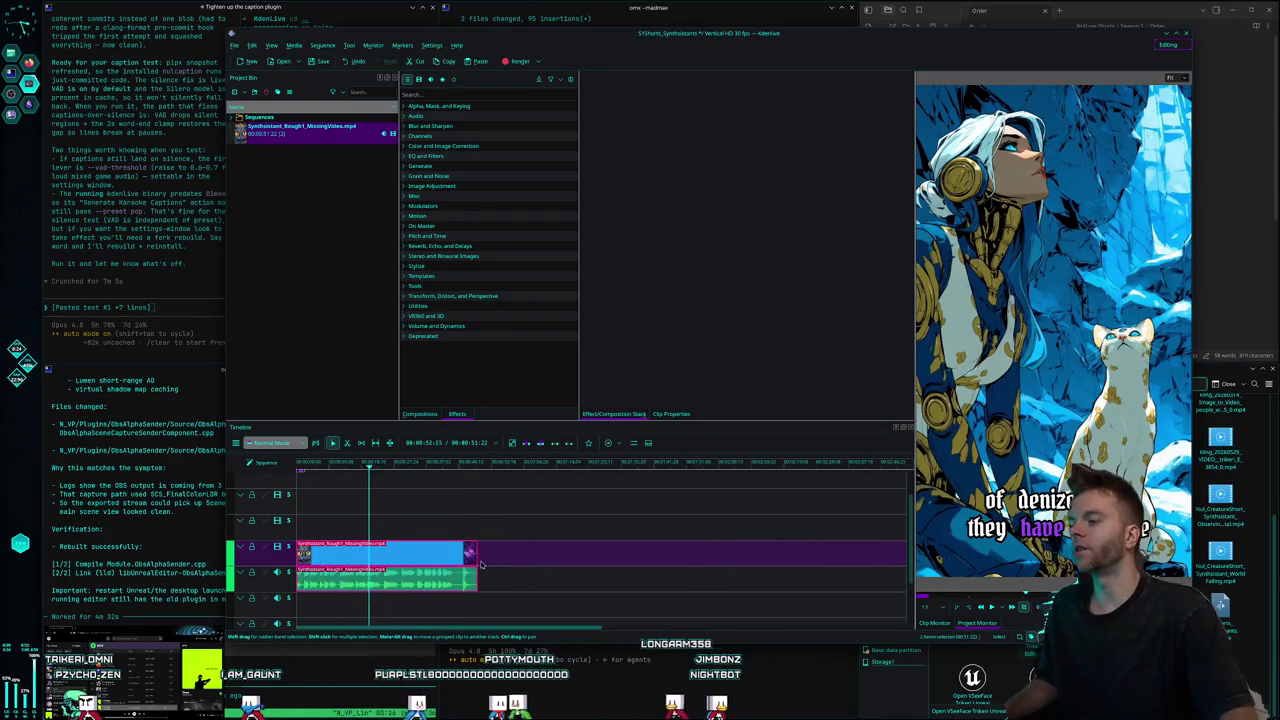
Zoom the timeline until the whole clip fits in view.
{"action": "scroll", "coordinate": [476, 572], "scroll_direction": "up", "scroll_amount": 3}
{"action": "scroll", "coordinate": [476, 572], "scroll_direction": "up", "scroll_amount": 1}
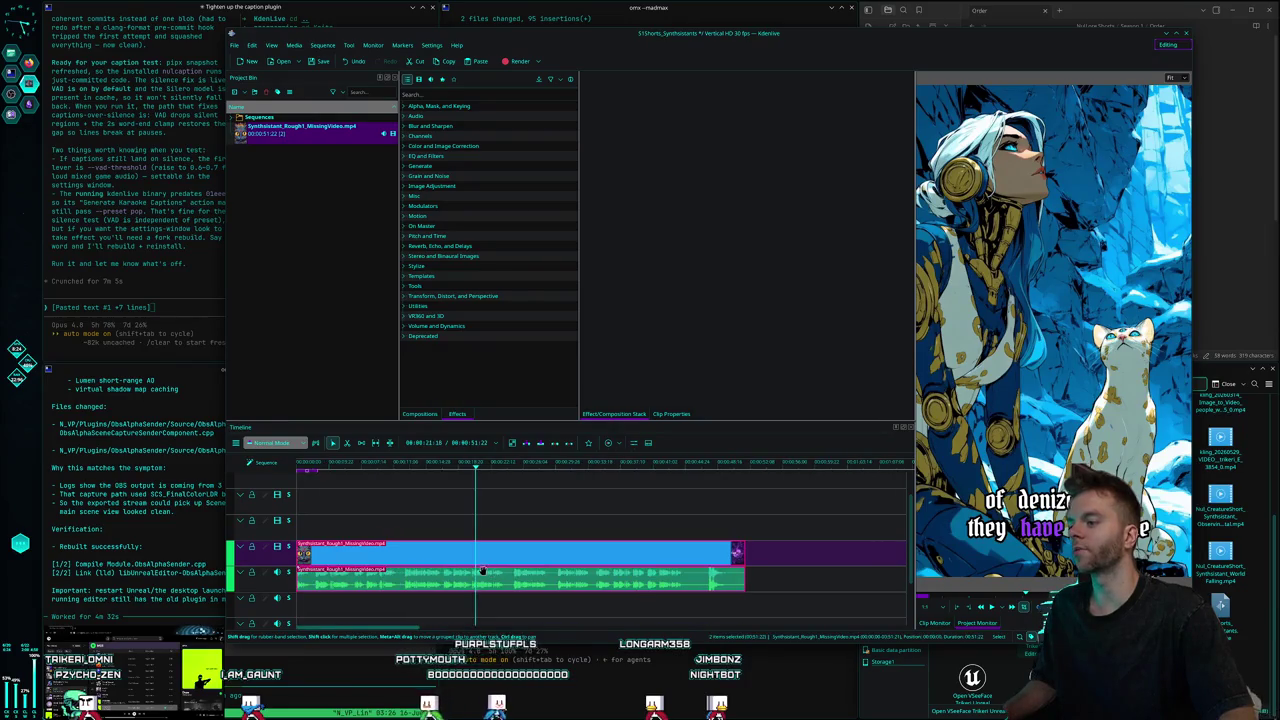
{"action": "scroll", "coordinate": [476, 572], "scroll_direction": "down", "scroll_amount": 2}
{"action": "scroll", "coordinate": [475, 571], "scroll_direction": "up", "scroll_amount": 1}
{"action": "scroll", "coordinate": [475, 571], "scroll_direction": "up", "scroll_amount": 2}
{"action": "scroll", "coordinate": [470, 573], "scroll_direction": "down", "scroll_amount": 1}
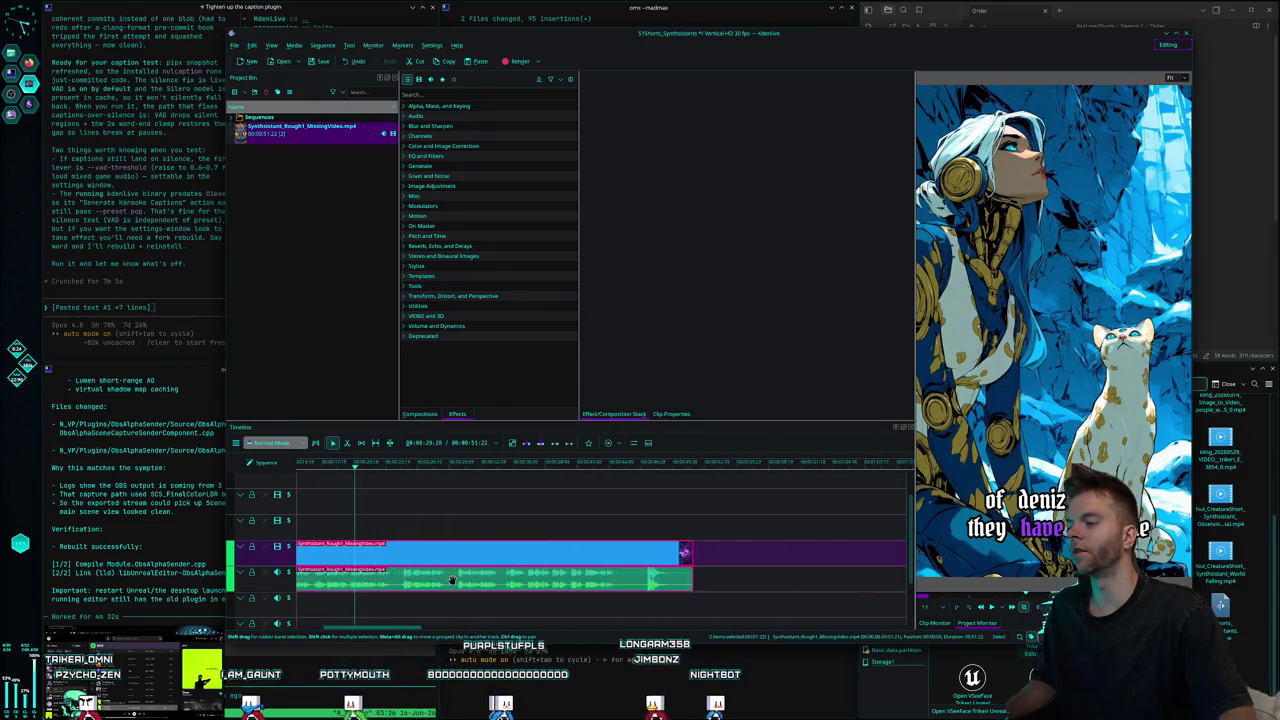
{"action": "scroll", "coordinate": [462, 576], "scroll_direction": "up", "scroll_amount": 2}
{"action": "scroll", "coordinate": [455, 580], "scroll_direction": "up", "scroll_amount": 1}
{"action": "scroll", "coordinate": [455, 580], "scroll_direction": "down", "scroll_amount": 1}
{"action": "scroll", "coordinate": [455, 580], "scroll_direction": "up", "scroll_amount": 1}
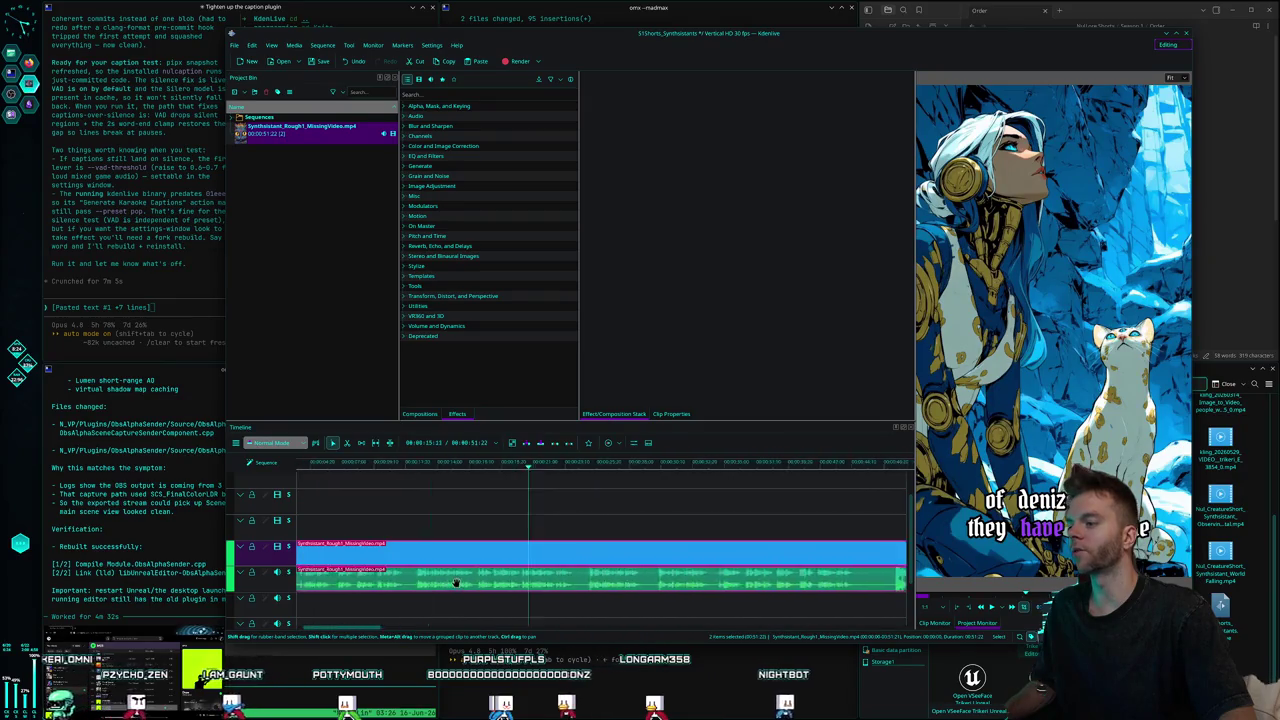
{"action": "scroll", "coordinate": [419, 558], "scroll_direction": "down", "scroll_amount": 1}
{"action": "scroll", "coordinate": [419, 558], "scroll_direction": "up", "scroll_amount": 1}
{"action": "scroll", "coordinate": [419, 558], "scroll_direction": "down", "scroll_amount": 1}
{"action": "scroll", "coordinate": [417, 560], "scroll_direction": "up", "scroll_amount": 2}
{"action": "scroll", "coordinate": [416, 561], "scroll_direction": "down", "scroll_amount": 1}
{"action": "scroll", "coordinate": [416, 561], "scroll_direction": "up", "scroll_amount": 1}
{"action": "scroll", "coordinate": [414, 562], "scroll_direction": "down", "scroll_amount": 1}
{"action": "scroll", "coordinate": [414, 562], "scroll_direction": "down", "scroll_amount": 1}
{"action": "scroll", "coordinate": [416, 562], "scroll_direction": "up", "scroll_amount": 1}
{"action": "scroll", "coordinate": [416, 562], "scroll_direction": "down", "scroll_amount": 1}
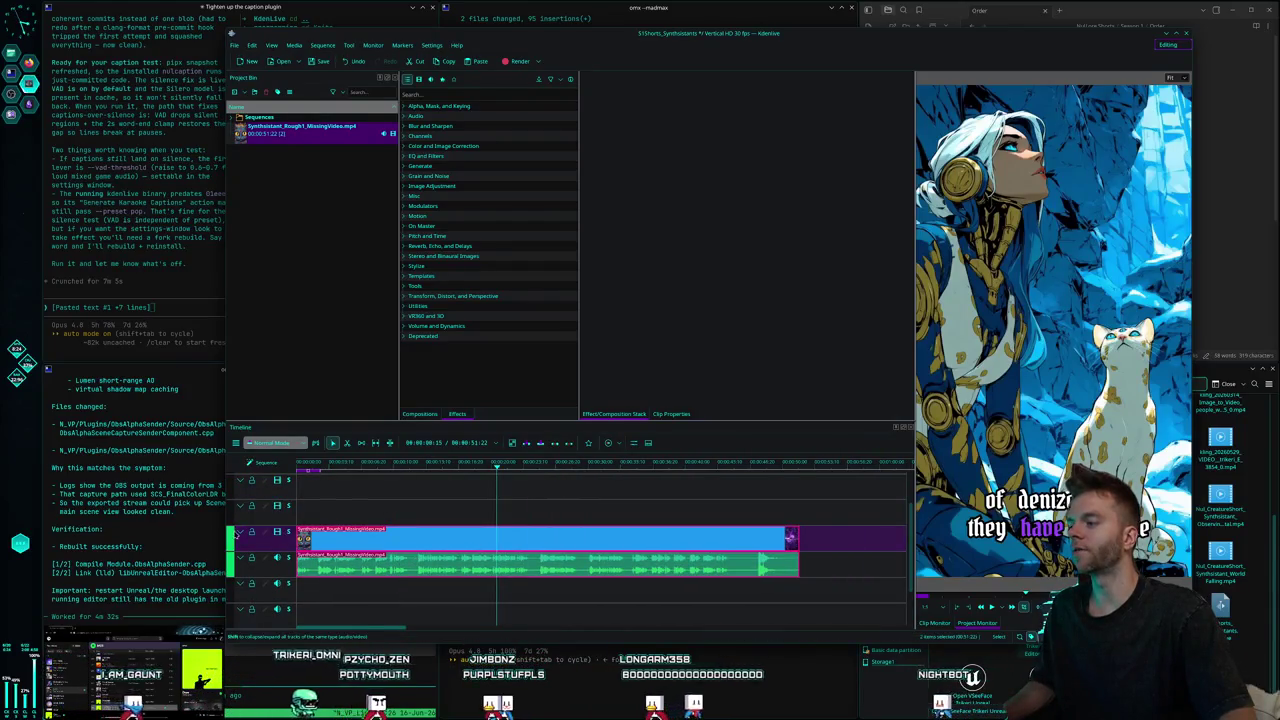
Trim the clip's opening frames and move it back to 00:00:00:00, making the sequence 00:00:49:07.
{"action": "left_click", "coordinate": [238, 533]}
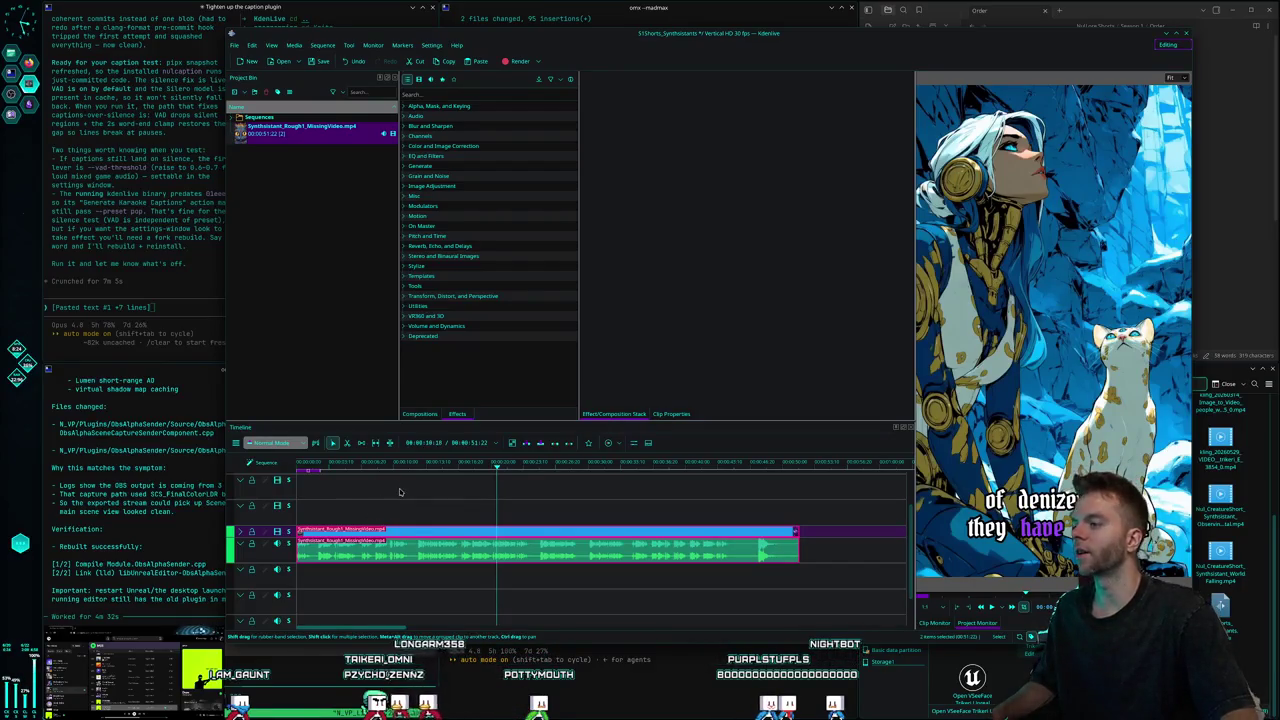
{"action": "left_click", "coordinate": [421, 485]}
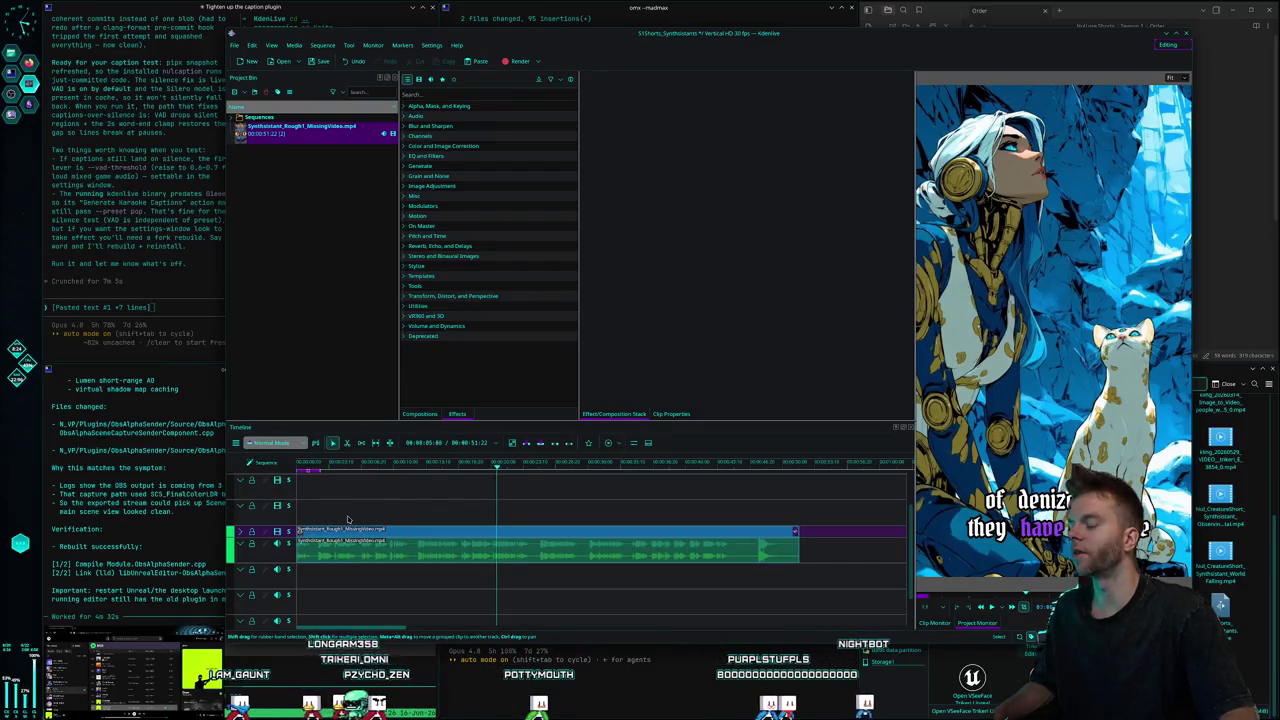
{"action": "key", "text": "ctrl+z"}
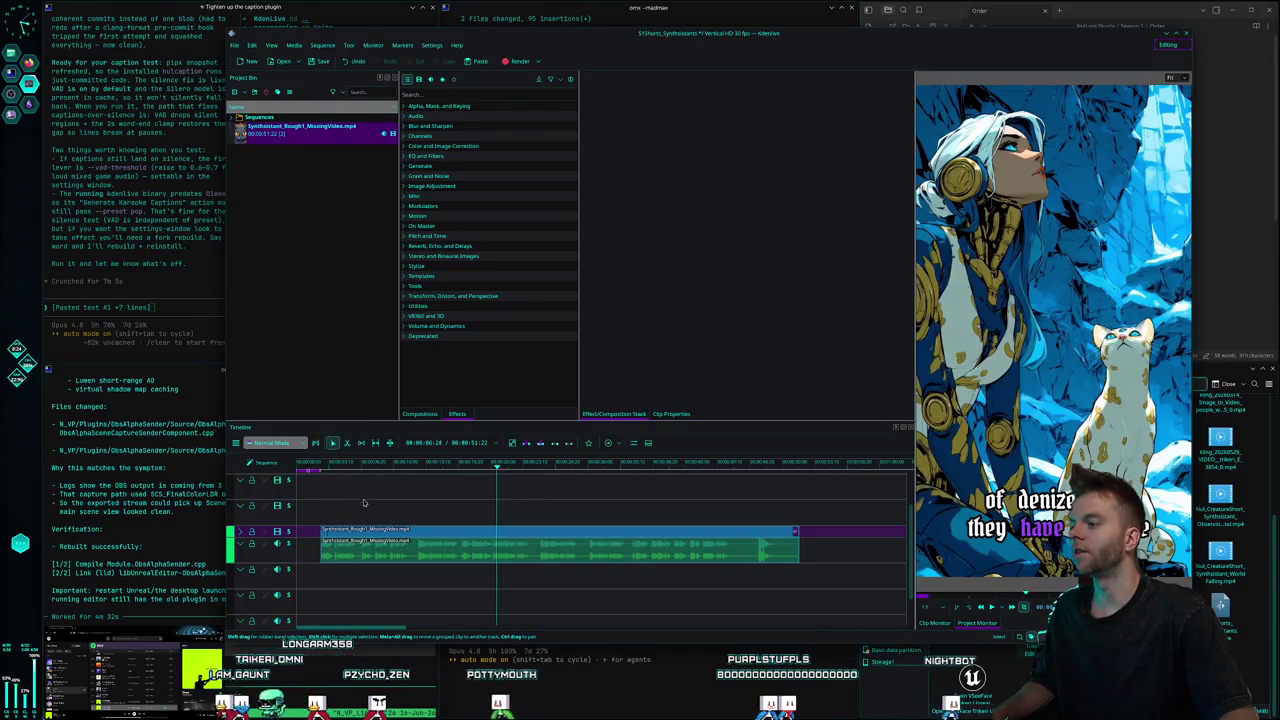
{"action": "left_click_drag", "start_coordinate": [426, 536], "coordinate": [402, 536]}
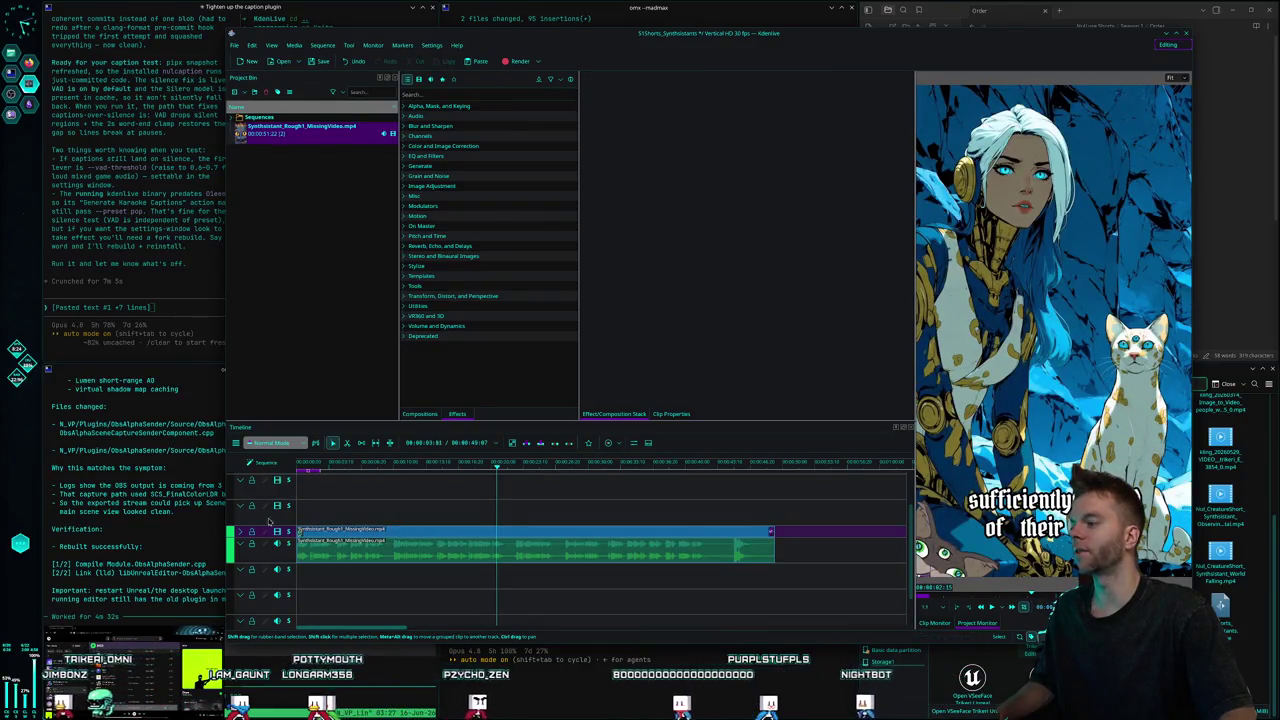
{"action": "scroll", "coordinate": [356, 530], "scroll_direction": "up", "scroll_amount": 2}
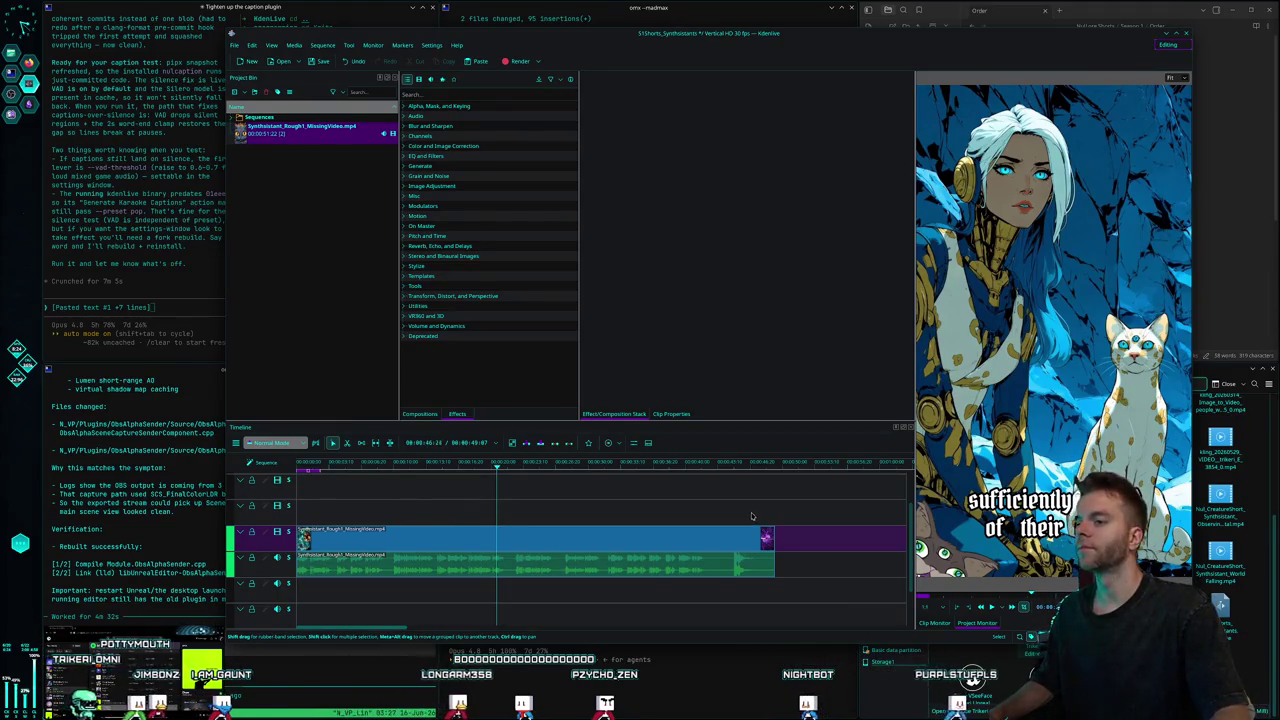
Toggle the V1 video track lock on and off and check track A1's effects.
{"action": "left_click", "coordinate": [251, 532]}
{"action": "left_click", "coordinate": [251, 532]}
{"action": "left_click", "coordinate": [251, 532]}
{"action": "left_click", "coordinate": [251, 532]}
{"action": "left_click", "coordinate": [251, 532]}
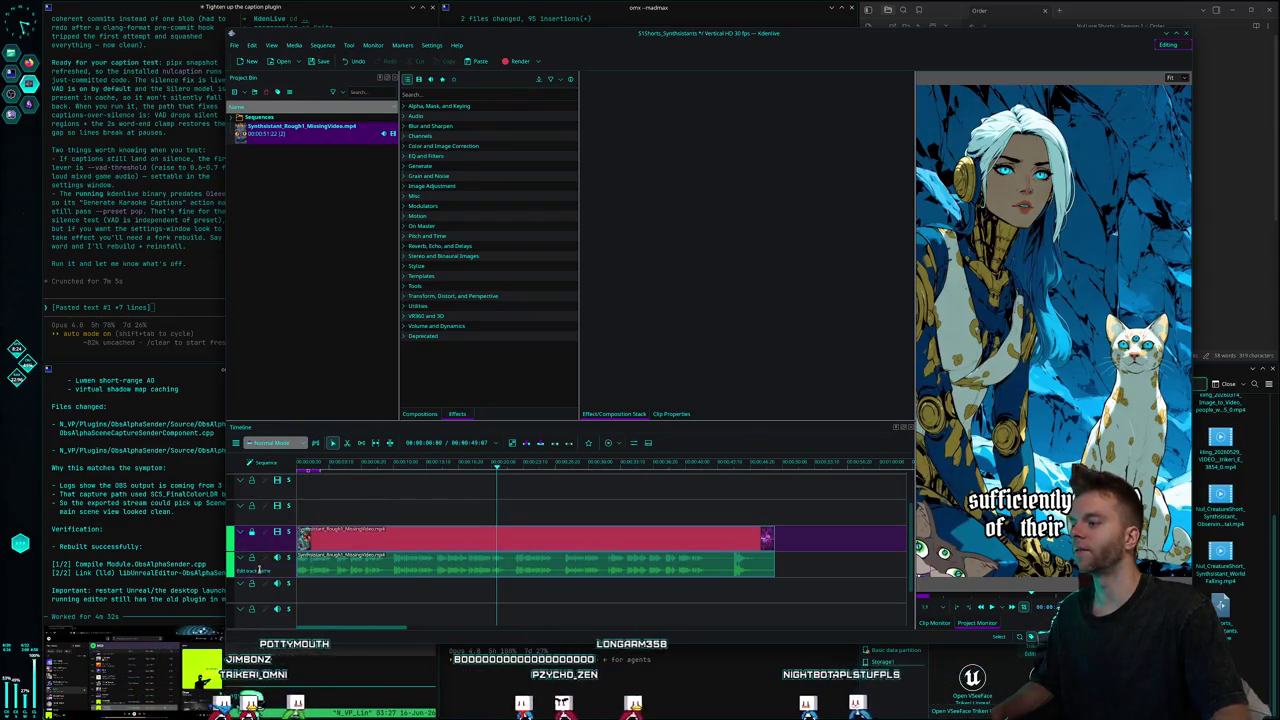
{"action": "left_click", "coordinate": [262, 566]}
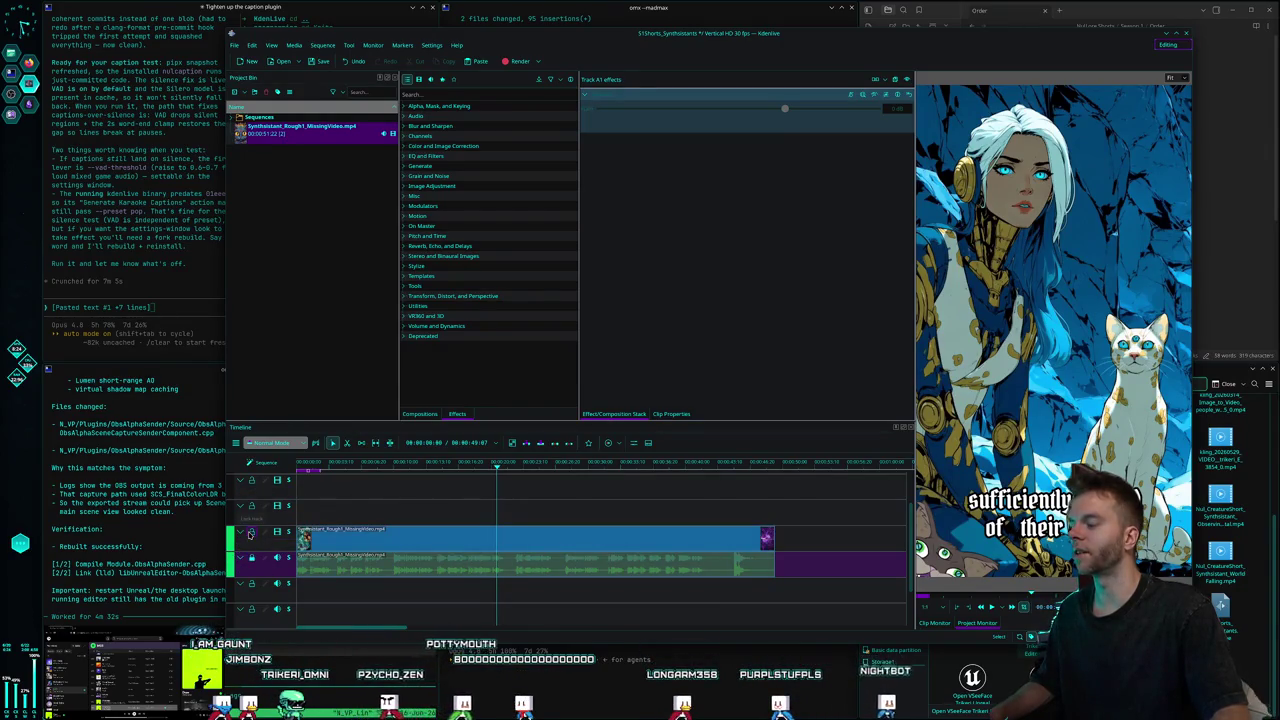
{"action": "left_click", "coordinate": [251, 532]}
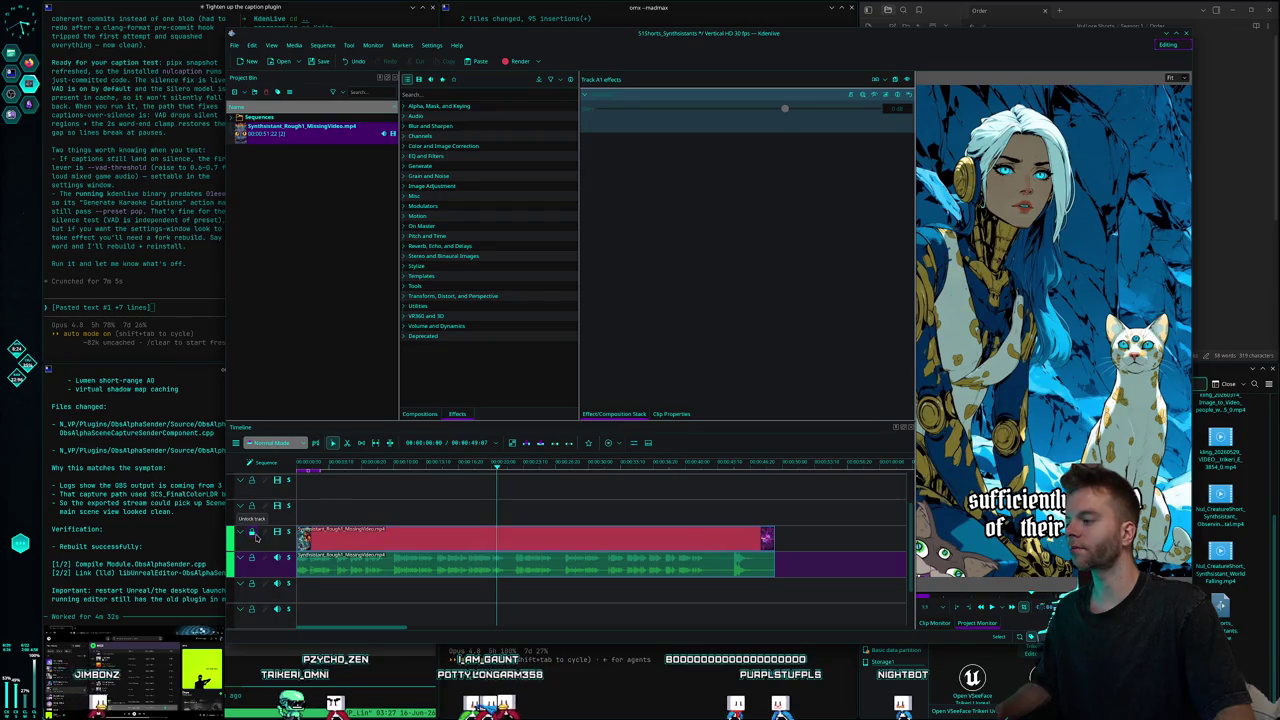
Select and deselect the audio clip, then disable the video track.
{"action": "left_click", "coordinate": [442, 552]}
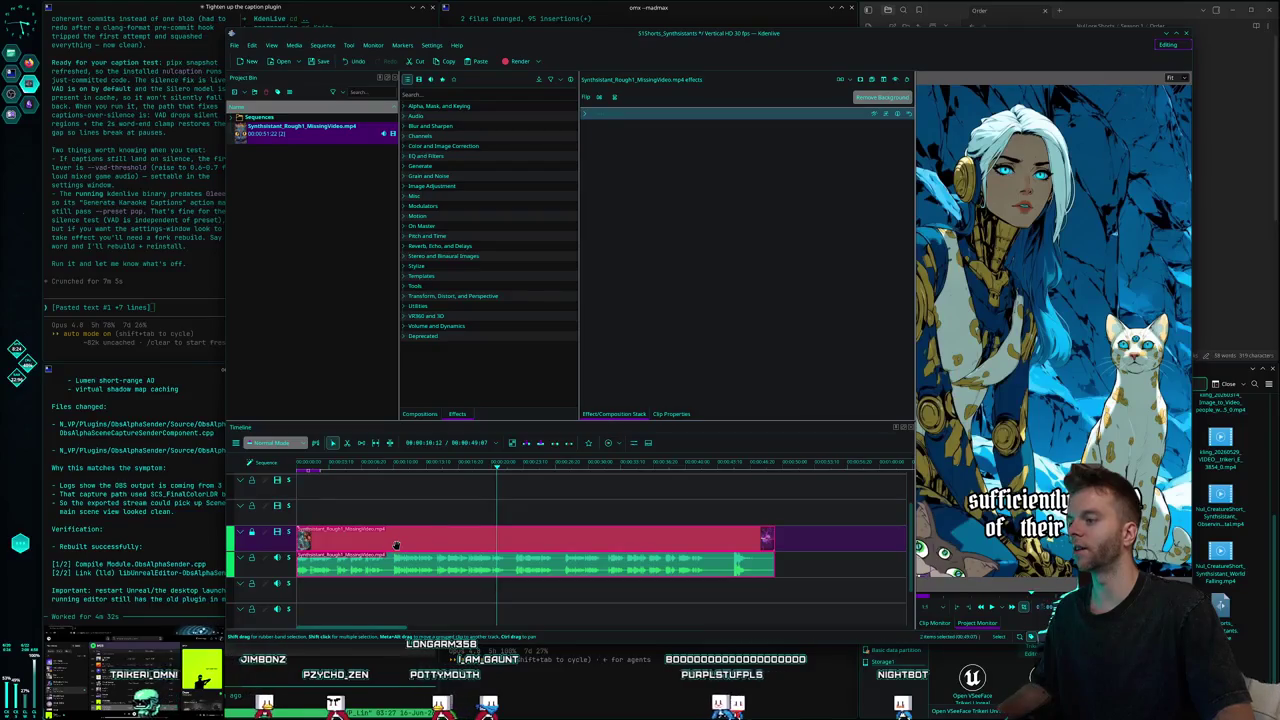
{"action": "left_click", "coordinate": [453, 527]}
{"action": "scroll", "coordinate": [430, 540], "scroll_direction": "up", "scroll_amount": 1}
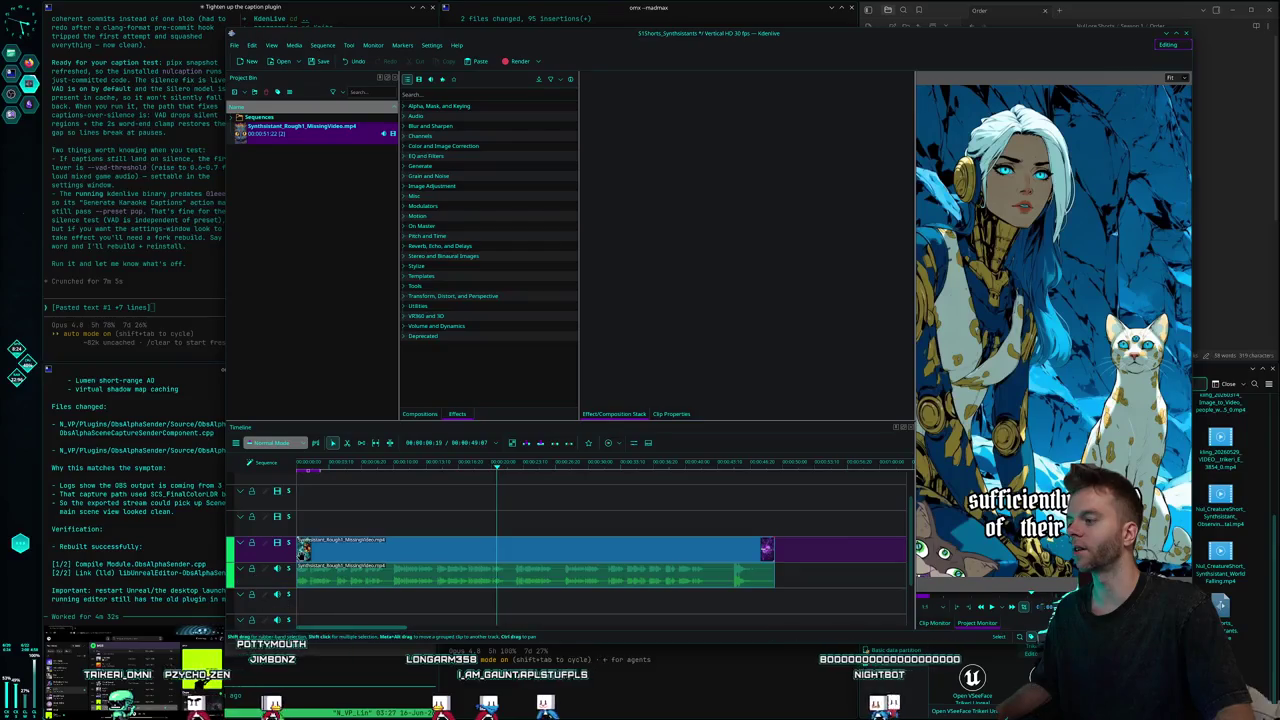
{"action": "left_click", "coordinate": [288, 543]}
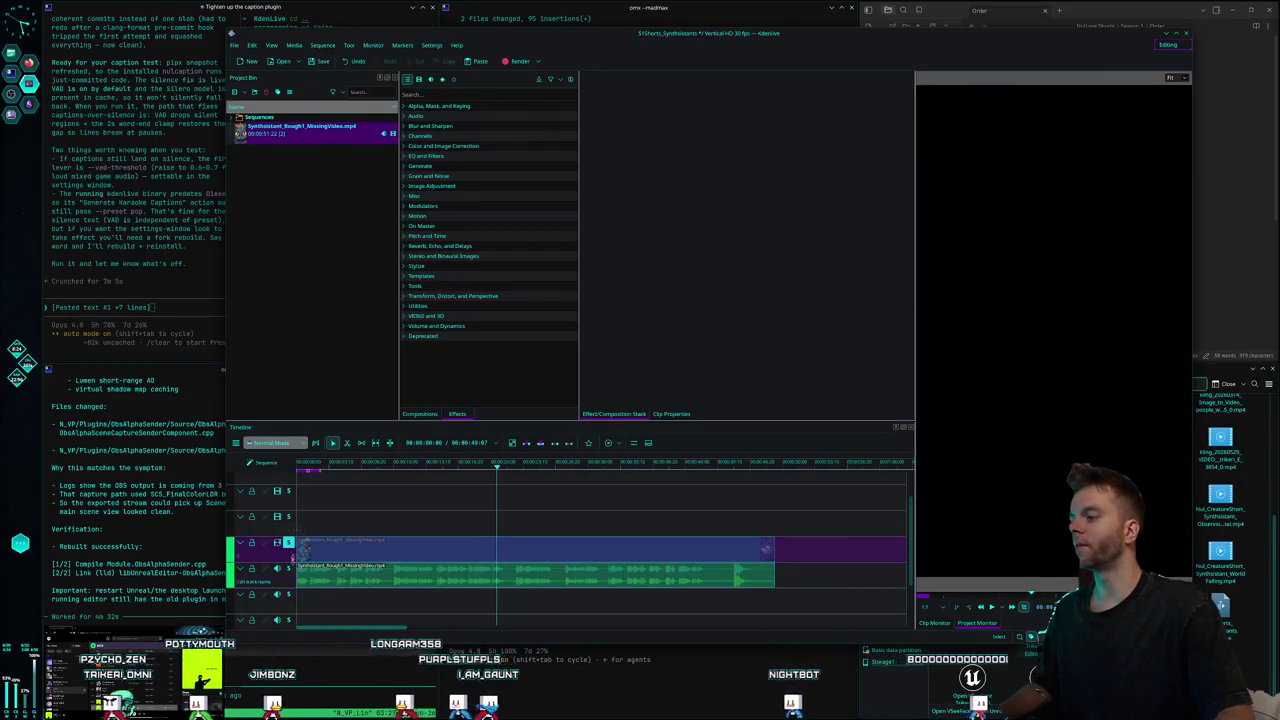
Toggle the V1 video track off and on, leaving it enabled.
{"action": "left_click", "coordinate": [288, 543]}
{"action": "left_click", "coordinate": [288, 543]}
{"action": "left_click", "coordinate": [288, 543]}
{"action": "left_click", "coordinate": [288, 543]}
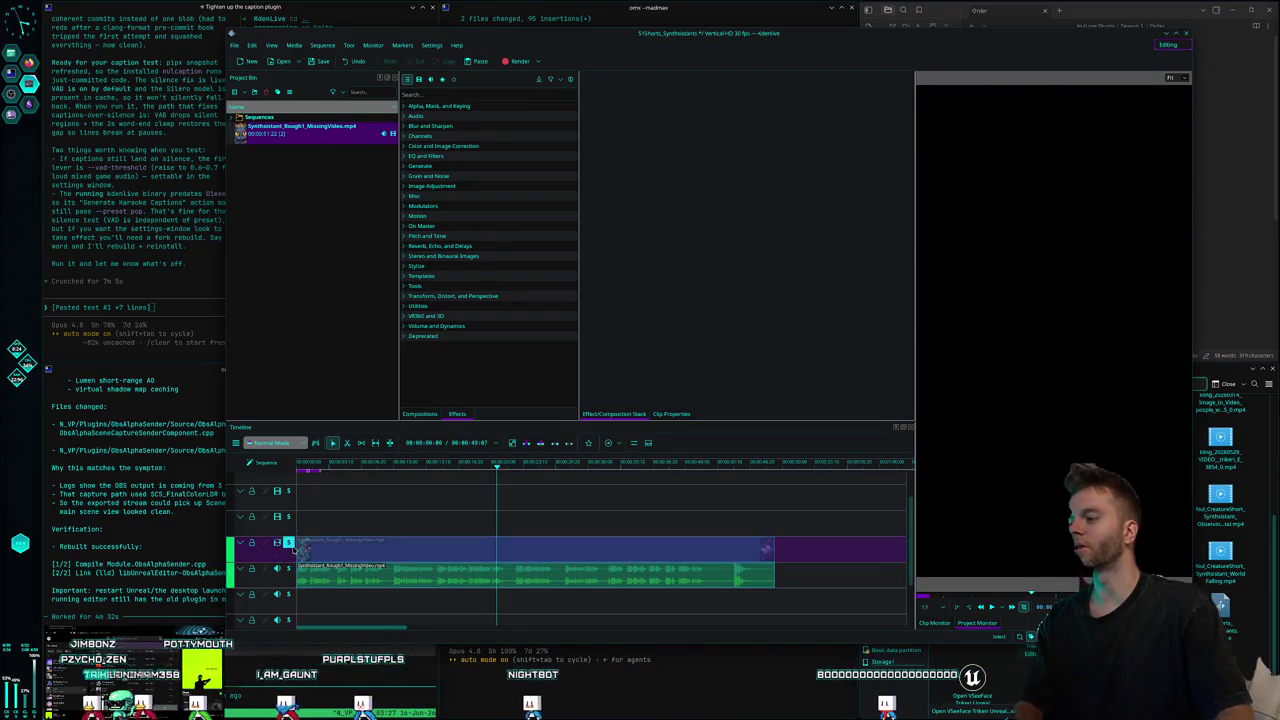
{"action": "left_click", "coordinate": [289, 544]}
{"action": "left_click", "coordinate": [289, 544]}
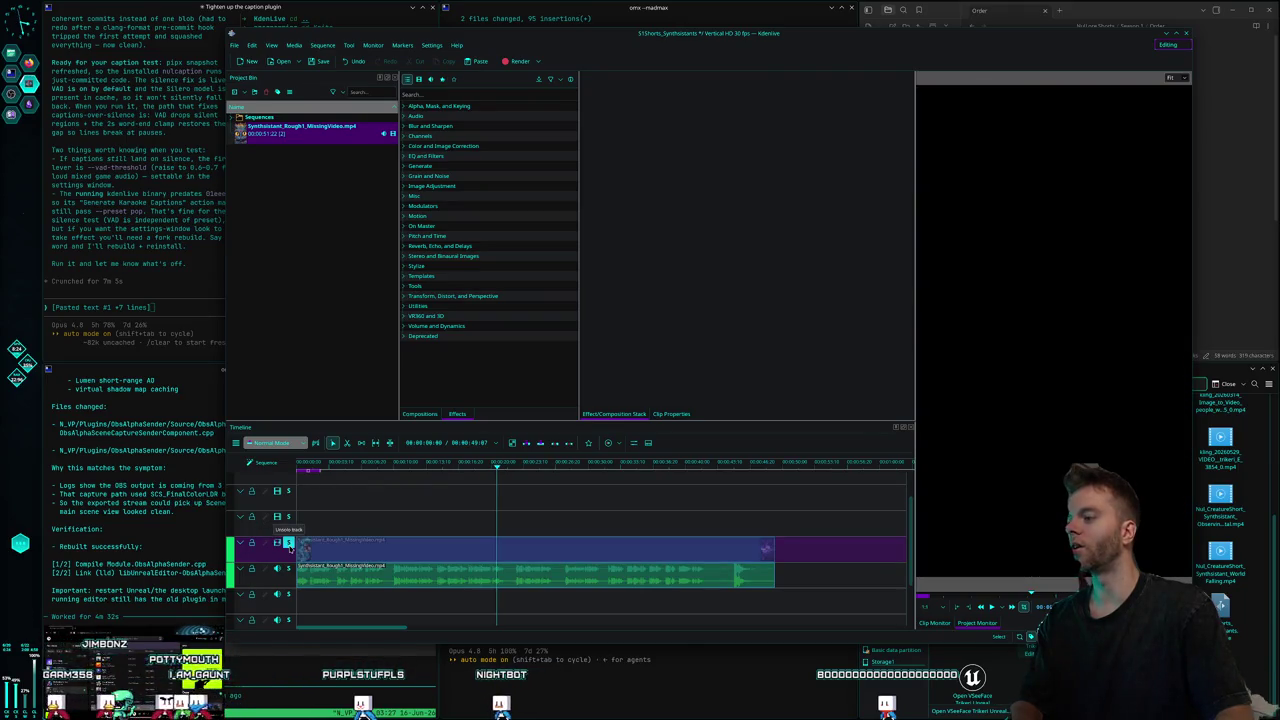
{"action": "left_click", "coordinate": [288, 543]}
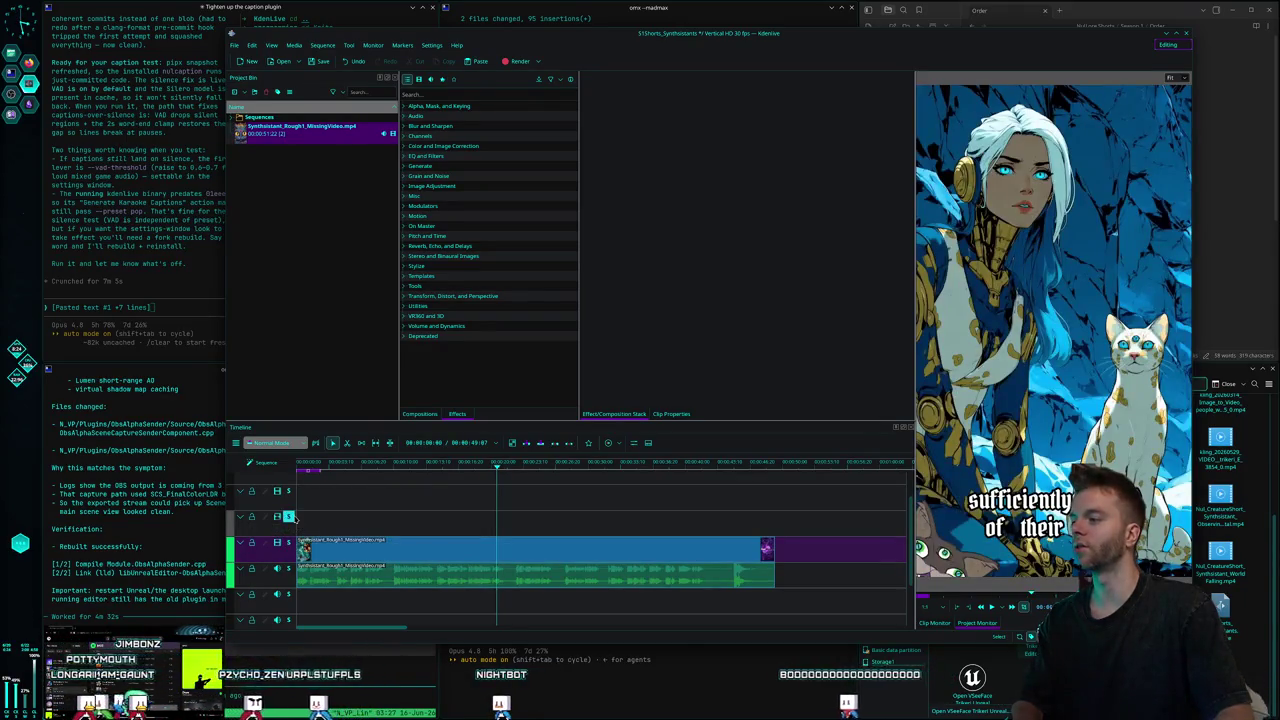
Solo and unsolo the V2 and upper tracks, then hide and show V1 again.
{"action": "left_click", "coordinate": [289, 517]}
{"action": "left_click", "coordinate": [289, 517]}
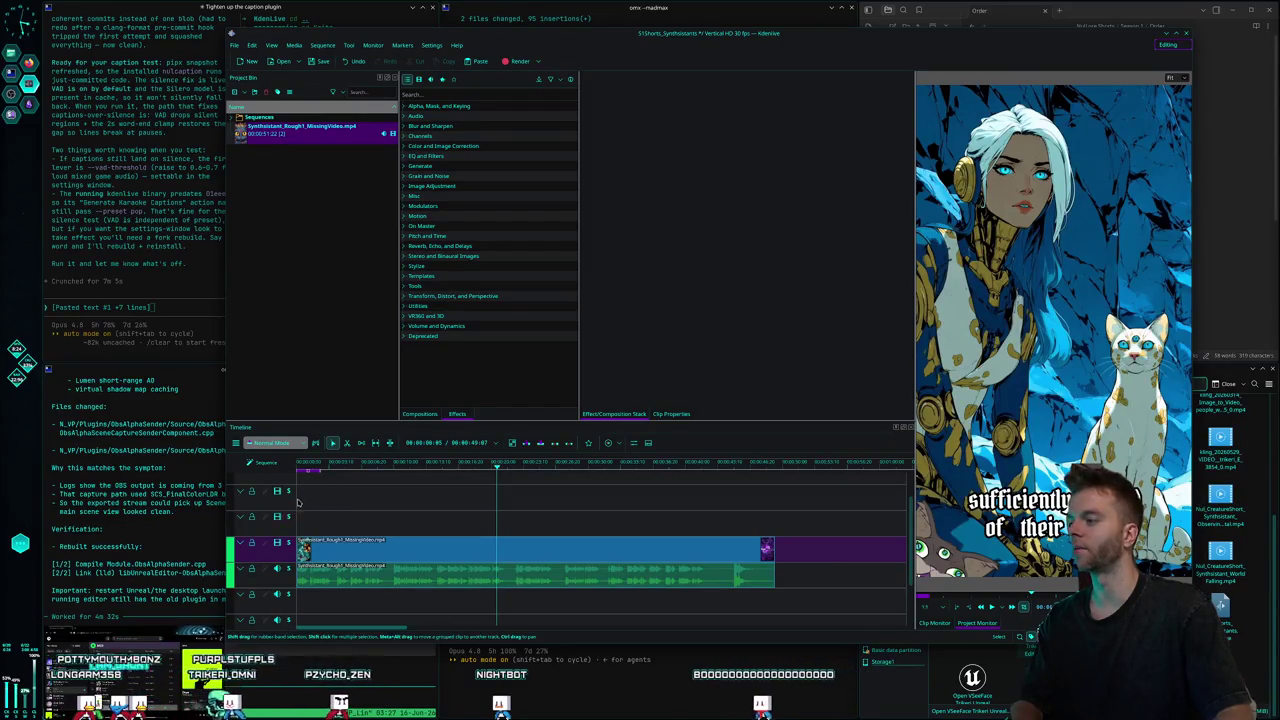
{"action": "left_click", "coordinate": [288, 491]}
{"action": "left_click", "coordinate": [288, 491]}
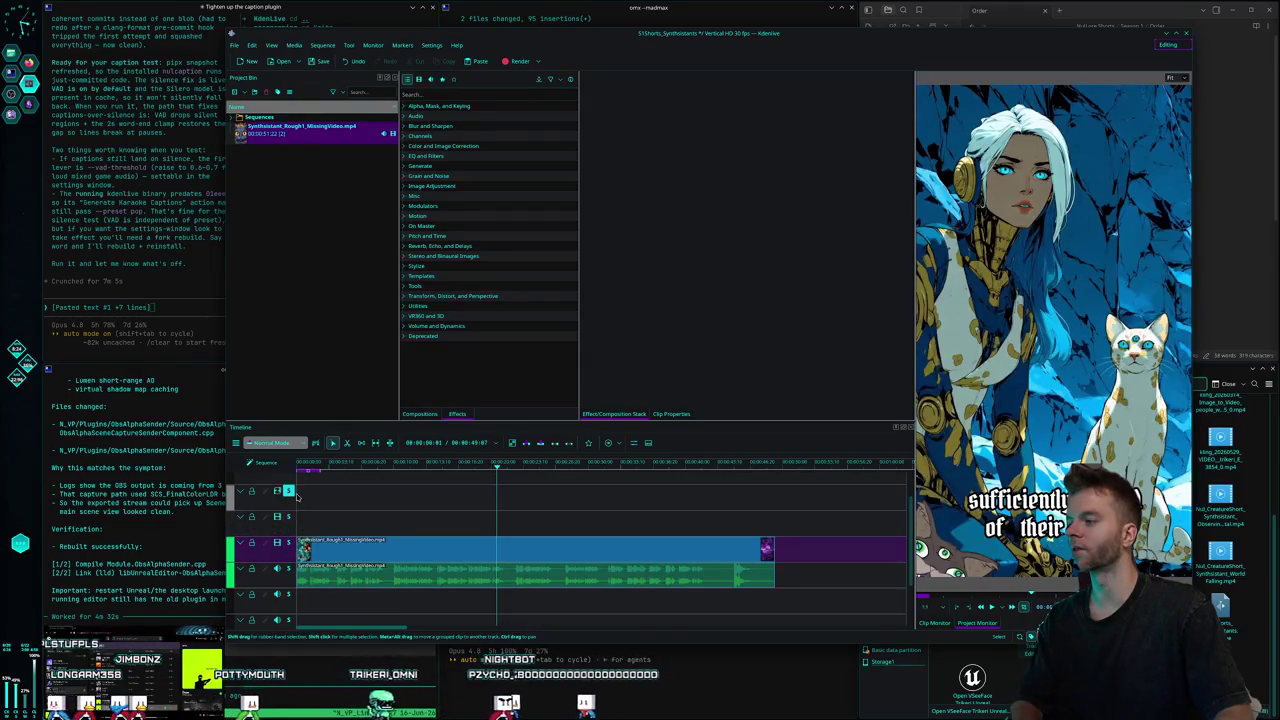
{"action": "left_click", "coordinate": [289, 517]}
{"action": "left_click", "coordinate": [289, 517]}
{"action": "left_click", "coordinate": [289, 543]}
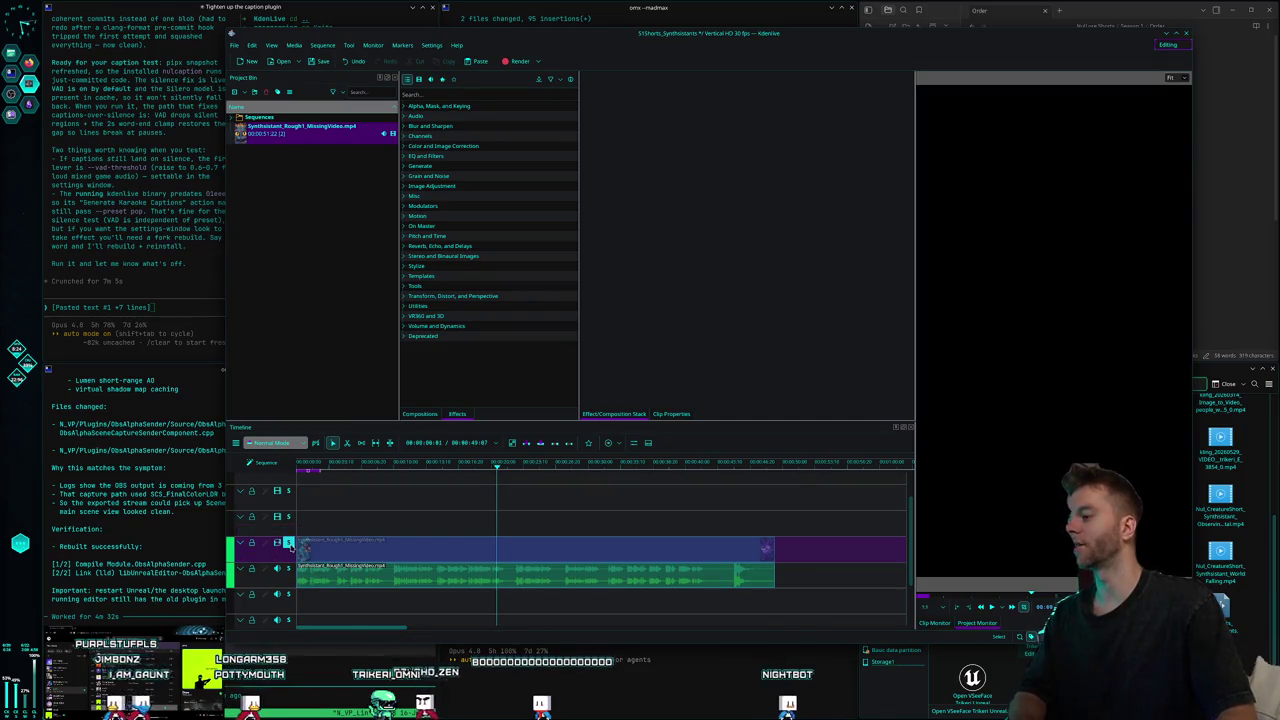
{"action": "left_click", "coordinate": [289, 543]}
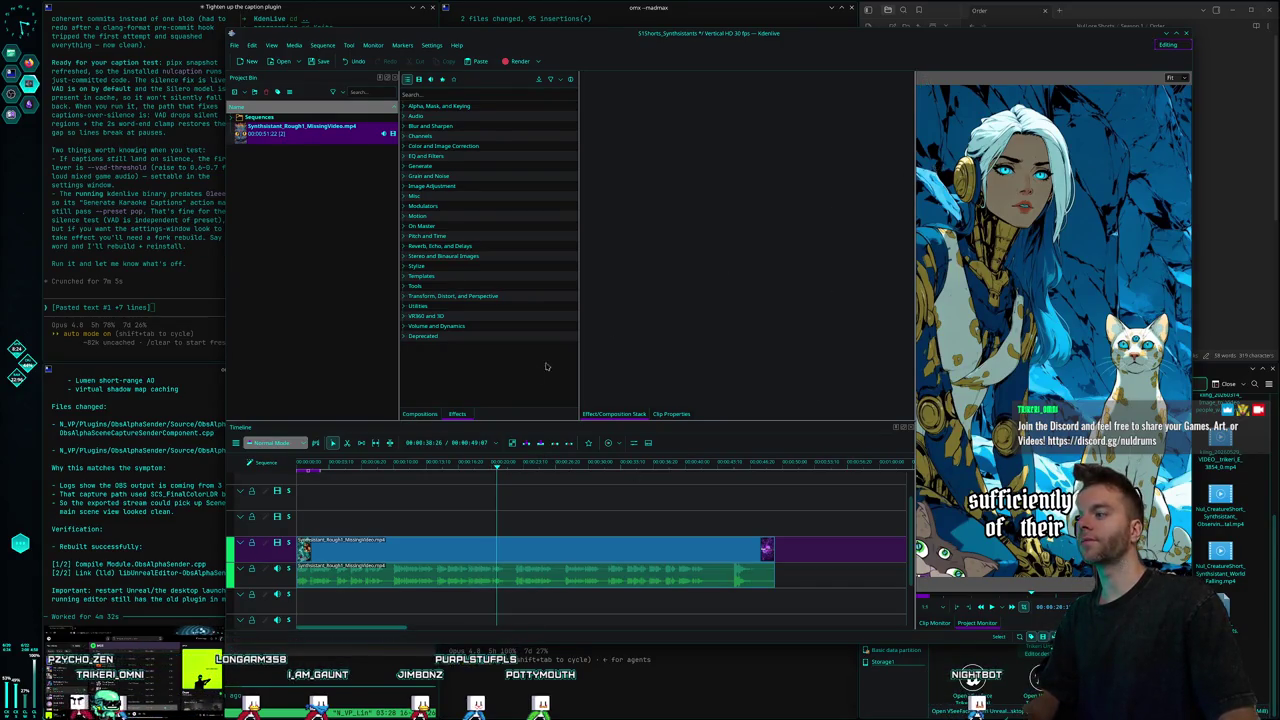
Toggle V1 and A1 mute repeatedly, ending with video enabled and audio unmuted.
{"action": "left_click", "coordinate": [289, 542]}
{"action": "left_click", "coordinate": [289, 542]}
{"action": "left_click", "coordinate": [289, 542]}
{"action": "left_click", "coordinate": [289, 542]}
{"action": "left_click", "coordinate": [278, 569]}
{"action": "left_click", "coordinate": [278, 569]}
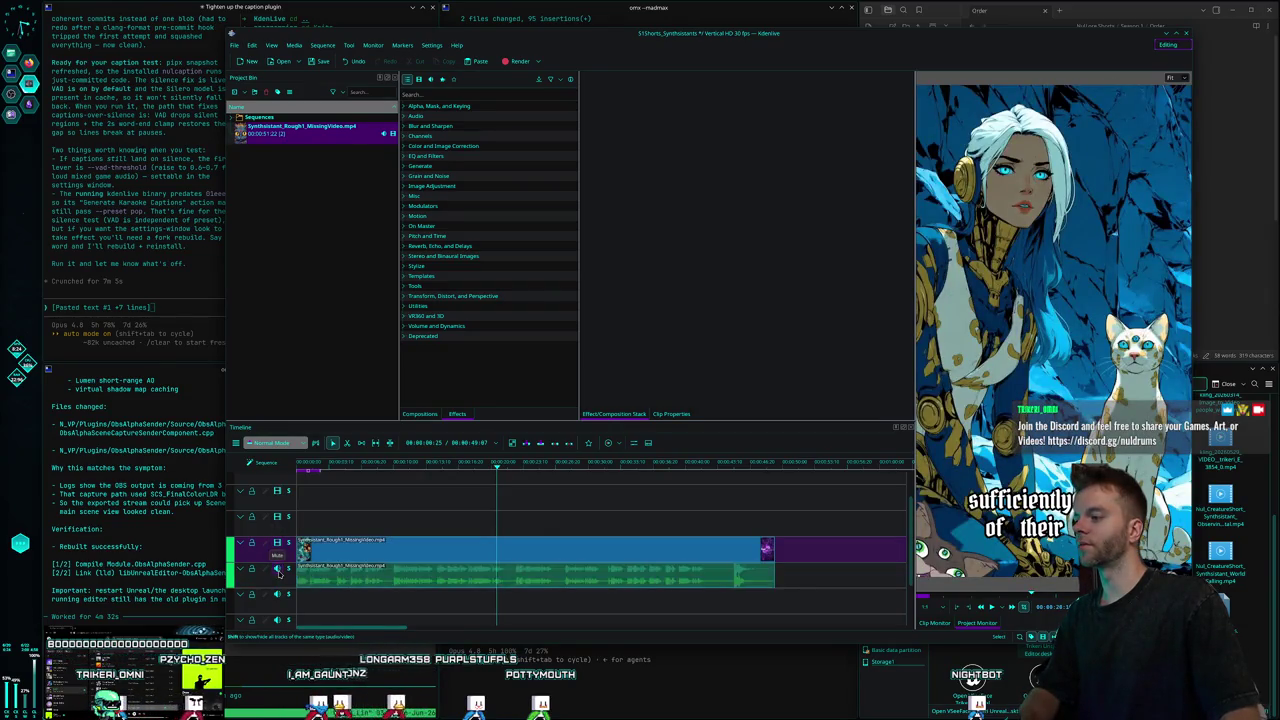
{"action": "left_click", "coordinate": [278, 569]}
{"action": "left_click", "coordinate": [278, 569]}
{"action": "left_click", "coordinate": [277, 542]}
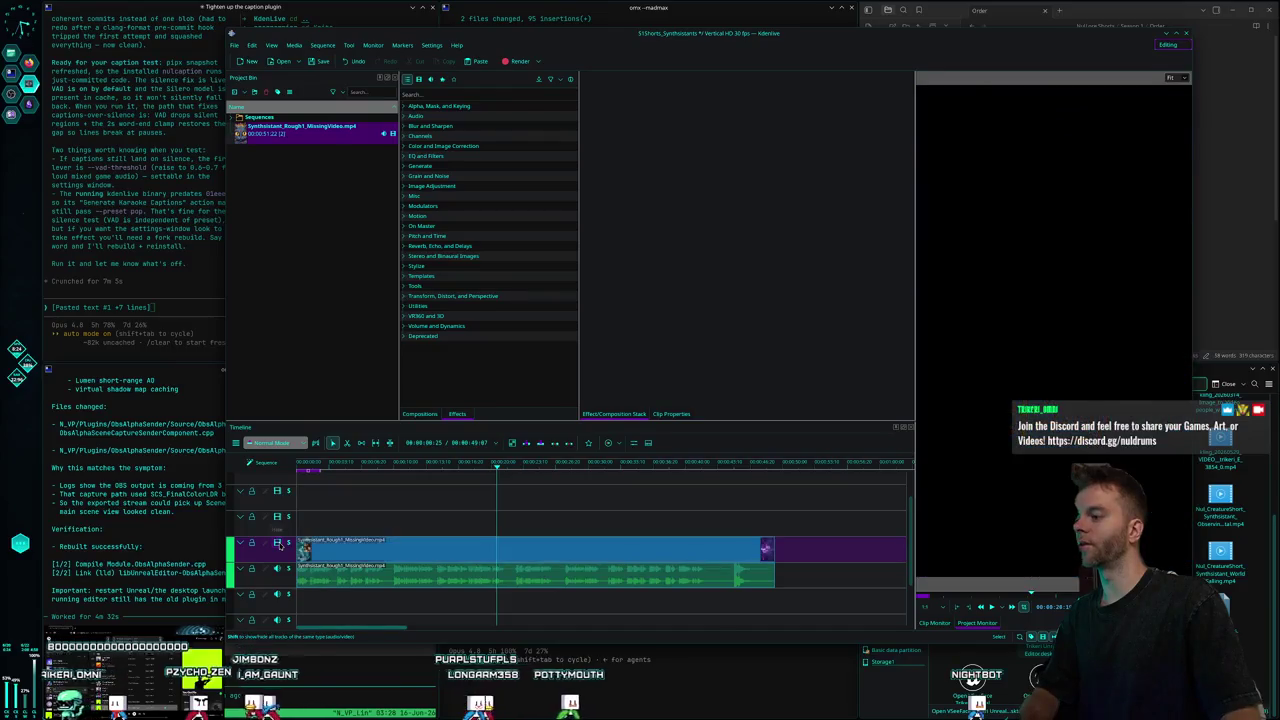
{"action": "left_click", "coordinate": [277, 542]}
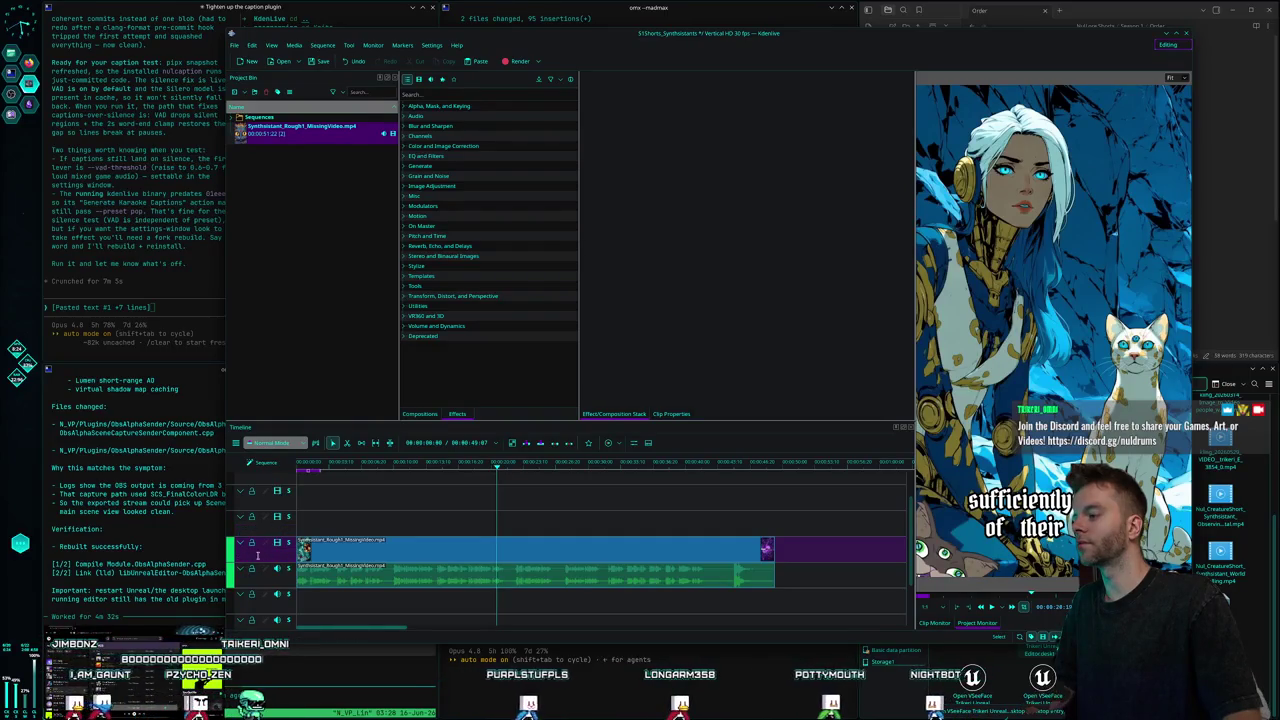
{"action": "scroll", "coordinate": [370, 512], "scroll_direction": "down", "scroll_amount": 1}
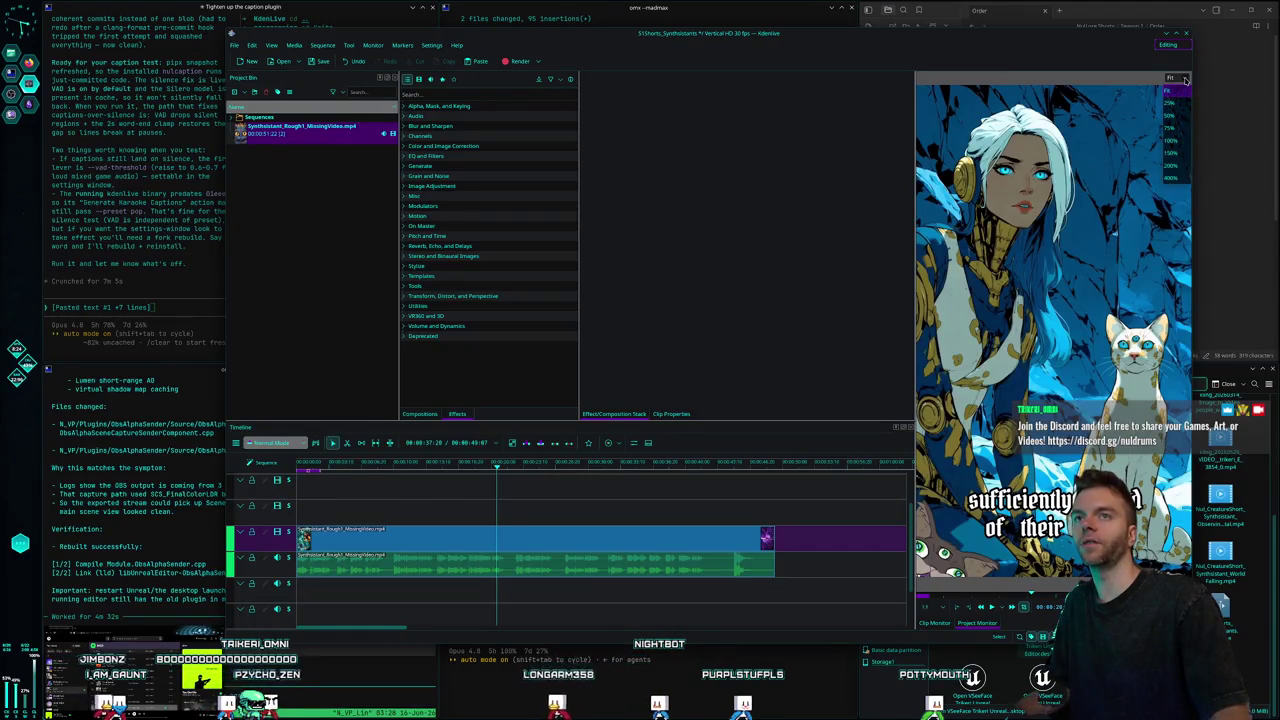
Set the project monitor zoom to Fit, then shrink it to 25%.
{"action": "scroll", "coordinate": [1185, 79], "scroll_direction": "down", "scroll_amount": 2}
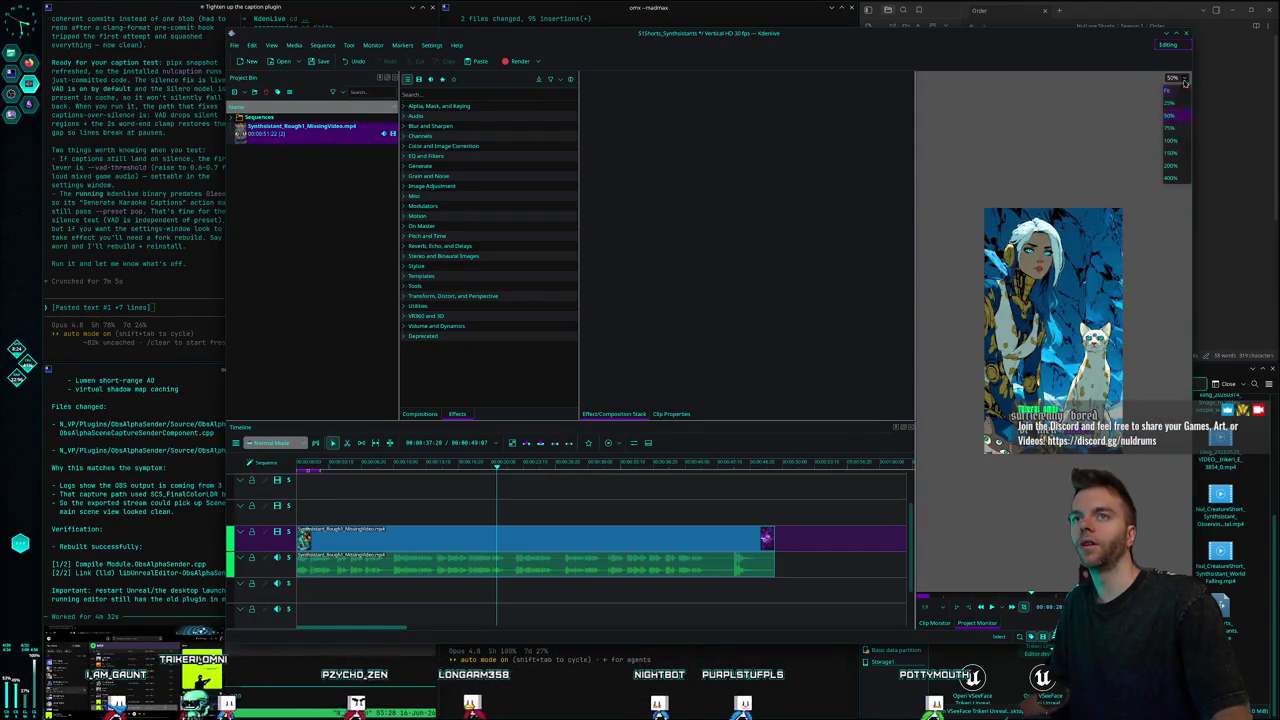
{"action": "left_click", "coordinate": [1173, 128]}
{"action": "left_click", "coordinate": [1180, 78]}
{"action": "left_click", "coordinate": [1168, 90]}
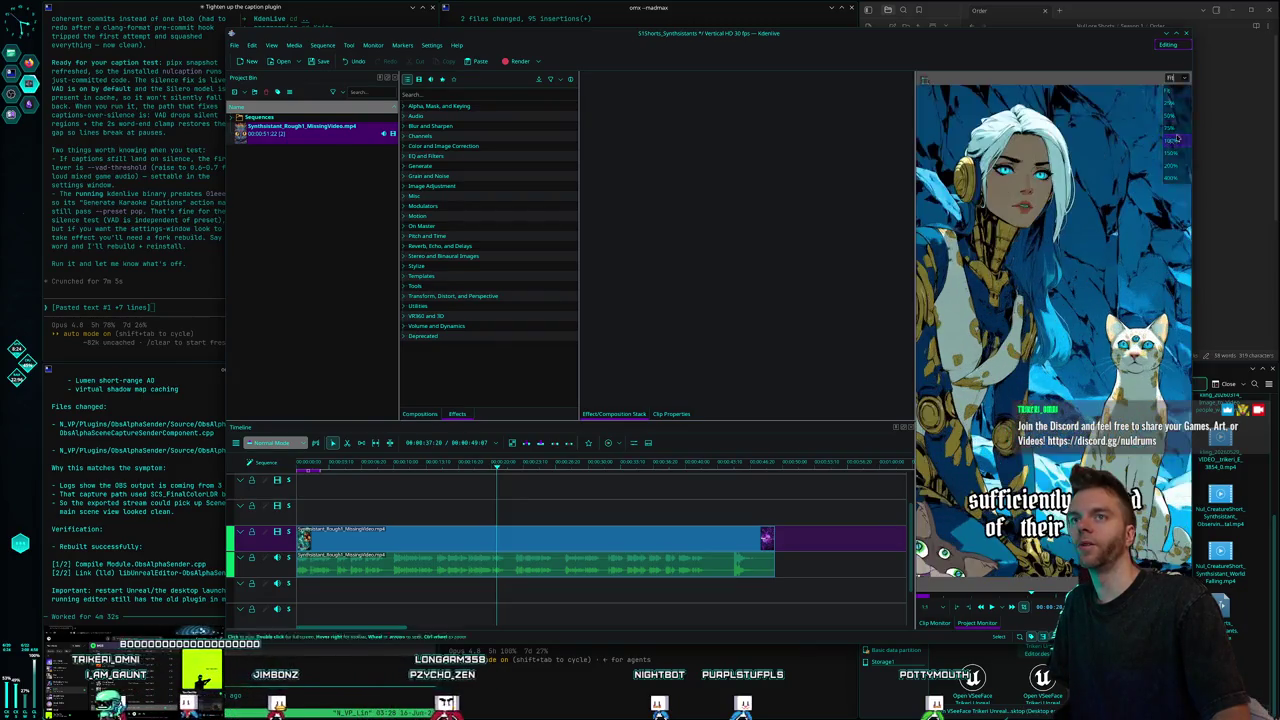
{"action": "scroll", "coordinate": [1184, 80], "scroll_direction": "down", "scroll_amount": 5}
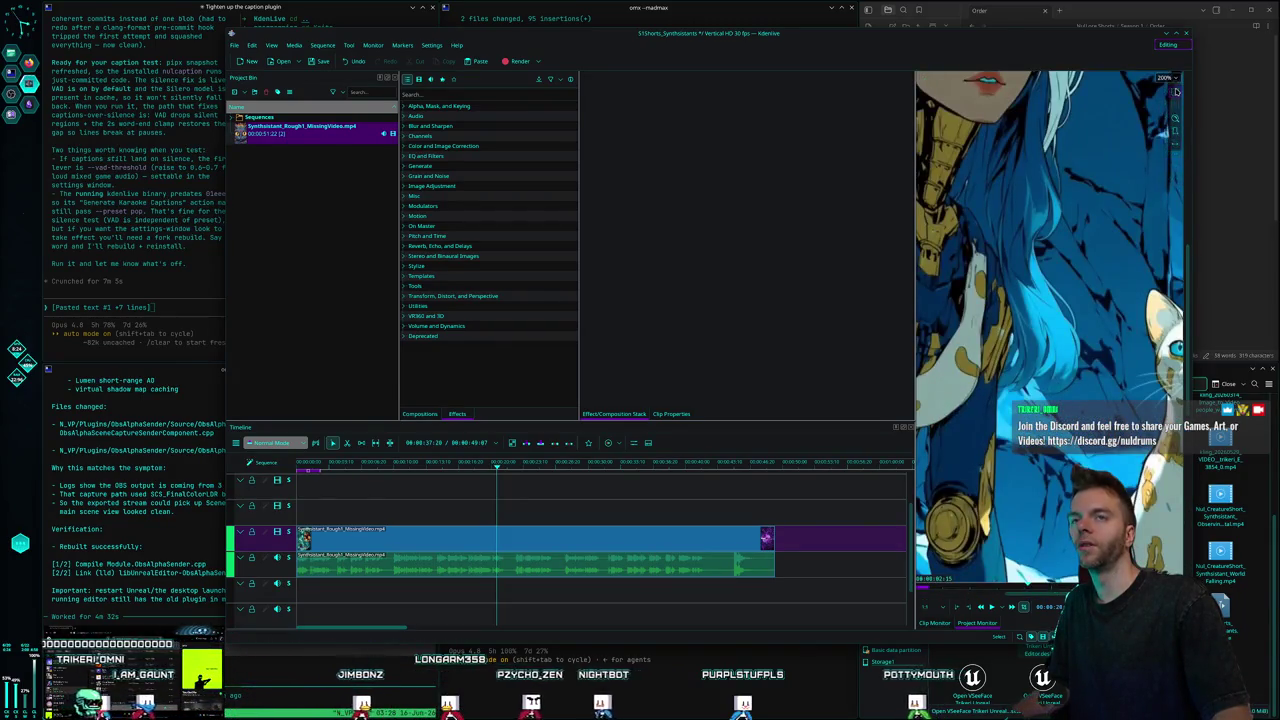
{"action": "left_click", "coordinate": [1178, 82]}
{"action": "left_click", "coordinate": [1170, 103]}
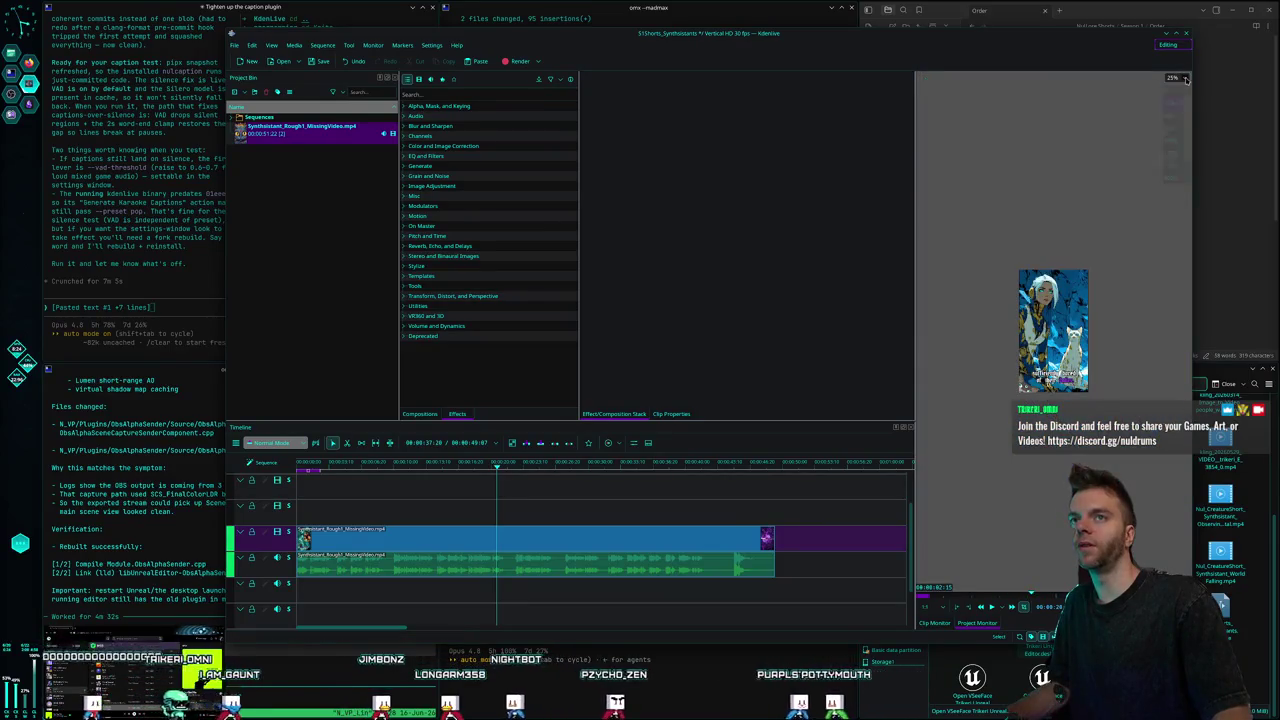
{"action": "left_click", "coordinate": [1178, 80]}
Set the monitor zoom to 50%, back to Fit, and switch to a Custom layout.
{"action": "left_click", "coordinate": [1177, 119]}
{"action": "left_click", "coordinate": [1178, 78]}
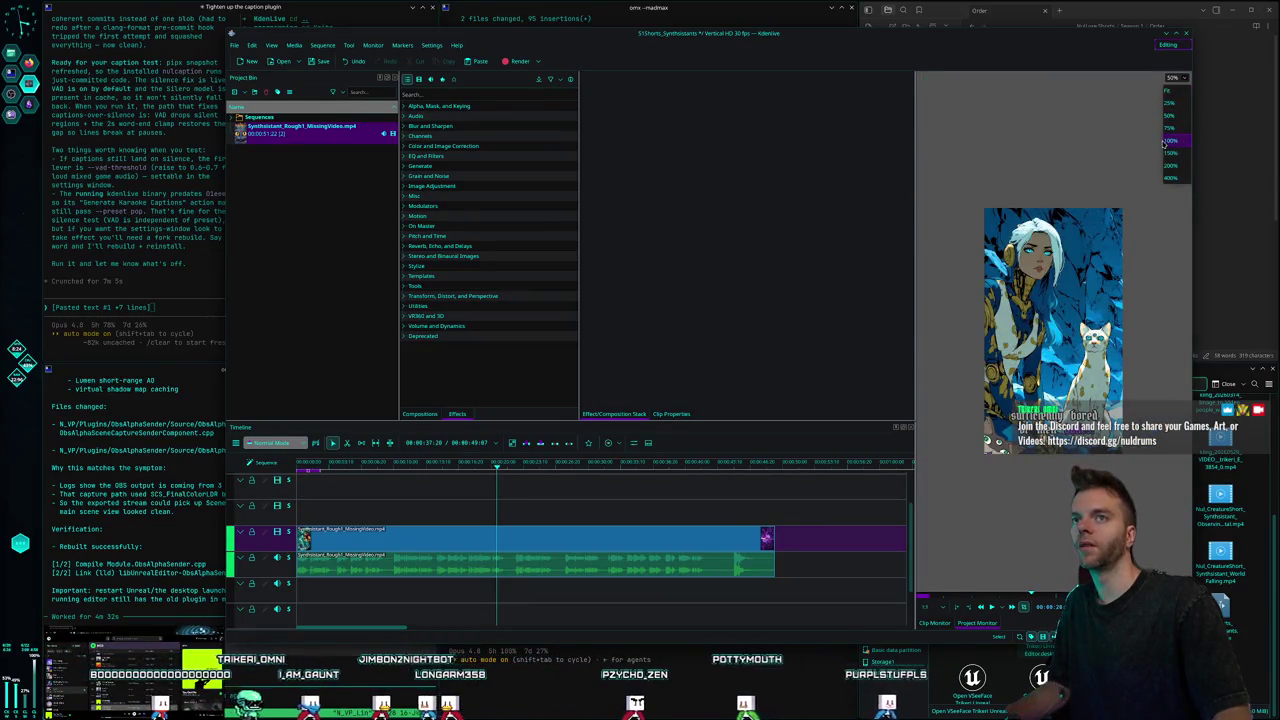
{"action": "left_click", "coordinate": [1172, 92]}
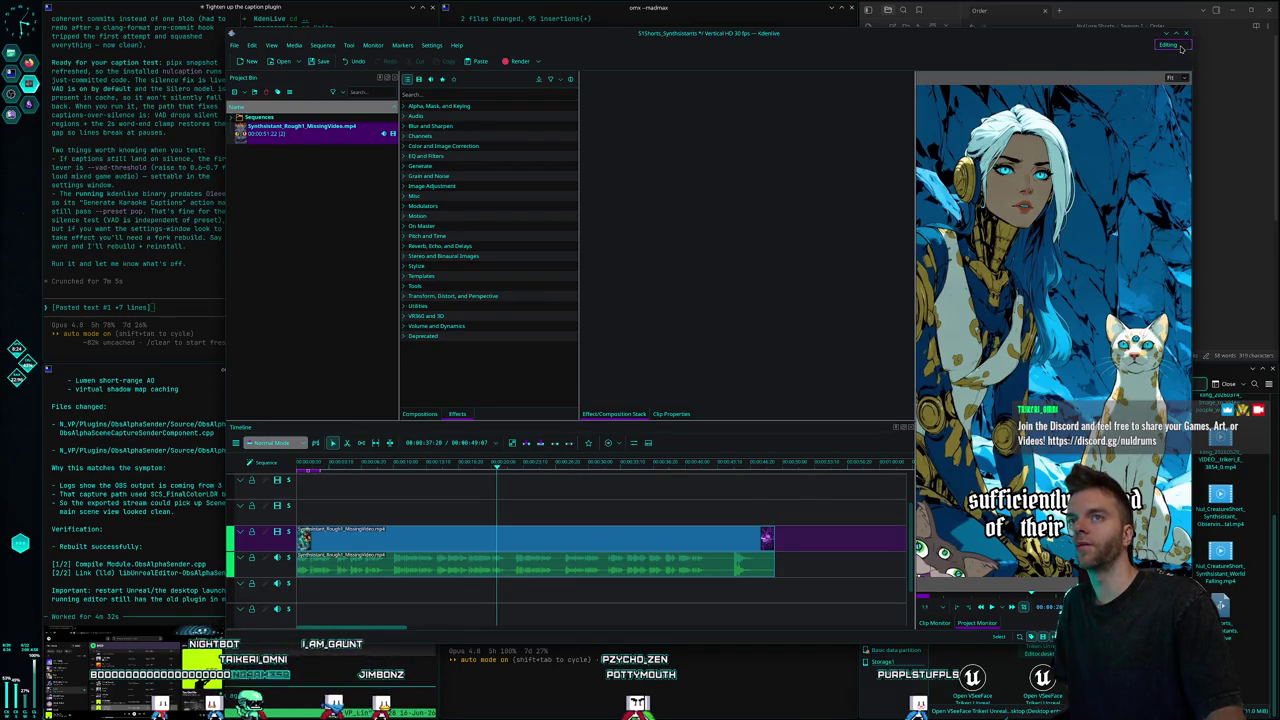
{"action": "left_click", "coordinate": [1171, 122]}
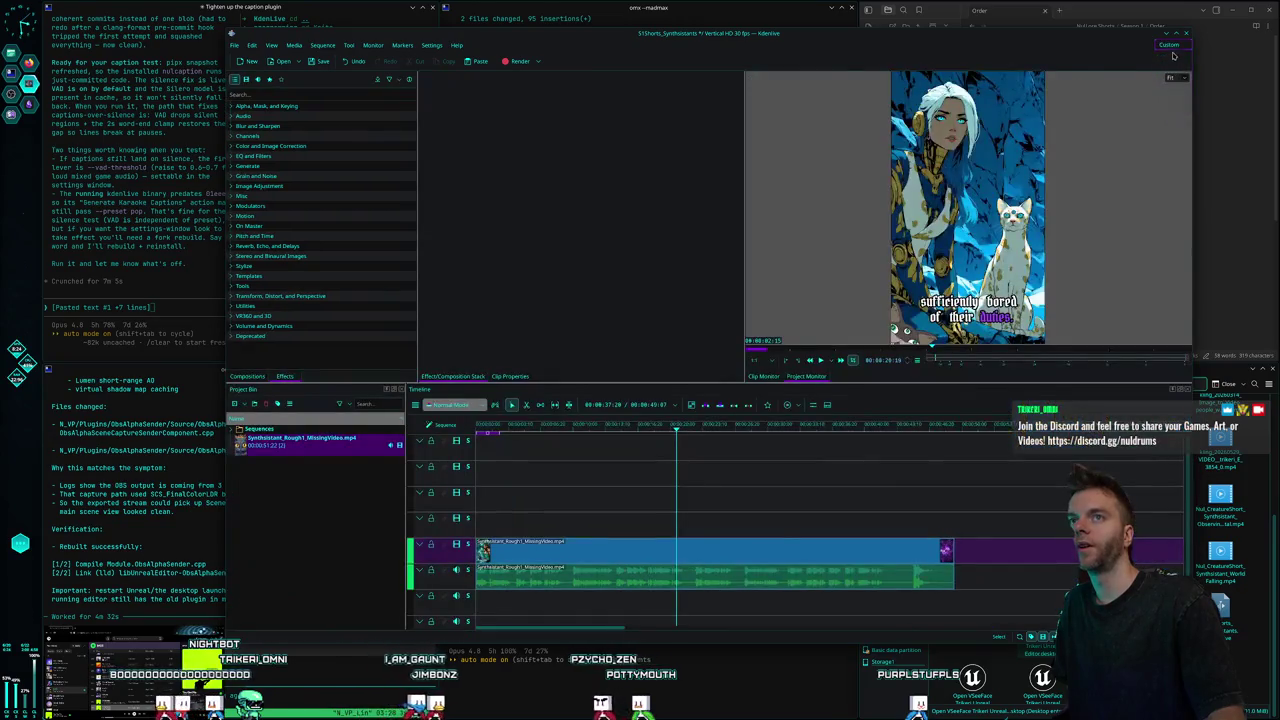
Try the Logging, Audio and Color workspace layouts in the layout switcher.
{"action": "left_click", "coordinate": [1178, 45]}
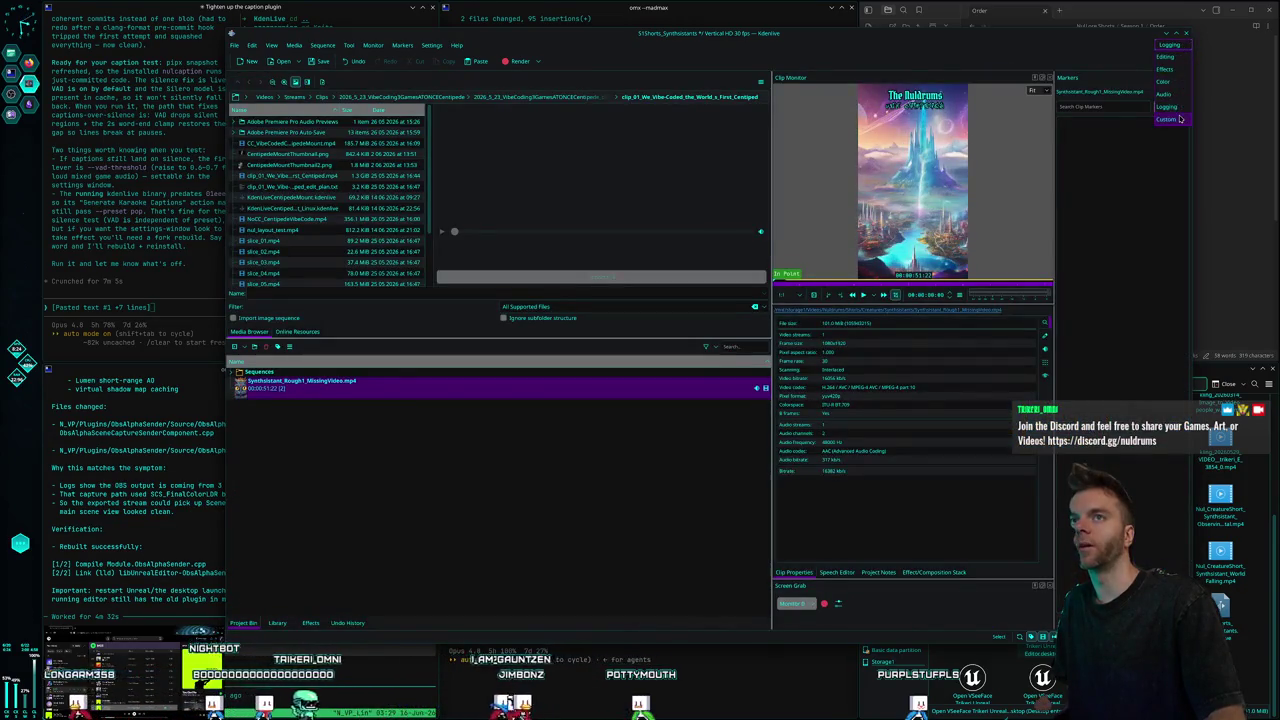
{"action": "left_click", "coordinate": [1180, 45]}
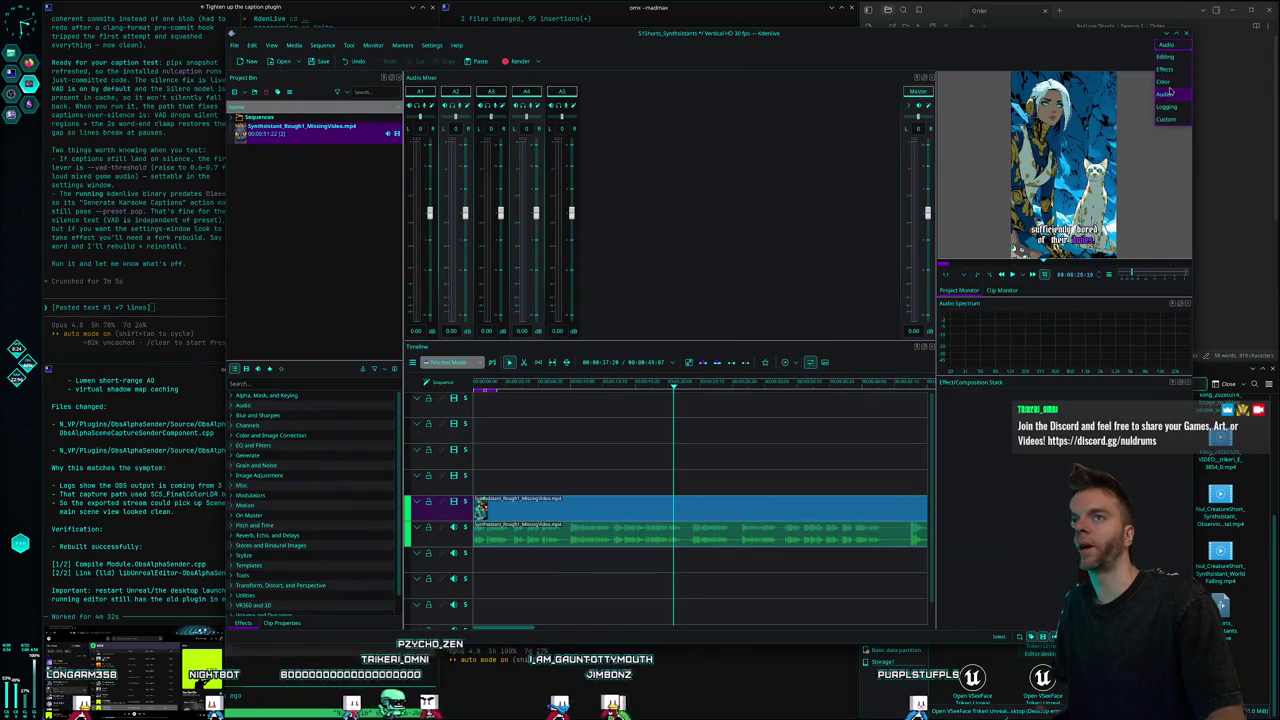
{"action": "left_click", "coordinate": [1180, 45]}
{"action": "left_click", "coordinate": [1168, 82]}
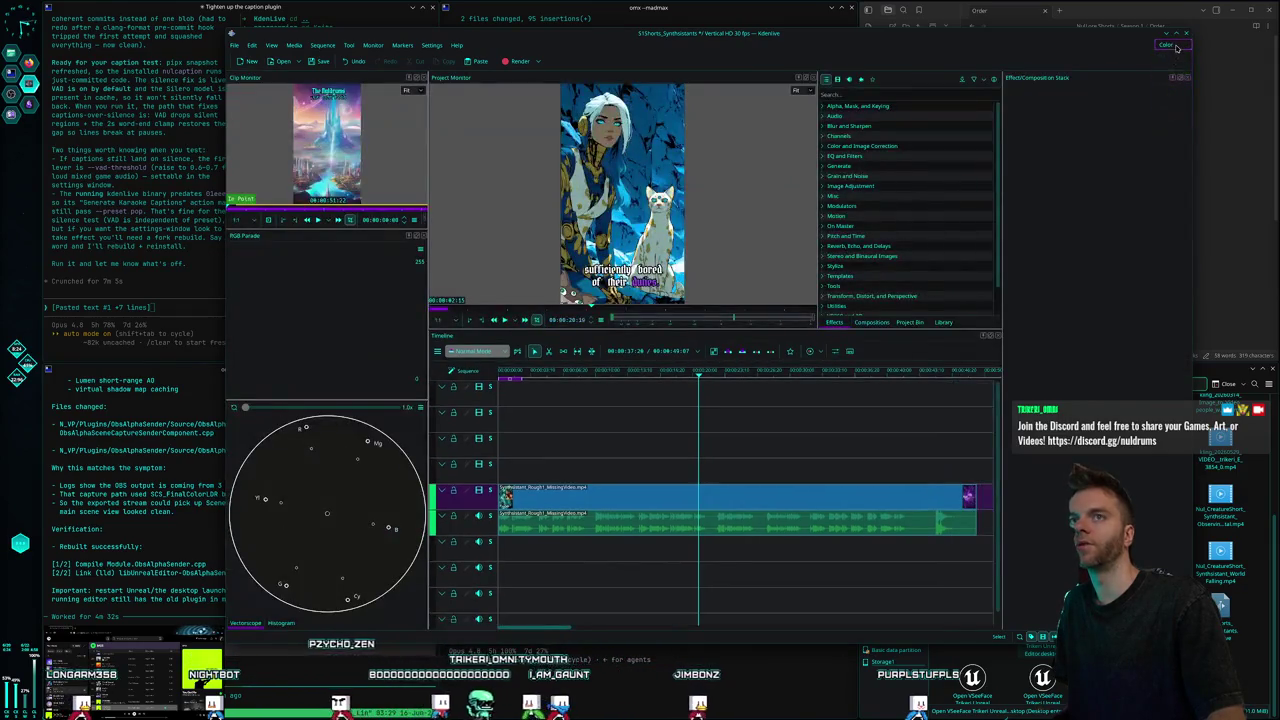
{"action": "left_click", "coordinate": [1173, 48]}
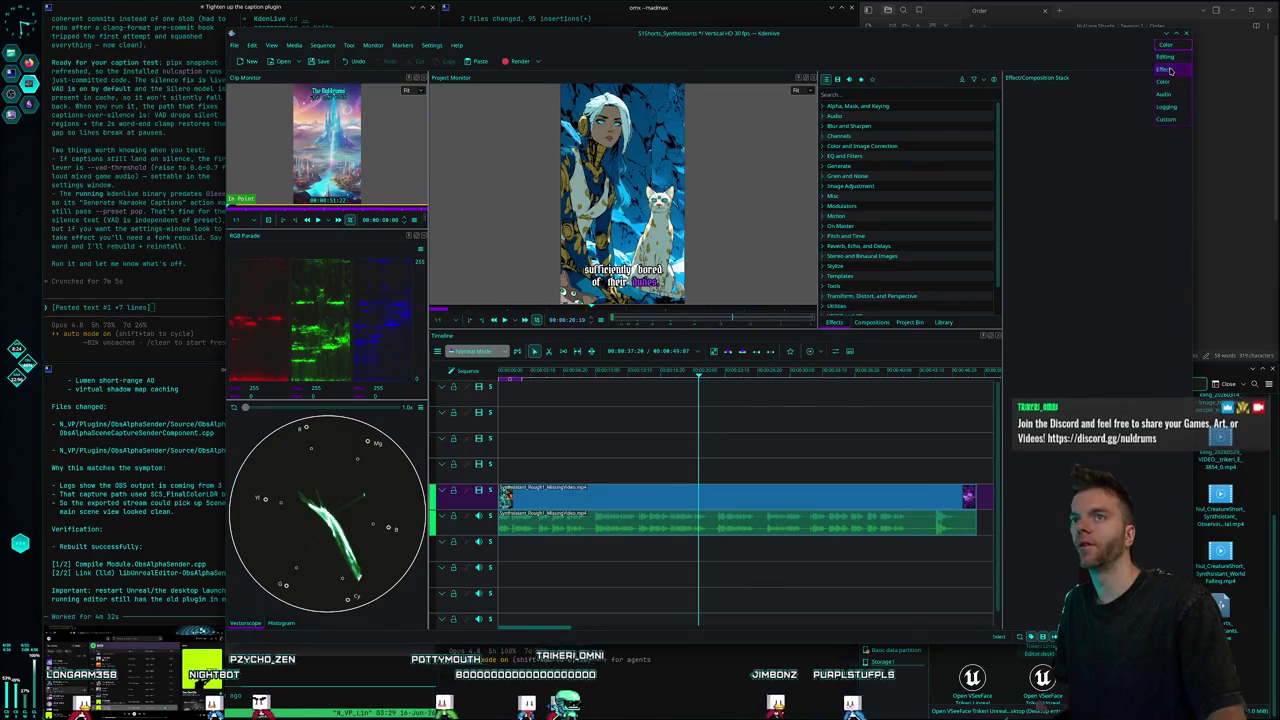
{"action": "left_click", "coordinate": [1170, 58]}
{"action": "left_click", "coordinate": [1171, 48]}
{"action": "left_click", "coordinate": [1171, 50]}
Cycle through the Audio, Logging and Custom layouts, finishing on Editing.
{"action": "left_click", "coordinate": [1170, 48]}
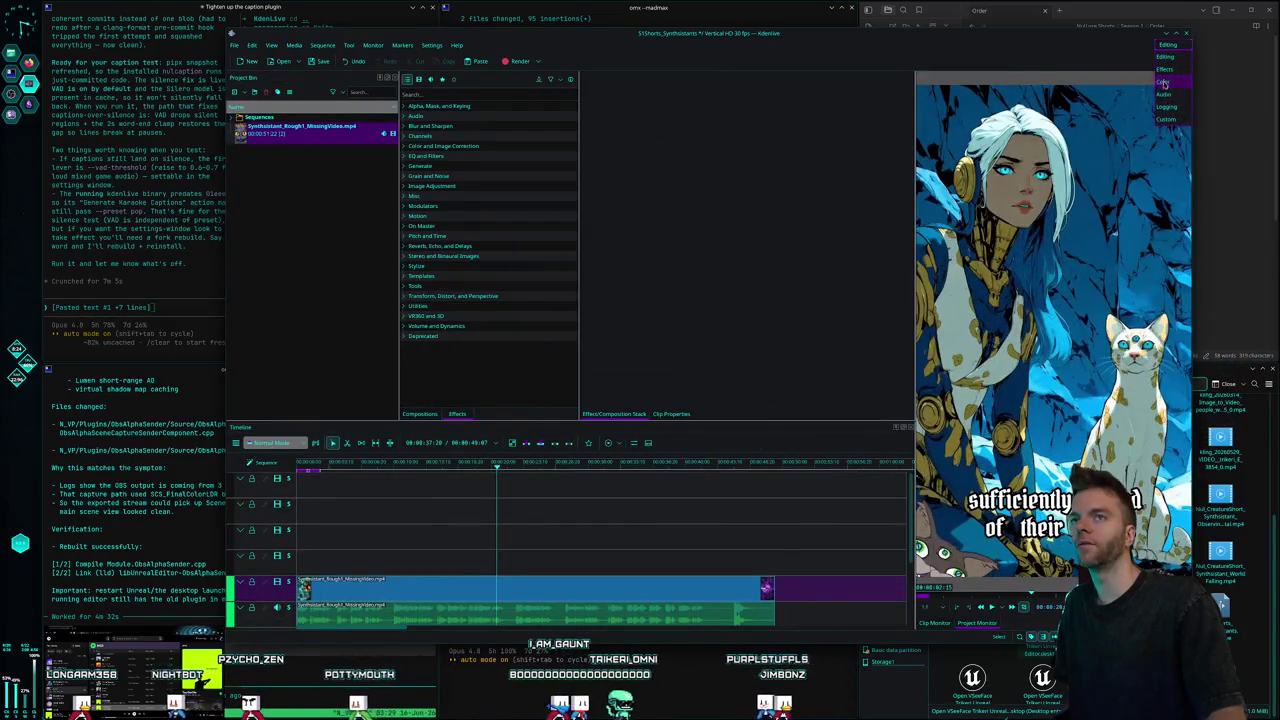
{"action": "left_click", "coordinate": [1165, 94]}
{"action": "left_click", "coordinate": [1170, 46]}
{"action": "left_click", "coordinate": [1166, 106]}
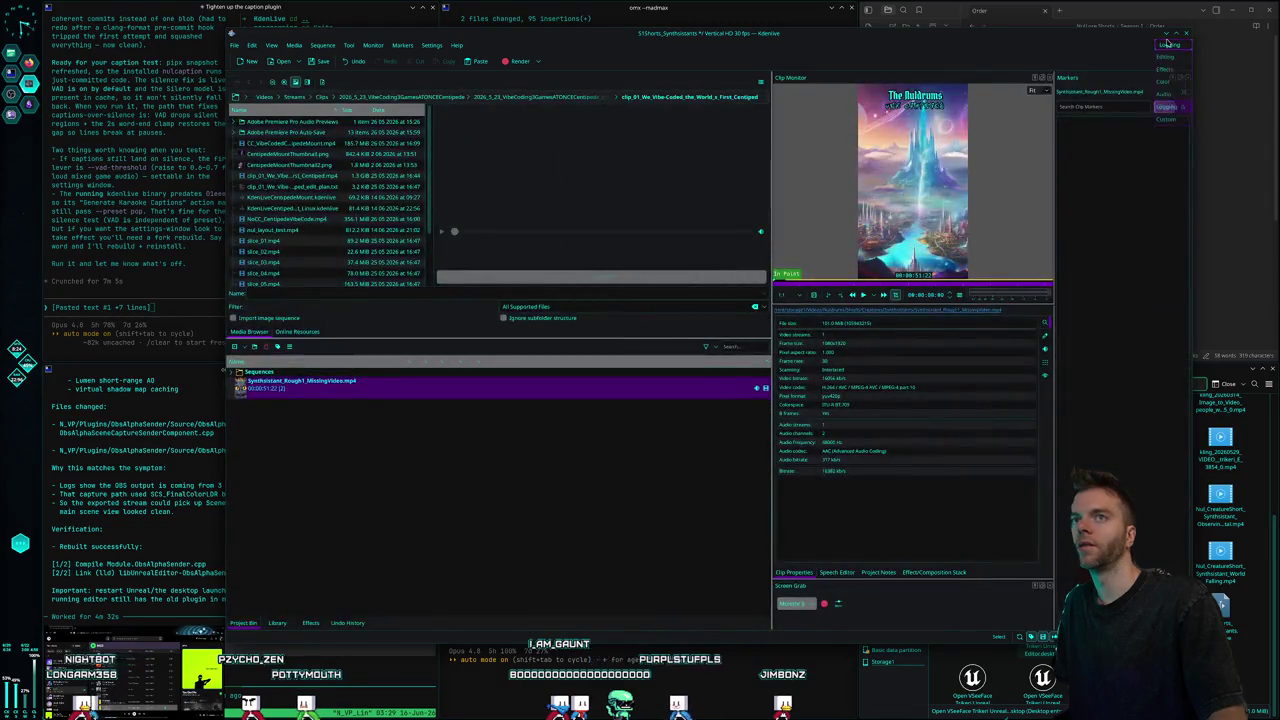
{"action": "left_click", "coordinate": [1167, 120]}
{"action": "left_click", "coordinate": [1166, 58]}
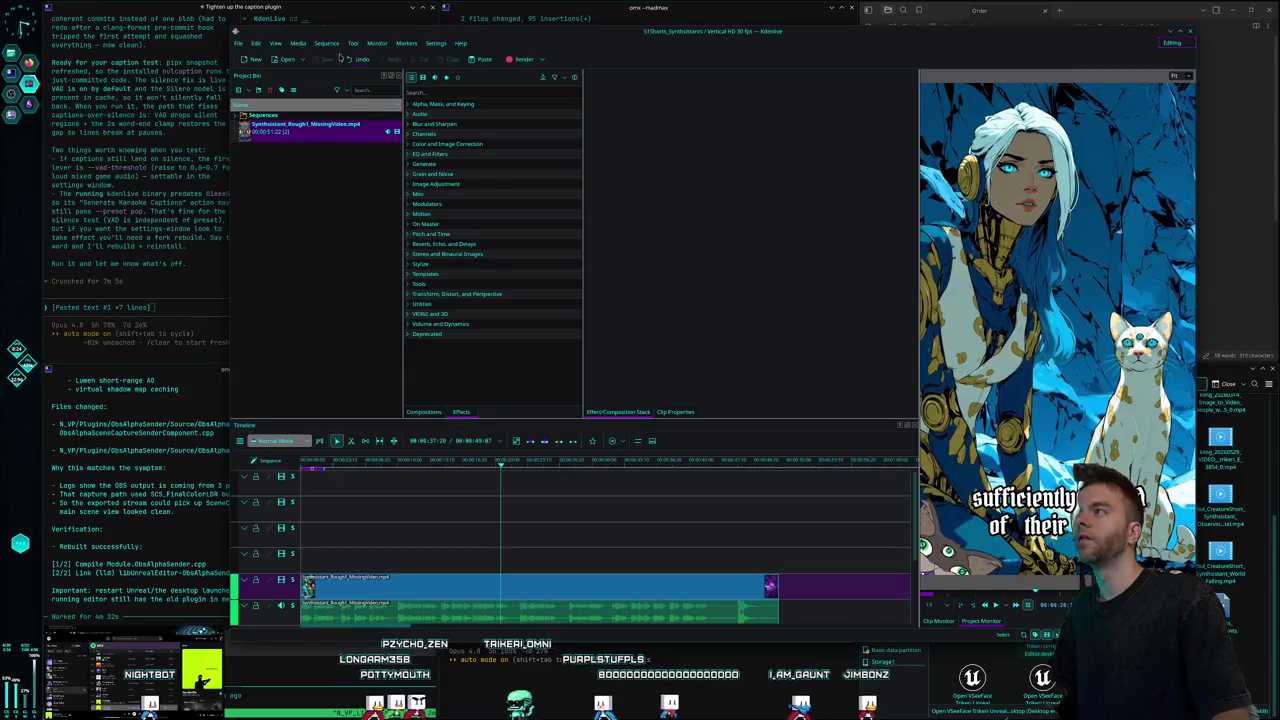
Open recent project clip_04_It_Took_Me_Until_31_to_Break_Into_Games, widen the timeline, and select the game clip.
{"action": "left_click", "coordinate": [238, 43]}
{"action": "mouse_move", "coordinate": [262, 81]}
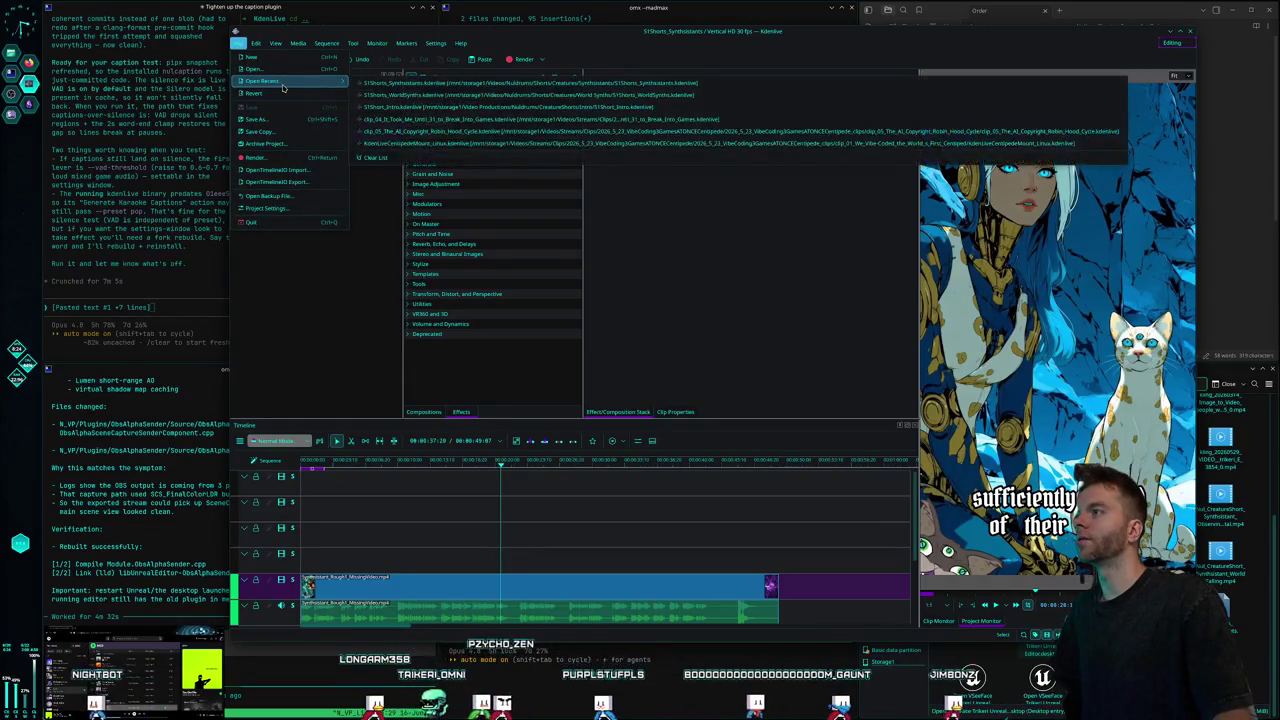
{"action": "left_click", "coordinate": [507, 121]}
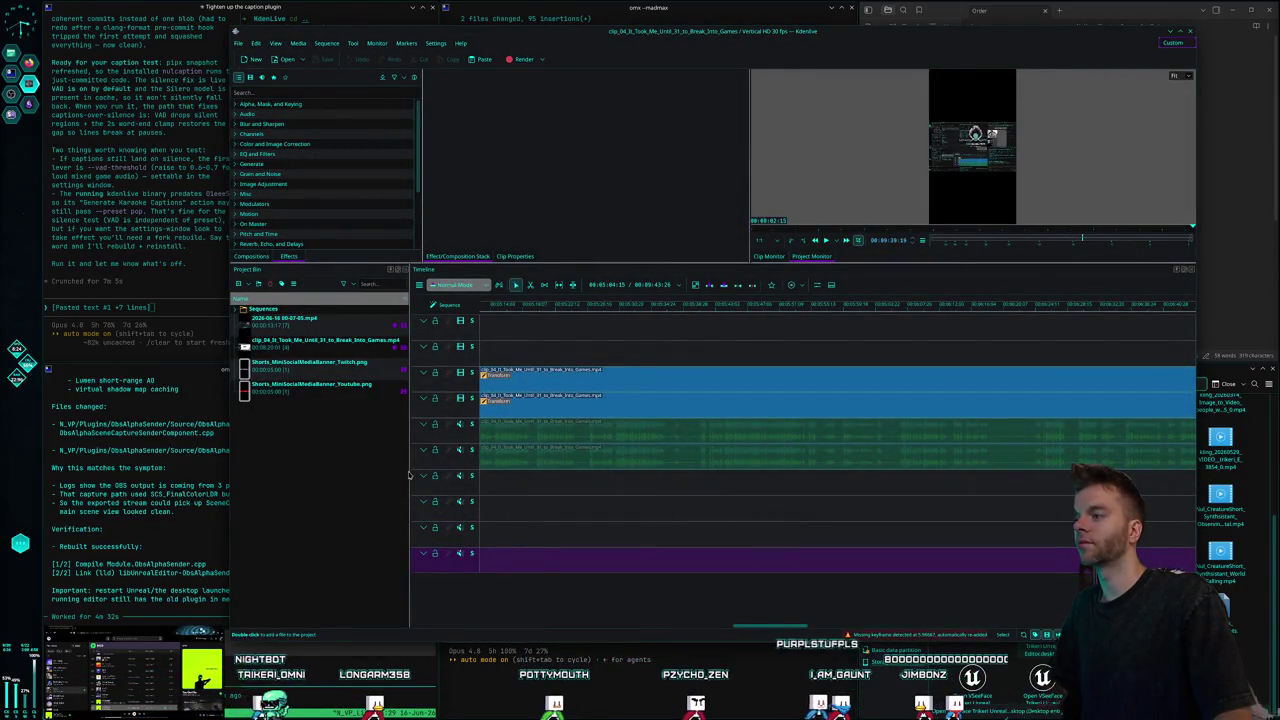
{"action": "left_click_drag", "start_coordinate": [410, 471], "coordinate": [320, 471]}
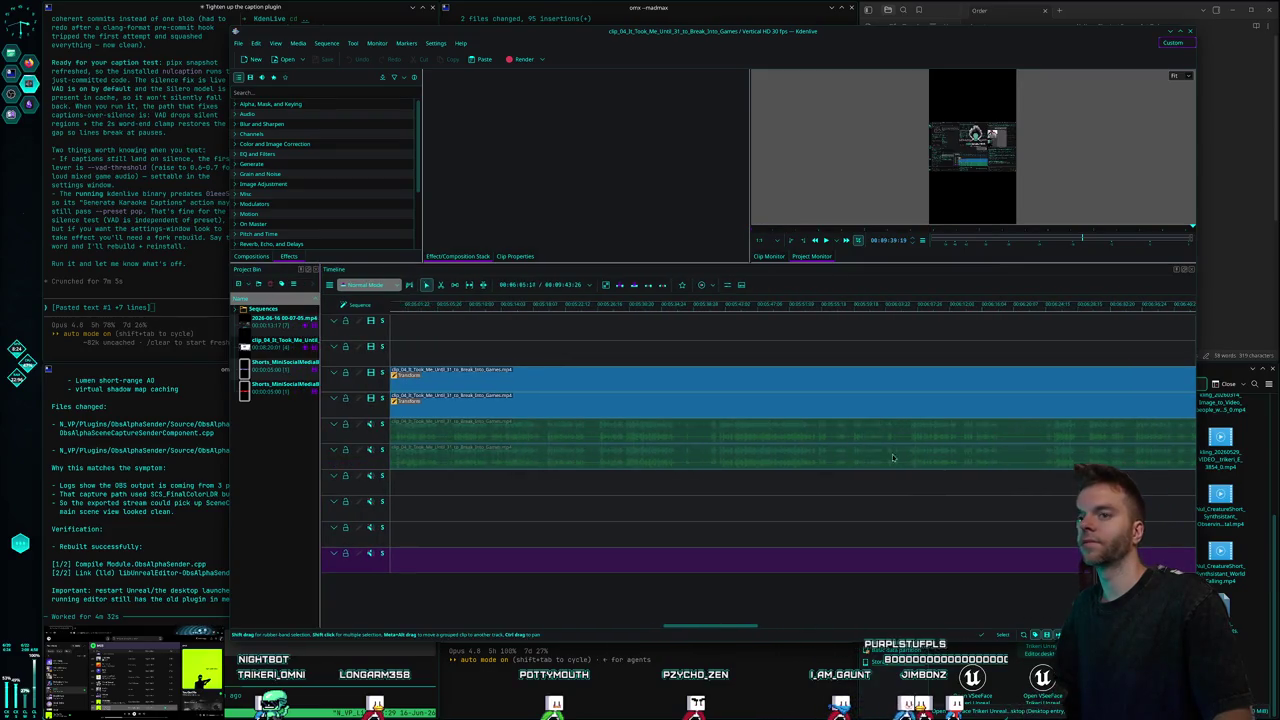
{"action": "left_click", "coordinate": [500, 430]}
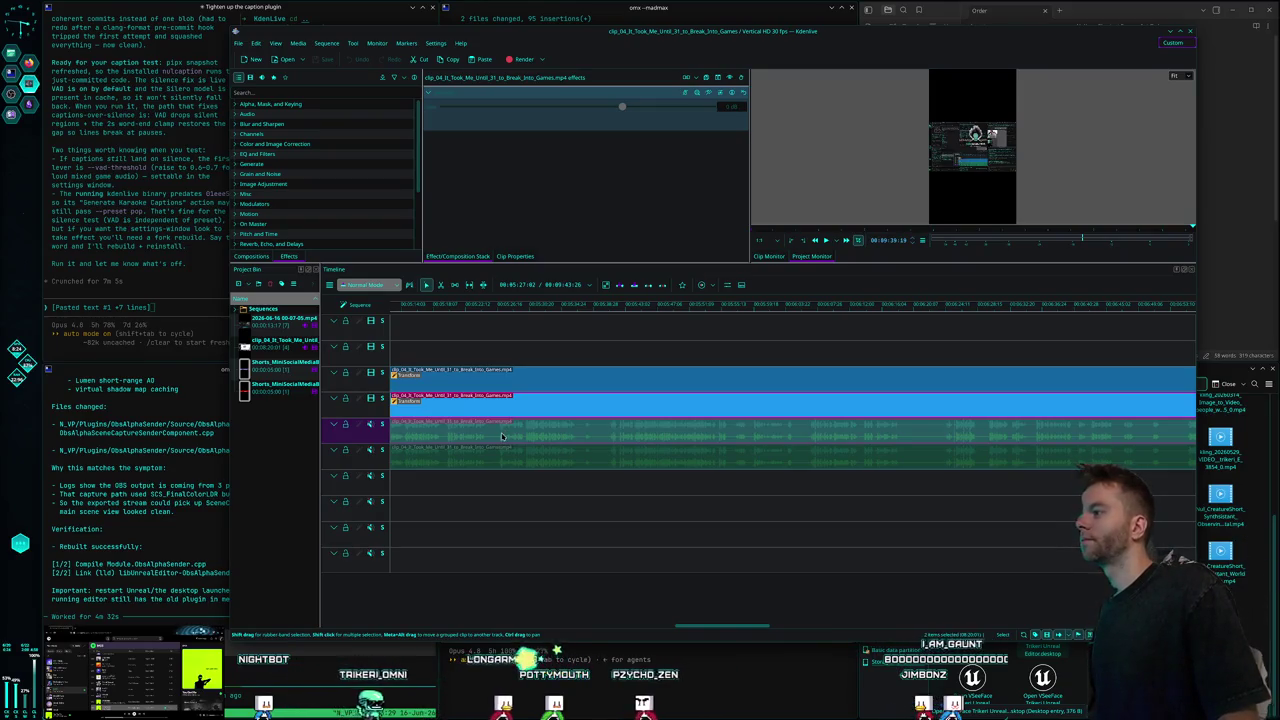
{"action": "right_click", "coordinate": [504, 434]}
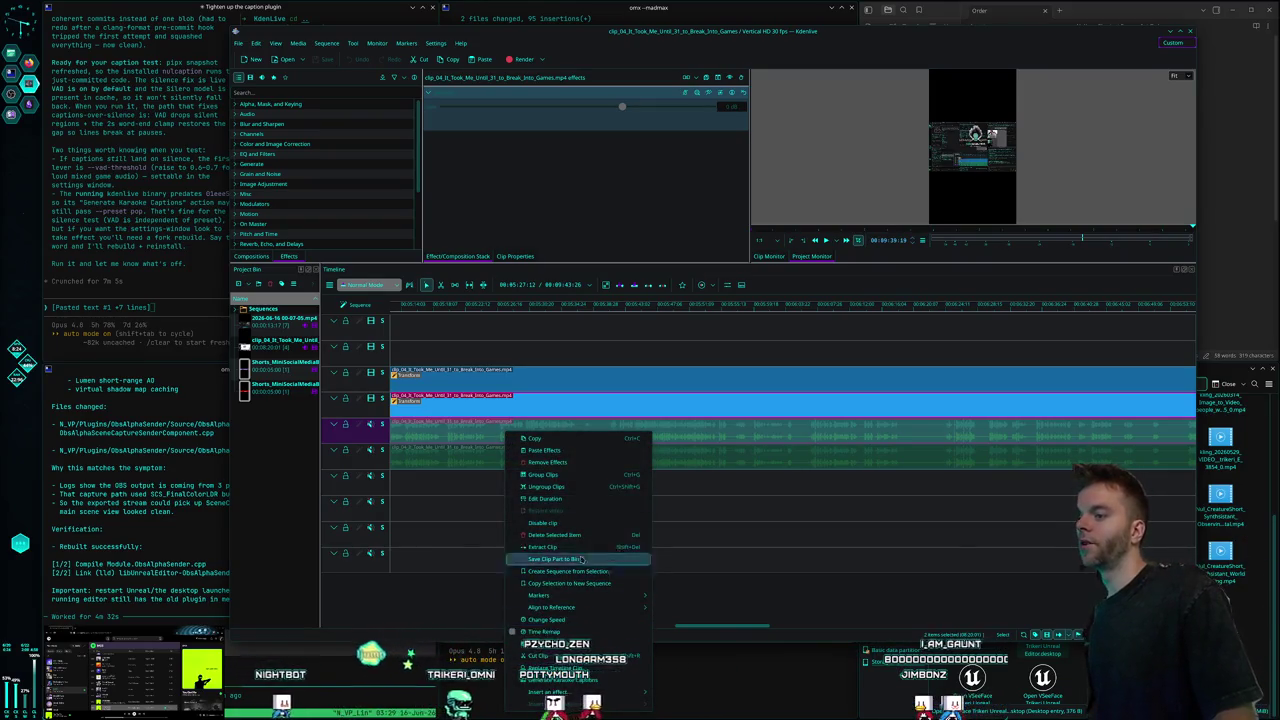
Generate karaoke captions from the clip_04 audio clip's context menu, adding a Subtitles track.
{"action": "key", "text": "Escape"}
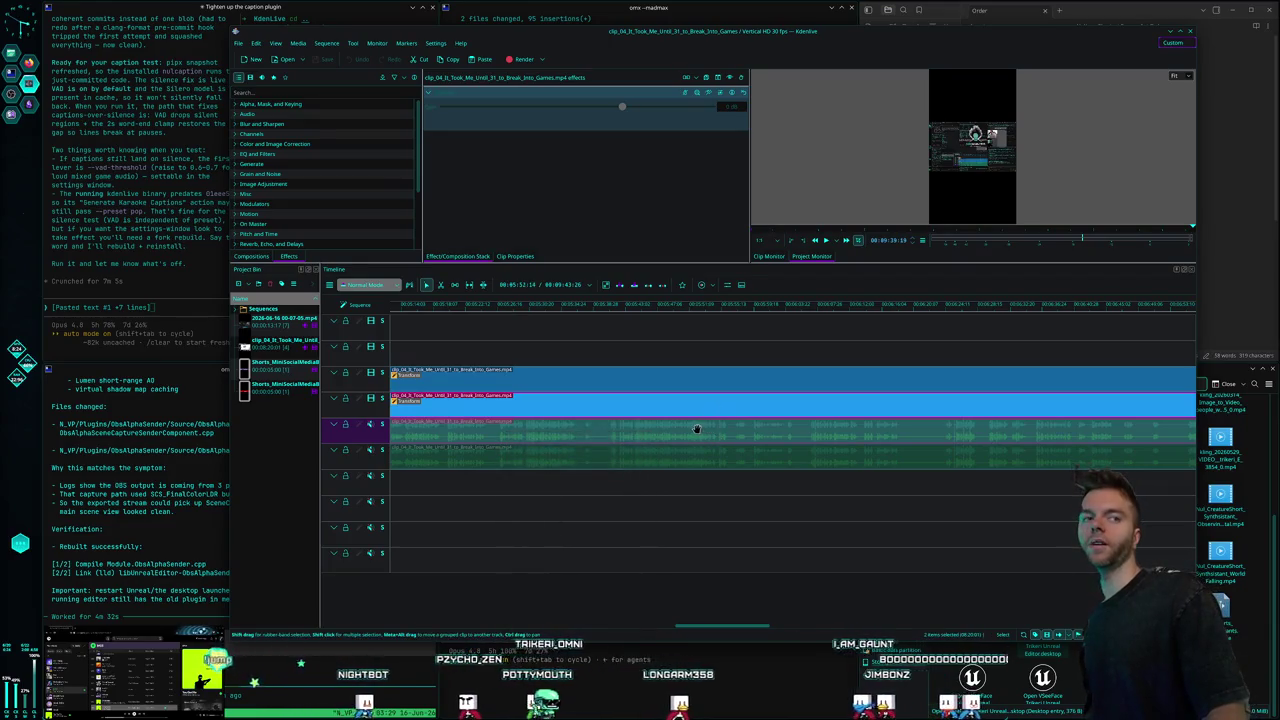
{"action": "right_click", "coordinate": [657, 430]}
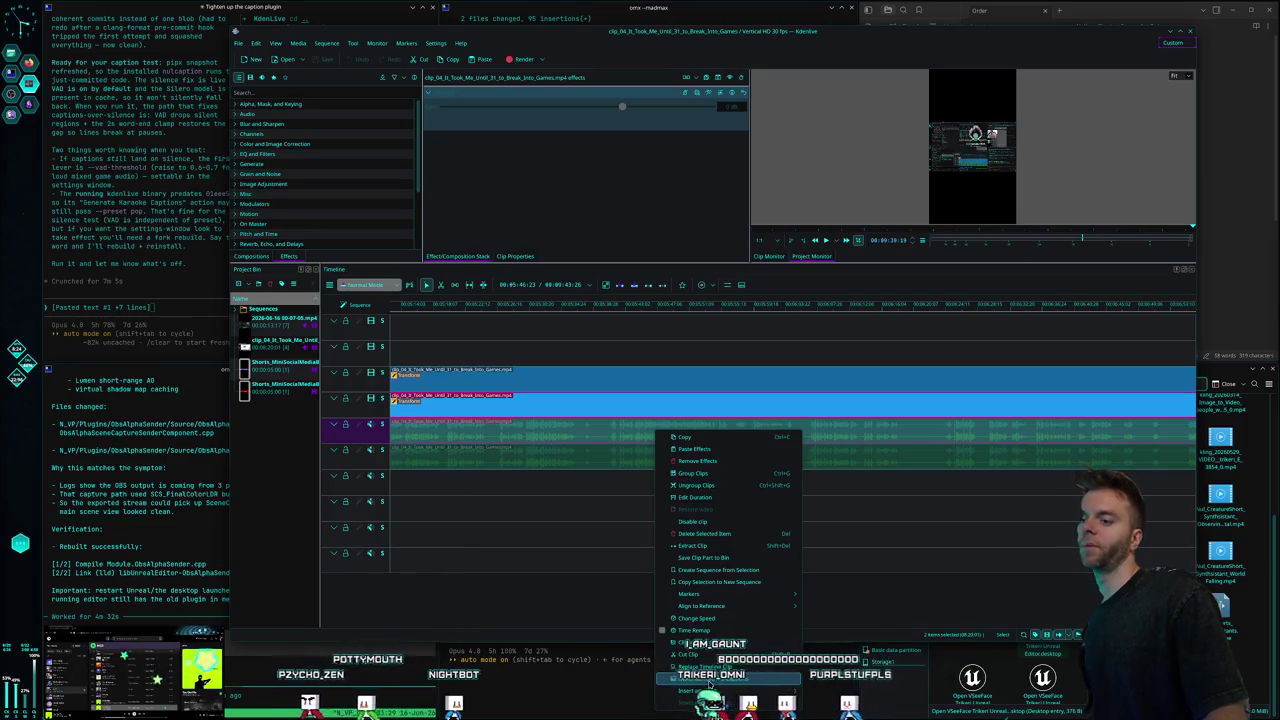
{"action": "right_click", "coordinate": [543, 423]}
{"action": "right_click", "coordinate": [548, 430]}
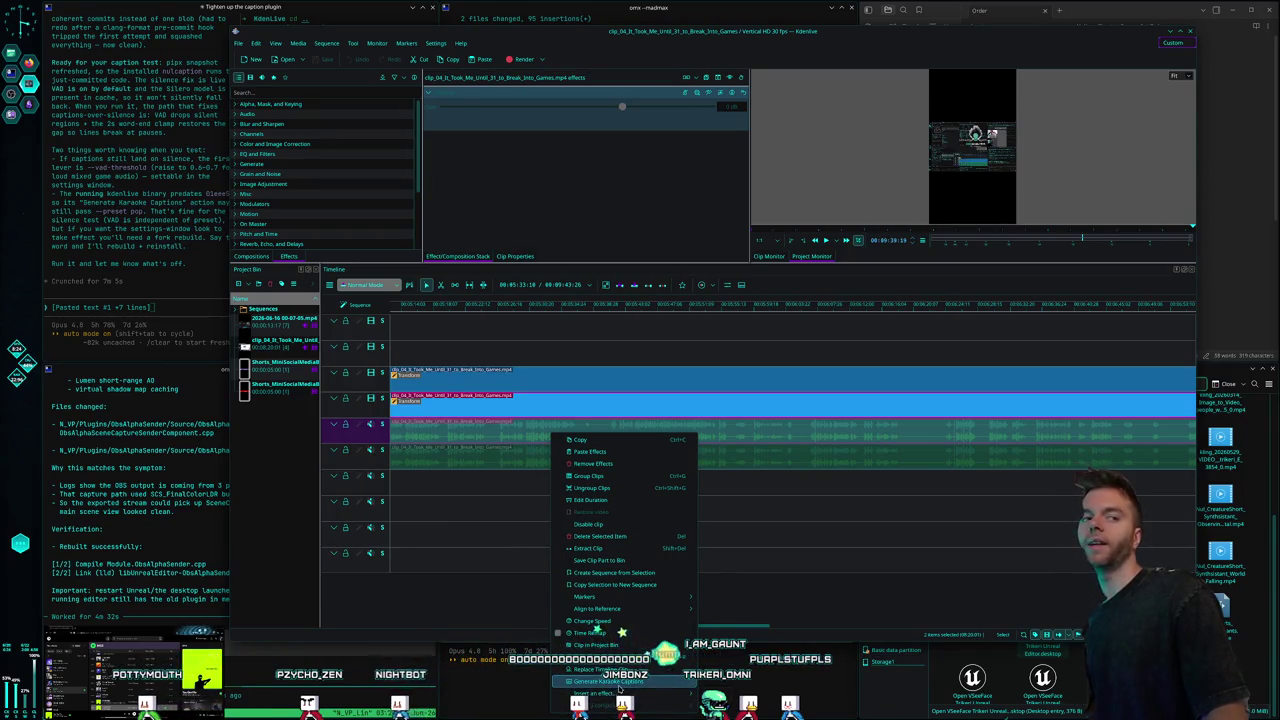
{"action": "left_click", "coordinate": [617, 683]}
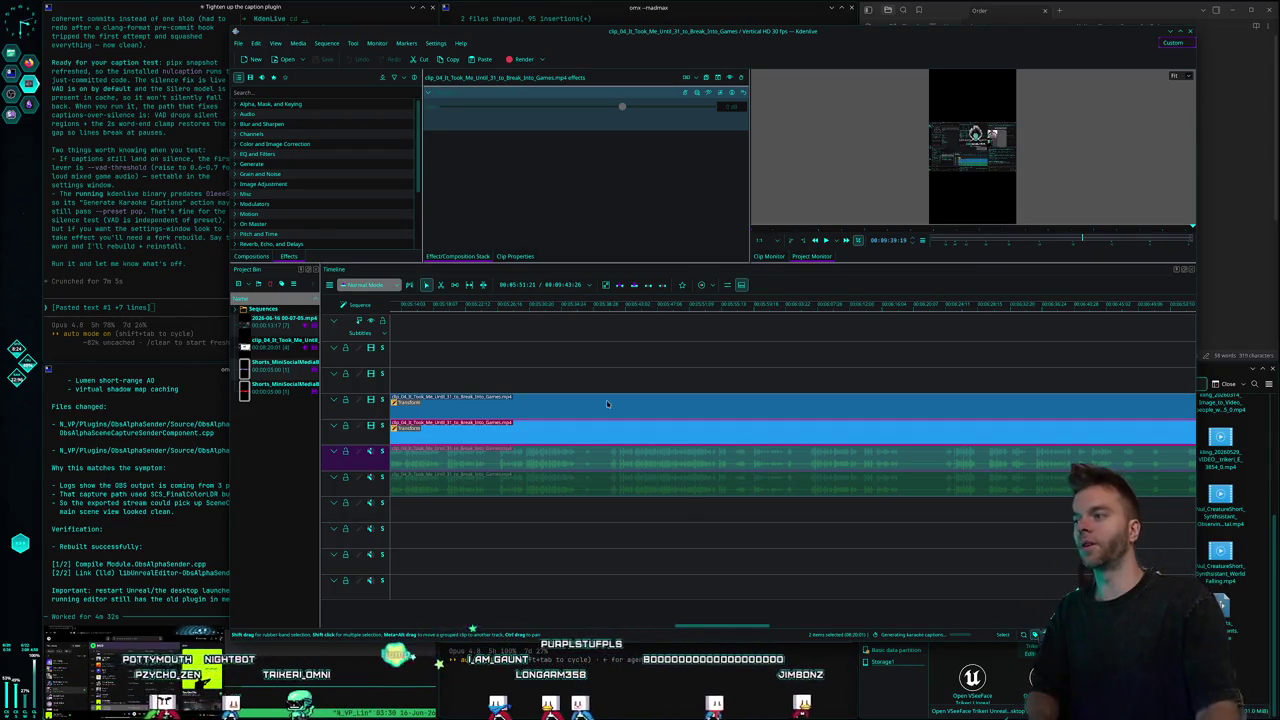
Move the playhead to about 05:30:15 and switch to the Editing workspace layout.
{"action": "left_click", "coordinate": [512, 305]}
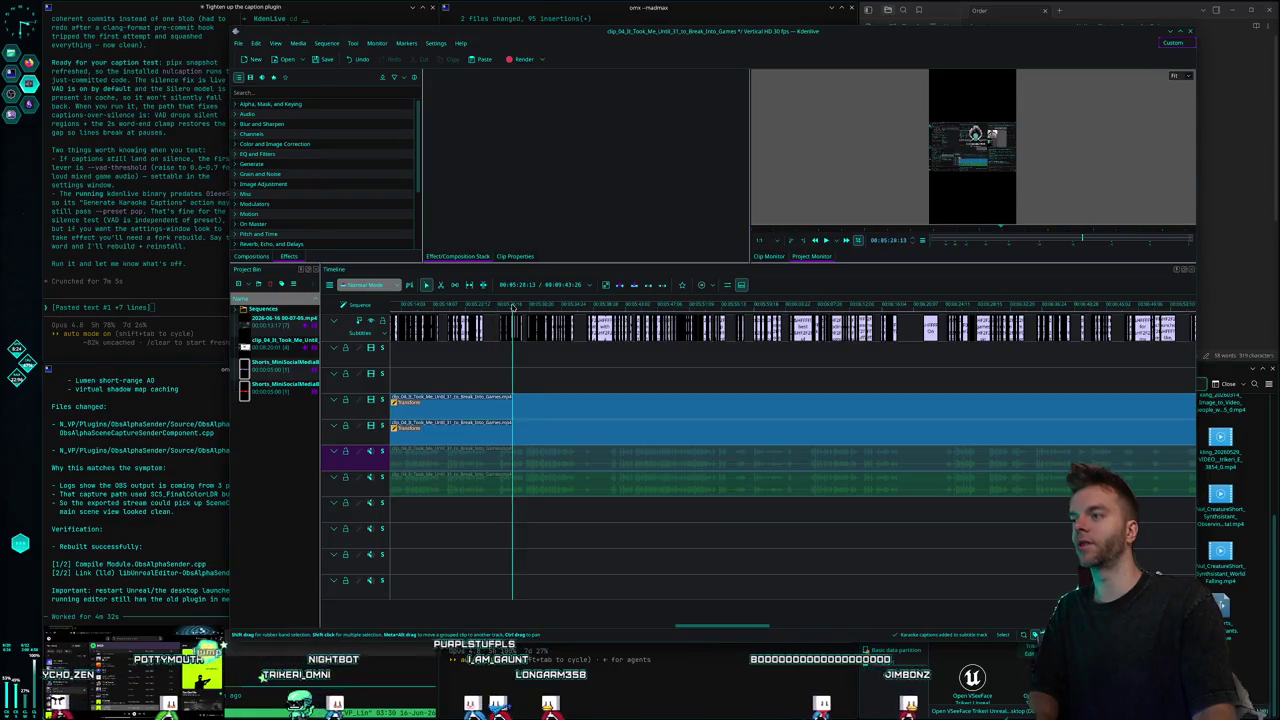
{"action": "left_click", "coordinate": [591, 307]}
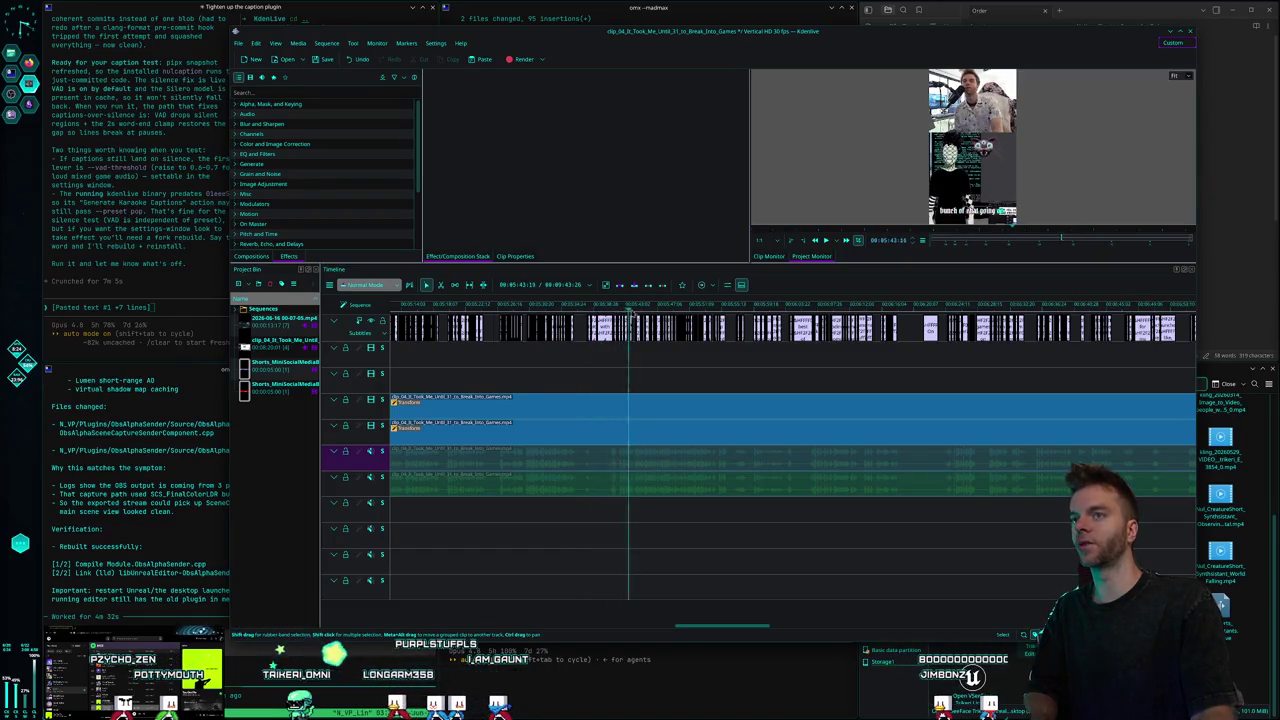
{"action": "left_click", "coordinate": [1168, 55]}
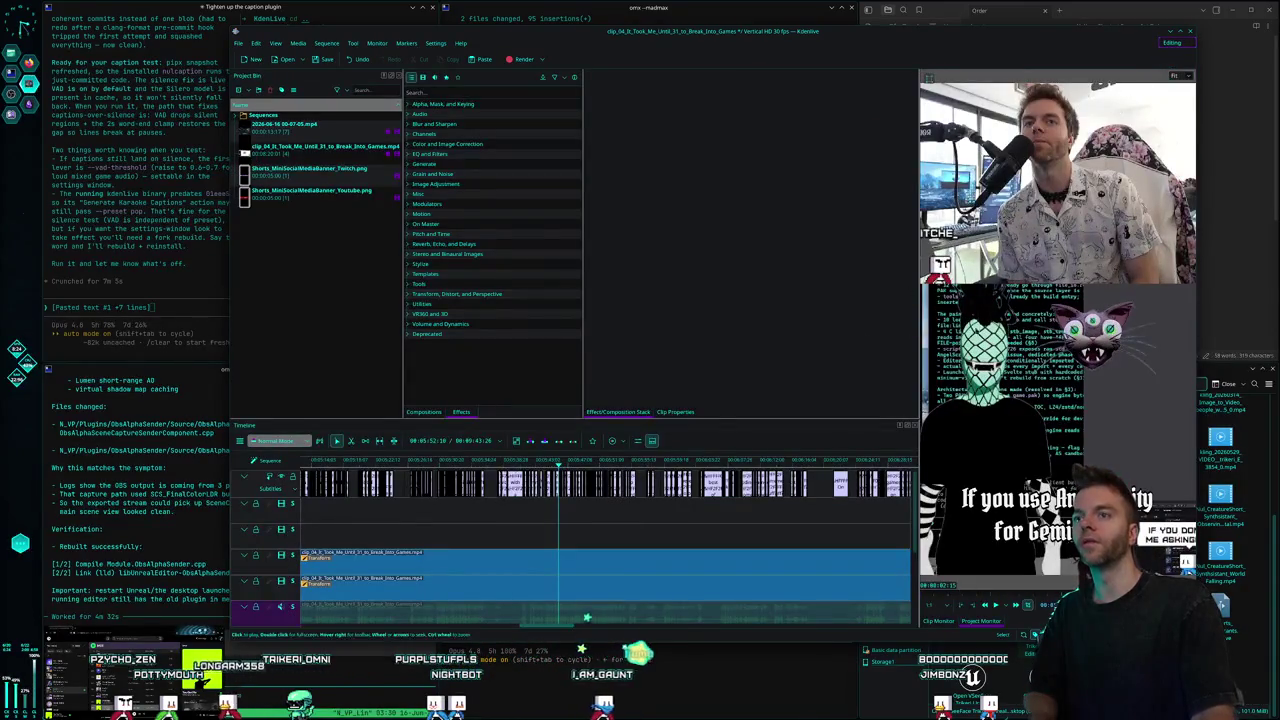
Scrub the ruler around 00:05:43:21 to check the karaoke captions in the monitor.
{"action": "left_click", "coordinate": [553, 463]}
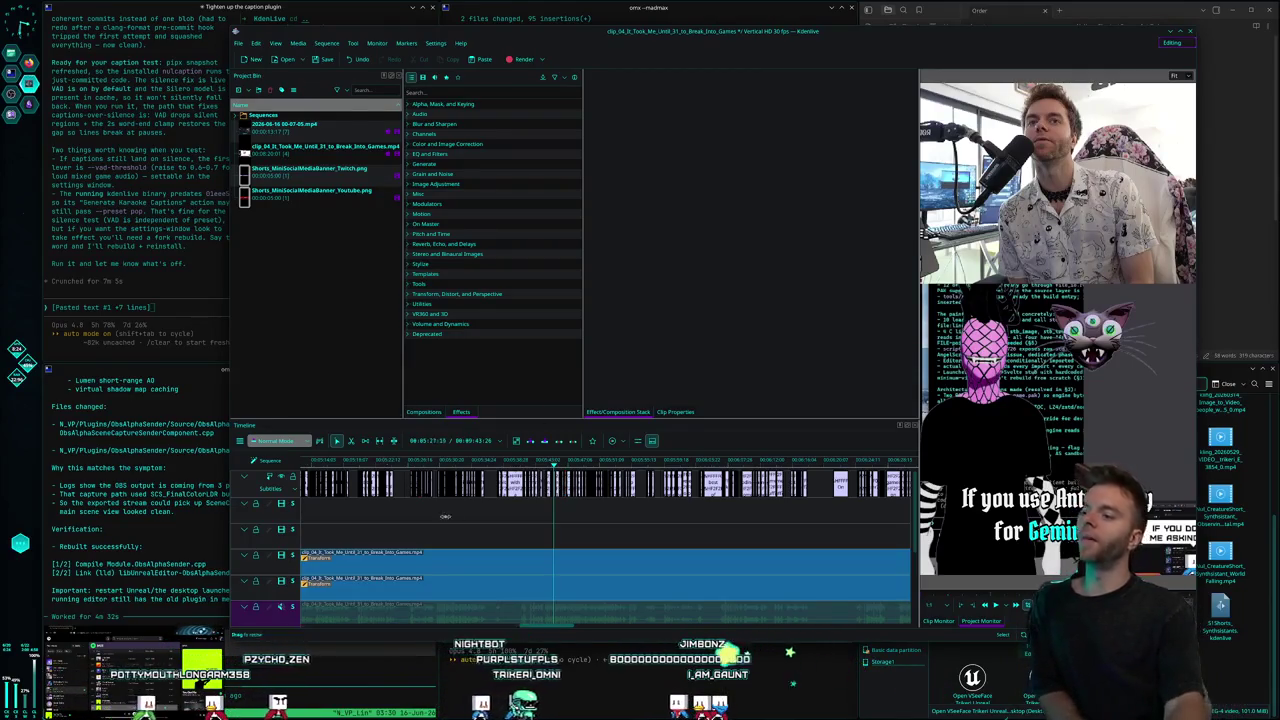
{"action": "left_click", "coordinate": [508, 466]}
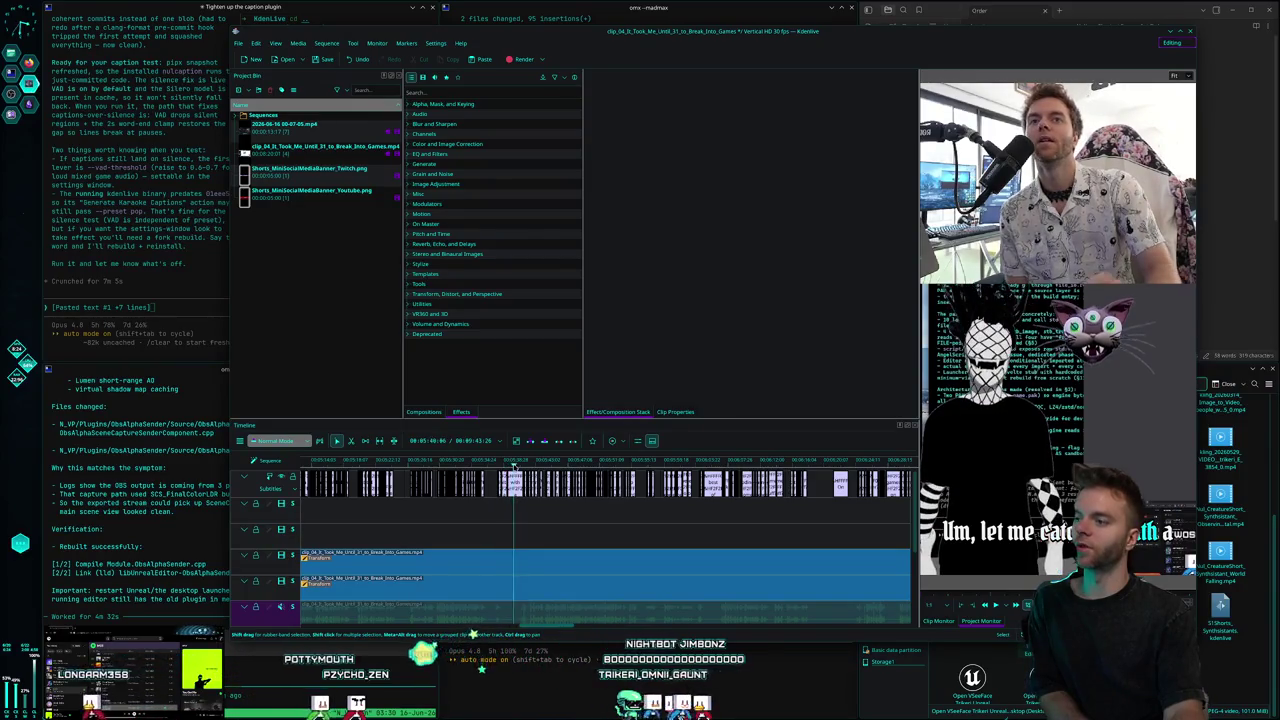
{"action": "left_click", "coordinate": [517, 466]}
{"action": "left_click", "coordinate": [540, 465]}
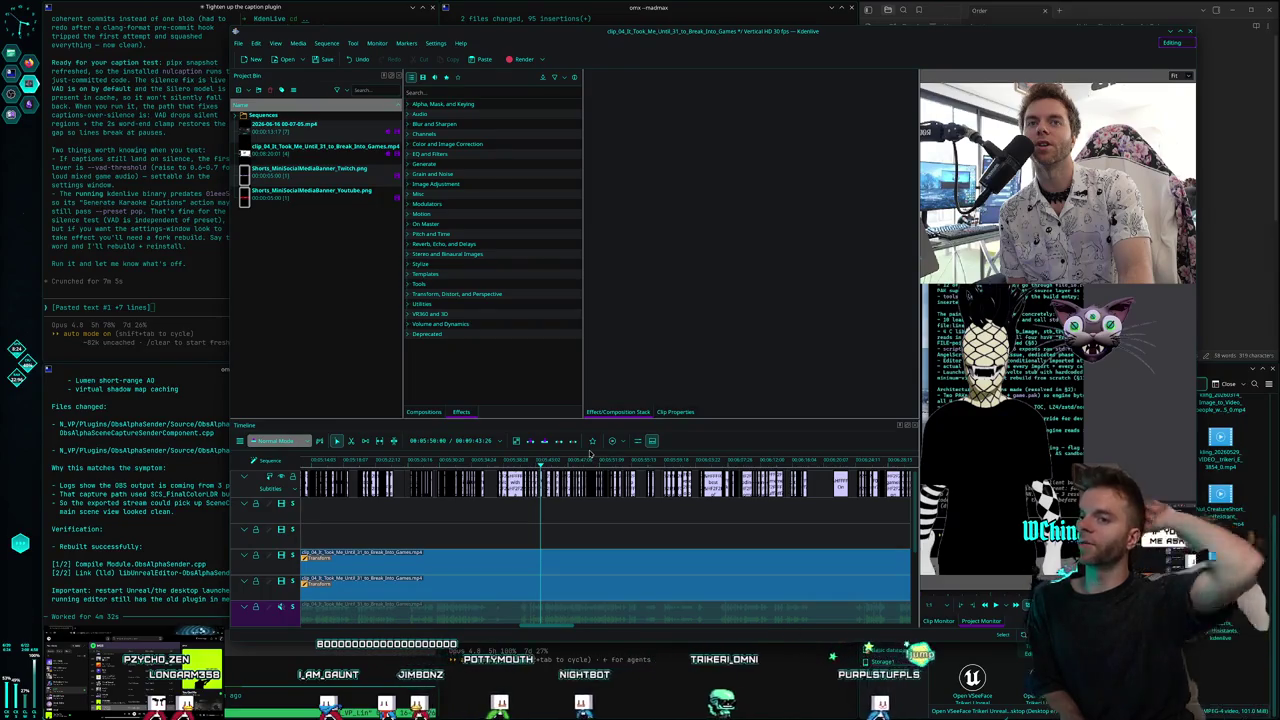
{"action": "left_click", "coordinate": [540, 463]}
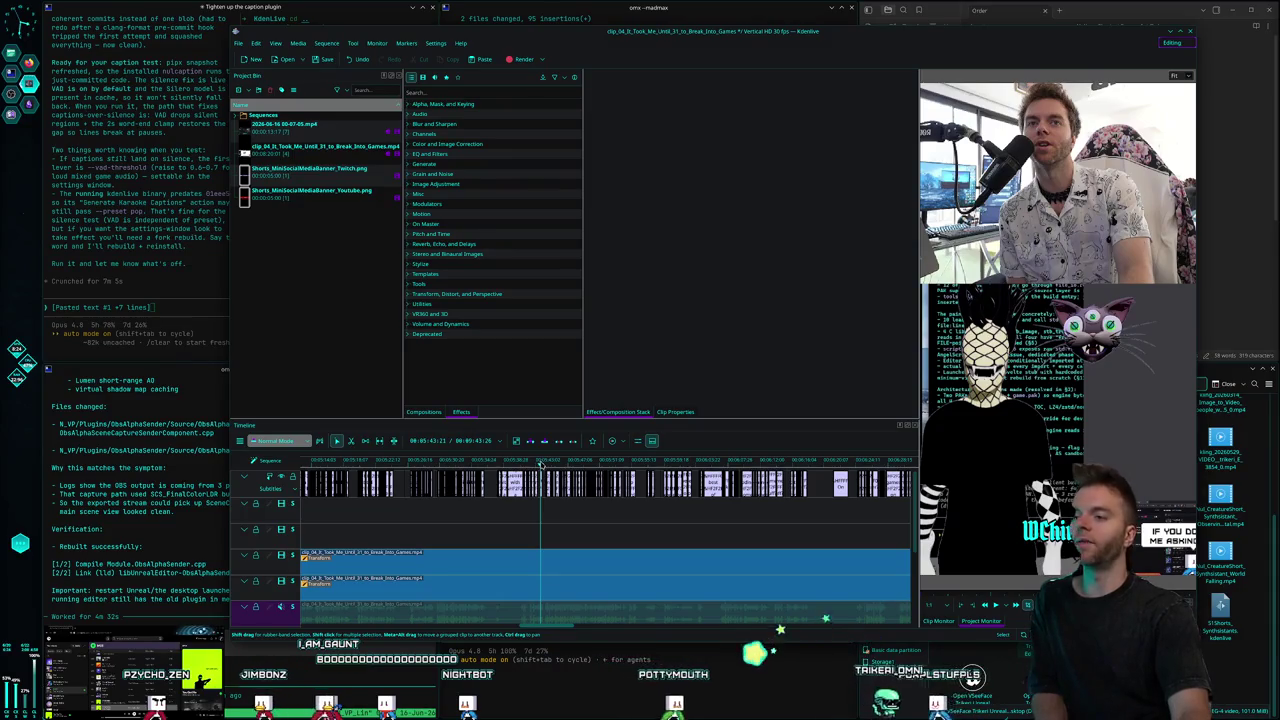
{"action": "left_click_drag", "start_coordinate": [540, 463], "coordinate": [545, 463]}
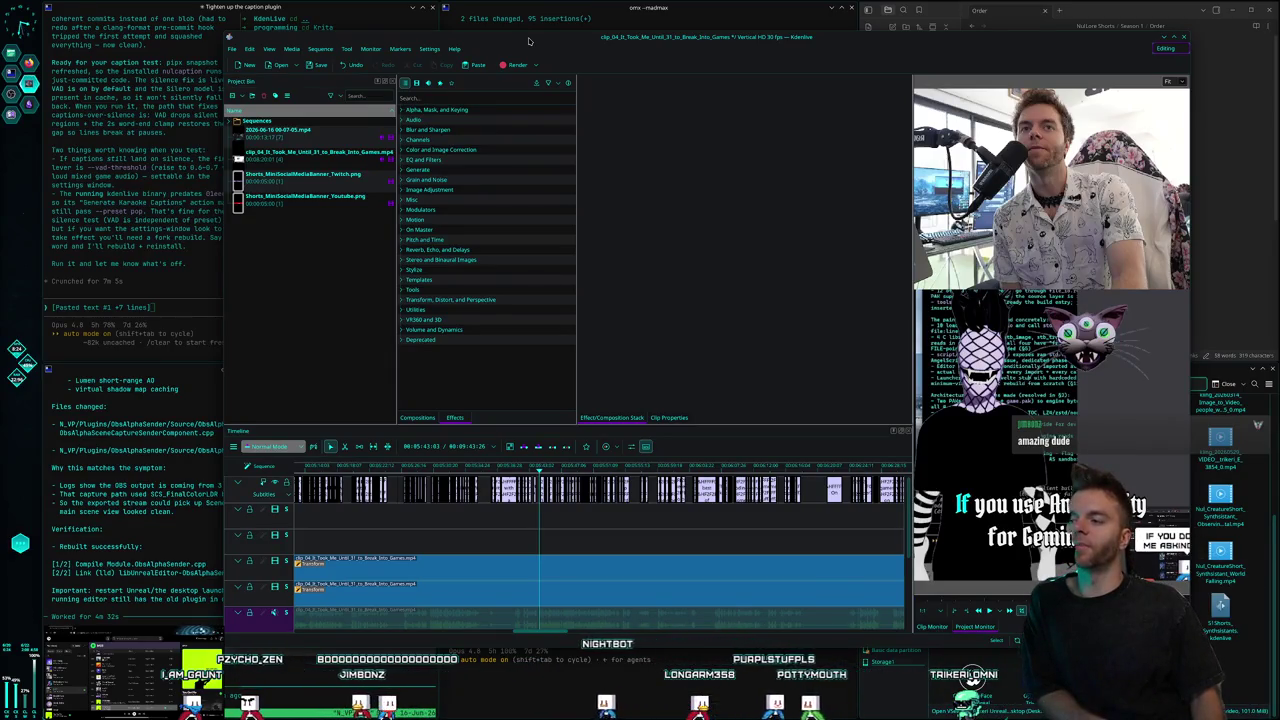
Leave clip_04 and load the recent clip_05_The_AI_Copyright_Robin_Hood_Cycle project, answering the save prompt.
{"action": "left_click", "coordinate": [423, 584]}
{"action": "left_click", "coordinate": [435, 560]}
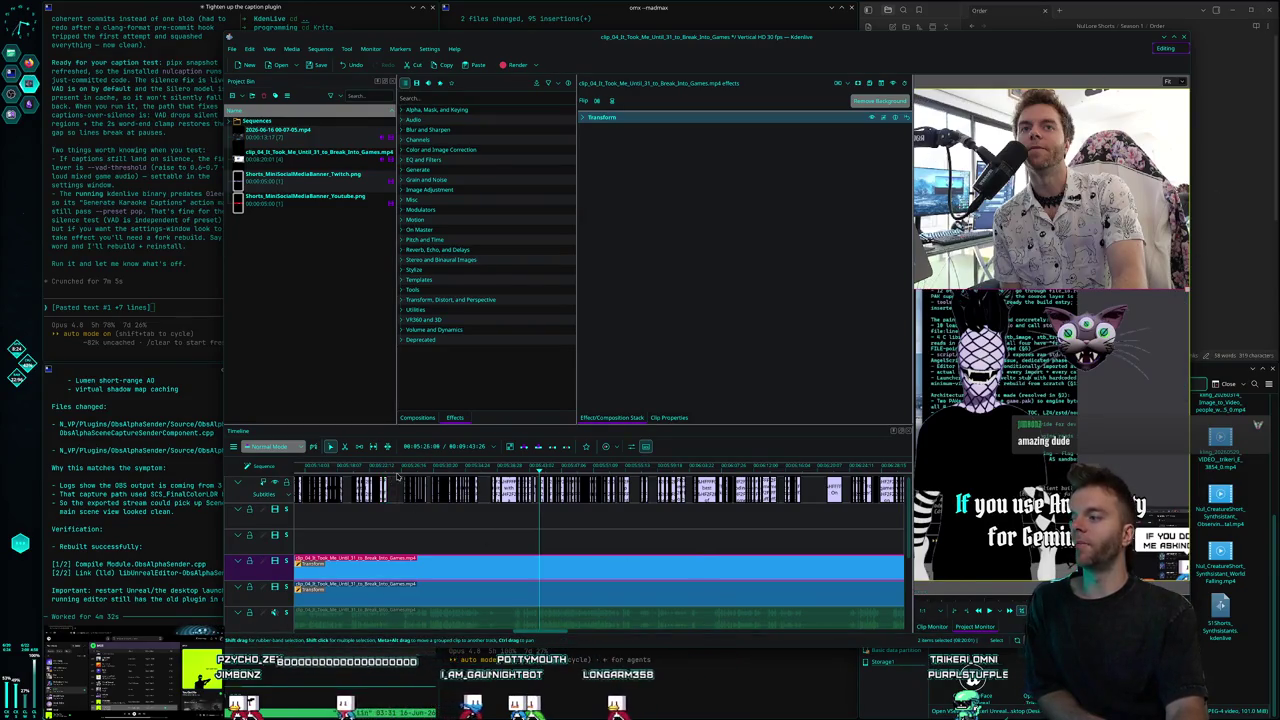
{"action": "left_click", "coordinate": [590, 466]}
{"action": "left_click", "coordinate": [232, 48]}
{"action": "mouse_move", "coordinate": [256, 87]}
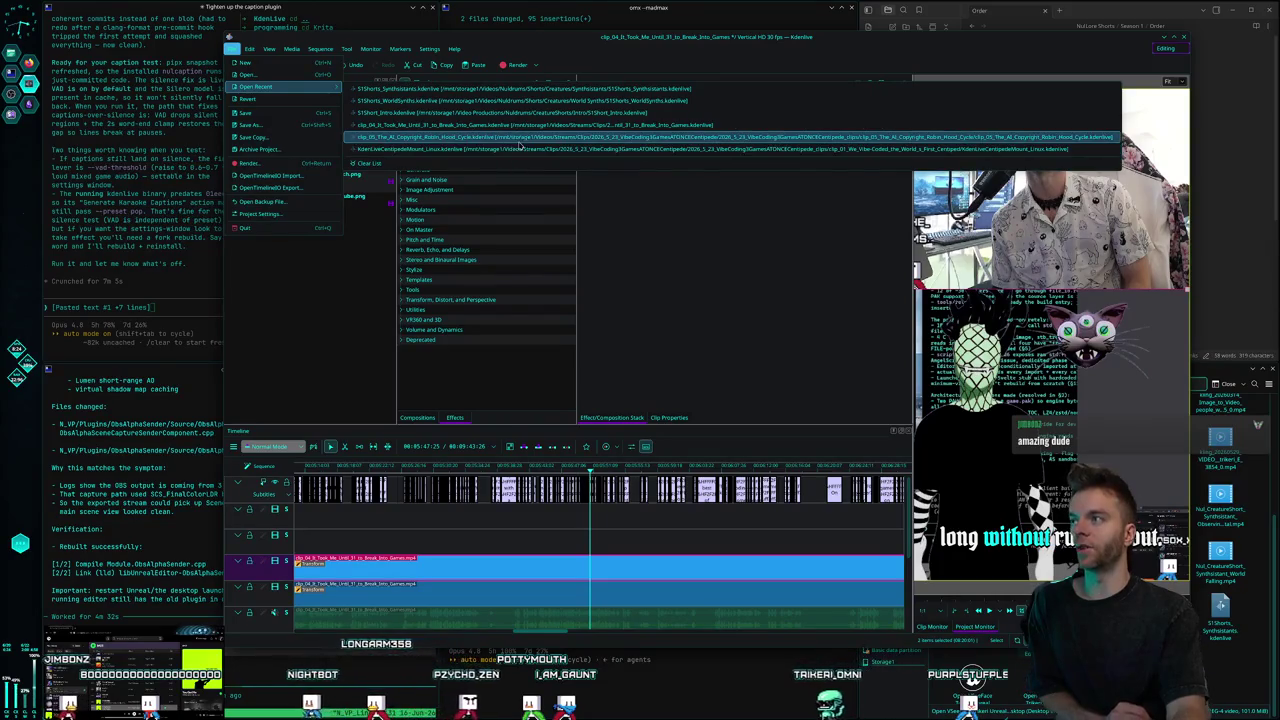
{"action": "left_click", "coordinate": [515, 137]}
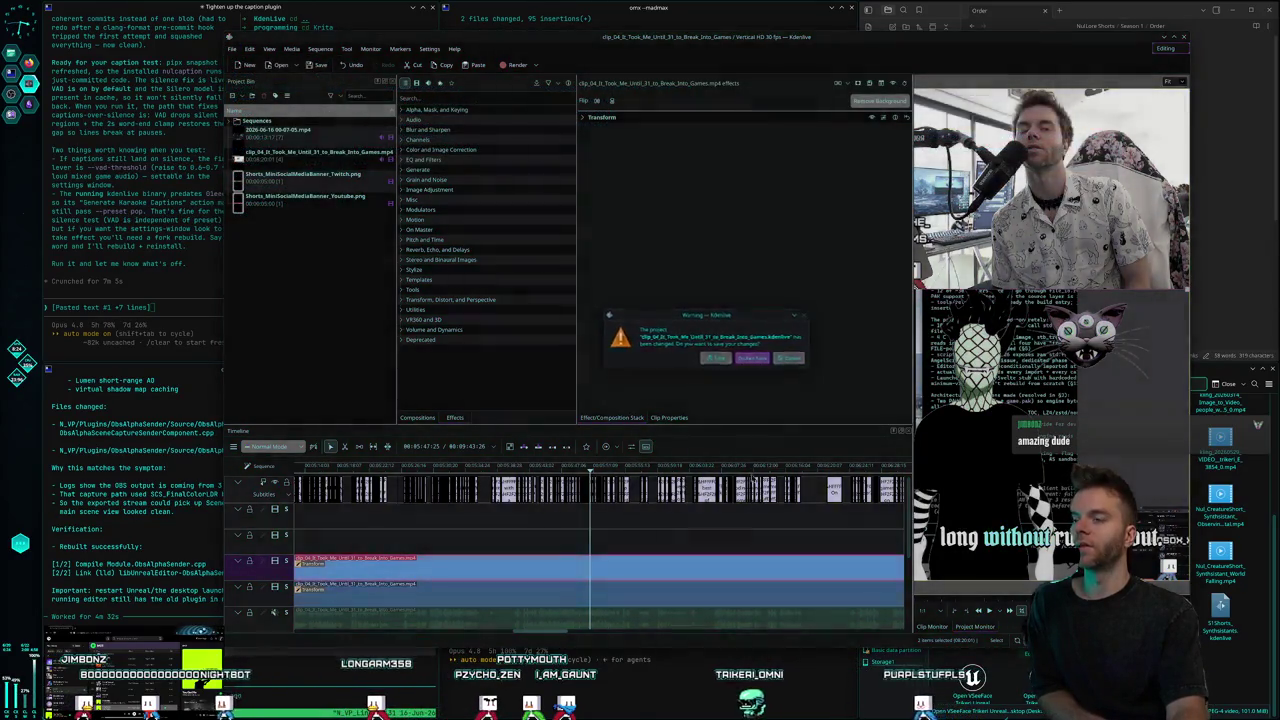
{"action": "left_click", "coordinate": [754, 360]}
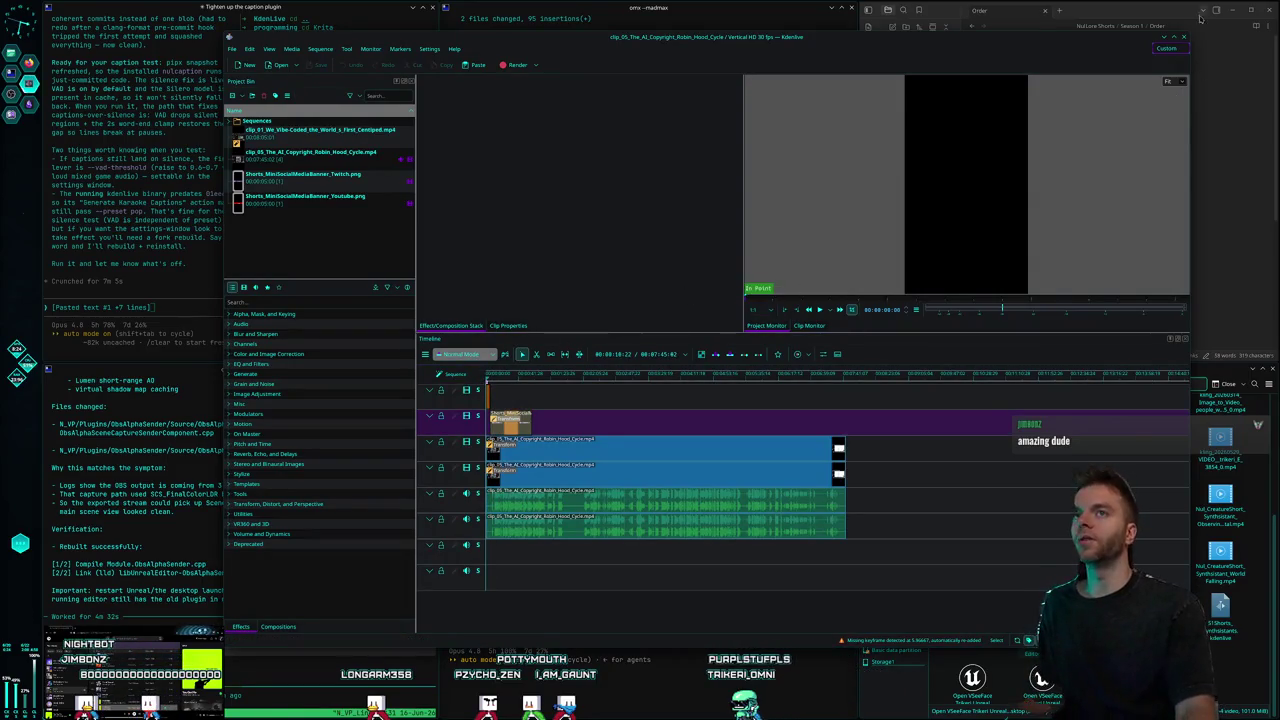
Set clip_05 to the Editing layout, play from the project start, then shift the window left.
{"action": "left_click", "coordinate": [1163, 61]}
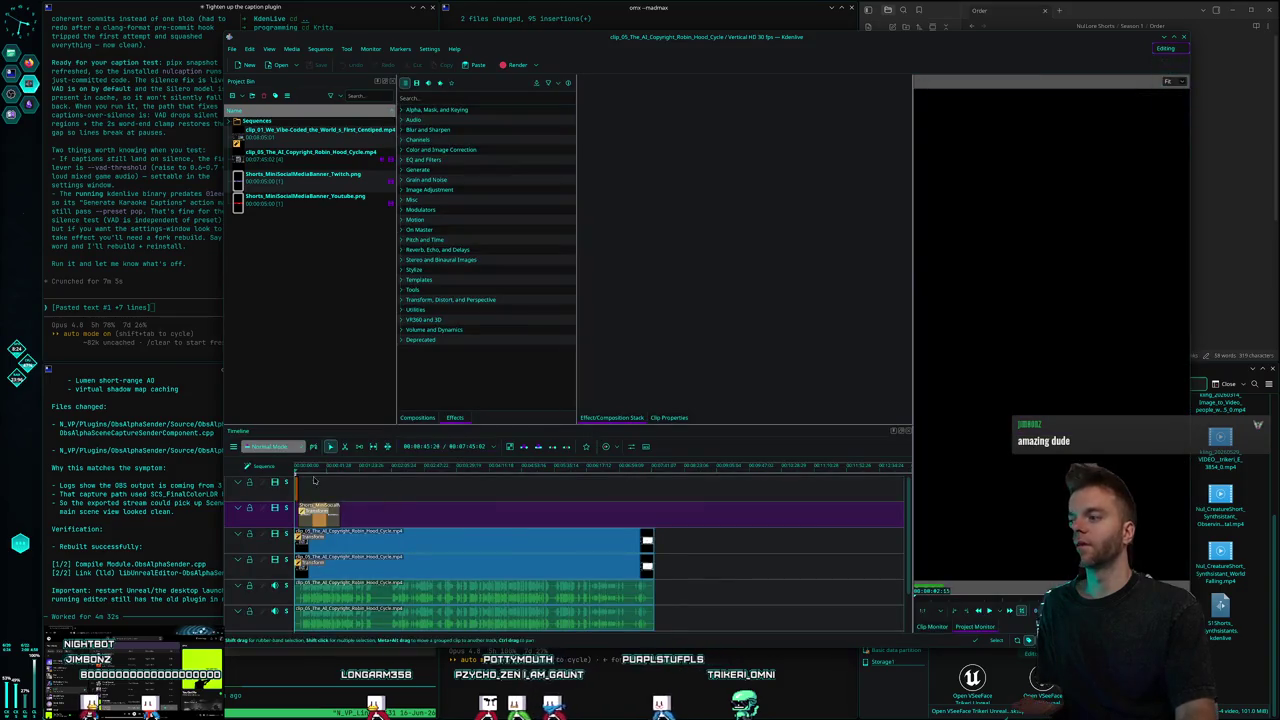
{"action": "left_click", "coordinate": [292, 466]}
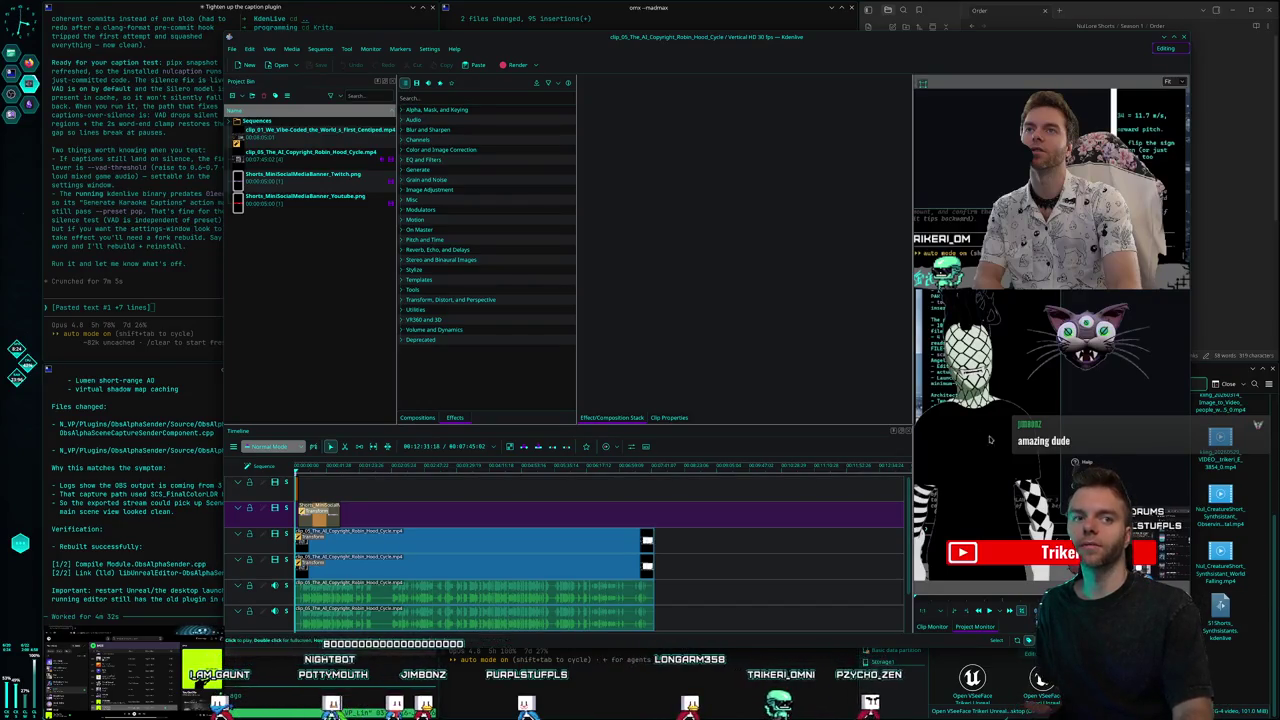
{"action": "key", "text": "o"}
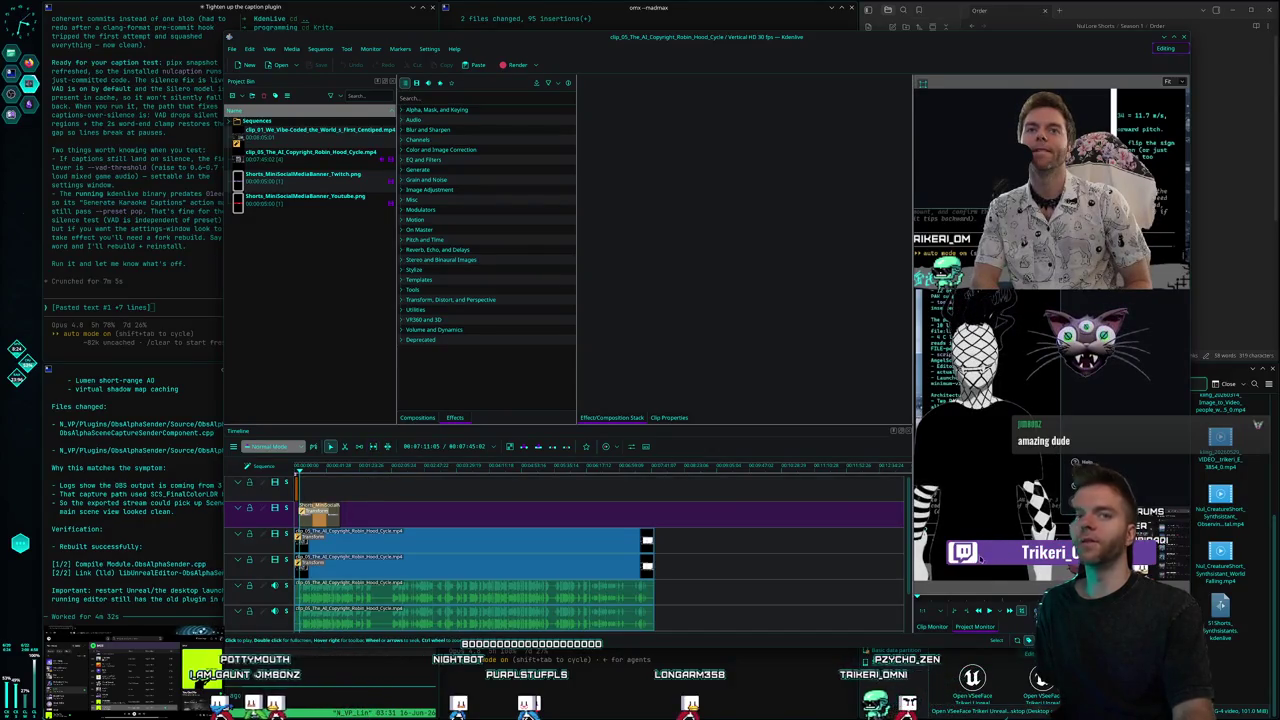
{"action": "left_click_drag", "start_coordinate": [800, 45], "coordinate": [640, 45]}
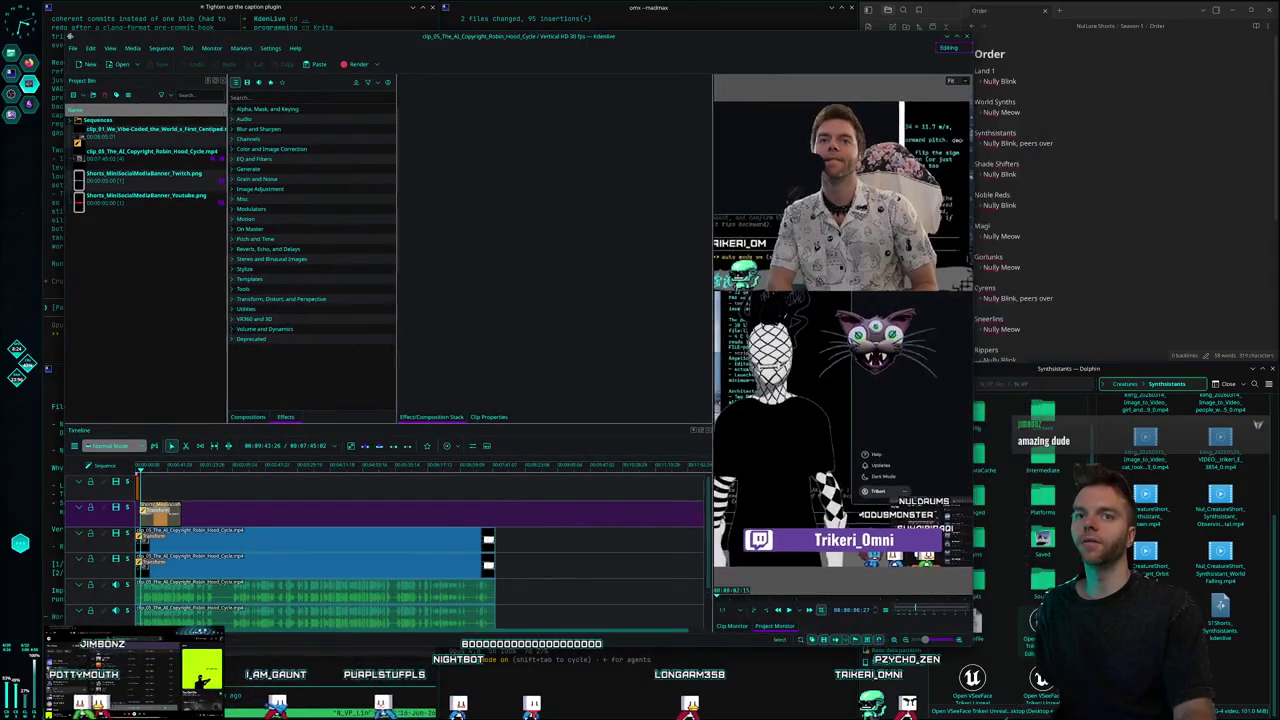
Reposition the Kdenlive window and play the sequence from 00:00:00:00.
{"action": "left_click_drag", "start_coordinate": [640, 36], "coordinate": [783, 28]}
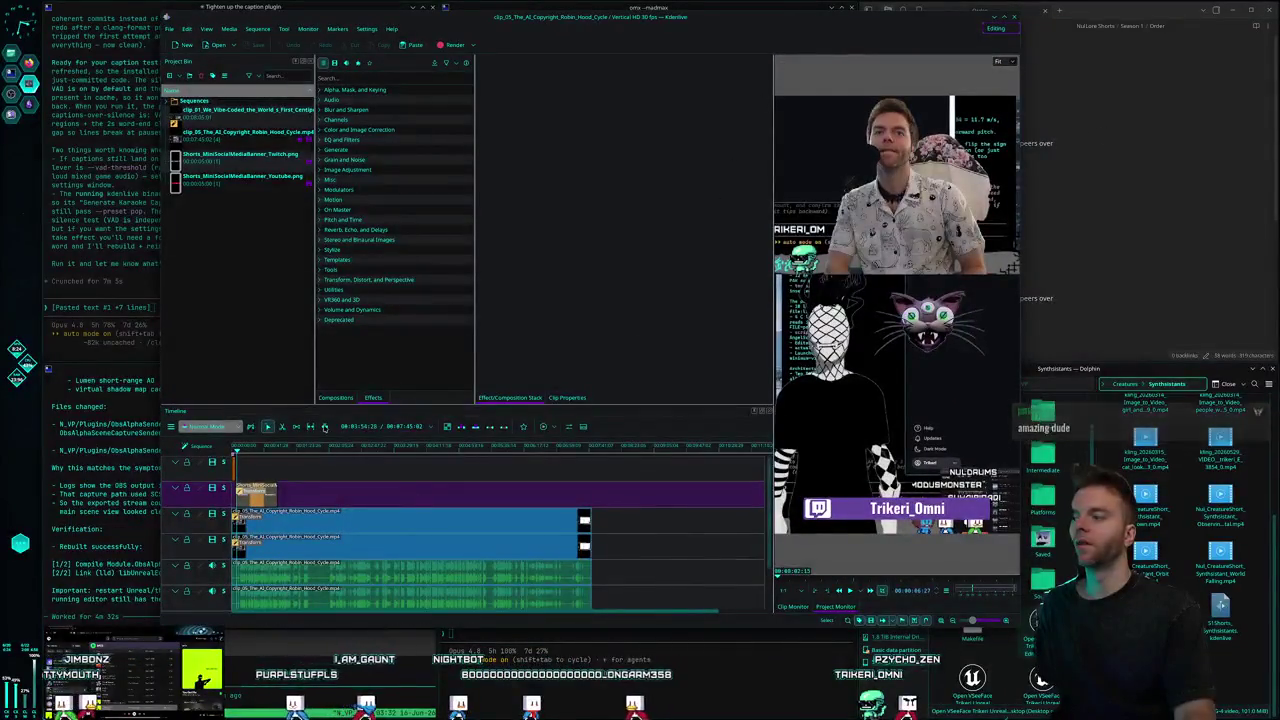
{"action": "left_click", "coordinate": [230, 453]}
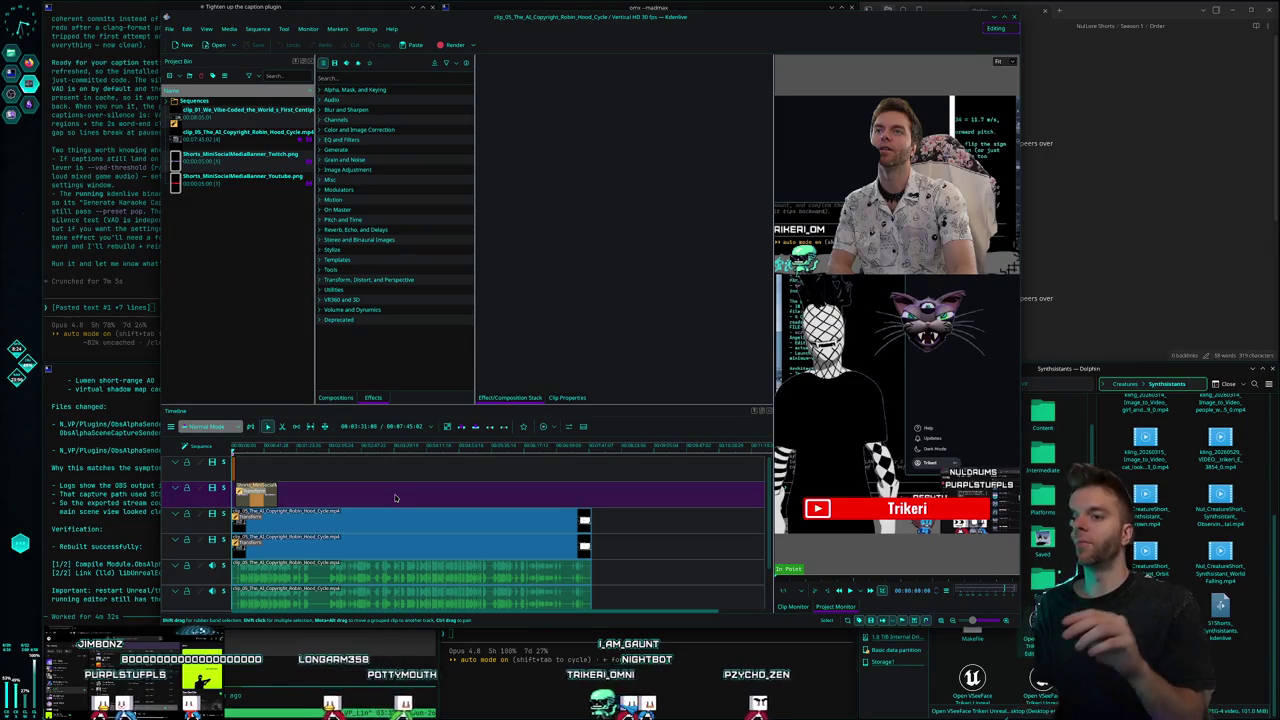
{"action": "left_click", "coordinate": [249, 442]}
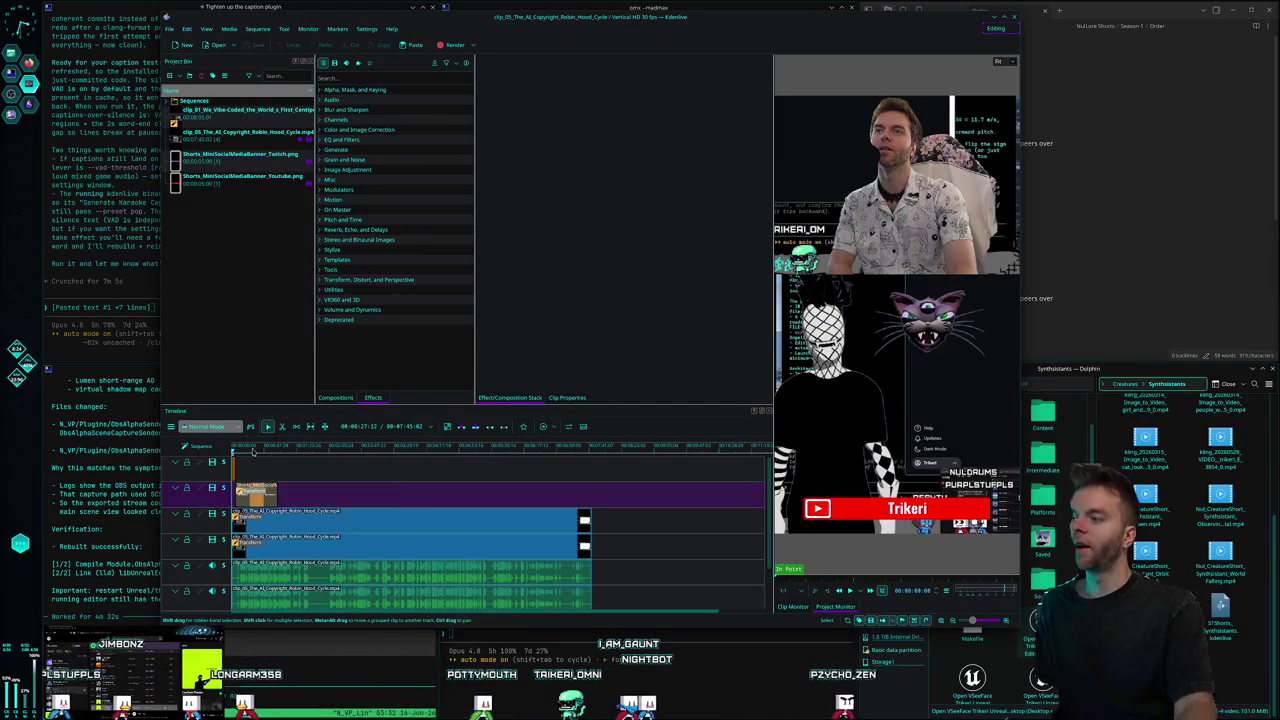
{"action": "left_click", "coordinate": [229, 449]}
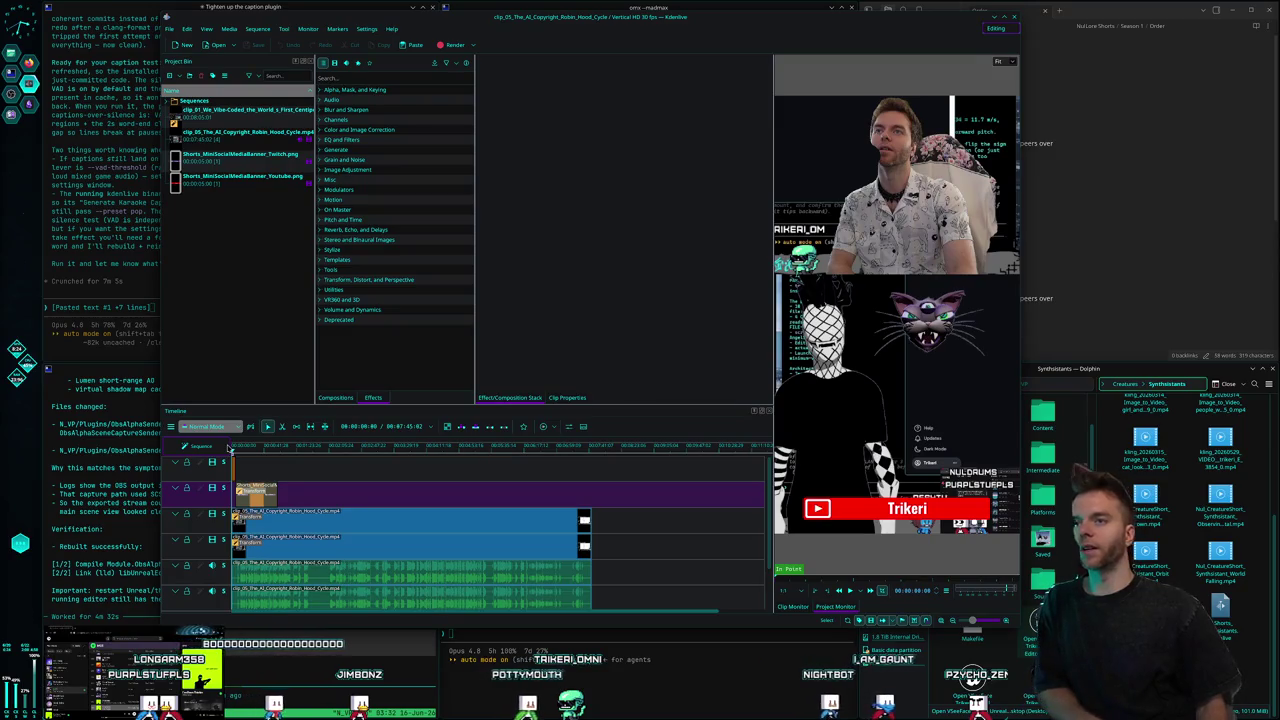
{"action": "key", "text": "space"}
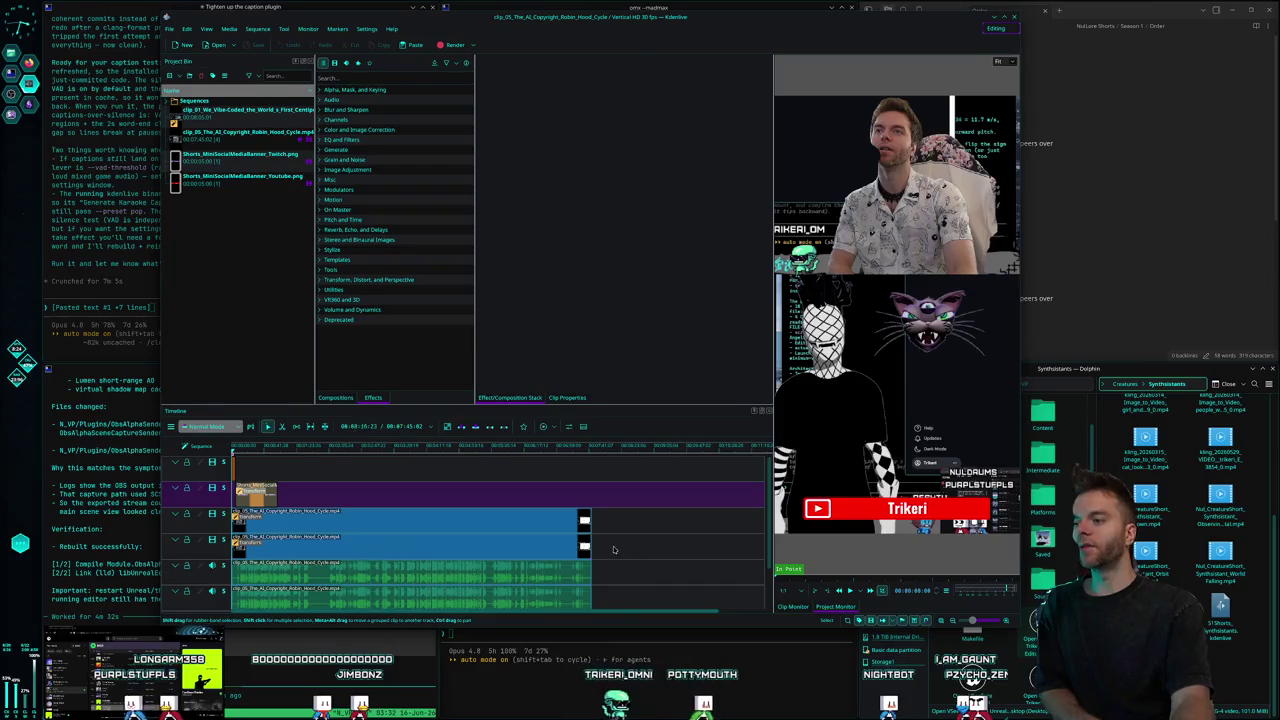
{"action": "left_click", "coordinate": [495, 545]}
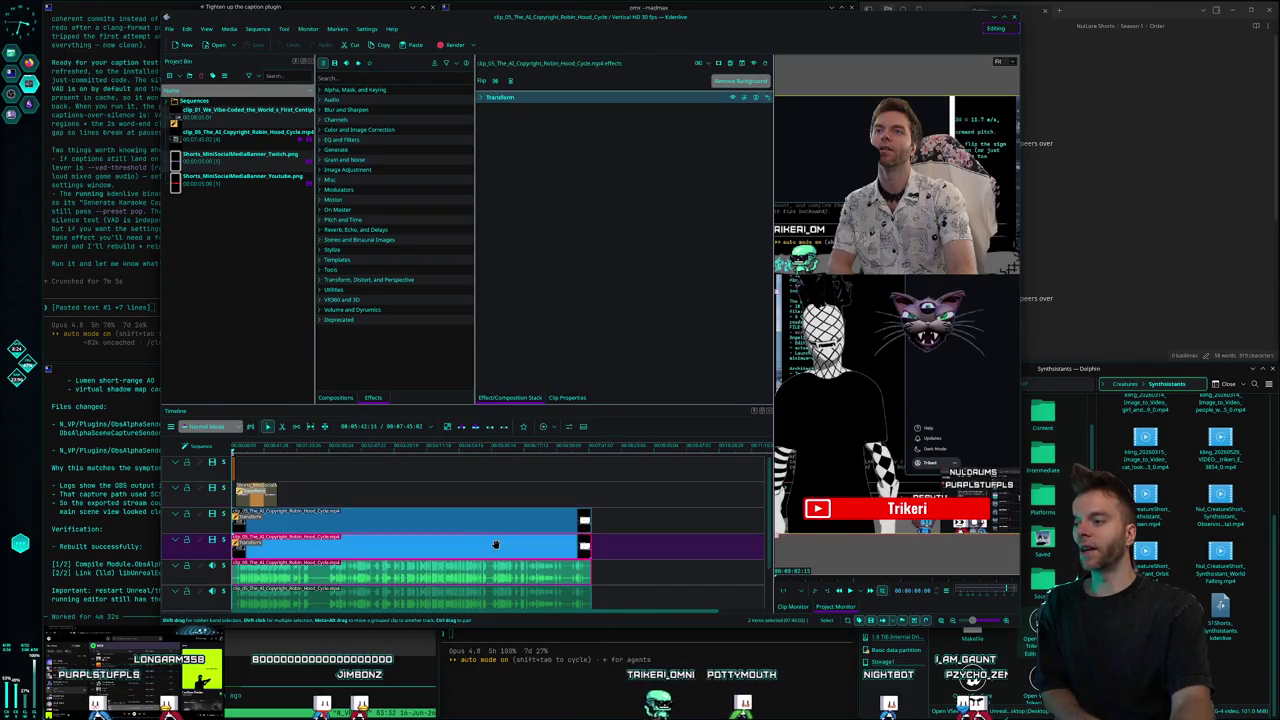
Check the upper, audio and lower clips' effects, ending on the upper clip's Transform effect.
{"action": "left_click", "coordinate": [382, 524]}
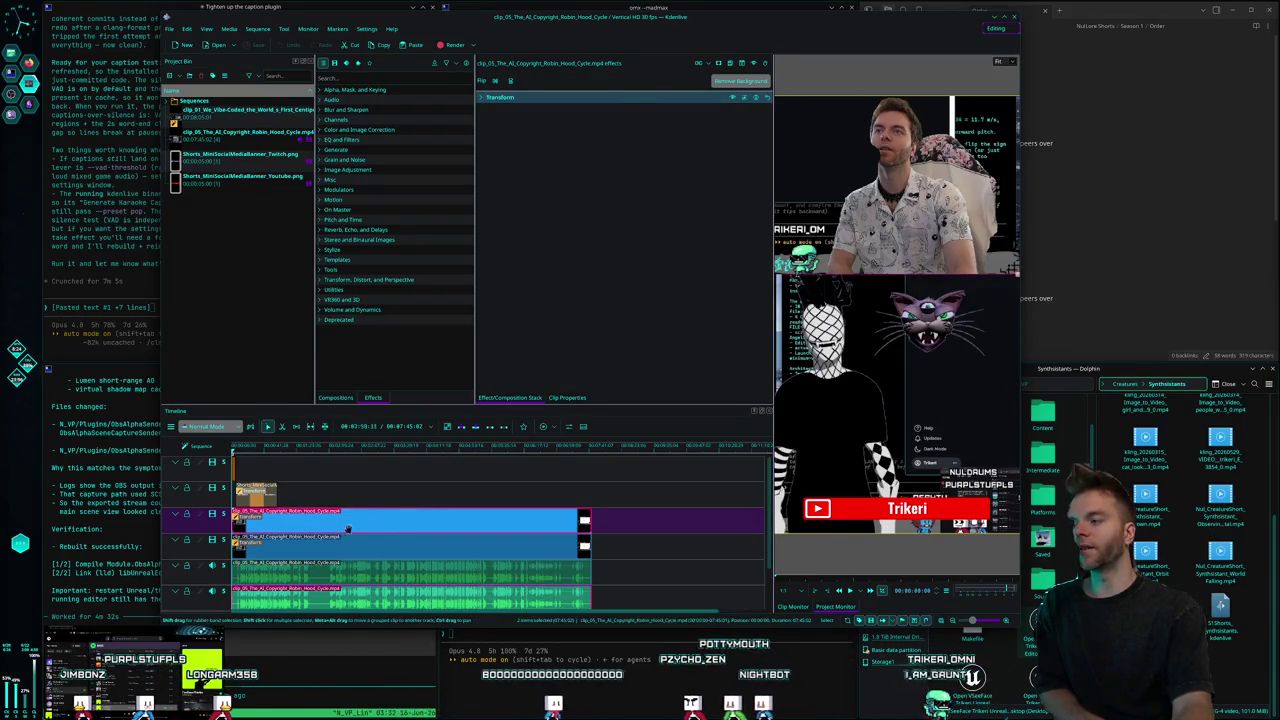
{"action": "left_click", "coordinate": [322, 599]}
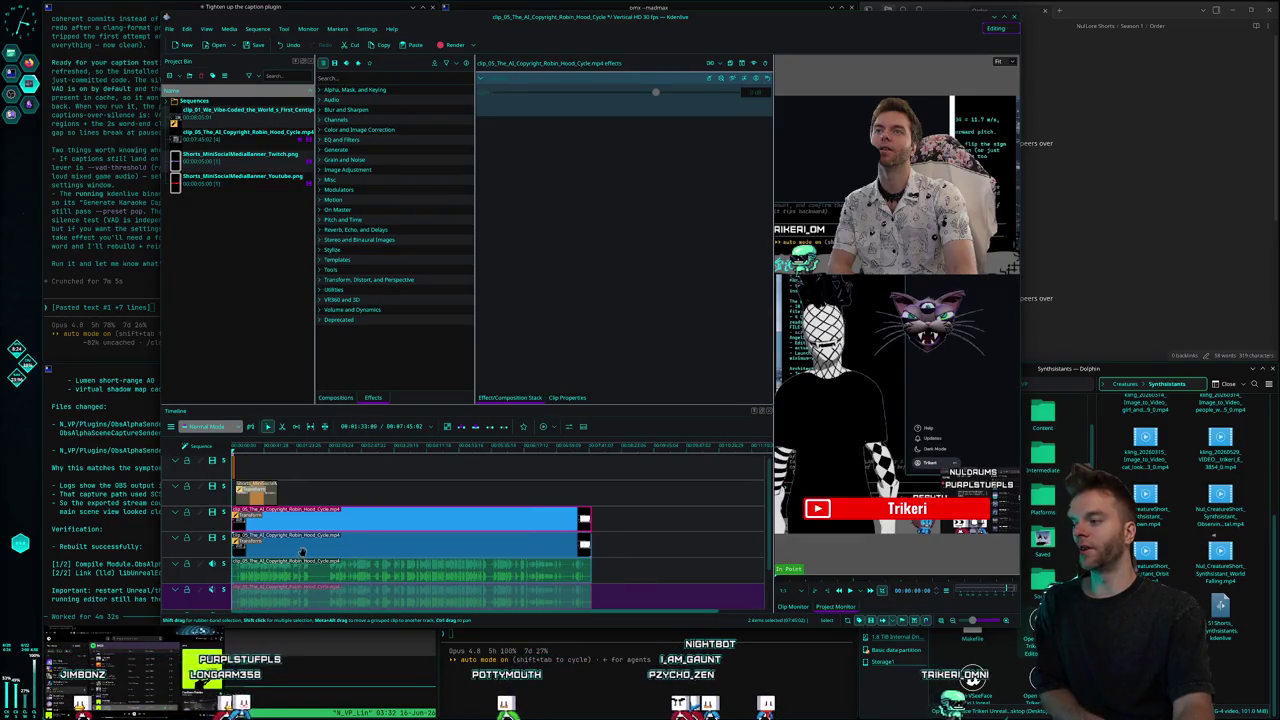
{"action": "left_click", "coordinate": [303, 546]}
{"action": "left_click", "coordinate": [321, 522]}
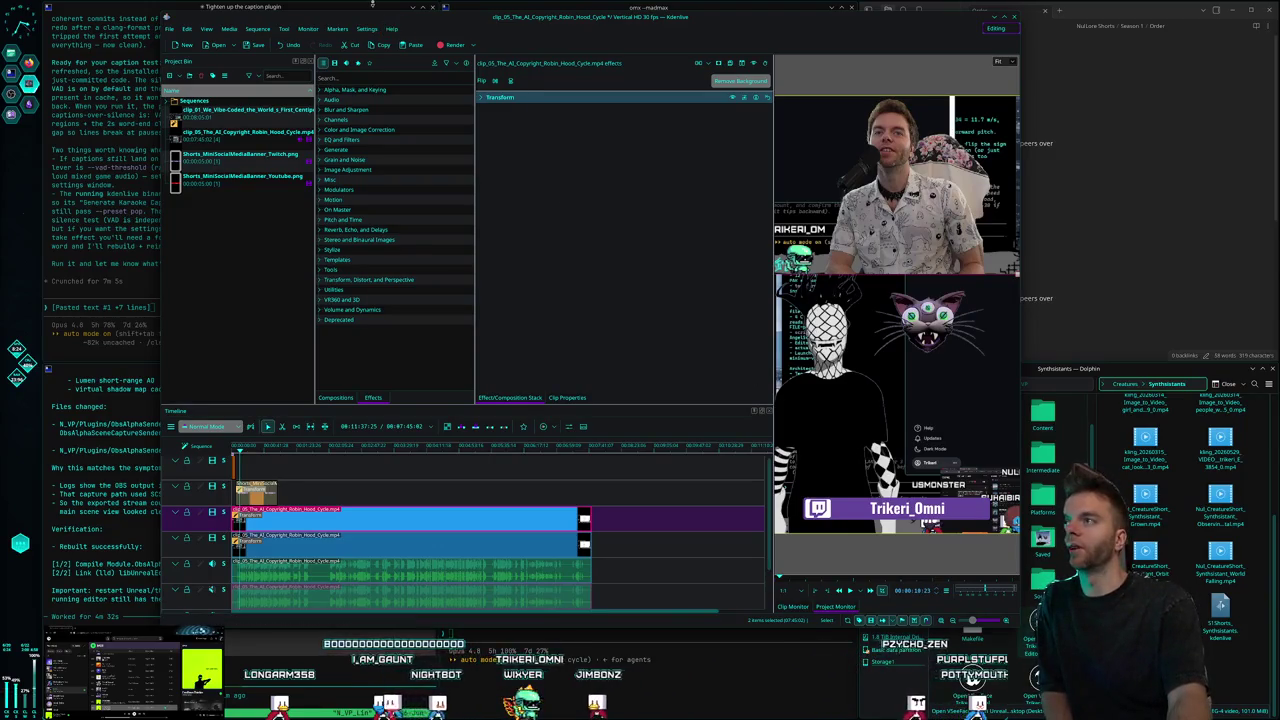
Nudge the Kdenlive window, rubber-band select both video clips and the audio, then search 'photopea'.
{"action": "left_click_drag", "start_coordinate": [418, 20], "coordinate": [423, 20]}
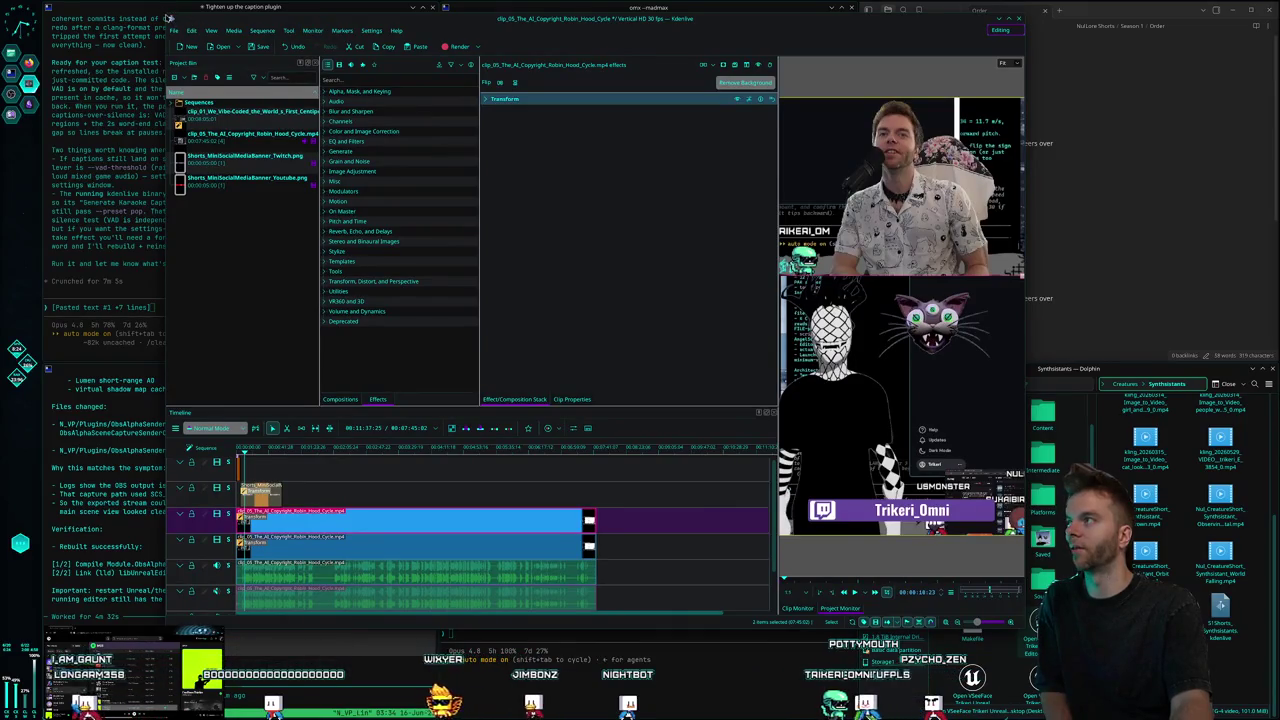
{"action": "left_click_drag", "start_coordinate": [167, 12], "coordinate": [181, 21]}
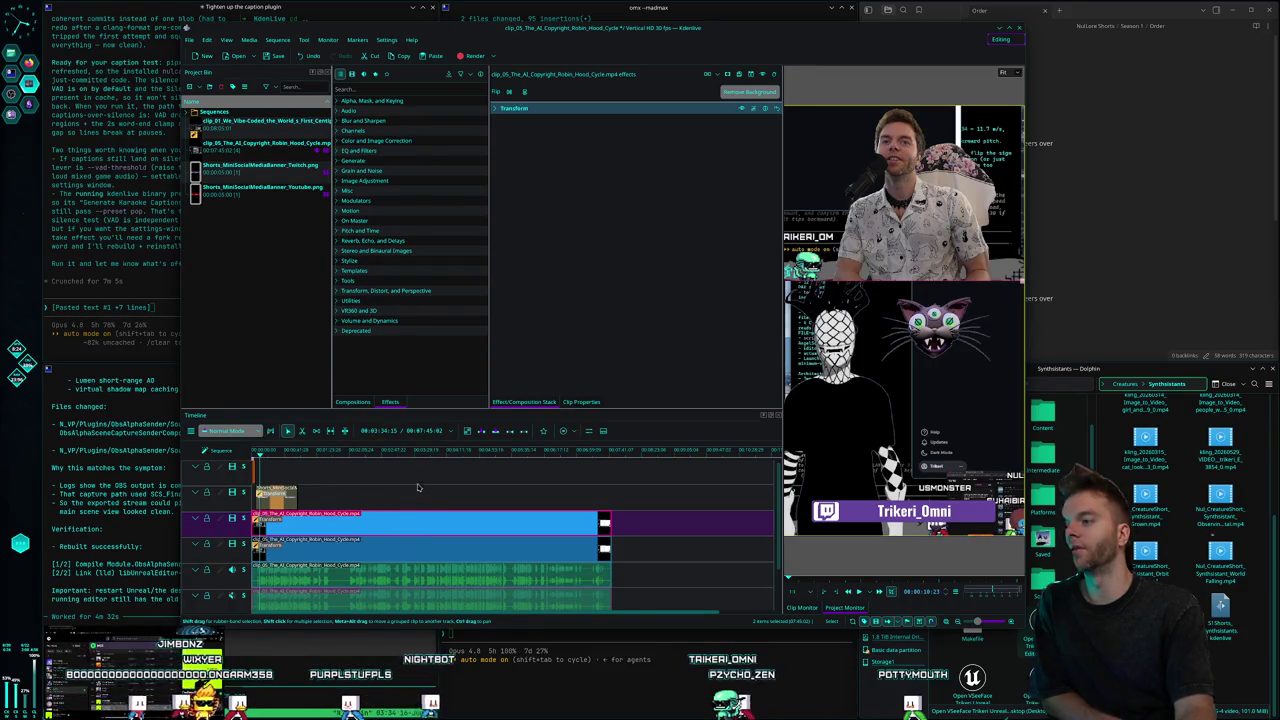
{"action": "left_click_drag", "start_coordinate": [337, 471], "coordinate": [595, 555]}
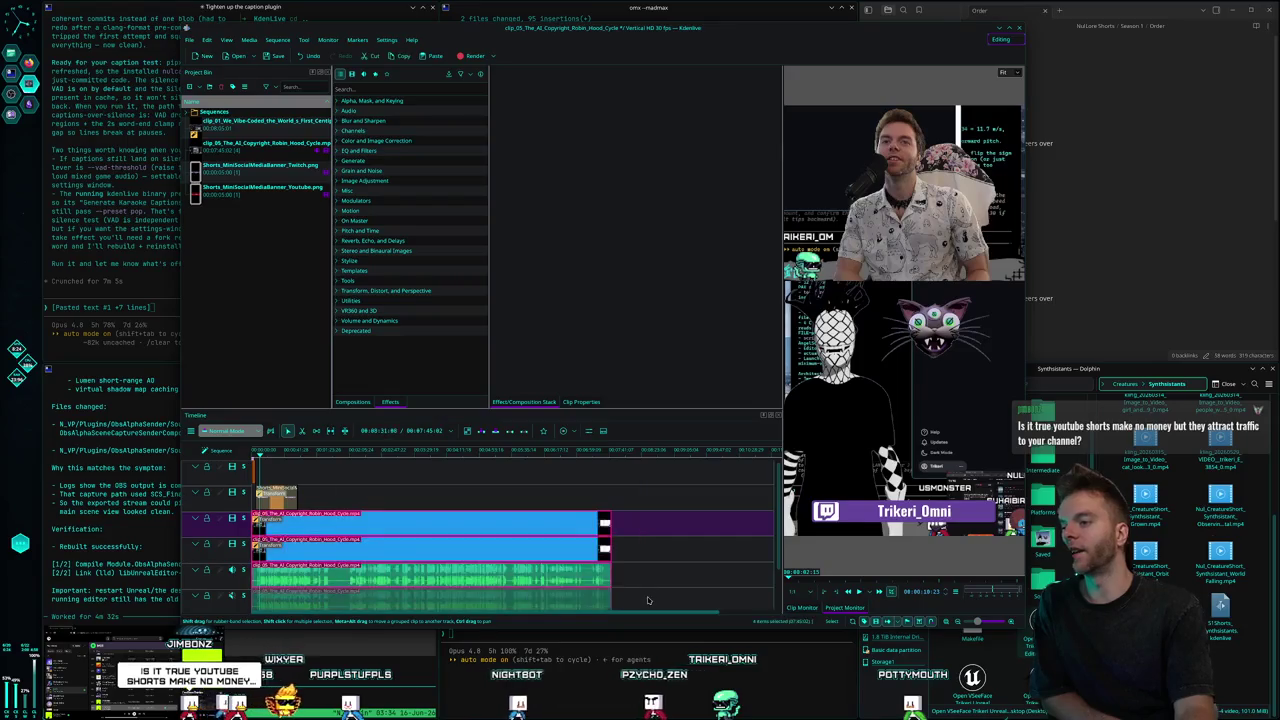
{"action": "mouse_move", "coordinate": [375, 462]}
{"action": "left_mouse_down"}
{"action": "mouse_move", "coordinate": [583, 514]}
{"action": "mouse_move", "coordinate": [360, 464]}
{"action": "left_mouse_up"}
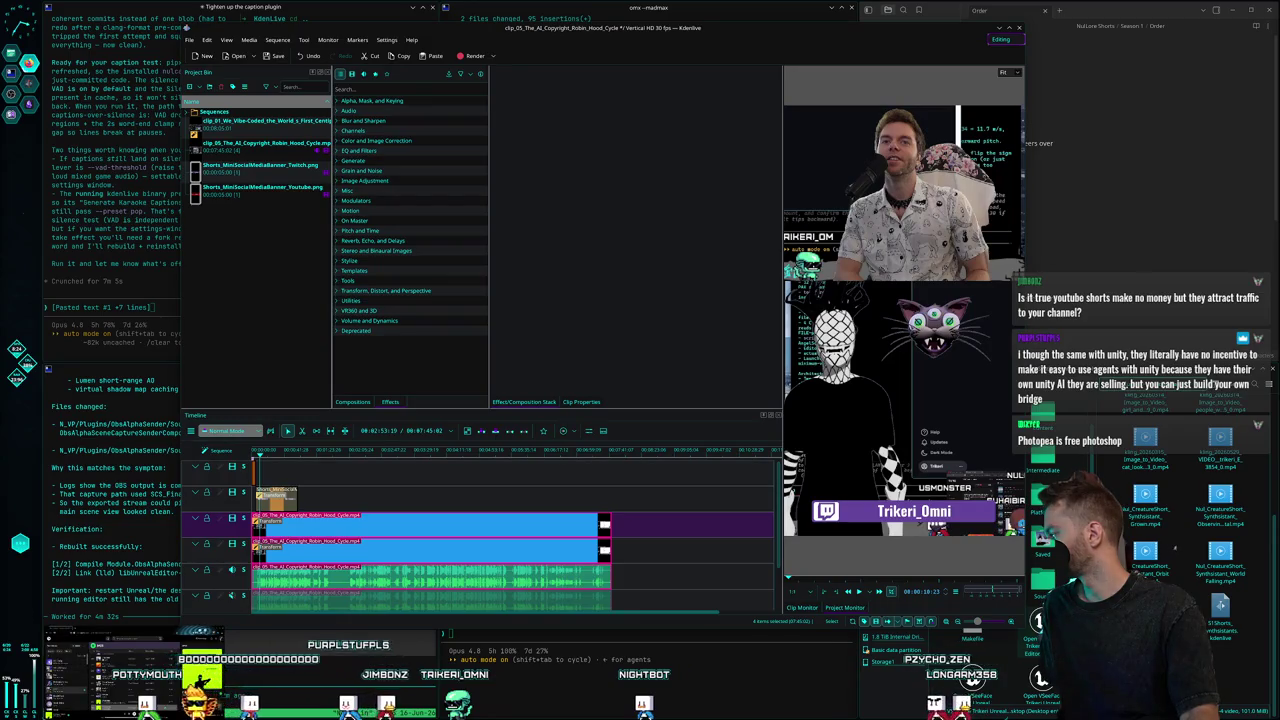
{"action": "type", "text": "pho"}
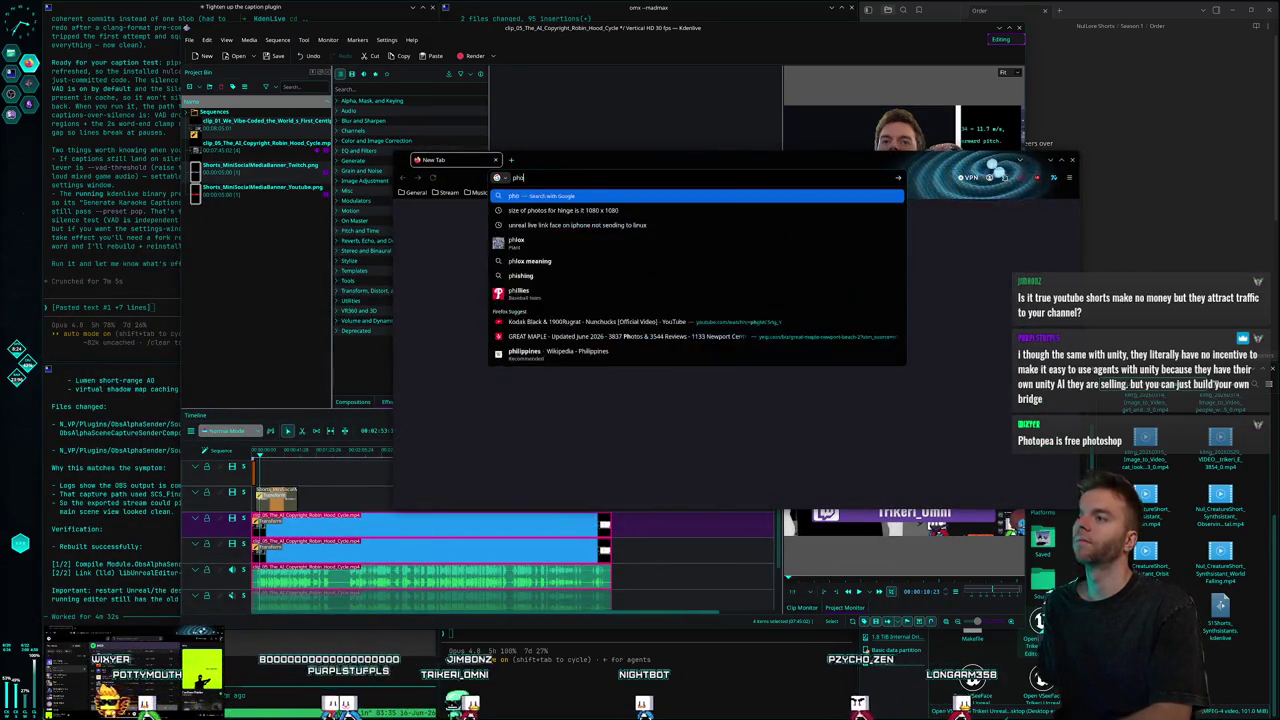
{"action": "type", "text": "topea"}
{"action": "key", "text": "Return"}
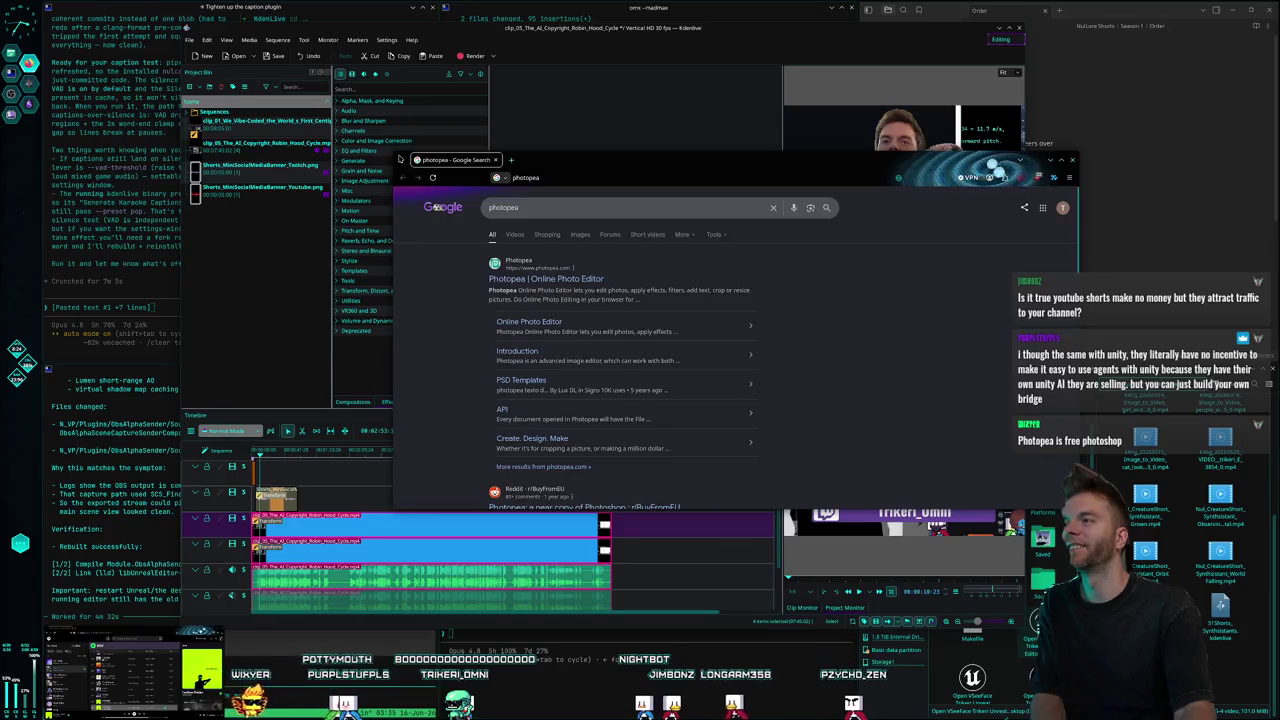
{"action": "left_click_drag", "start_coordinate": [392, 152], "coordinate": [485, 113]}
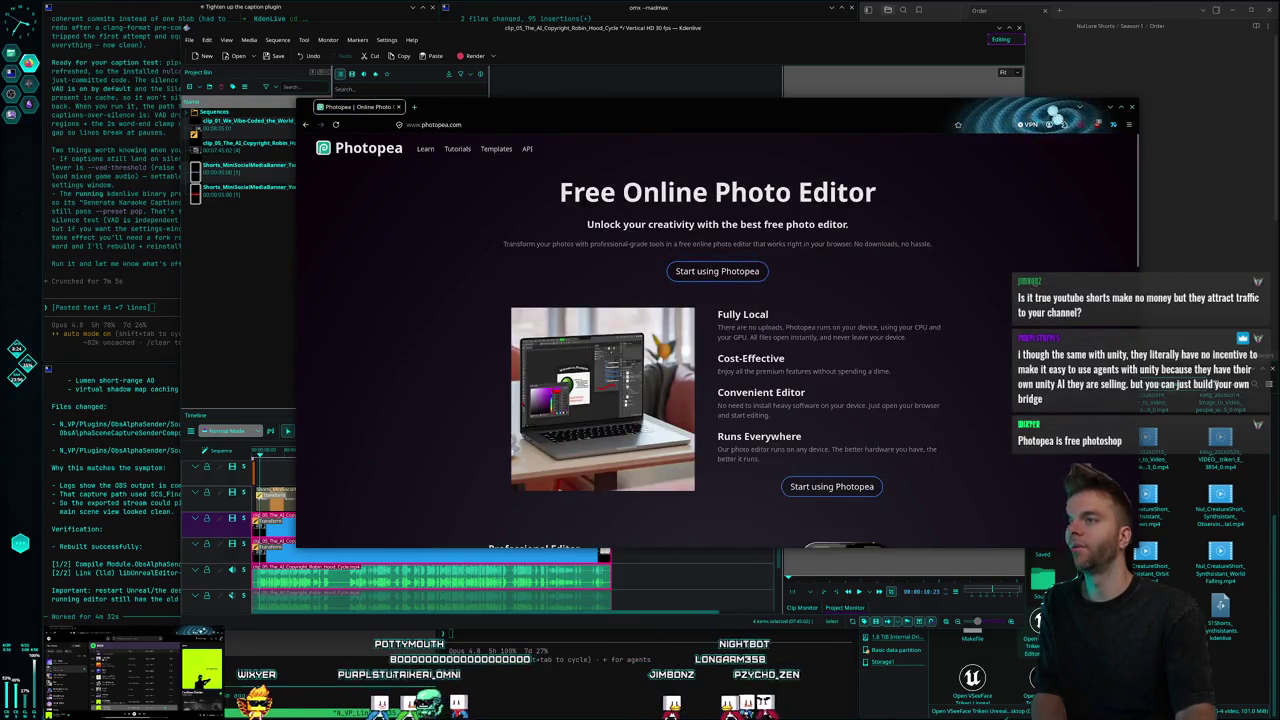
{"action": "scroll", "coordinate": [1034, 266], "scroll_direction": "down", "scroll_amount": 1}
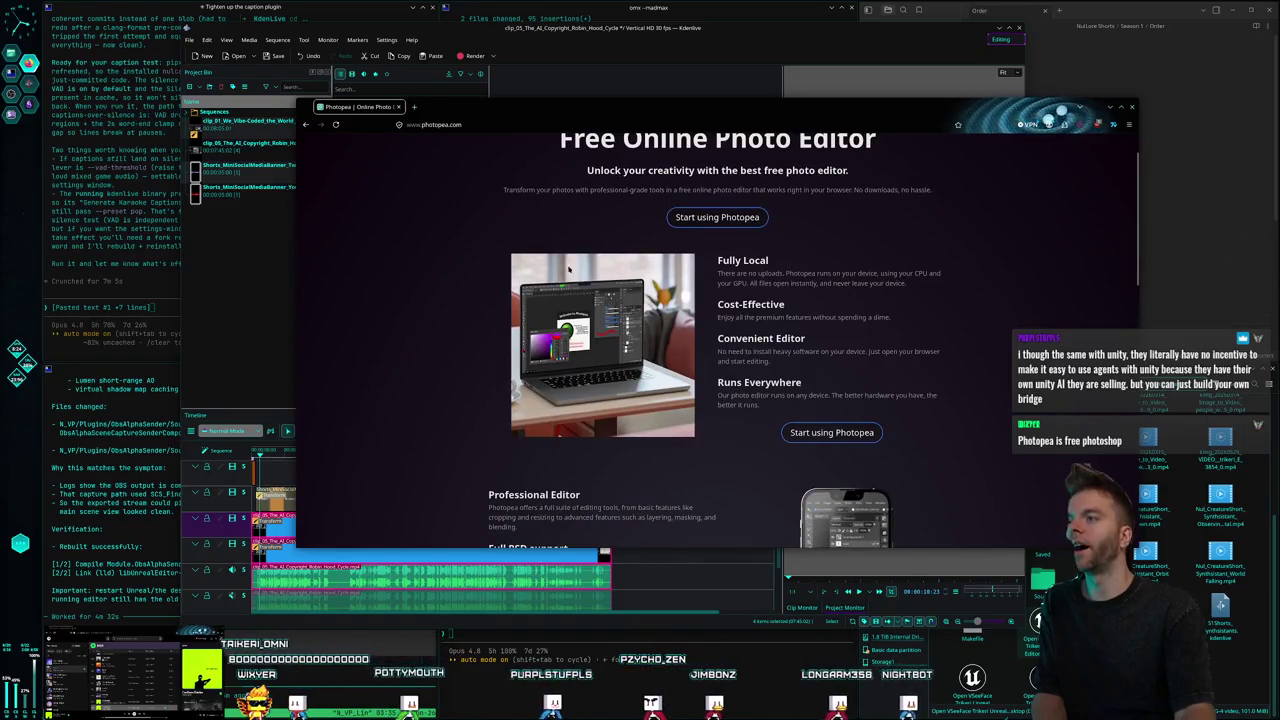
{"action": "scroll", "coordinate": [996, 297], "scroll_direction": "down", "scroll_amount": 1}
{"action": "scroll", "coordinate": [996, 297], "scroll_direction": "down", "scroll_amount": 2}
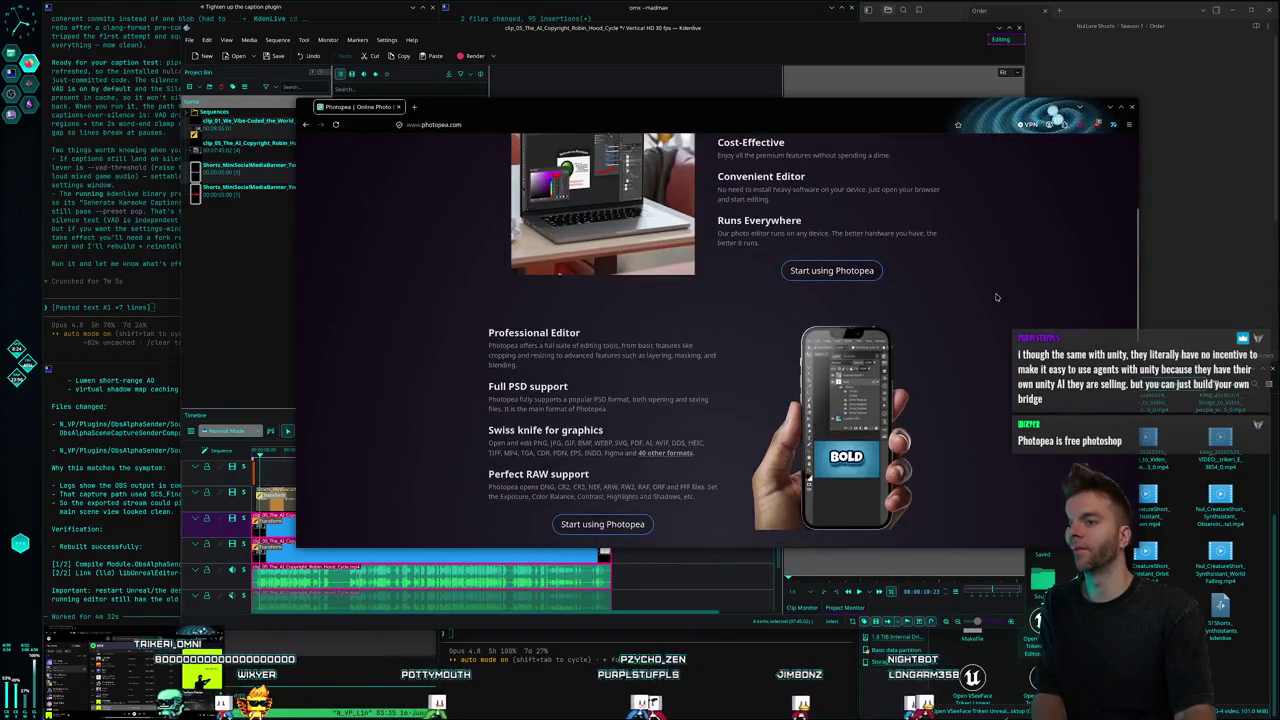
{"action": "scroll", "coordinate": [1003, 305], "scroll_direction": "down", "scroll_amount": 3}
{"action": "scroll", "coordinate": [1005, 310], "scroll_direction": "down", "scroll_amount": 2}
{"action": "scroll", "coordinate": [1007, 315], "scroll_direction": "up", "scroll_amount": 5}
{"action": "scroll", "coordinate": [995, 330], "scroll_direction": "up", "scroll_amount": 3}
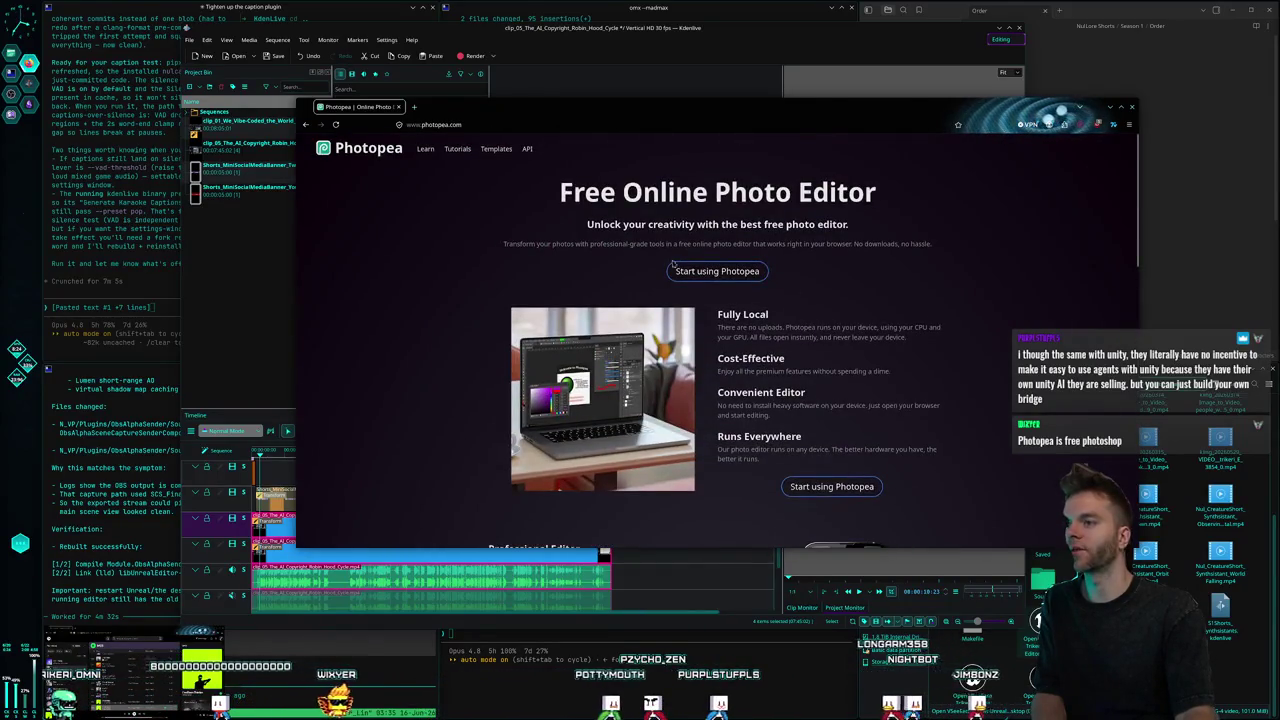
{"action": "key", "text": "ctrl+w"}
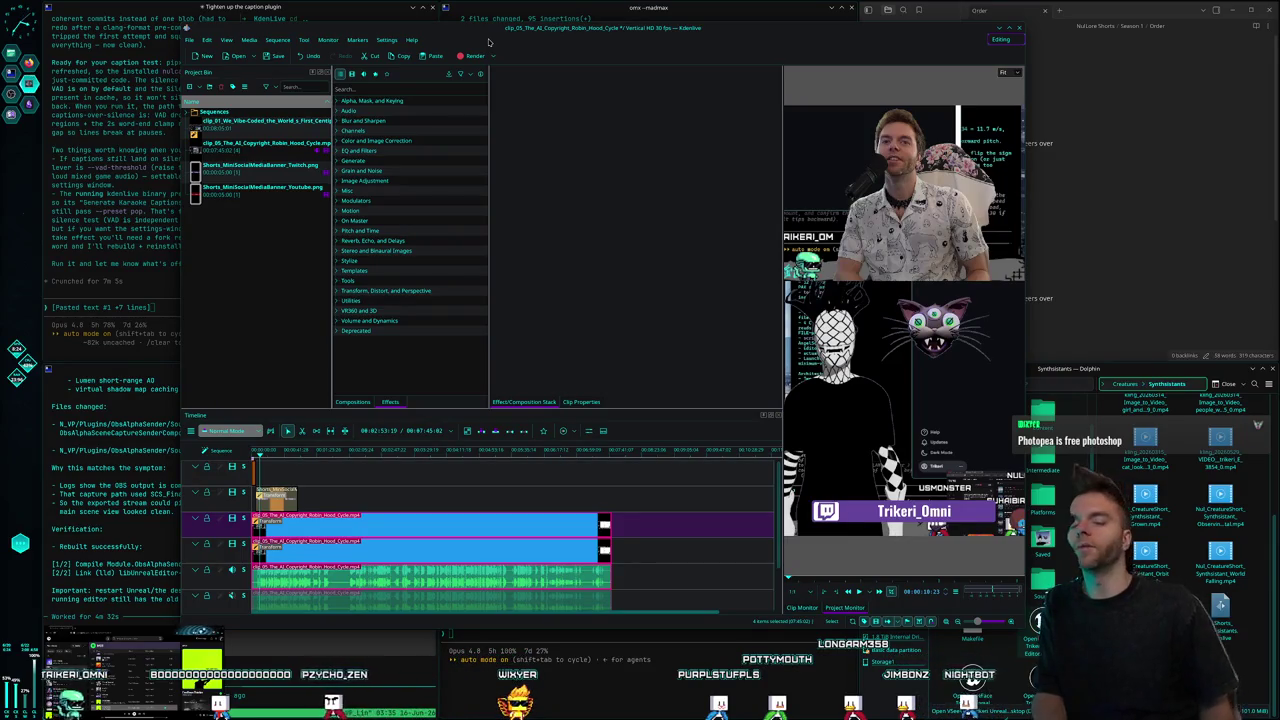
{"action": "key", "text": "alt+space"}
{"action": "type", "text": "krit"}
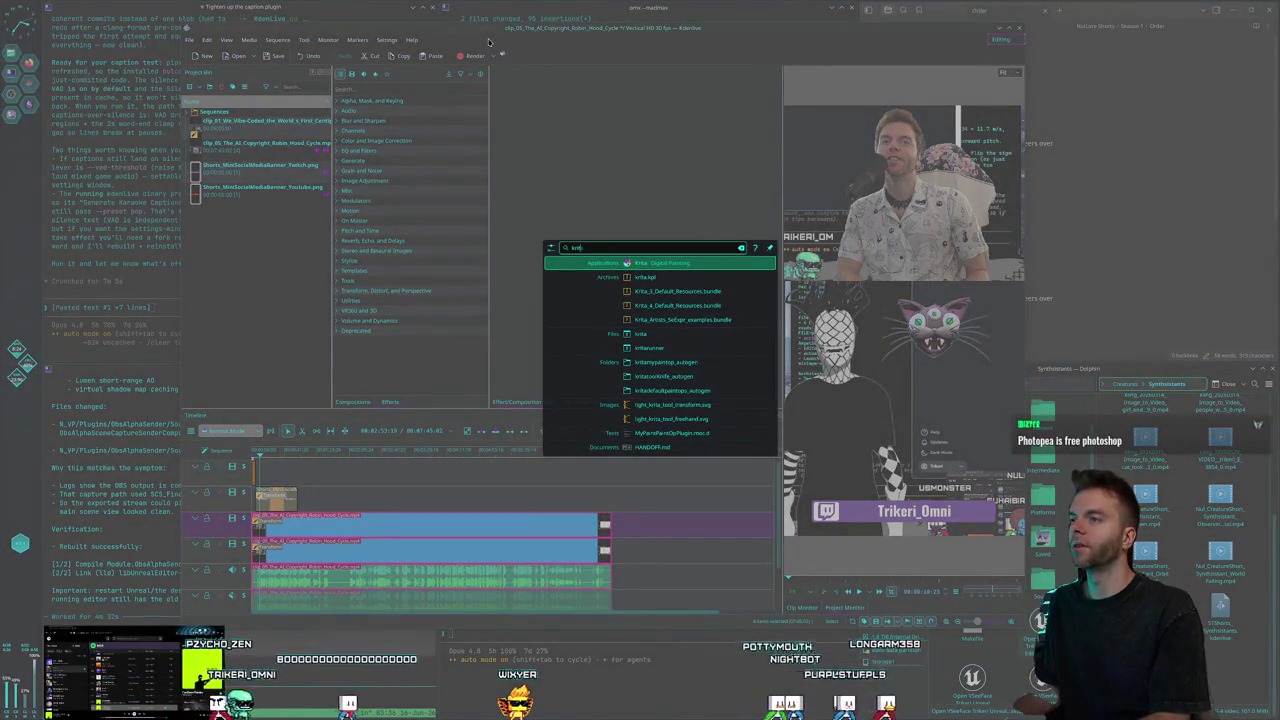
{"action": "key", "text": "Escape"}
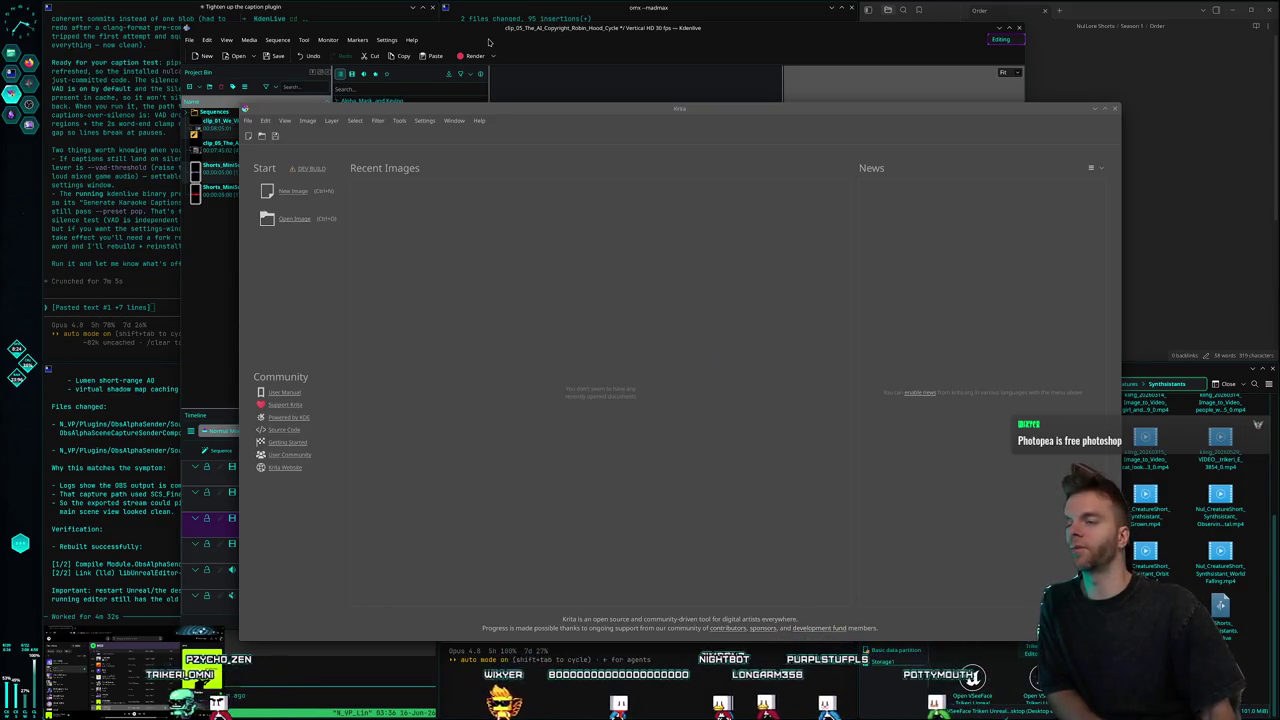
{"action": "left_click", "coordinate": [1115, 109]}
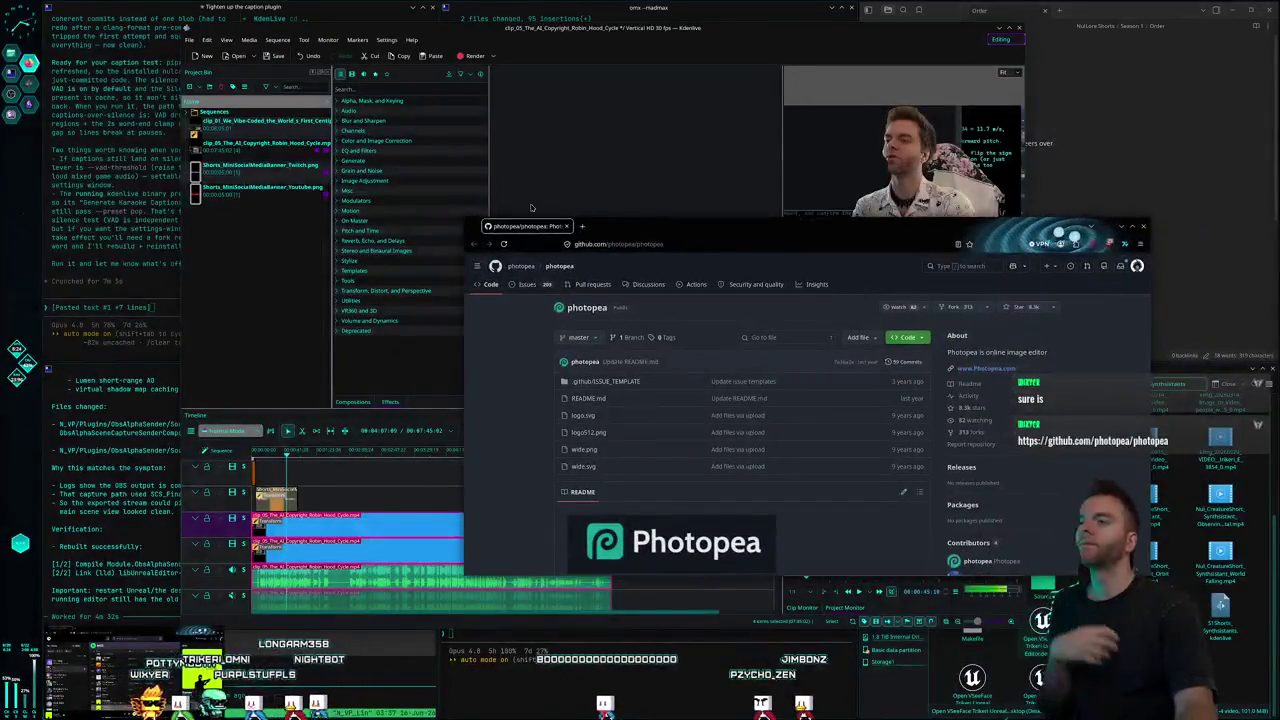
Enlarge the browser, read the README's not-fully-open-source paragraph, then scroll back to the file list.
{"action": "mouse_move", "coordinate": [466, 221]}
{"action": "left_mouse_down"}
{"action": "mouse_move", "coordinate": [400, 72]}
{"action": "mouse_move", "coordinate": [370, 57]}
{"action": "left_mouse_up"}
{"action": "scroll", "coordinate": [531, 292], "scroll_direction": "down", "scroll_amount": 3}
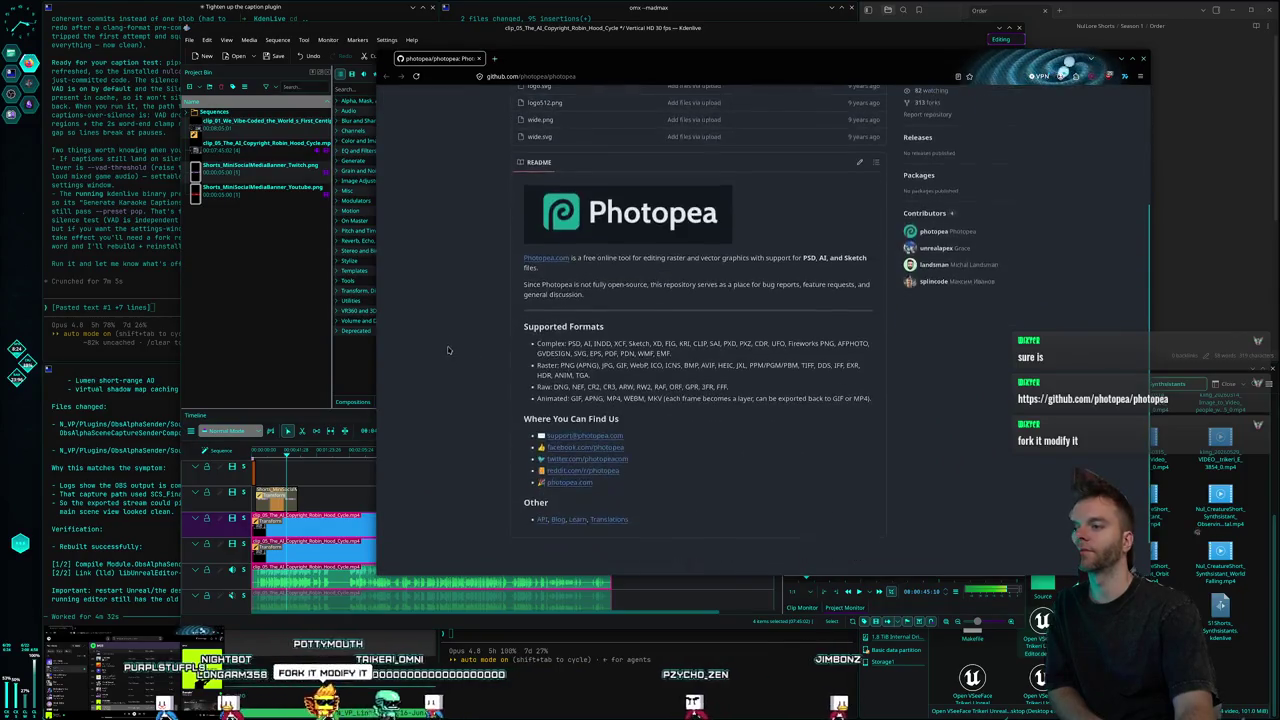
{"action": "scroll", "coordinate": [531, 292], "scroll_direction": "down", "scroll_amount": 1}
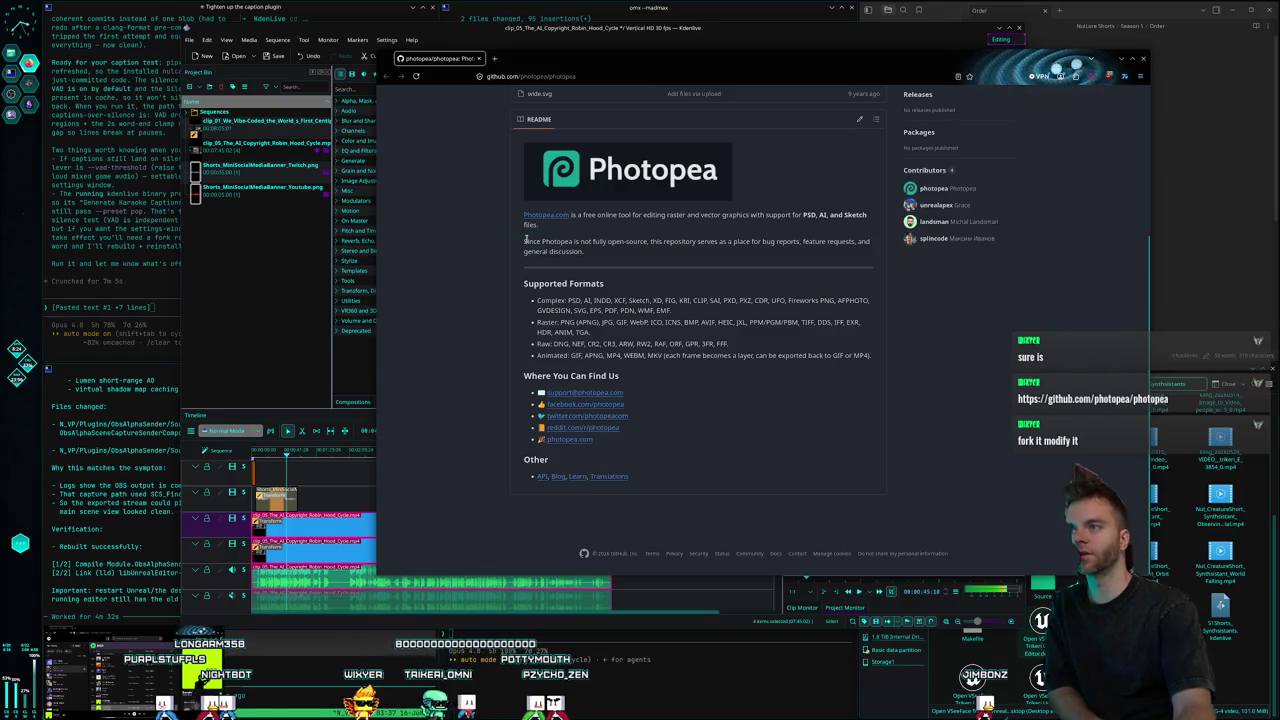
{"action": "left_click_drag", "start_coordinate": [579, 261], "coordinate": [437, 226]}
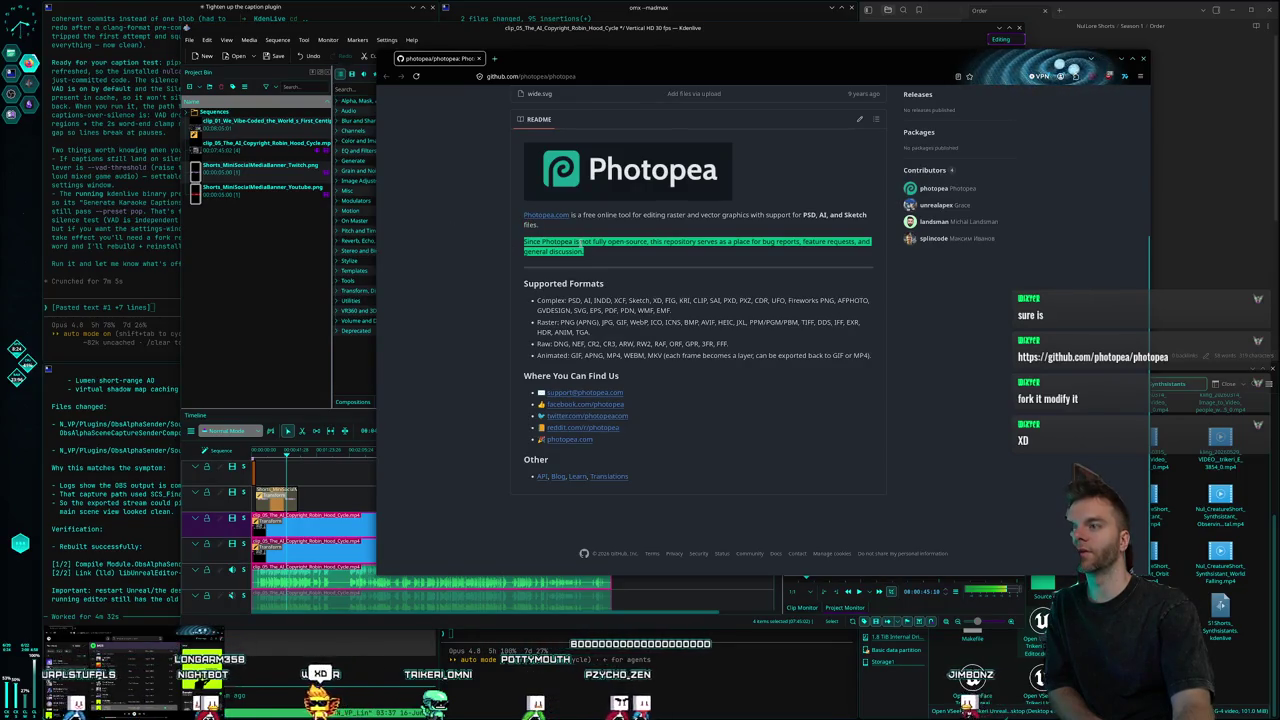
{"action": "left_click", "coordinate": [437, 226]}
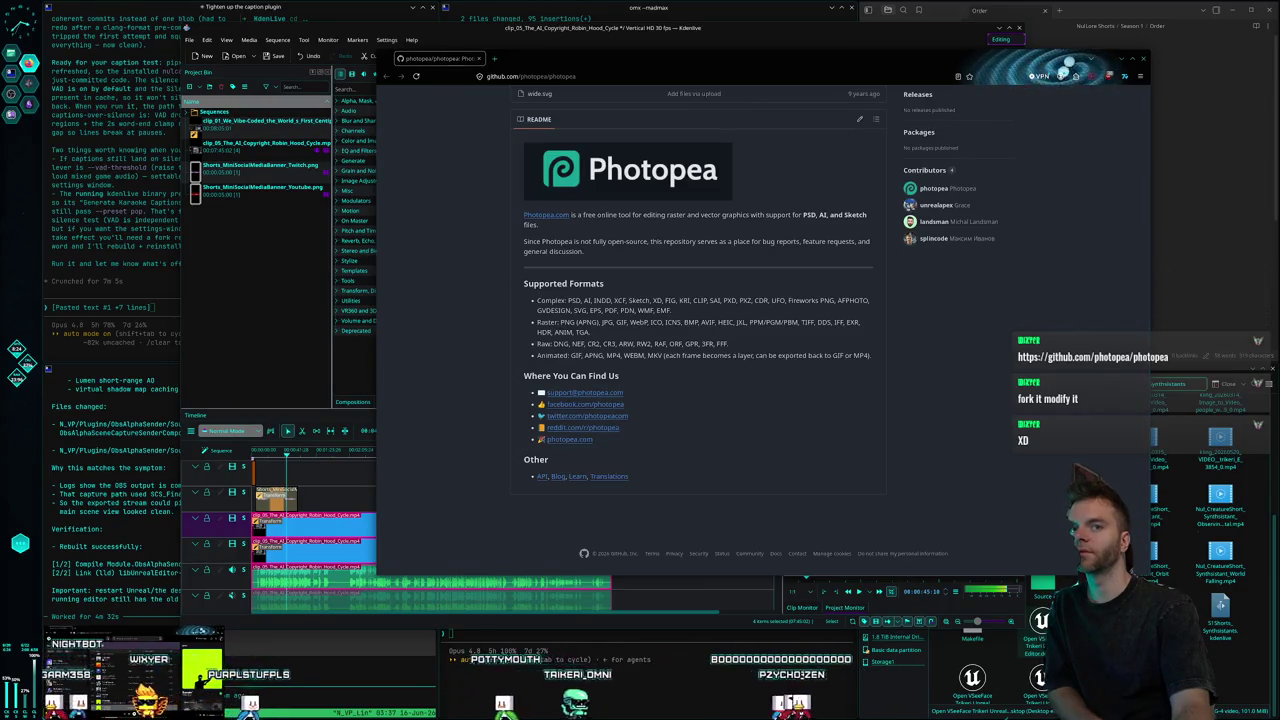
{"action": "scroll", "coordinate": [726, 277], "scroll_direction": "up", "scroll_amount": 1}
{"action": "scroll", "coordinate": [726, 277], "scroll_direction": "up", "scroll_amount": 2}
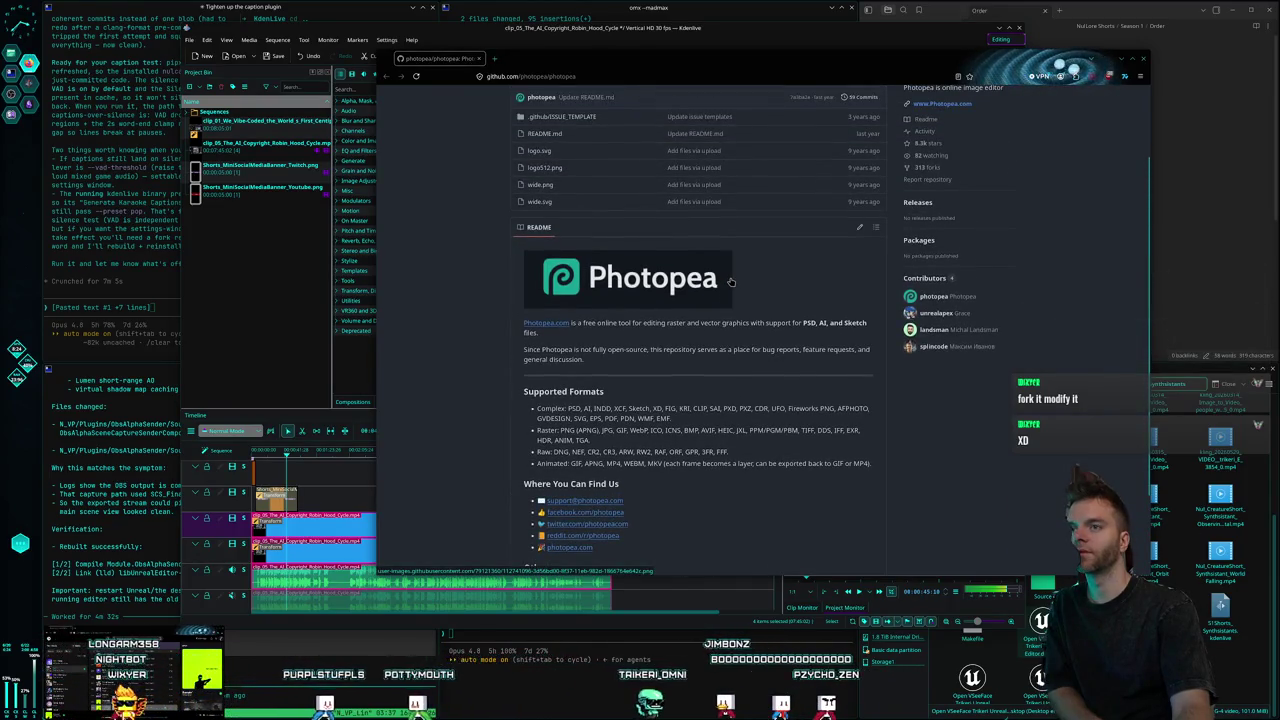
{"action": "scroll", "coordinate": [730, 282], "scroll_direction": "up", "scroll_amount": 2}
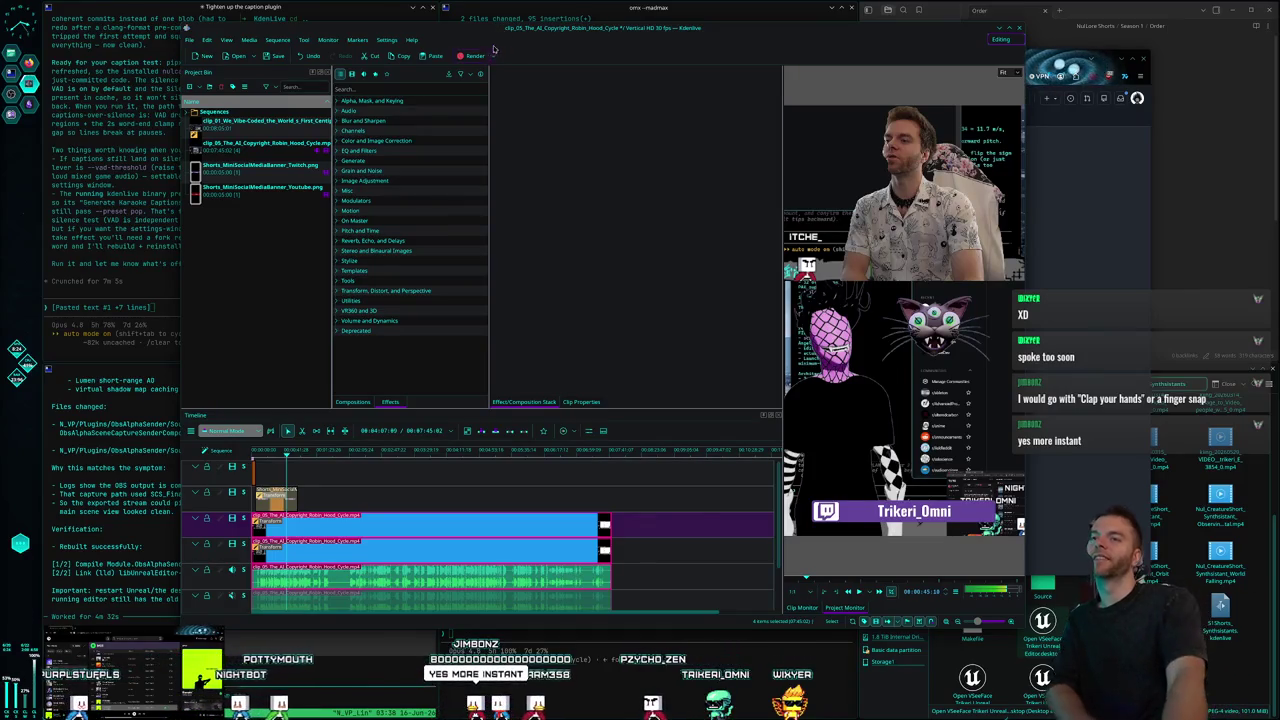
{"action": "left_click", "coordinate": [1057, 292]}
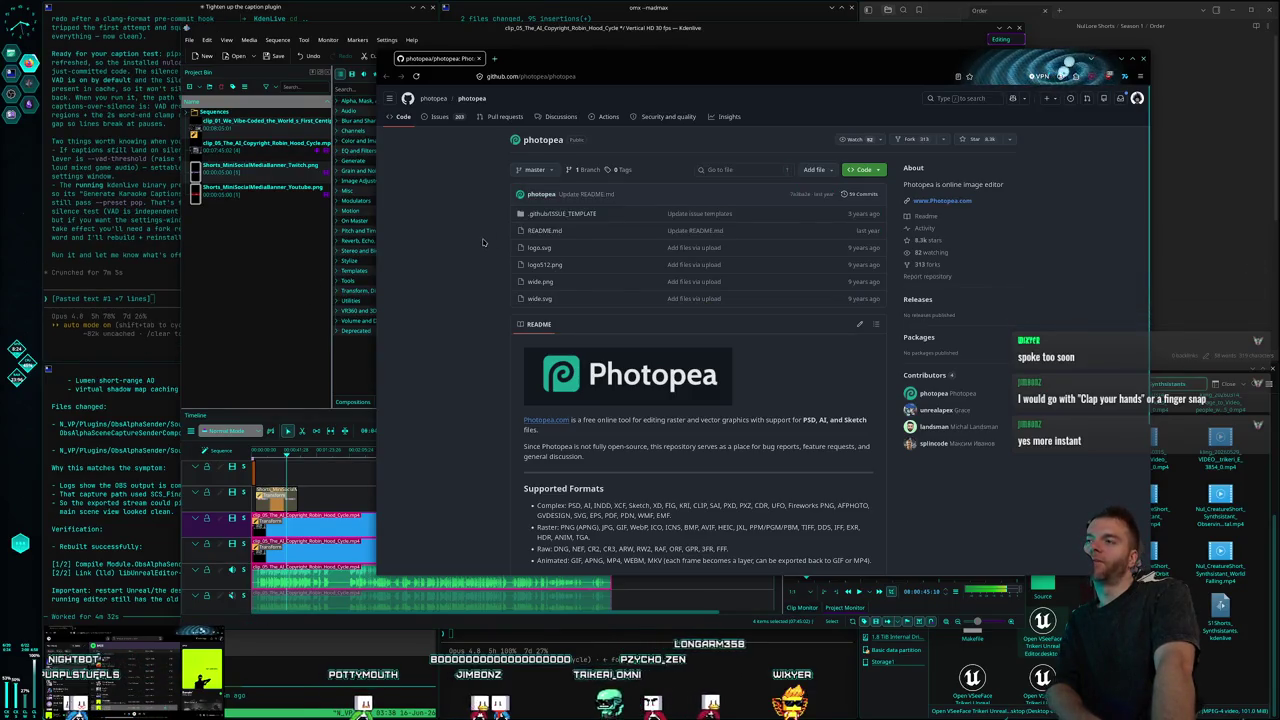
Put the GitHub window aside and bring the clip_05 Kdenlive project back to the front.
{"action": "left_click_drag", "start_coordinate": [495, 167], "coordinate": [740, 300]}
{"action": "left_click", "coordinate": [490, 214]}
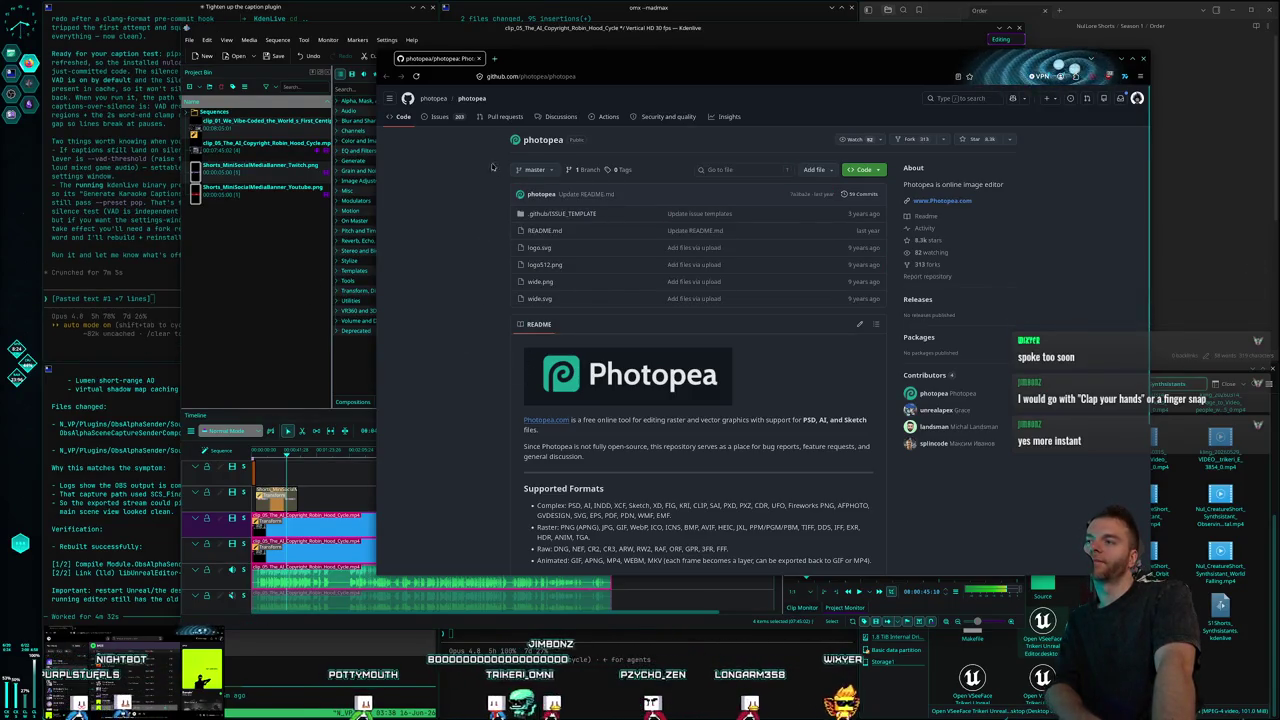
{"action": "left_click", "coordinate": [489, 34]}
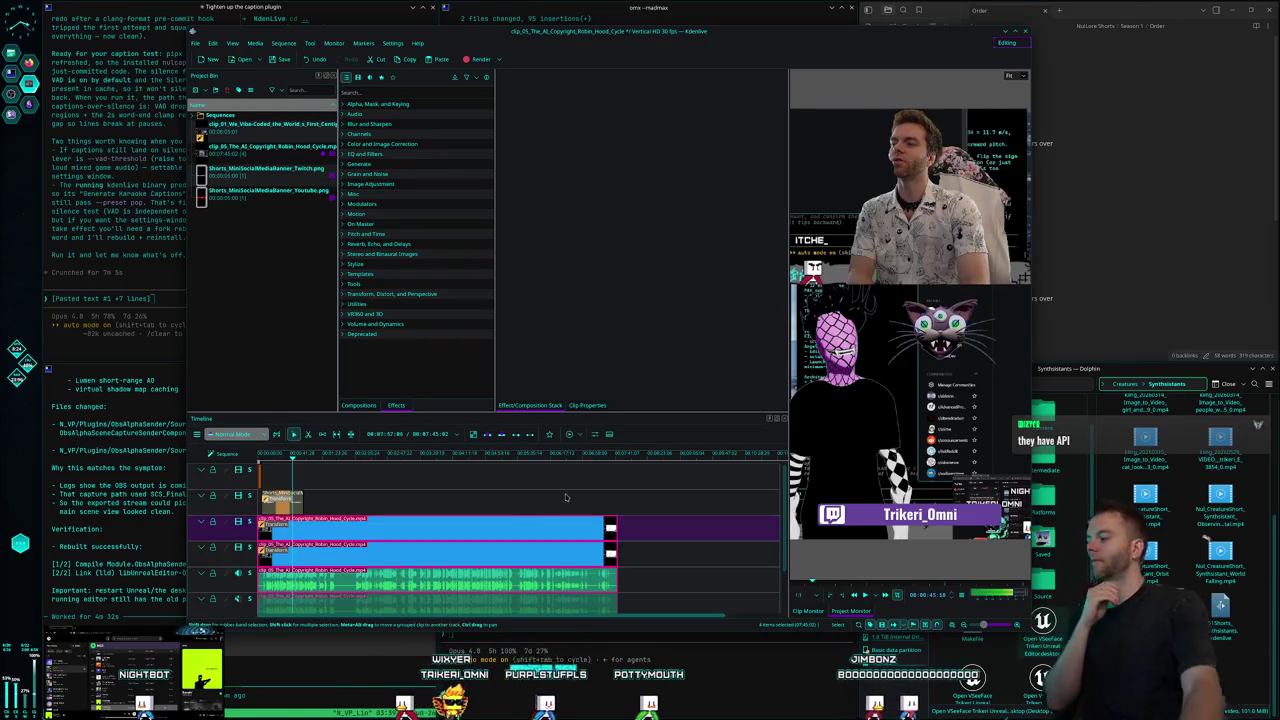
Raise the 'omx - madmax' OBS plugin terminal and the 'Set up rice content' terminal.
{"action": "left_click", "coordinate": [120, 470]}
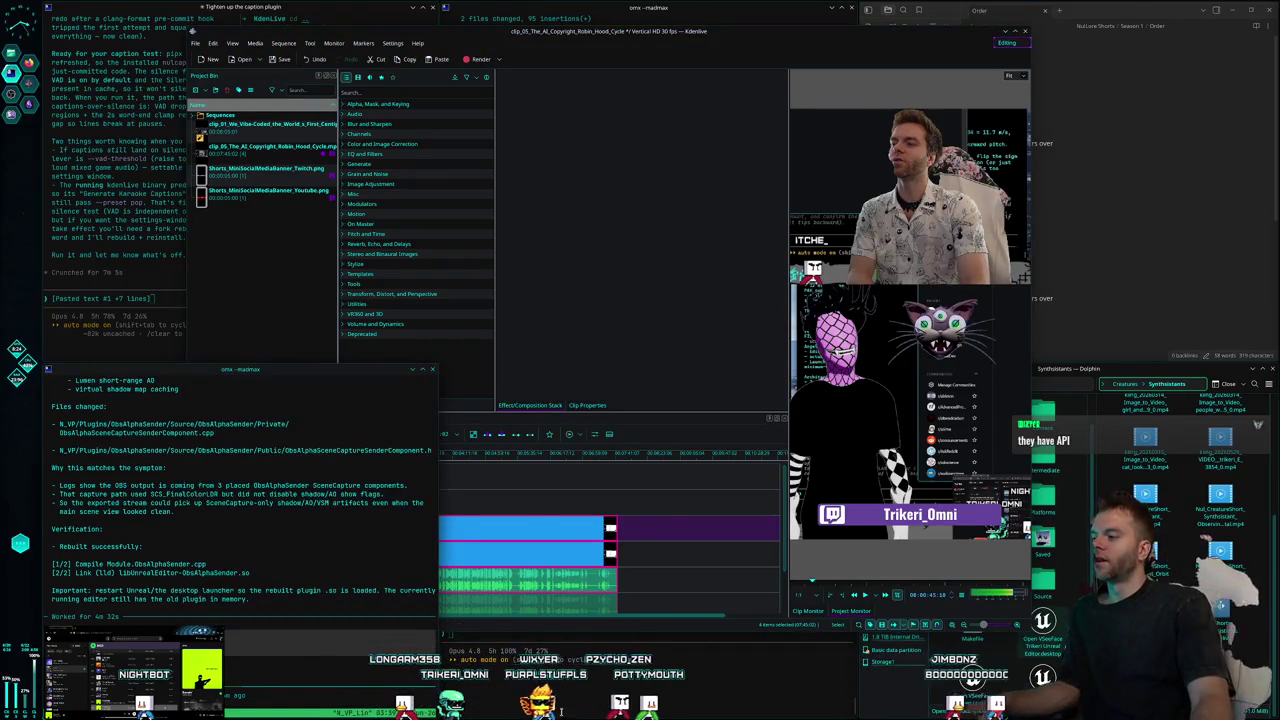
{"action": "left_click", "coordinate": [721, 712]}
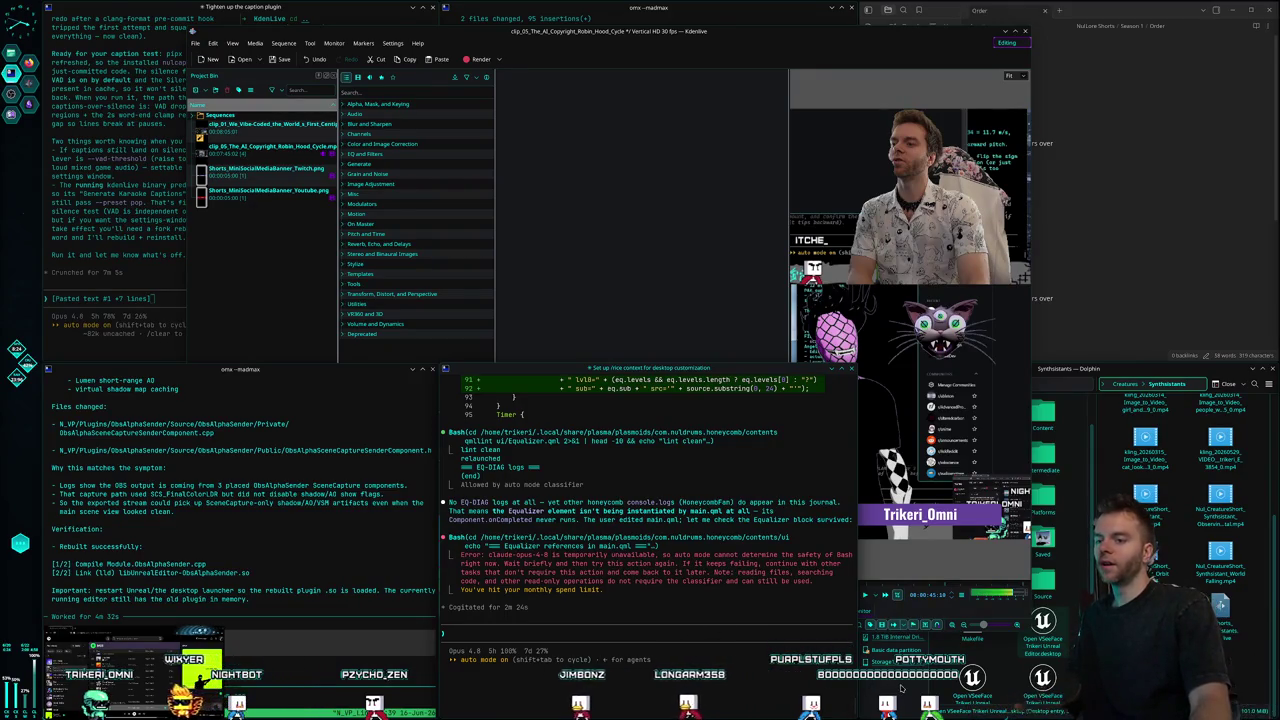
Raise the Z-layer shortcut agent session's summary, then bring the N_VP project folder forward.
{"action": "left_click", "coordinate": [541, 12]}
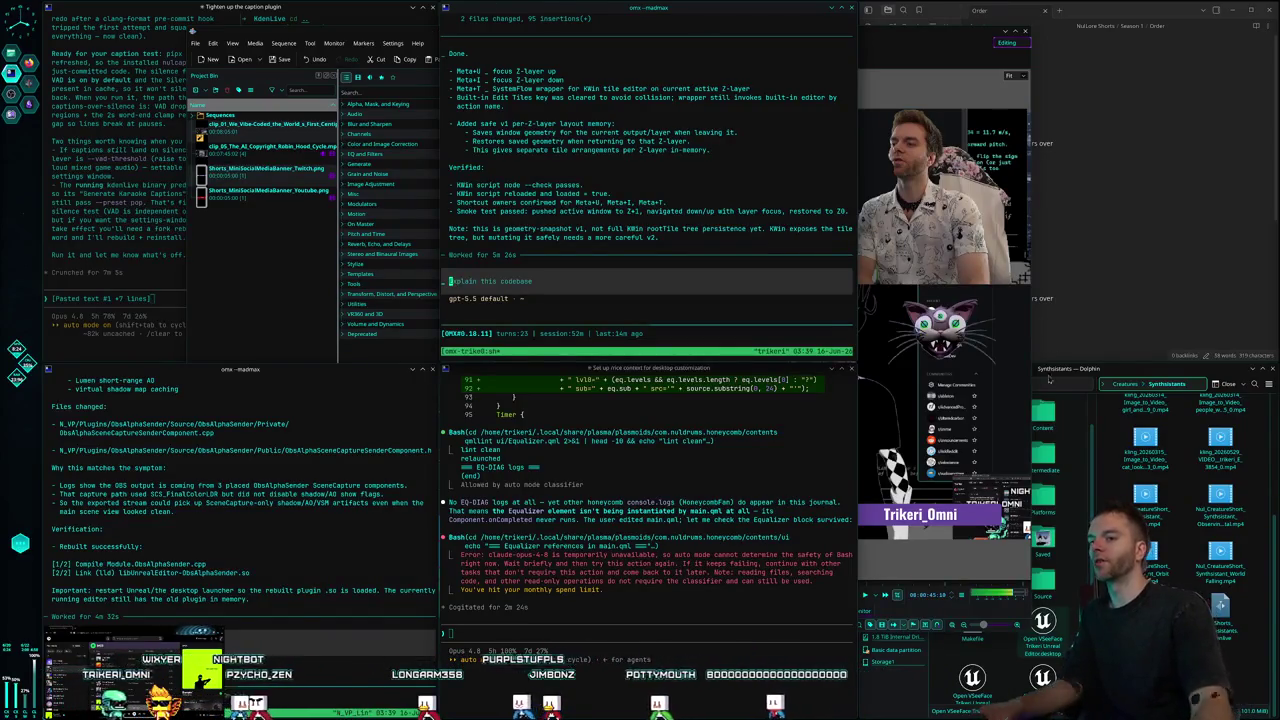
{"action": "left_click", "coordinate": [1088, 374]}
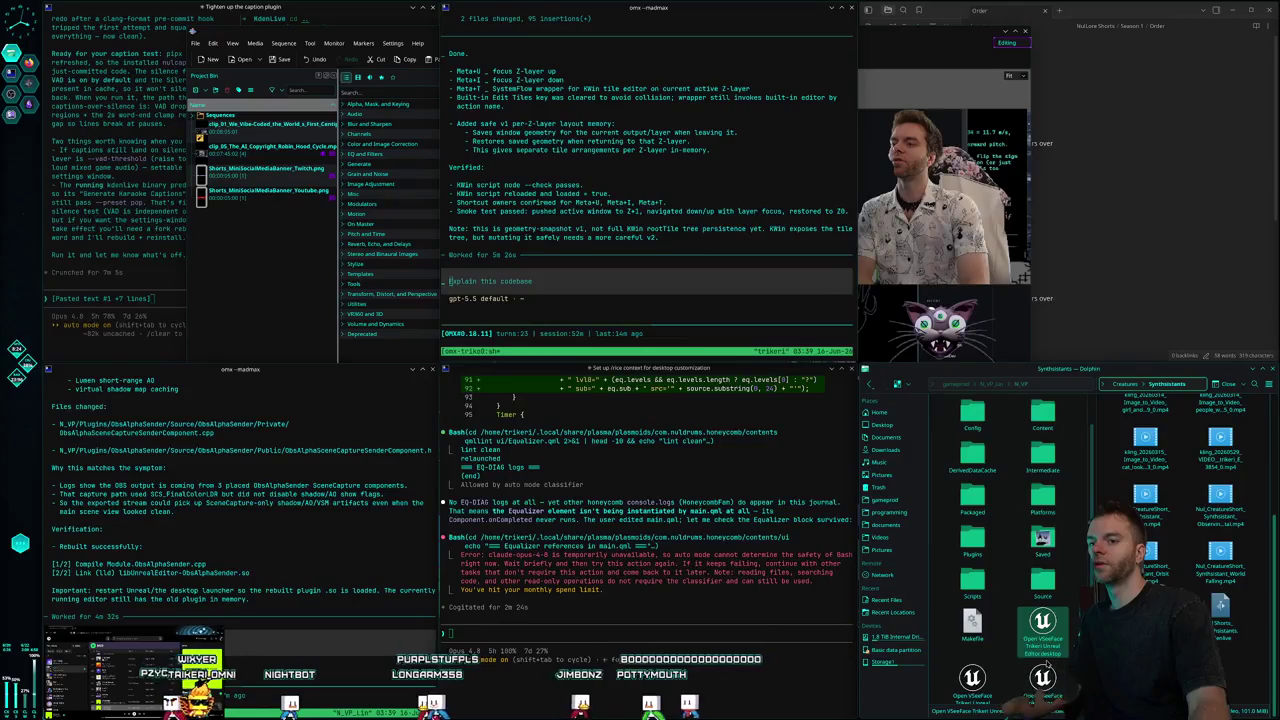
Run the 'Open VSeeFace Trikeri Unreal Editor.desktop' entry from the N_VP folder.
{"action": "double_click", "coordinate": [1048, 640]}
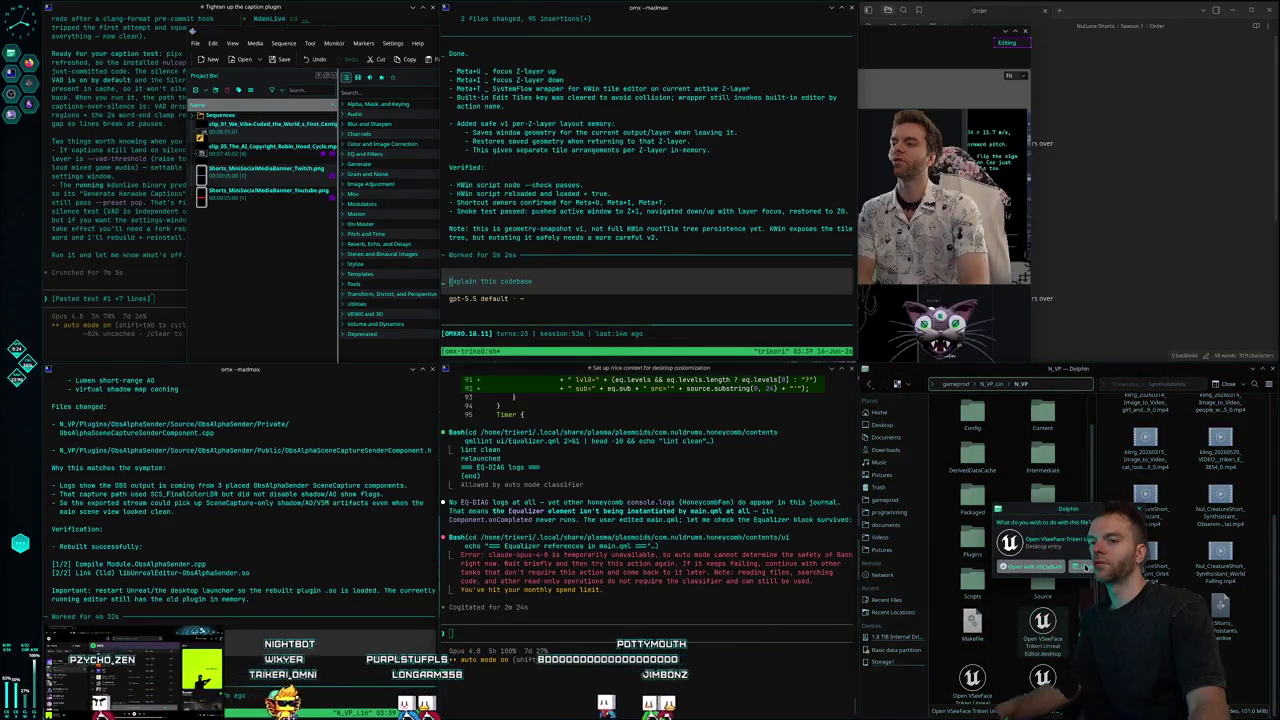
{"action": "key", "text": "Escape"}
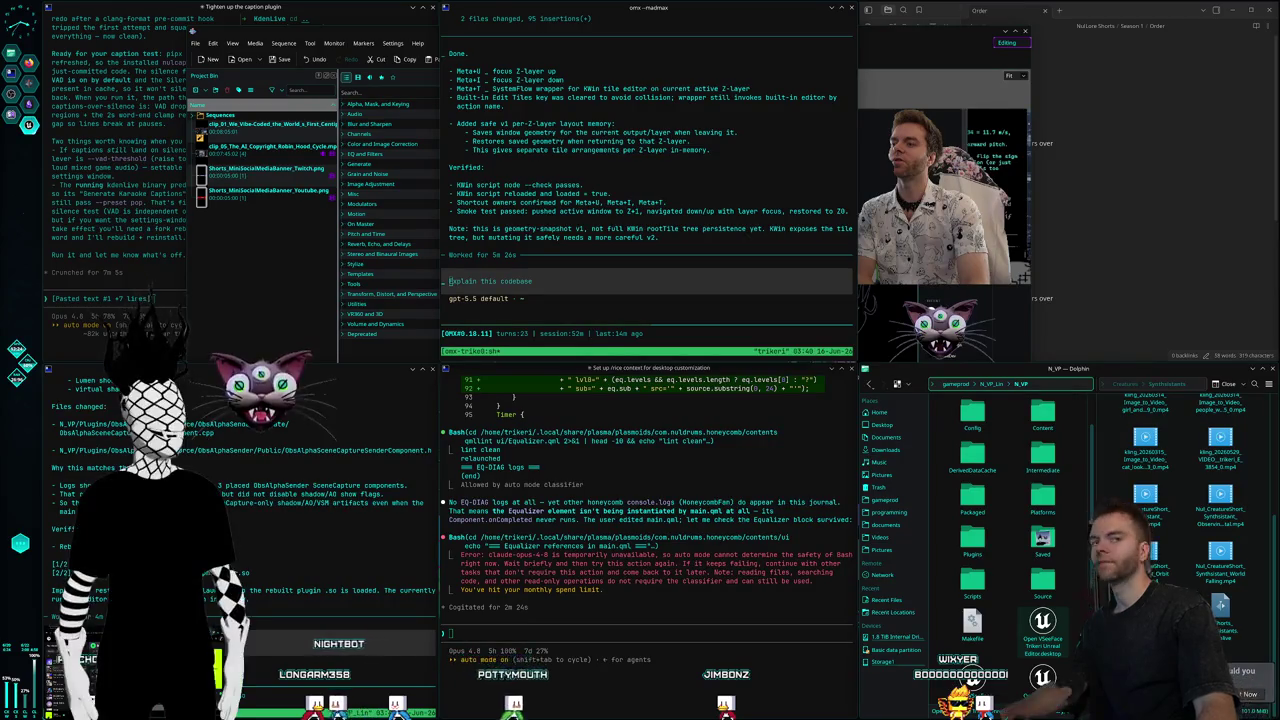
{"action": "left_click", "coordinate": [1043, 625]}
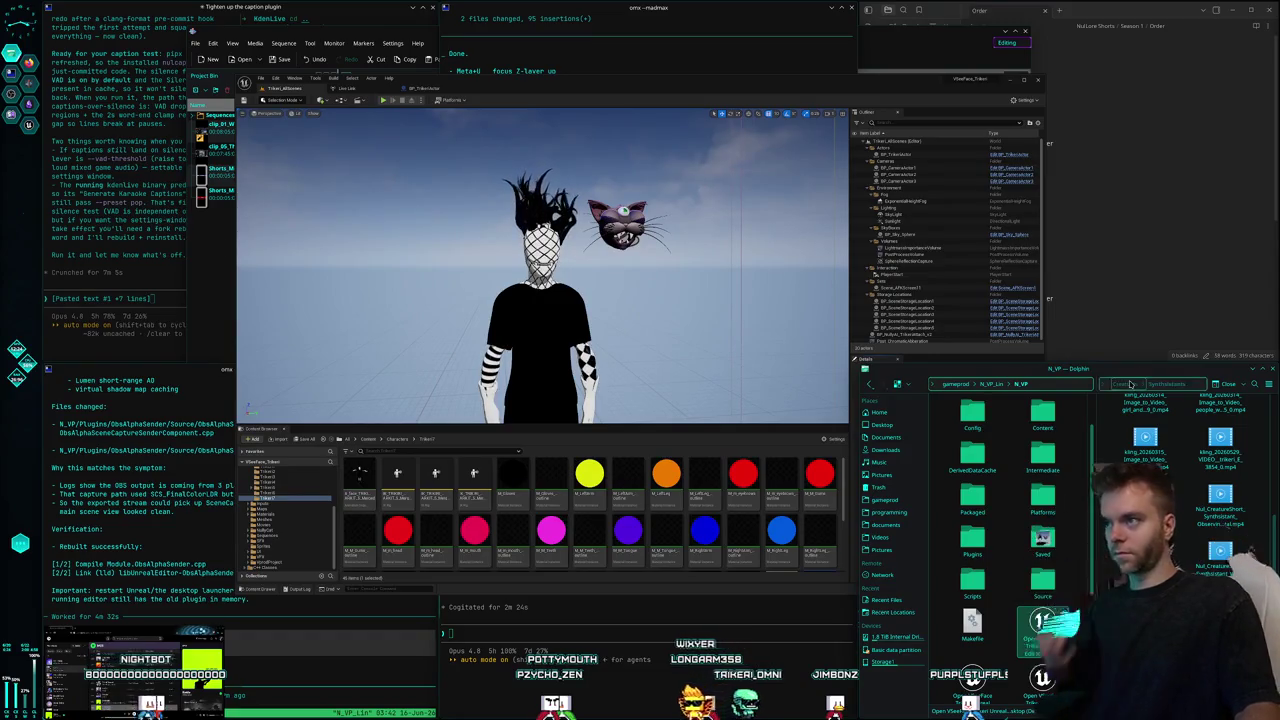
Bring up the desktop launcher search over the loaded VSeeFace Trikeri project.
{"action": "key", "text": "alt+space"}
Launch Ghostty, enter and list the programming folder, and start changing into whispervulkan.
{"action": "type", "text": "ghost"}
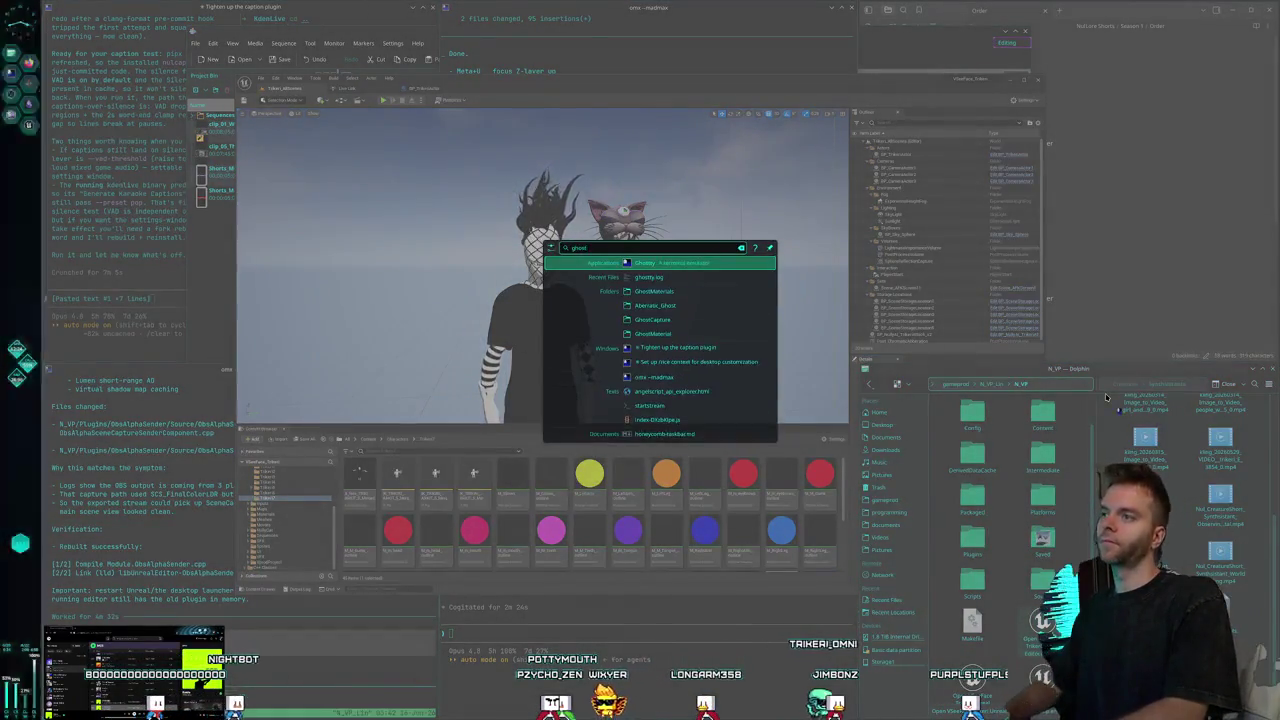
{"action": "key", "text": "Return"}
{"action": "type", "text": "cd prog"}
{"action": "key", "text": "Tab"}
{"action": "key", "text": "Return"}
{"action": "type", "text": "ls"}
{"action": "key", "text": "Return"}
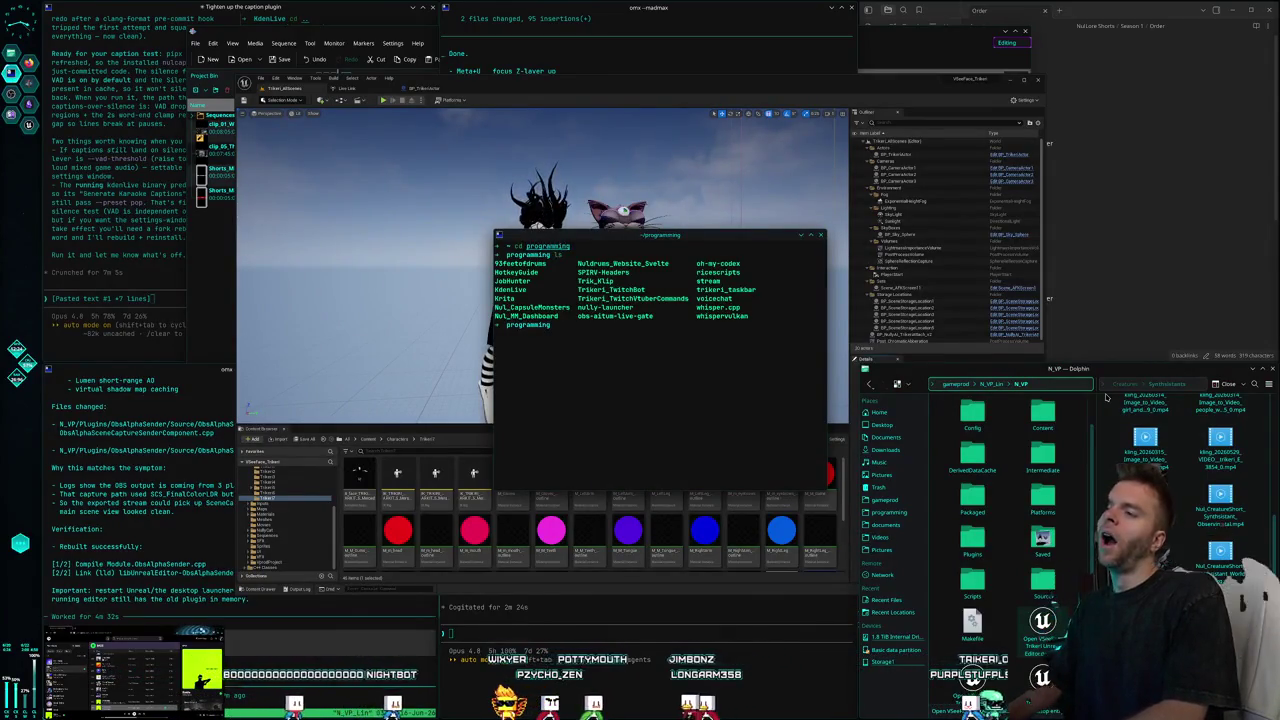
{"action": "type", "text": "cd "}
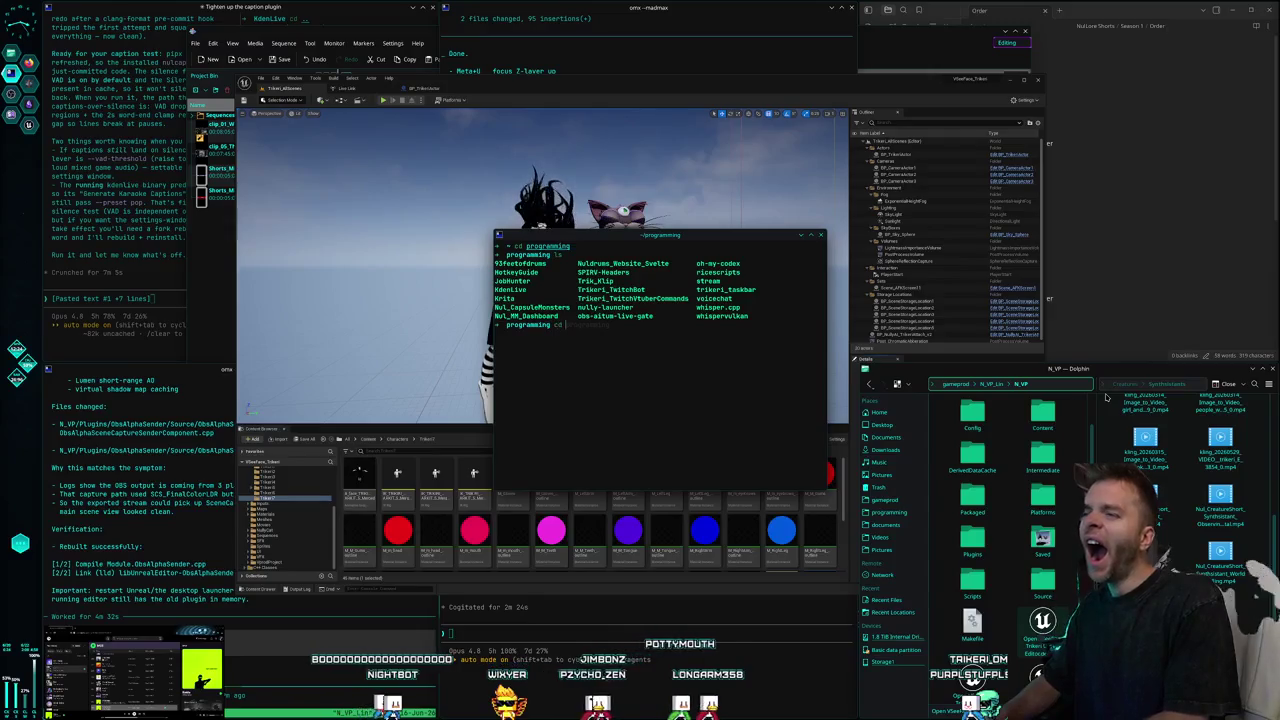
{"action": "type", "text": "whispervulk"}
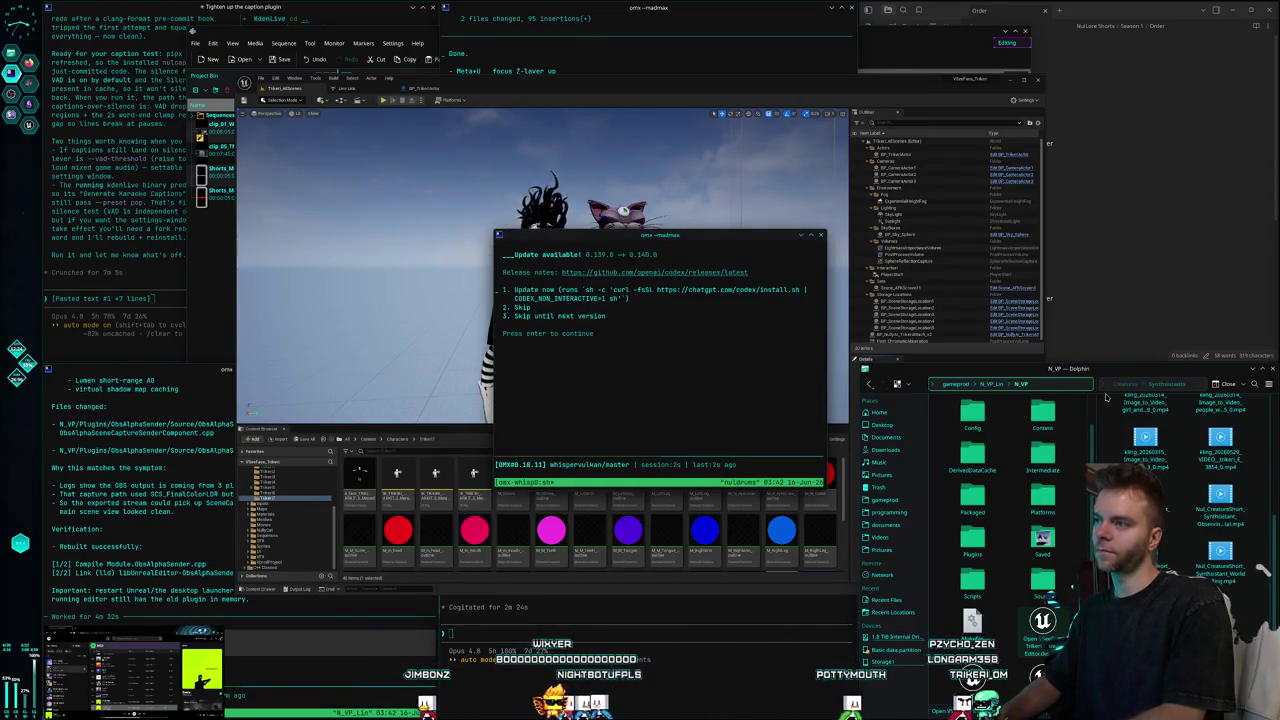
Skip the Codex update, trust the folder, and ask about MIT-licensing whispervulkan and voicechat.
{"action": "key", "text": "2"}
{"action": "key", "text": "Return"}
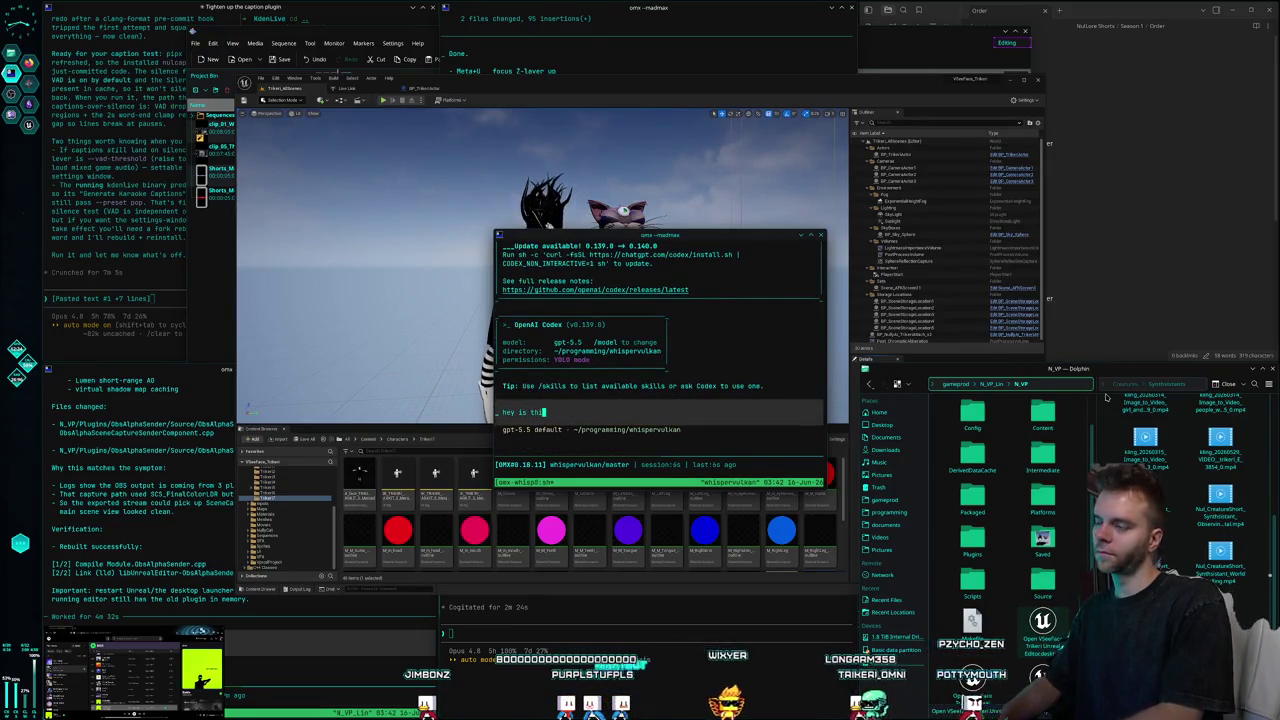
{"action": "type", "text": "s whisper vulkan app and the voi"}
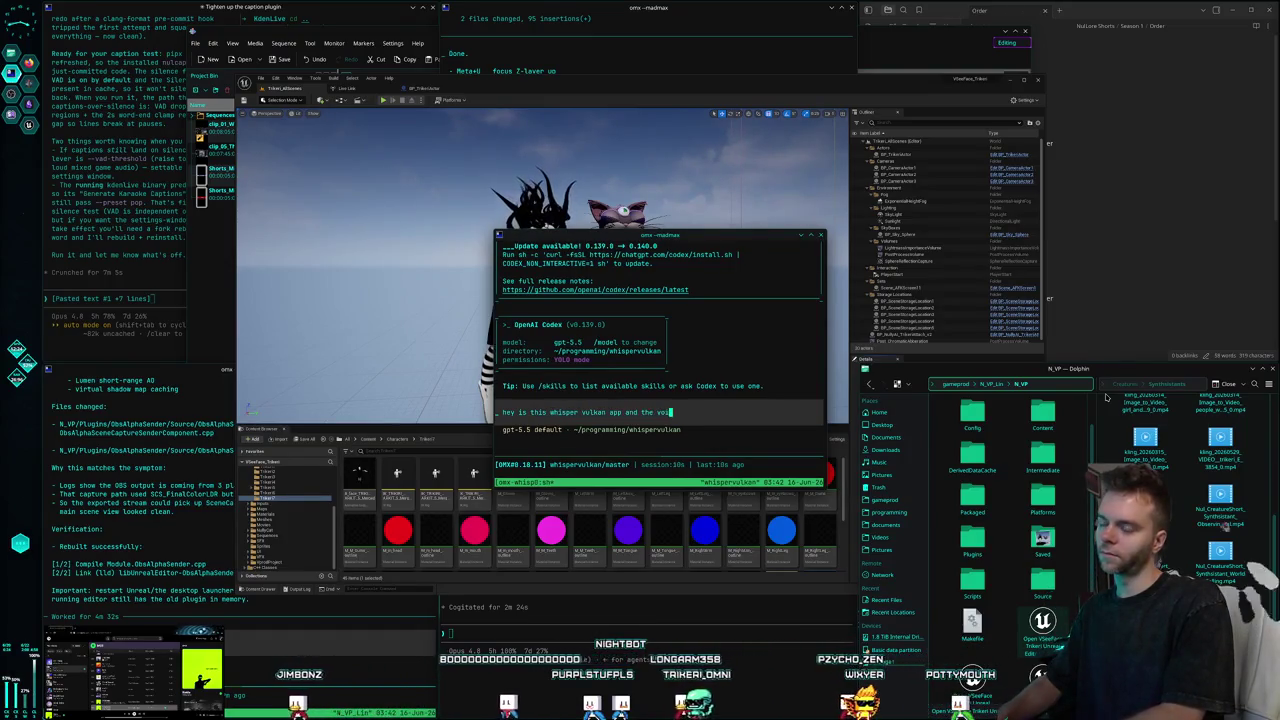
{"action": "type", "text": "cechat app"}
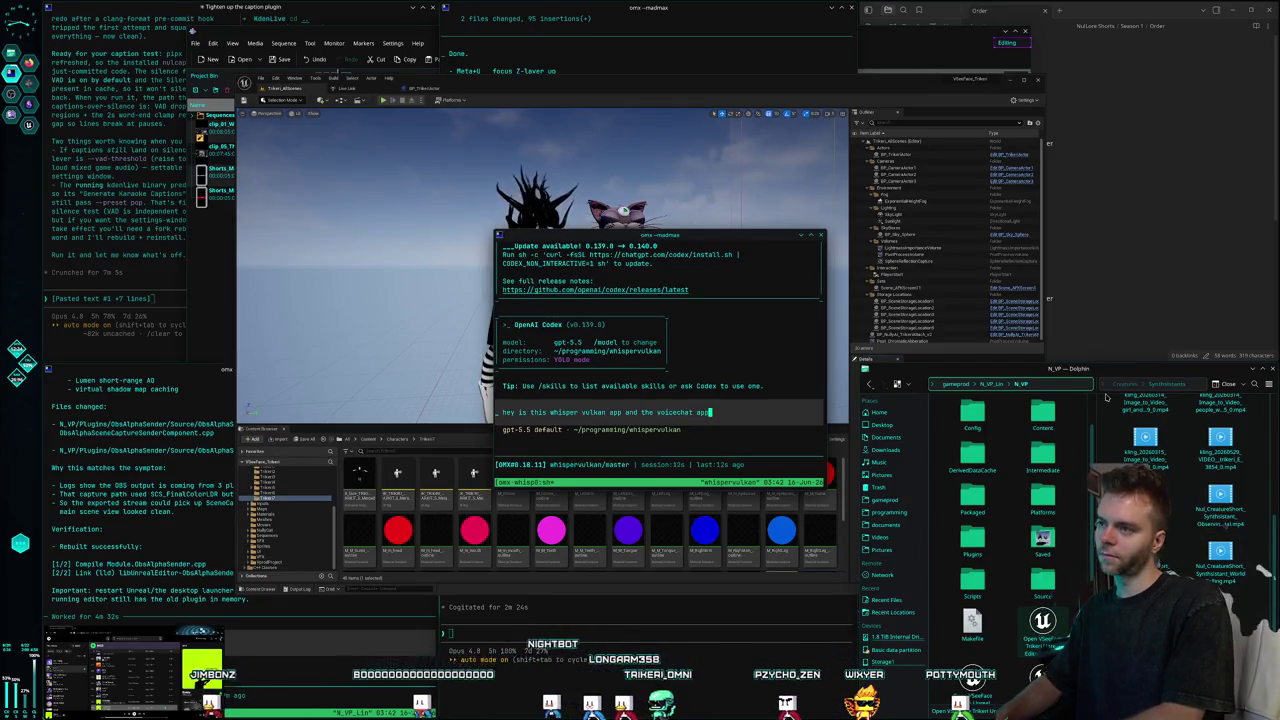
{"action": "key", "text": "ctrl+Left"}
{"action": "key", "text": "ctrl+Left"}
{"action": "key", "text": "ctrl+Left"}
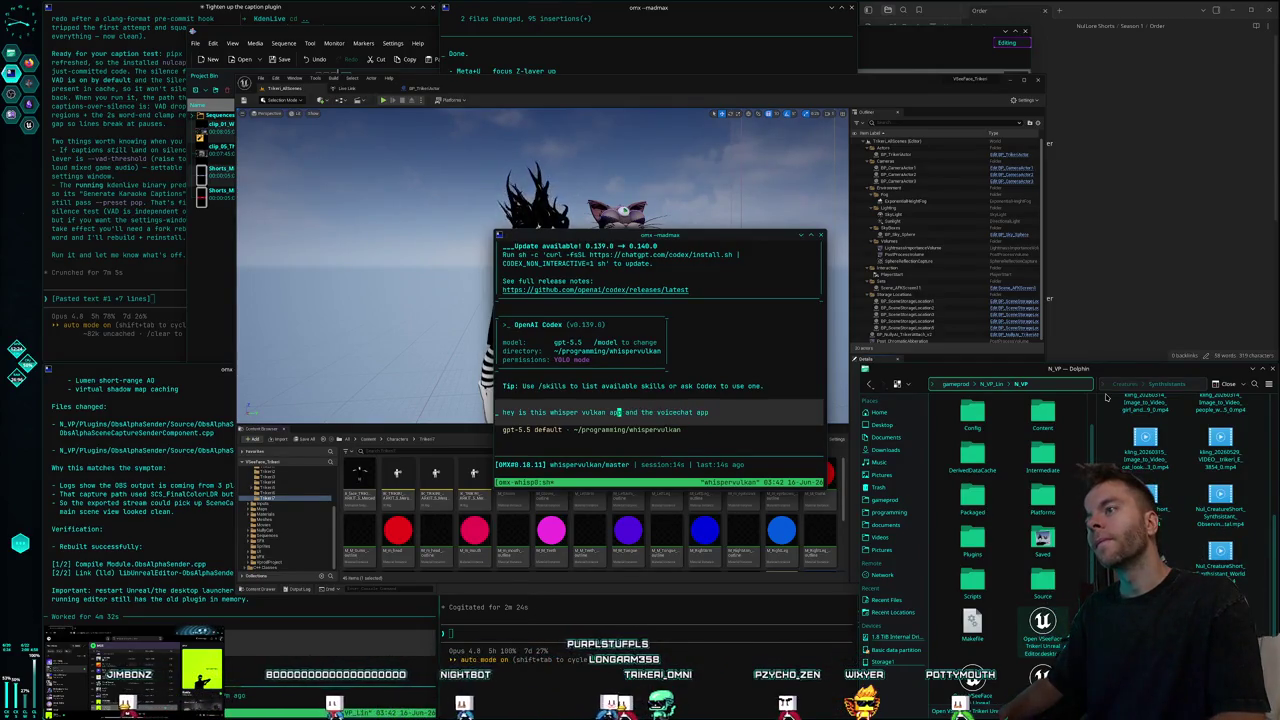
{"action": "key", "text": "ctrl+Left"}
{"action": "key", "text": "BackSpace"}
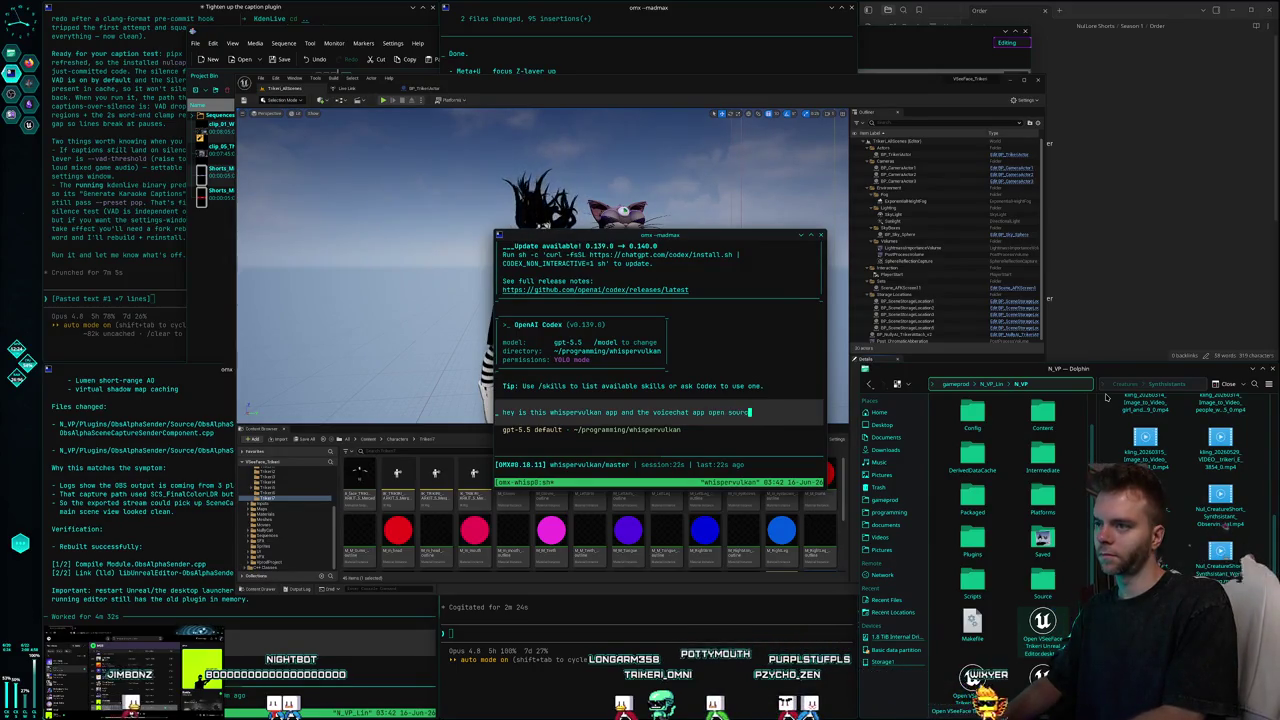
{"action": "type", "text": "github under tri"}
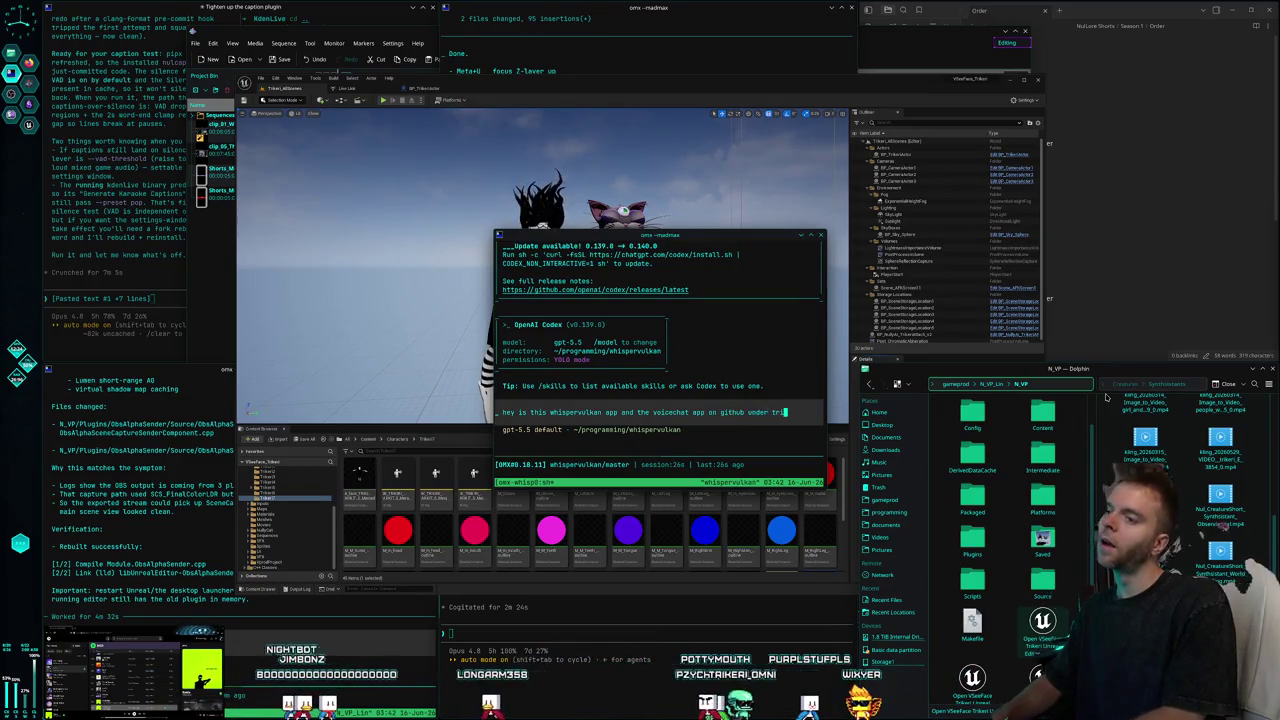
{"action": "type", "text": "keri? "}
{"action": "type", "text": "can we open source th"}
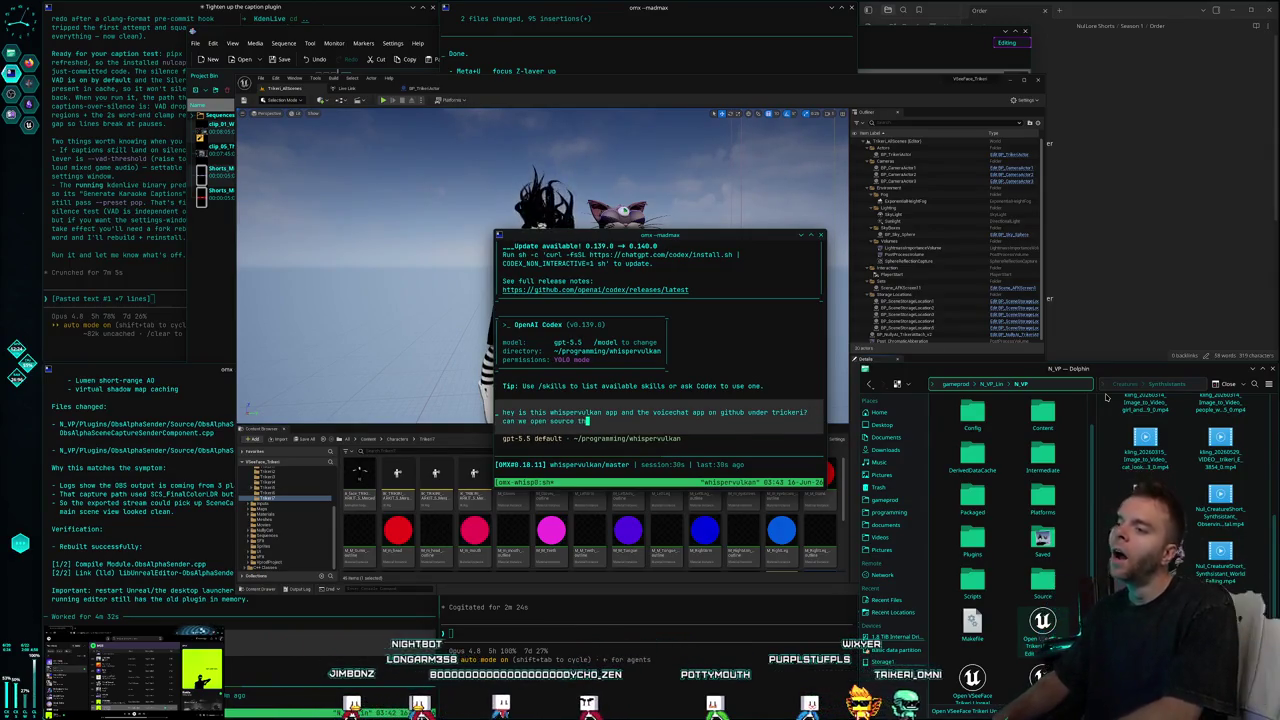
{"action": "type", "text": "em under "}
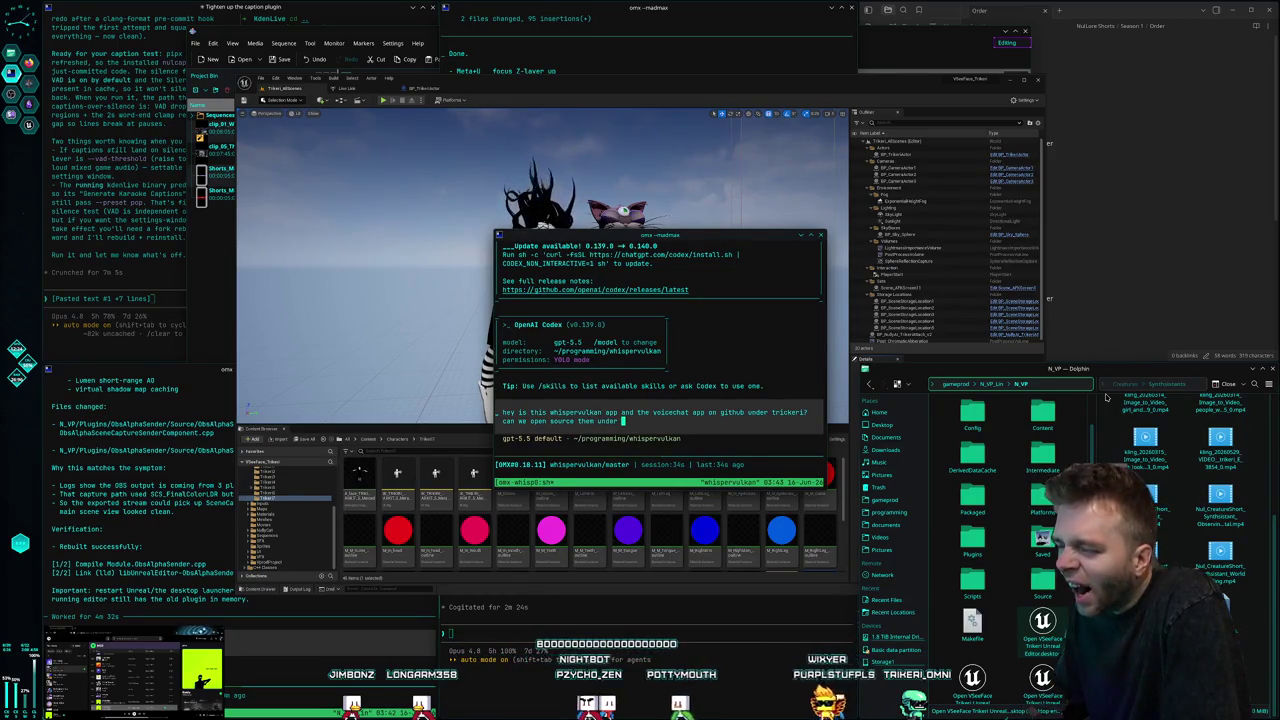
{"action": "type", "text": "MIT?"}
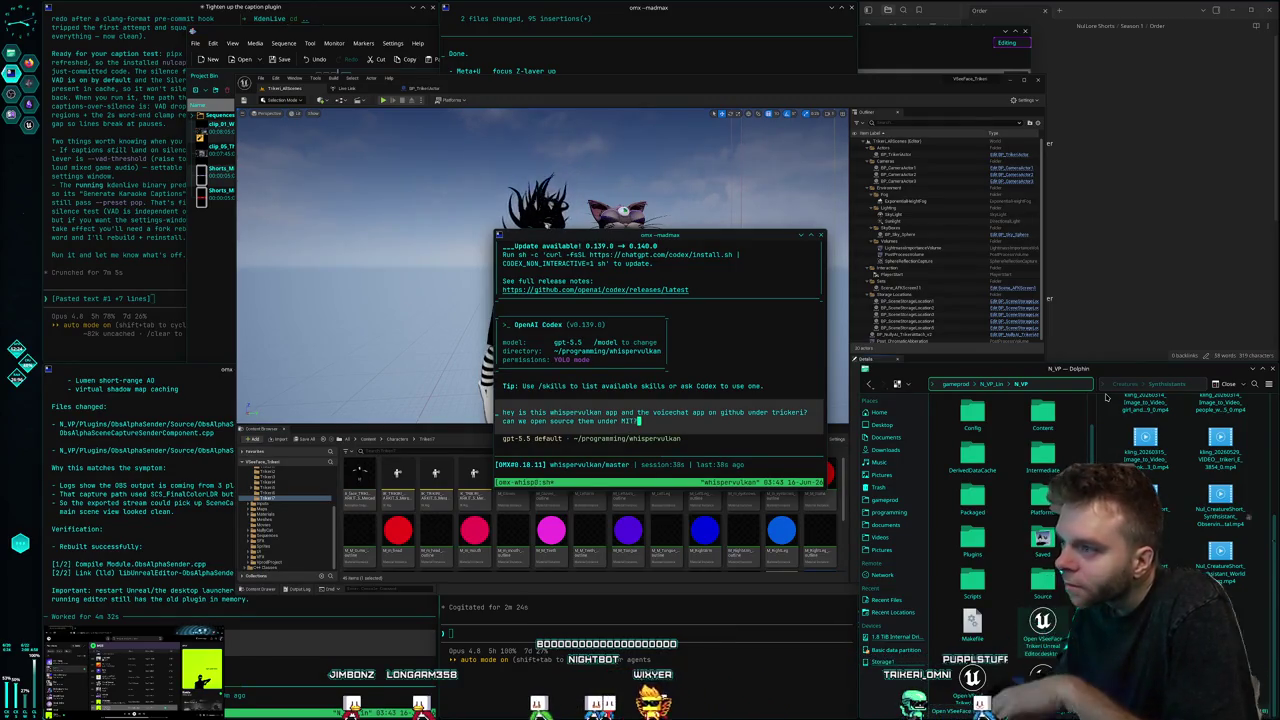
{"action": "key", "text": "Return"}
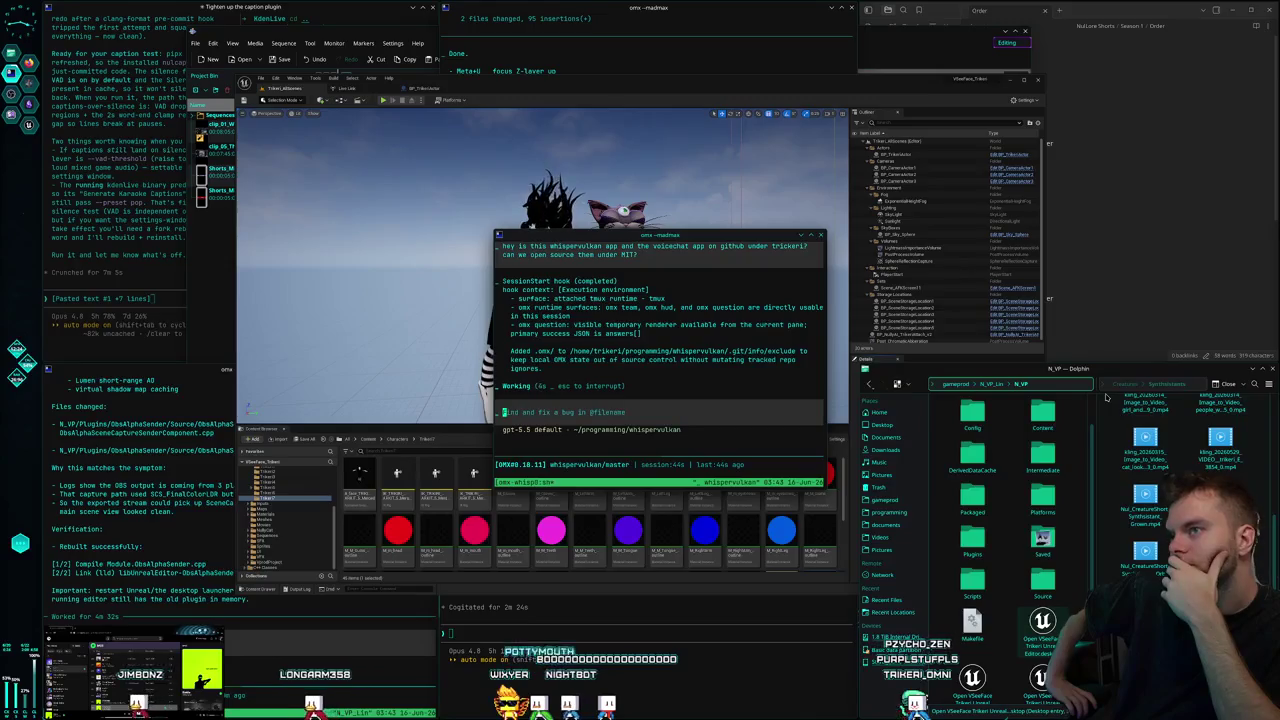
Send 'and make them public?' to Codex, then queue a question about AUR packaging.
{"action": "type", "text": "and "}
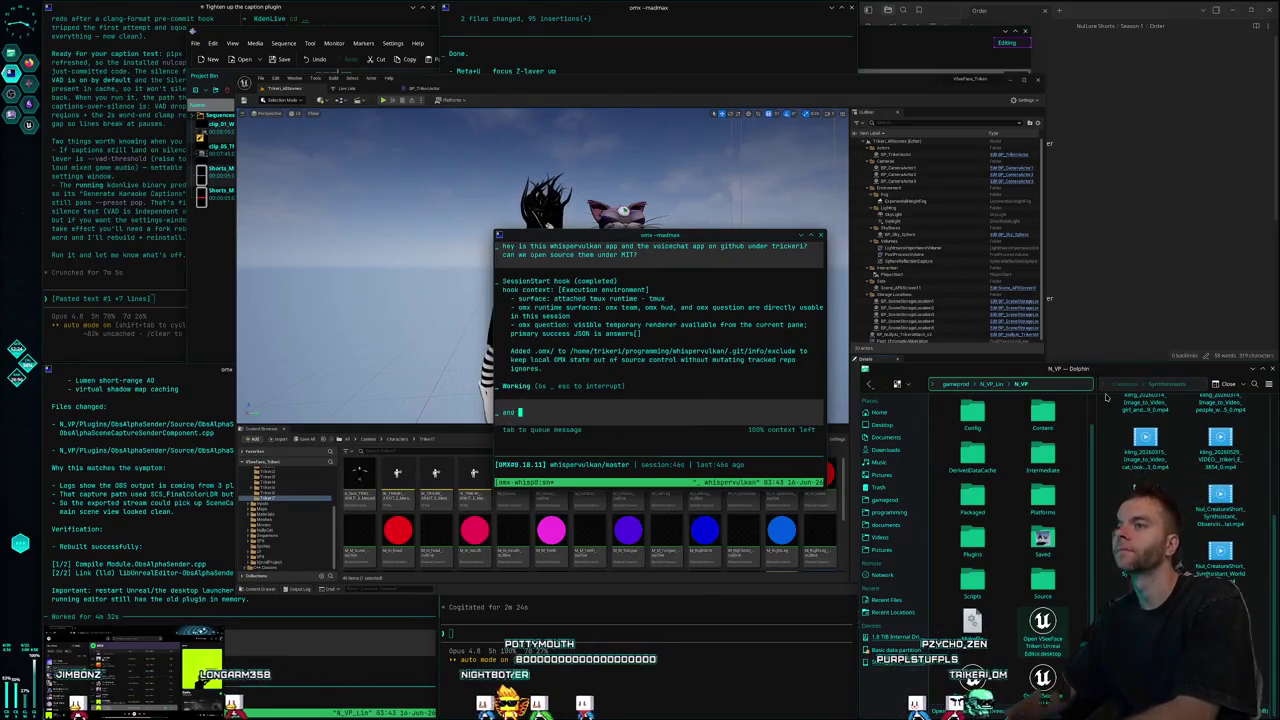
{"action": "type", "text": "make them public?"}
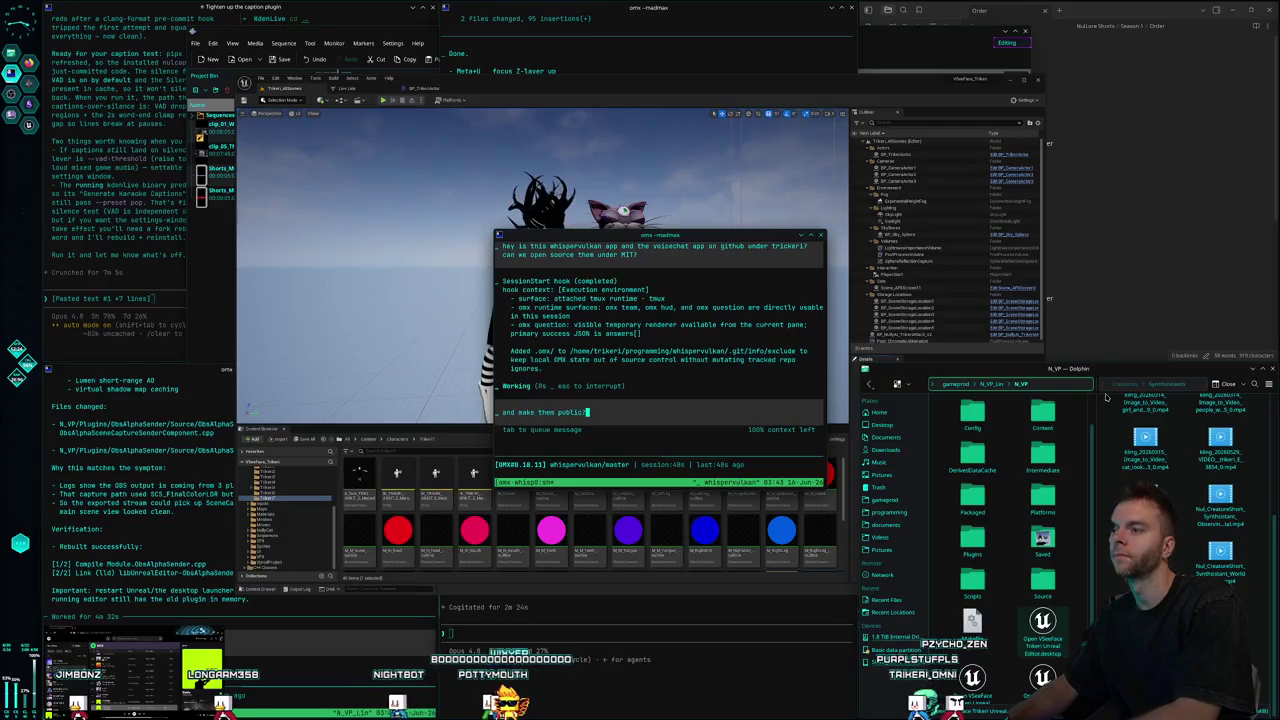
{"action": "key", "text": "Return"}
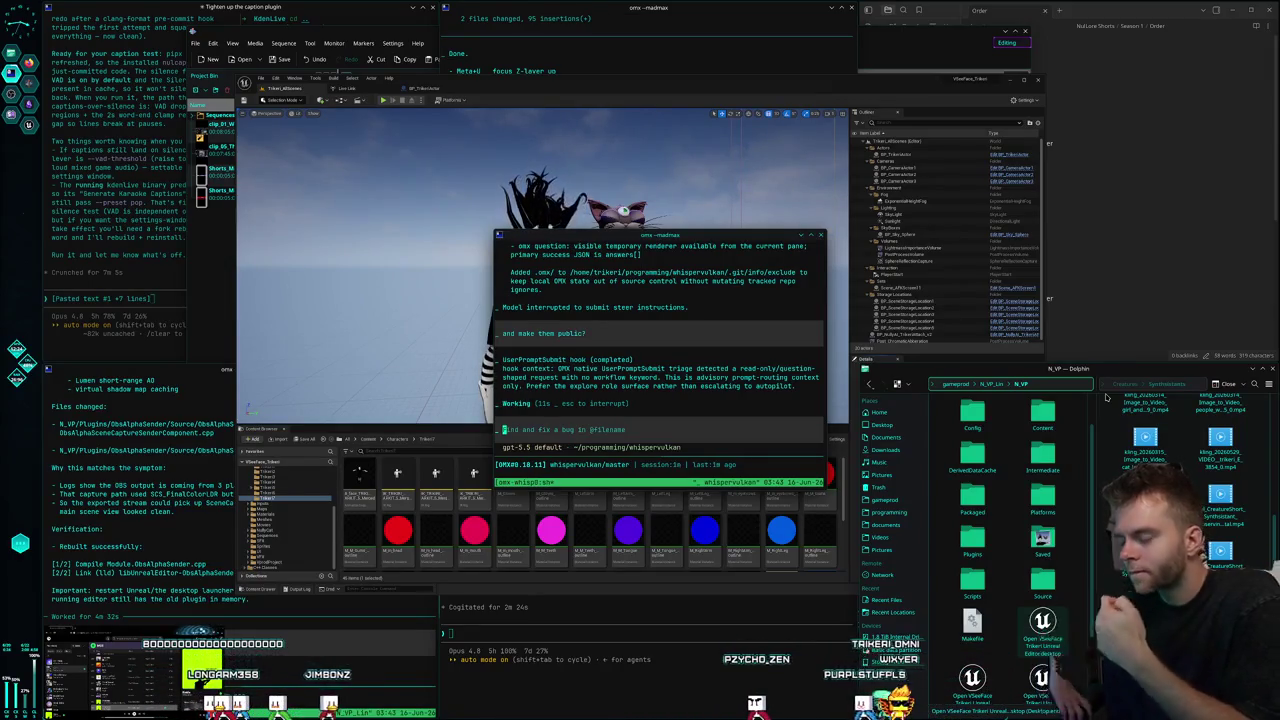
{"action": "type", "text": "what does it take to register them to aur?"}
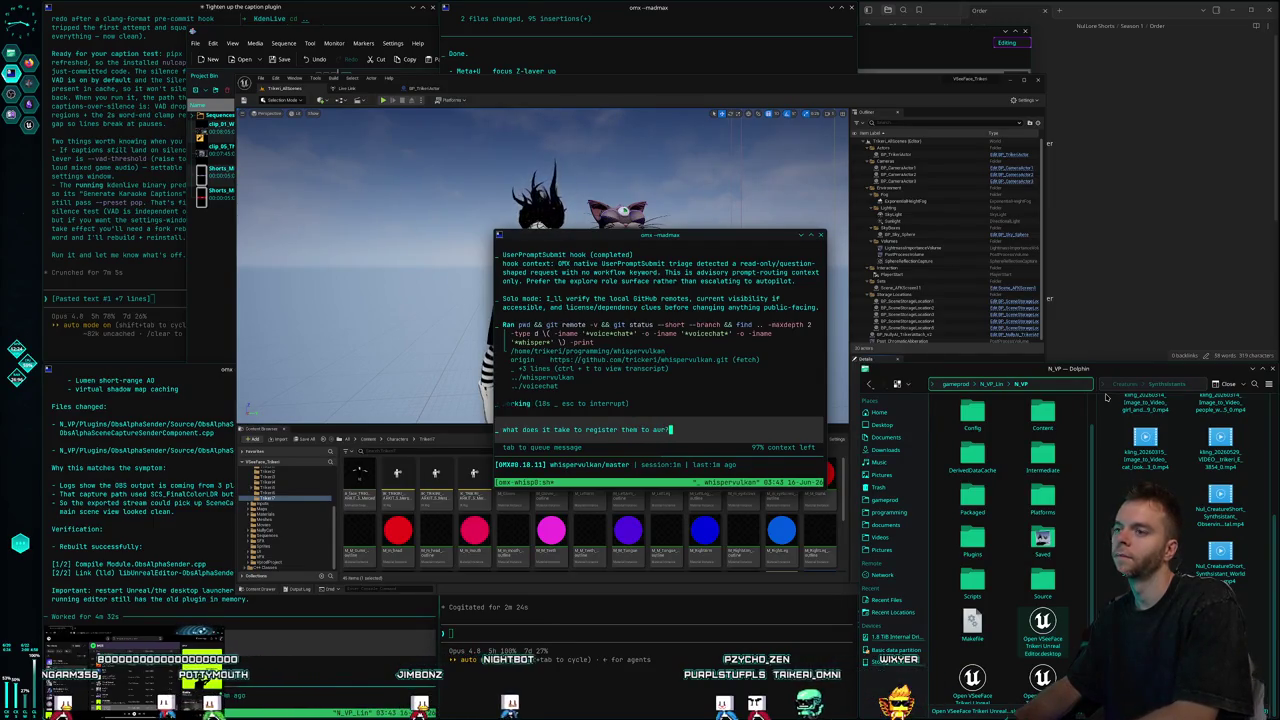
{"action": "key", "text": "BackSpace"}
{"action": "type", "text": "pac"}
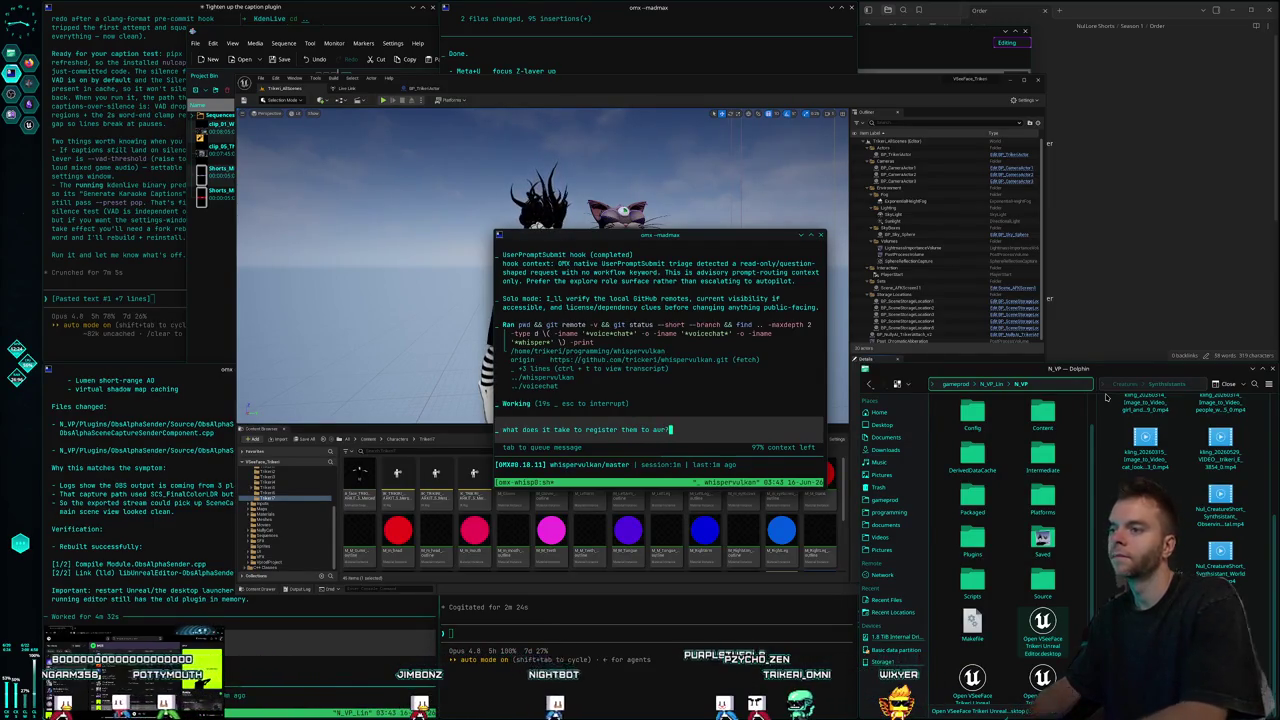
{"action": "type", "text": "kages"}
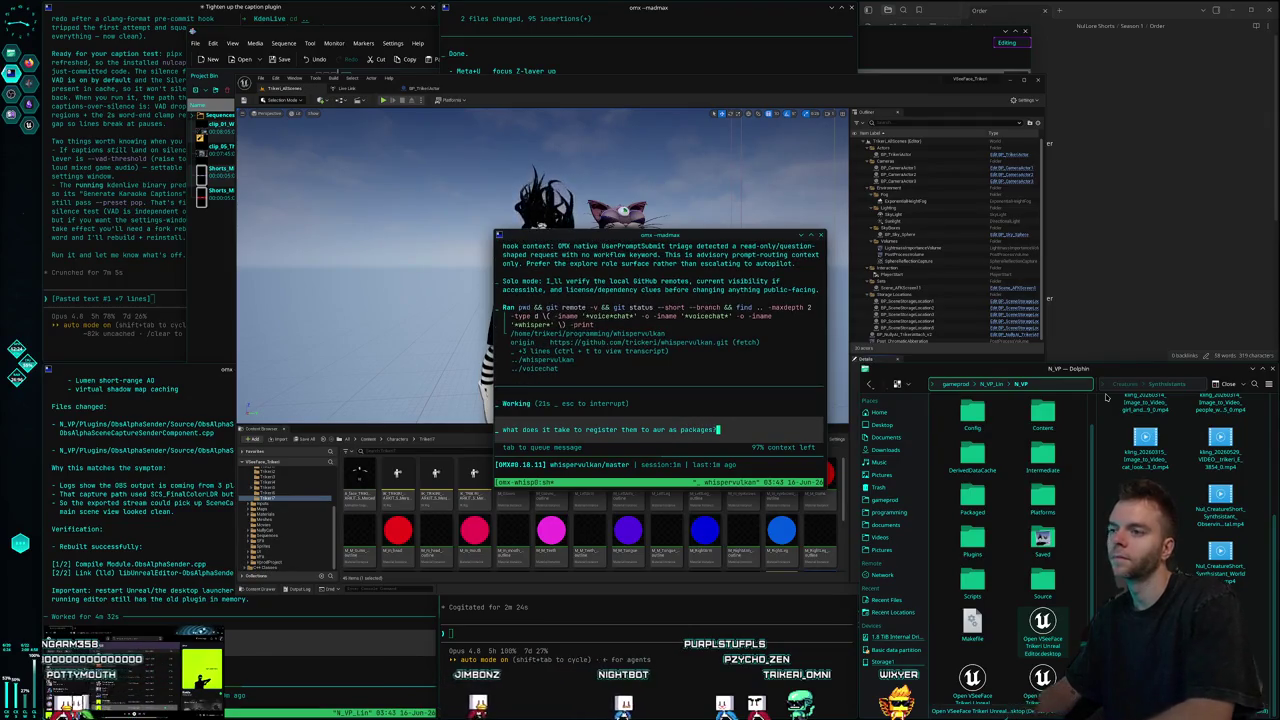
{"action": "key", "text": "Tab"}
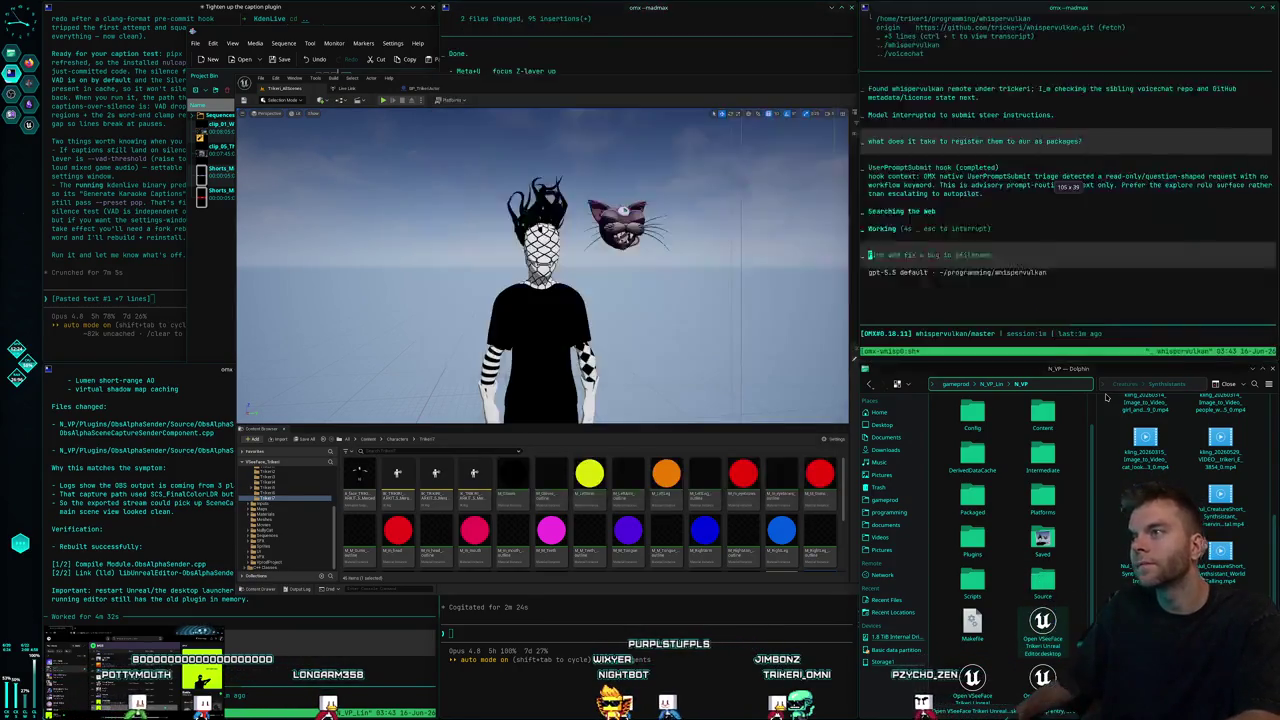
Snap the terminal top-right and draft a note keeping the bar visualizer out of voicechat.
{"action": "key", "text": "super+Right"}
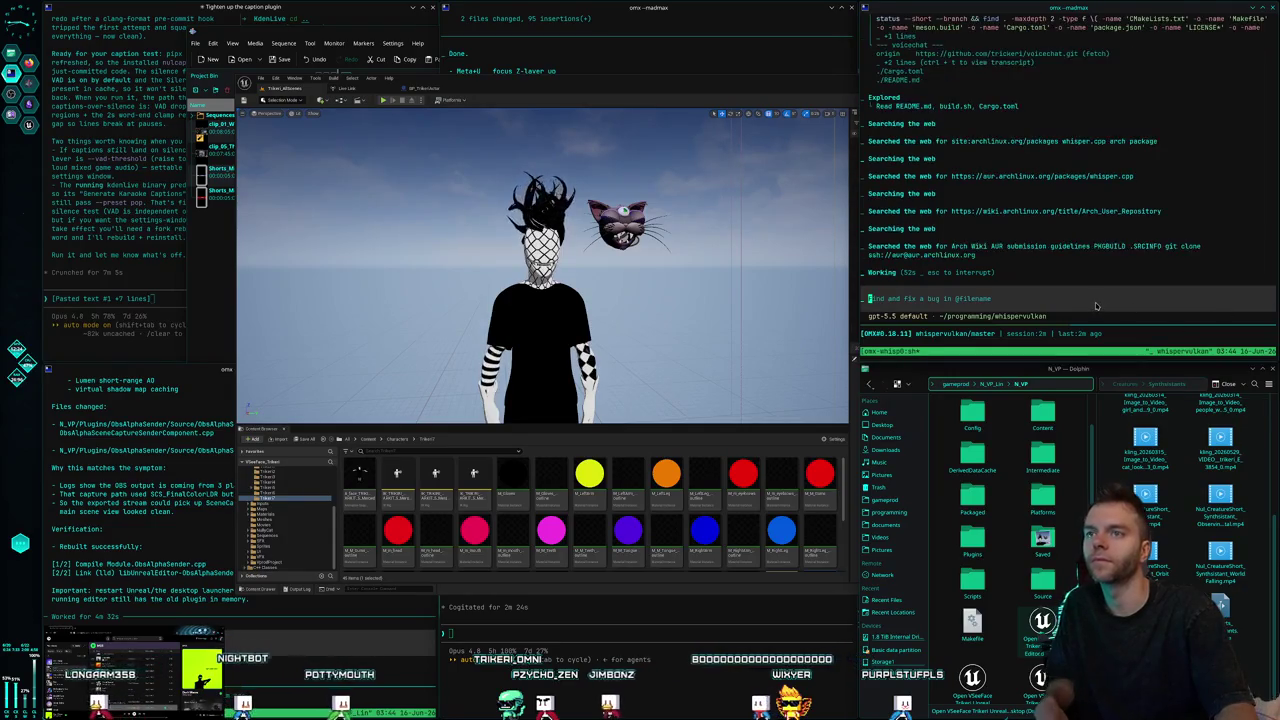
{"action": "type", "text": "also "}
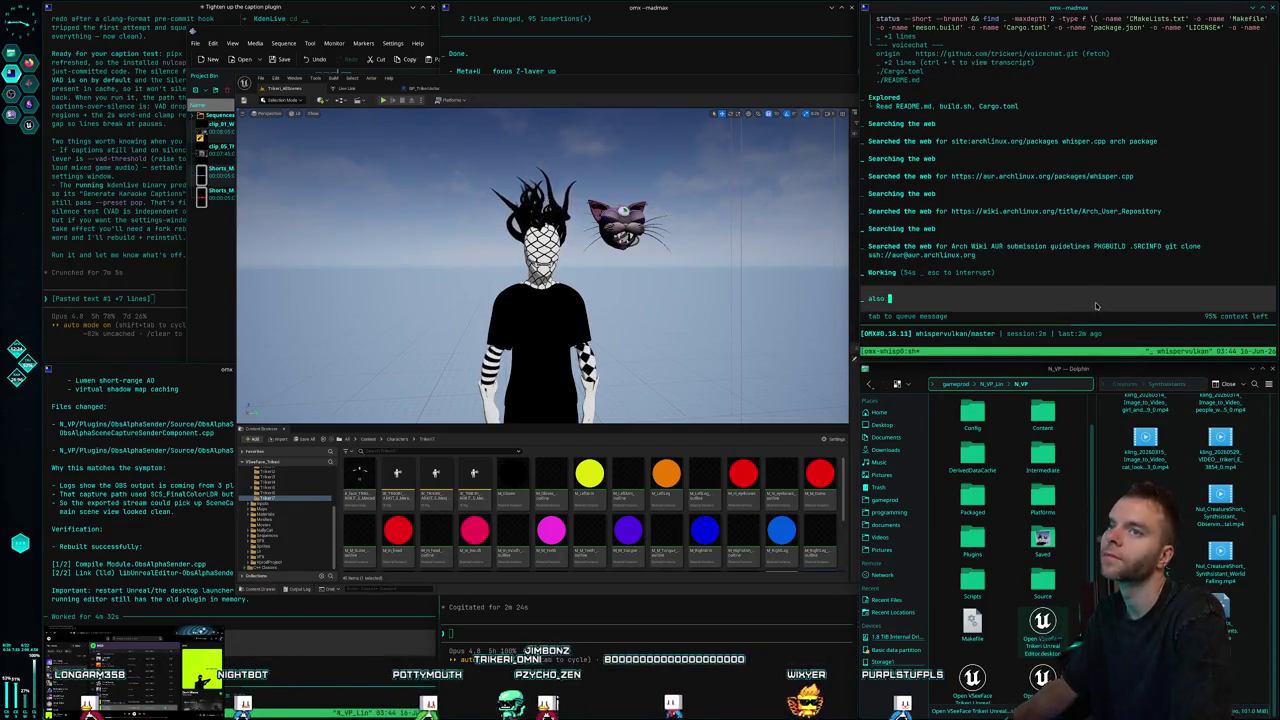
{"action": "type", "text": "the voice chat plugin shouldn't"}
{"action": "key", "text": "BackSpace"}
{"action": "key", "text": "BackSpace"}
{"action": "key", "text": "BackSpace"}
{"action": "key", "text": "BackSpace"}
{"action": "key", "text": "BackSpace"}
{"action": "key", "text": "BackSpace"}
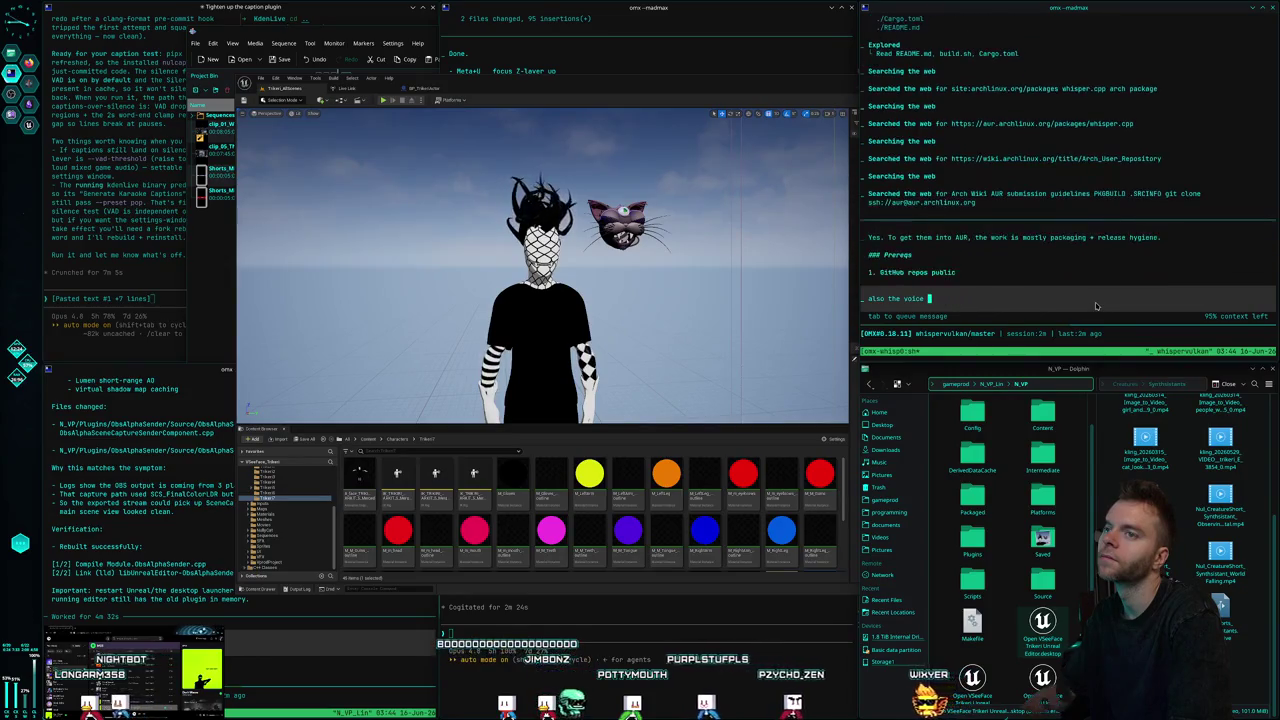
{"action": "type", "text": "chat program co"}
{"action": "key", "text": "BackSpace"}
{"action": "key", "text": "BackSpace"}
{"action": "type", "text": "shouldn't c"}
{"action": "type", "text": "ontain anything related to "}
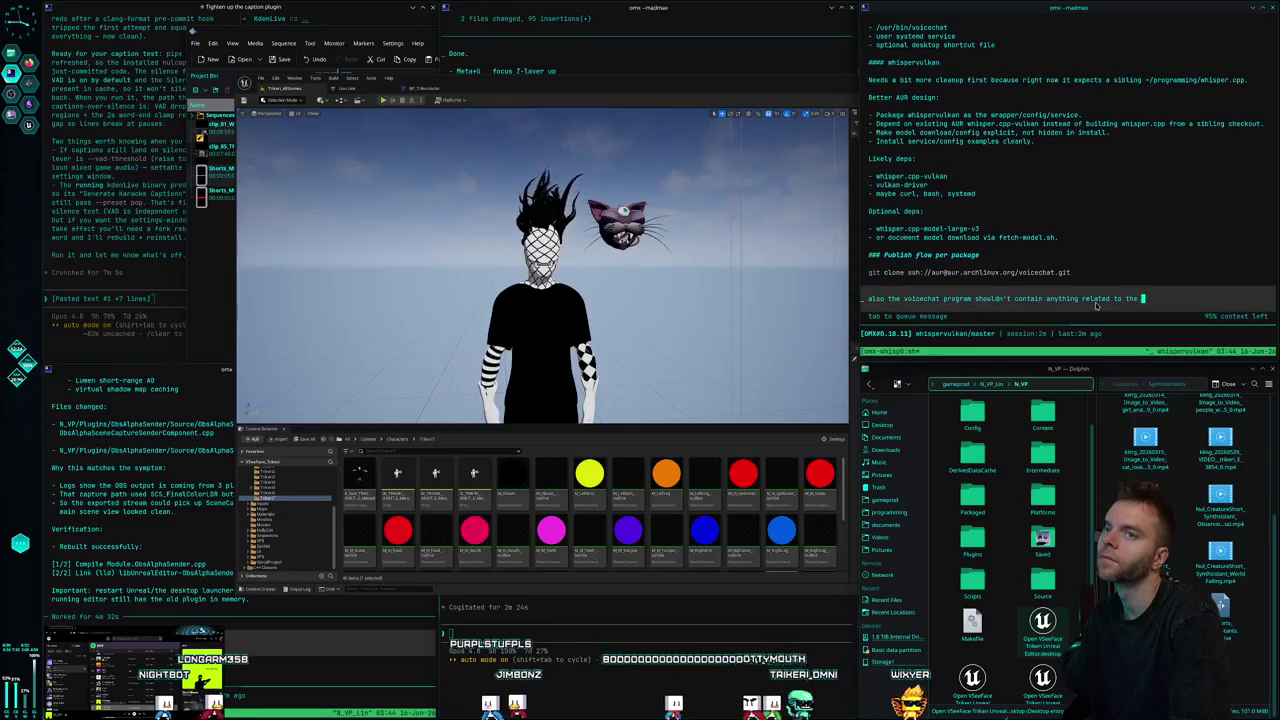
{"action": "type", "text": "the "}
{"action": "type", "text": "bar visualizer but jus"}
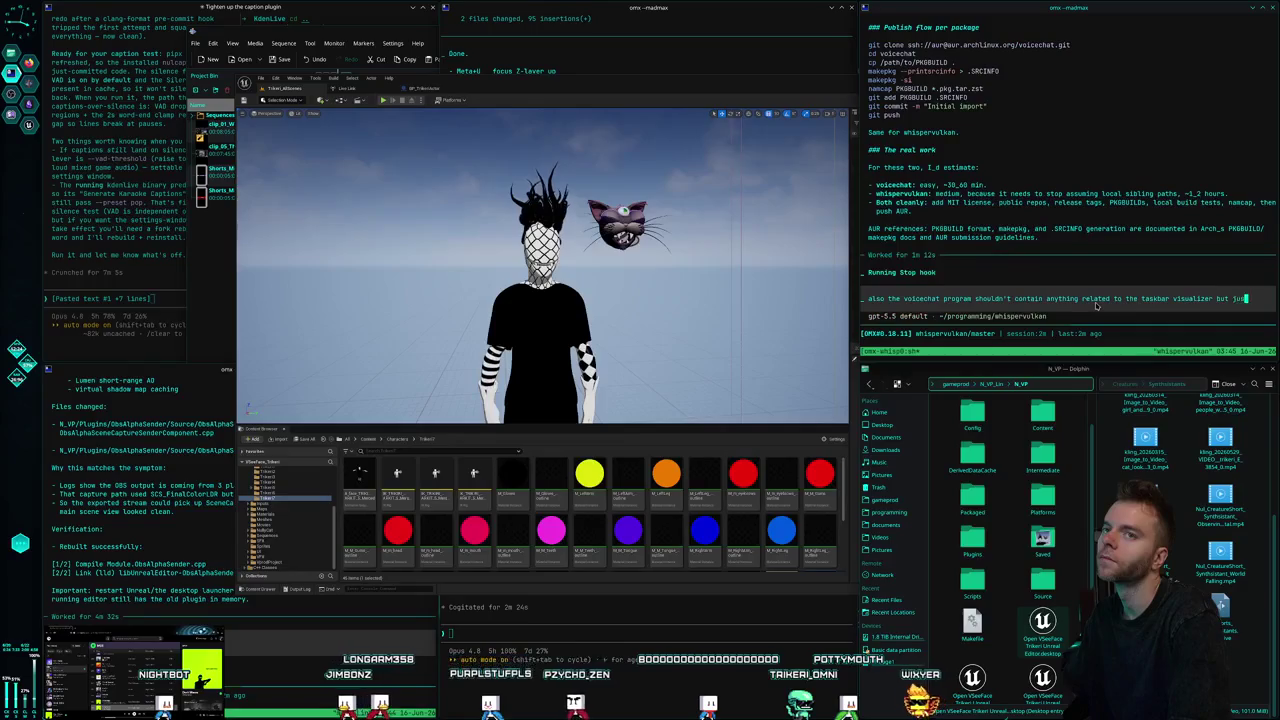
{"action": "type", "text": "t hav"}
{"action": "type", "text": "e ma"}
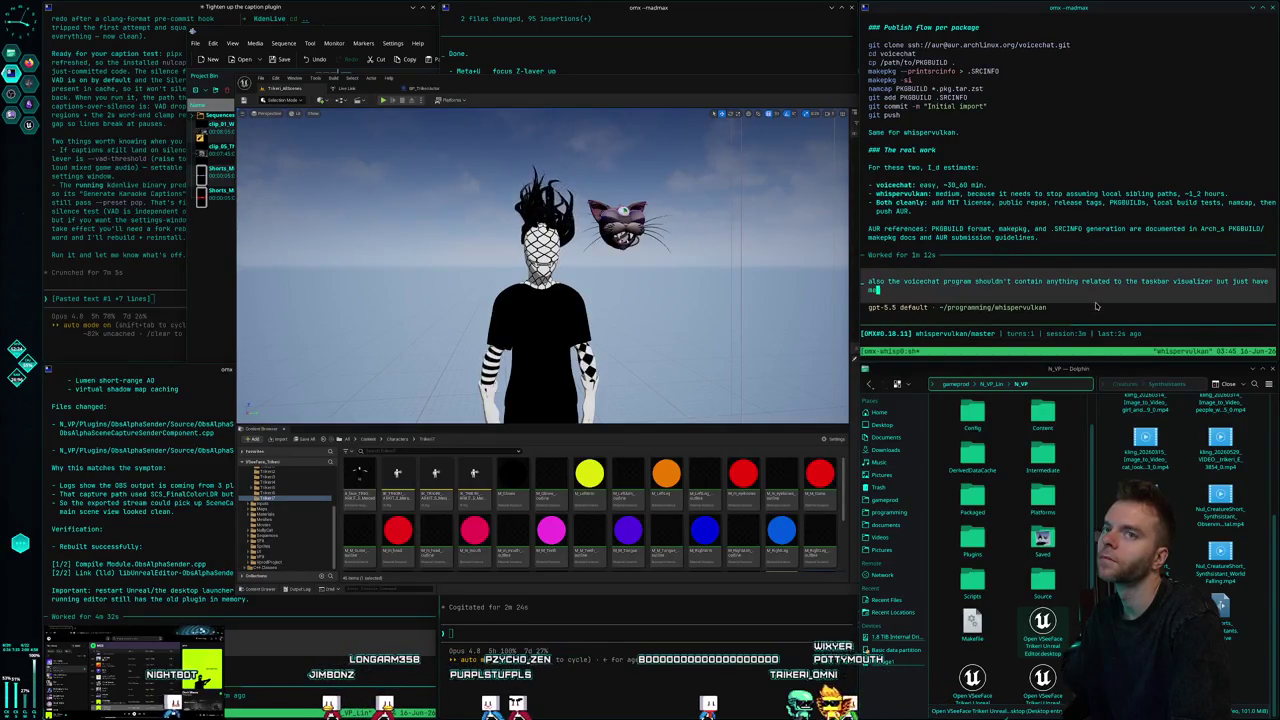
{"action": "type", "text": "ges it se"}
{"action": "type", "text": "nds or something that other"}
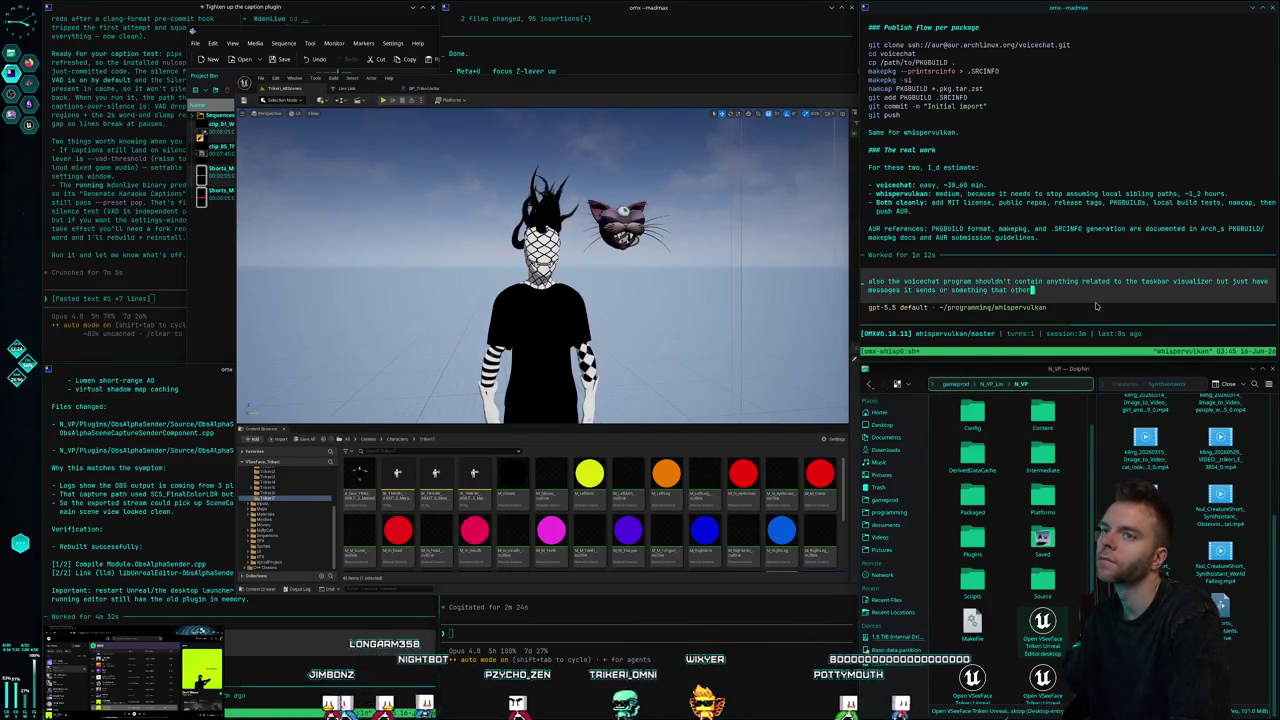
{"action": "type", "text": "ple can easily setup their own listener and yisualizeation for i"}
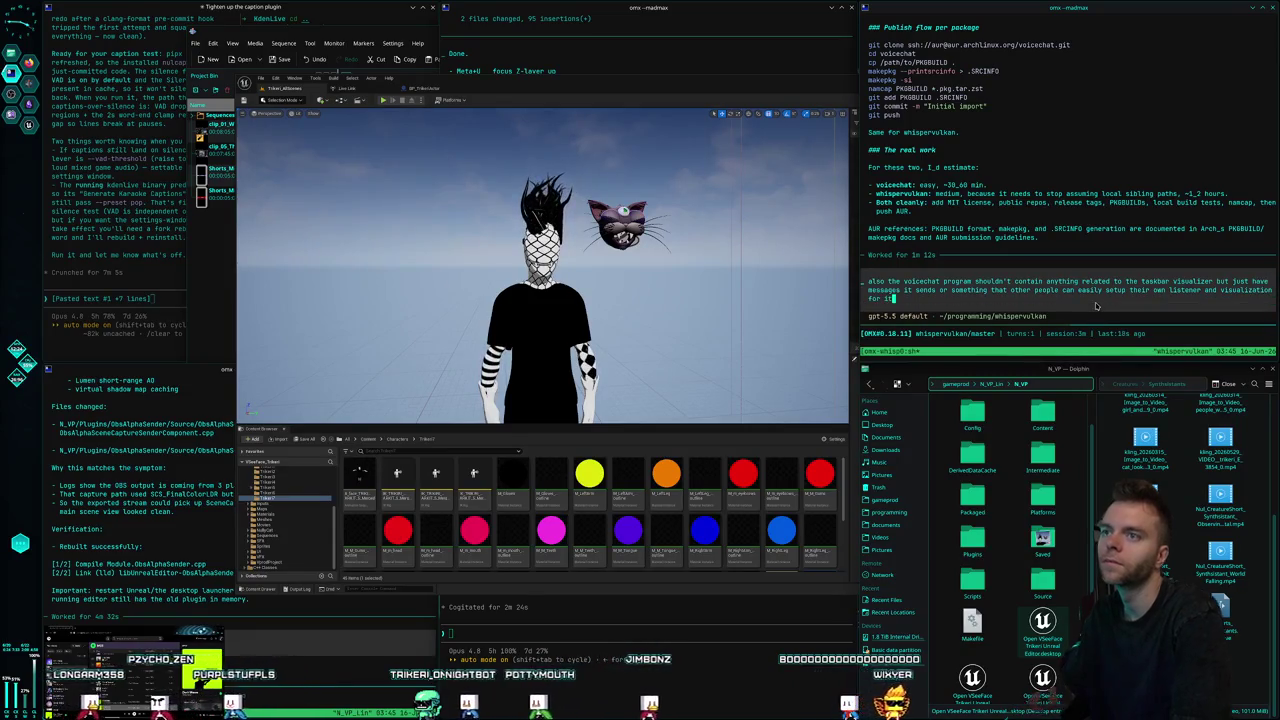
{"action": "type", "text": "t"}
Scroll through Codex's AUR plan, including whispervulkan's whisper.cpp-vulkan dependency cleanup.
{"action": "scroll", "coordinate": [1080, 290], "scroll_direction": "up", "scroll_amount": 5}
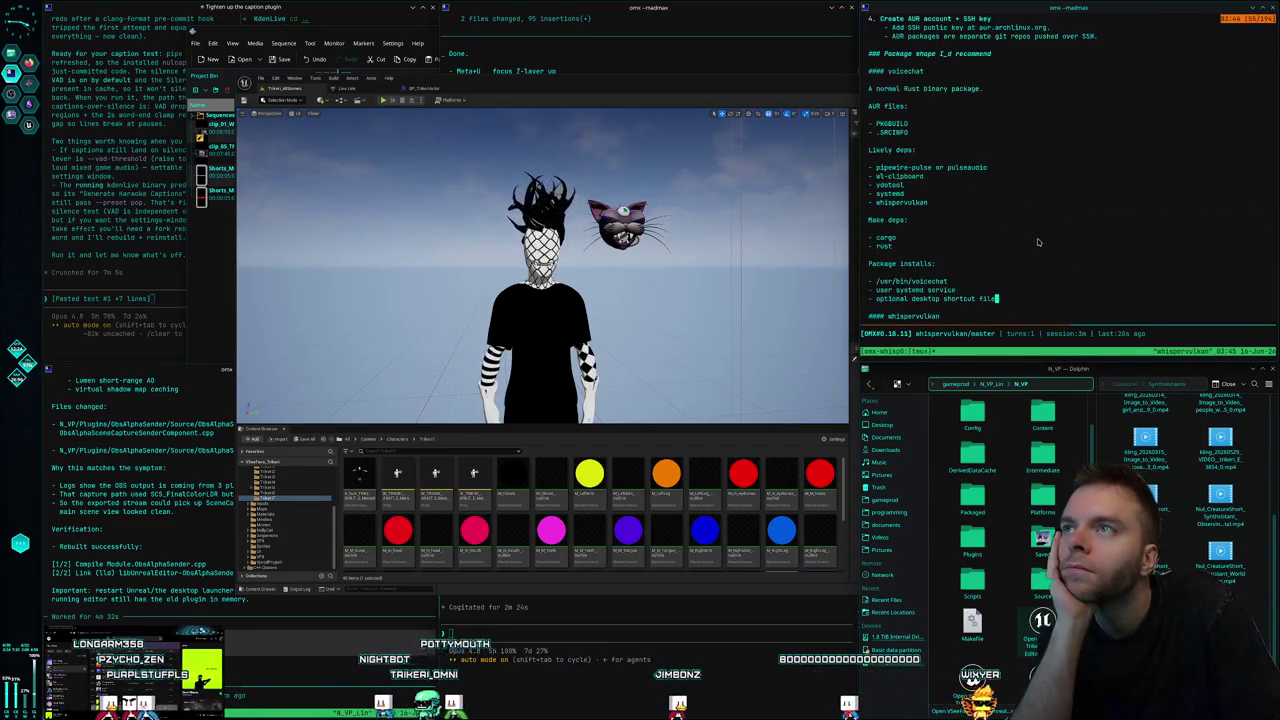
{"action": "scroll", "coordinate": [1038, 241], "scroll_direction": "up", "scroll_amount": 5}
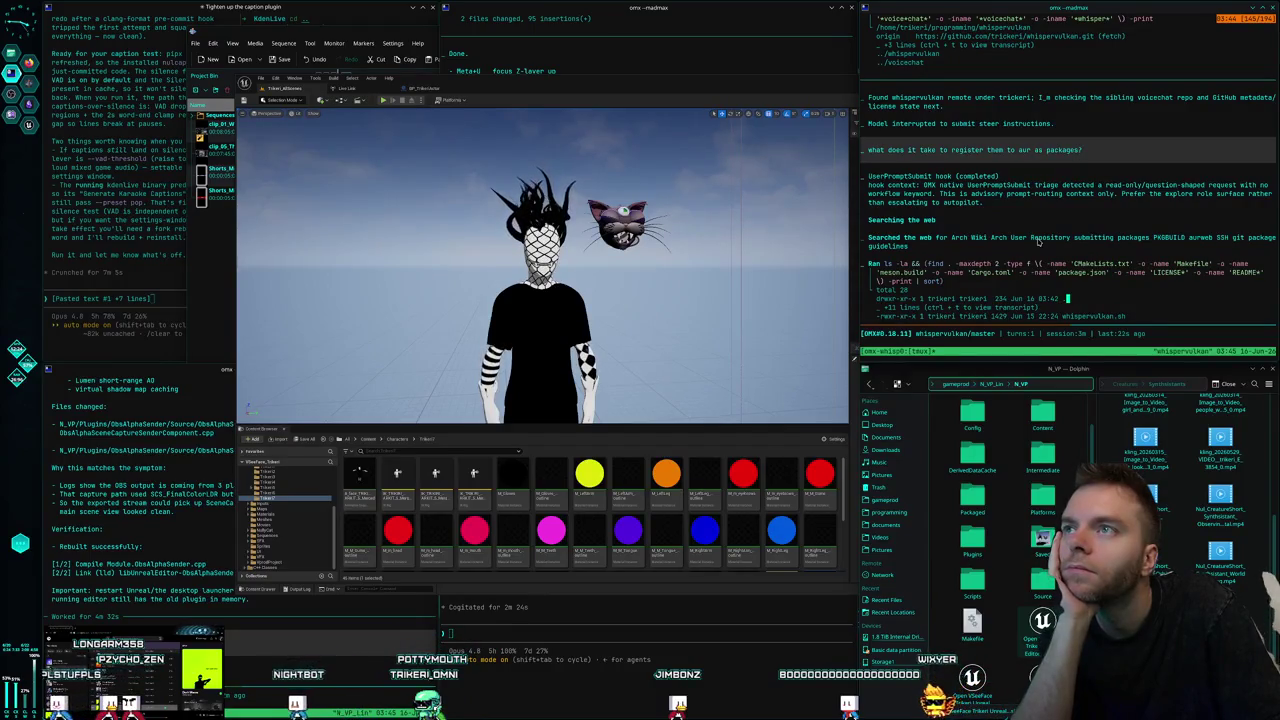
{"action": "scroll", "coordinate": [1038, 241], "scroll_direction": "down", "scroll_amount": 6}
{"action": "scroll", "coordinate": [1038, 241], "scroll_direction": "down", "scroll_amount": 6}
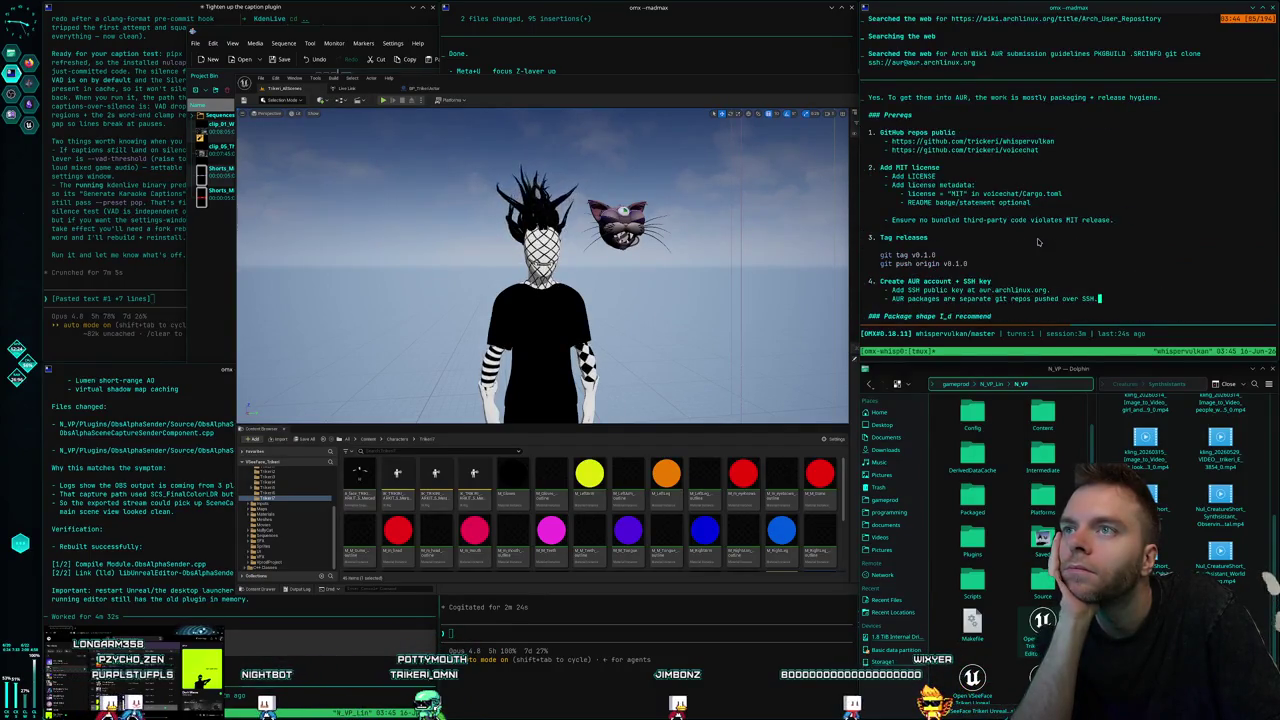
{"action": "scroll", "coordinate": [1038, 241], "scroll_direction": "up", "scroll_amount": 6}
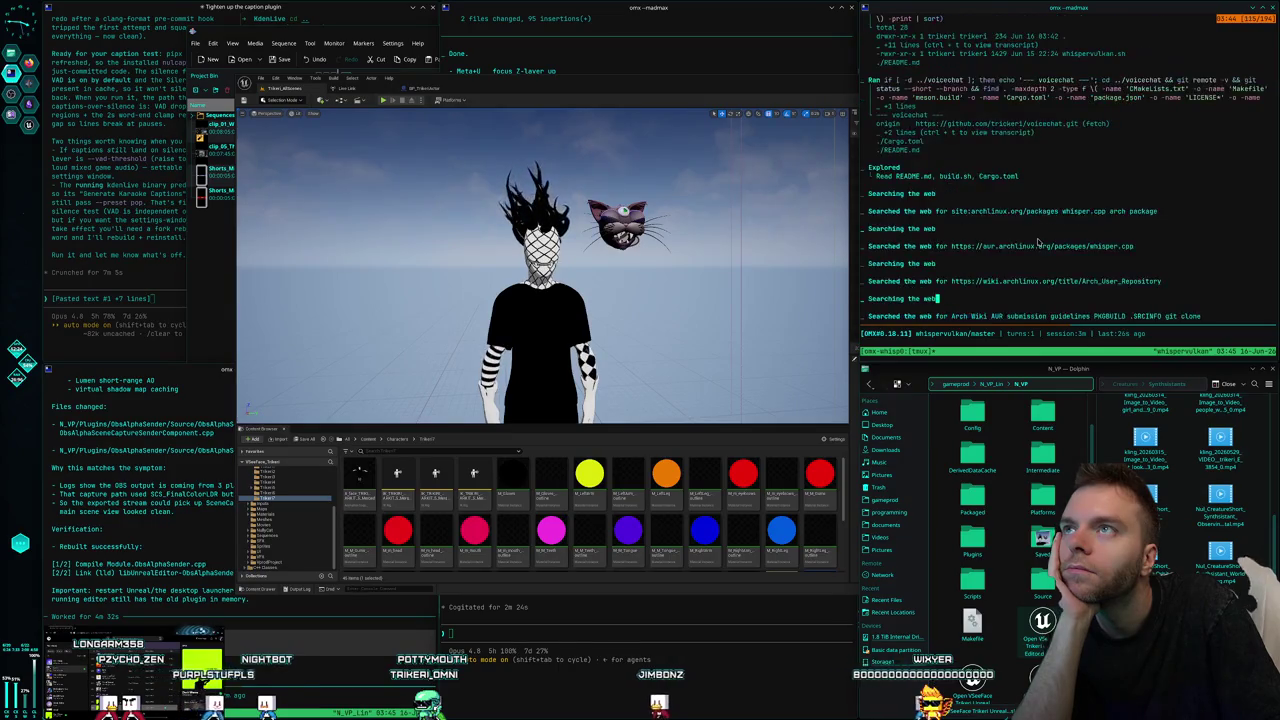
{"action": "scroll", "coordinate": [1038, 241], "scroll_direction": "down", "scroll_amount": 6}
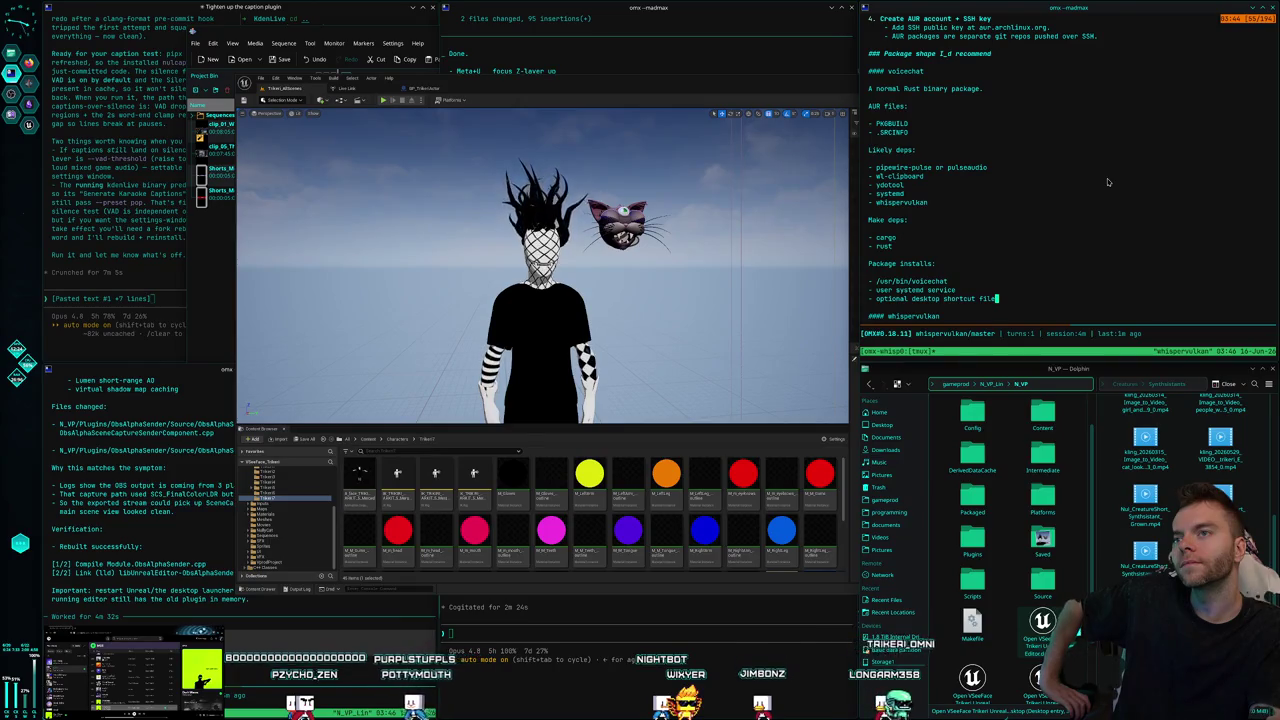
{"action": "scroll", "coordinate": [1107, 178], "scroll_direction": "down", "scroll_amount": 6}
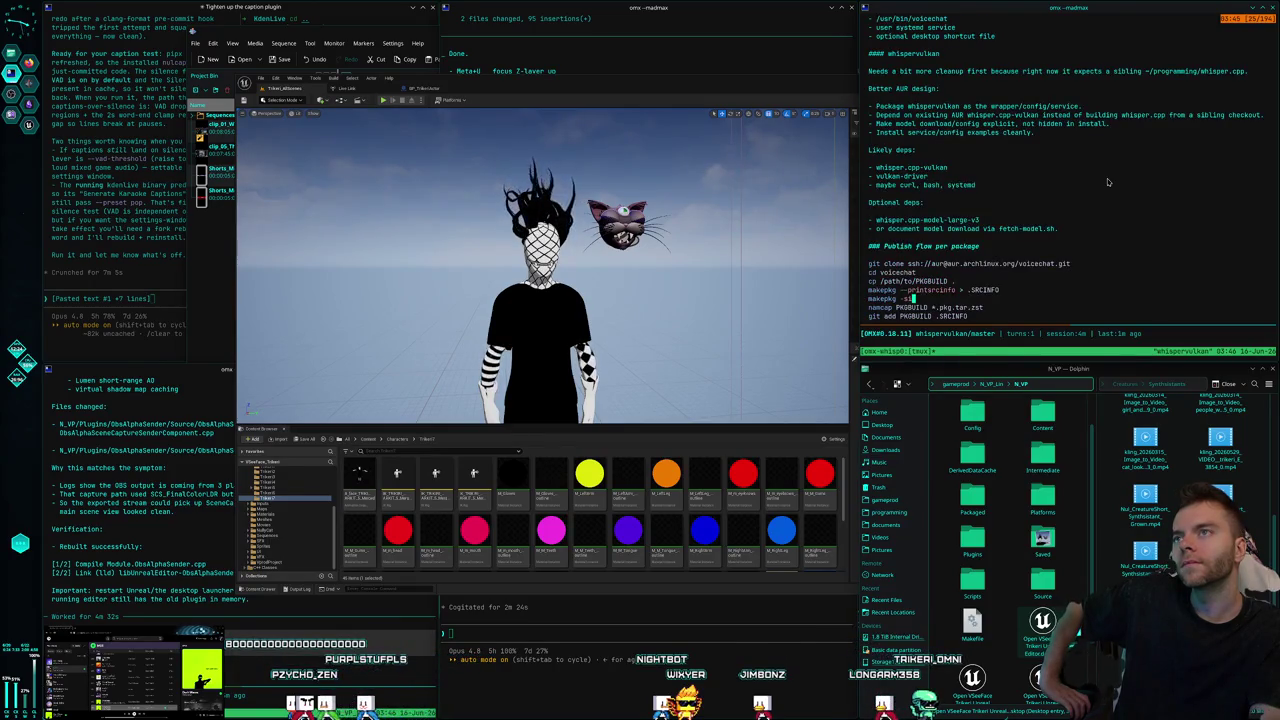
{"action": "scroll", "coordinate": [1107, 178], "scroll_direction": "down", "scroll_amount": 5}
{"action": "scroll", "coordinate": [1107, 178], "scroll_direction": "up", "scroll_amount": 5}
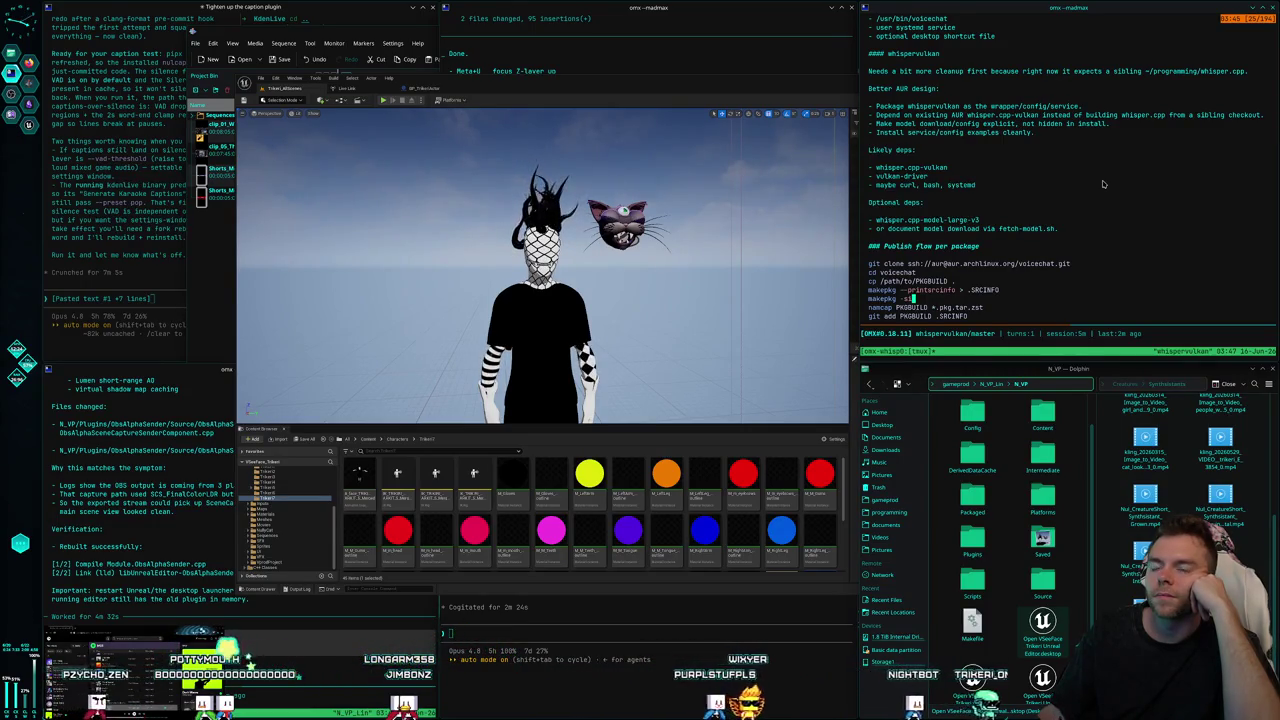
Leave tmux copy mode to show the Codex prompt with the unsent voicechat draft.
{"action": "type", "text": "it"}
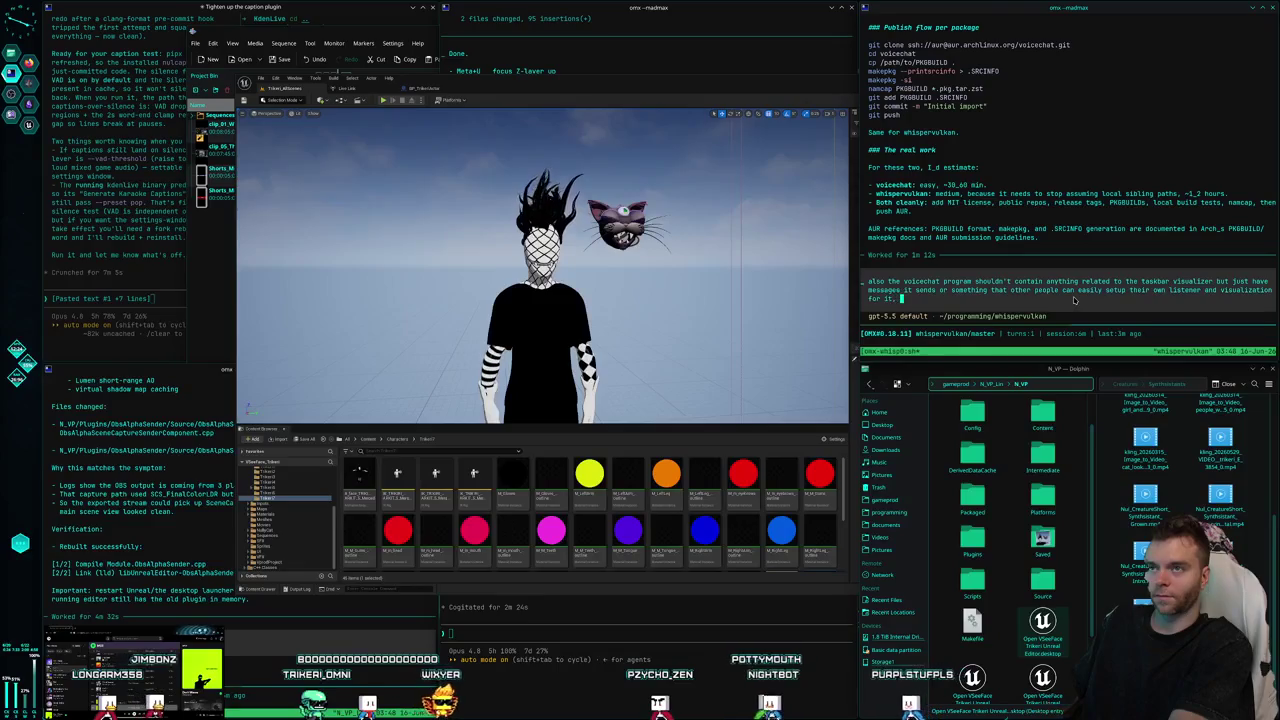
Add: download the model on first start; a .sh script picks model and GPU/CPU+RAM, defaulting to GPU and large turbo.
{"action": "type", "text": ", and yeah we don't "}
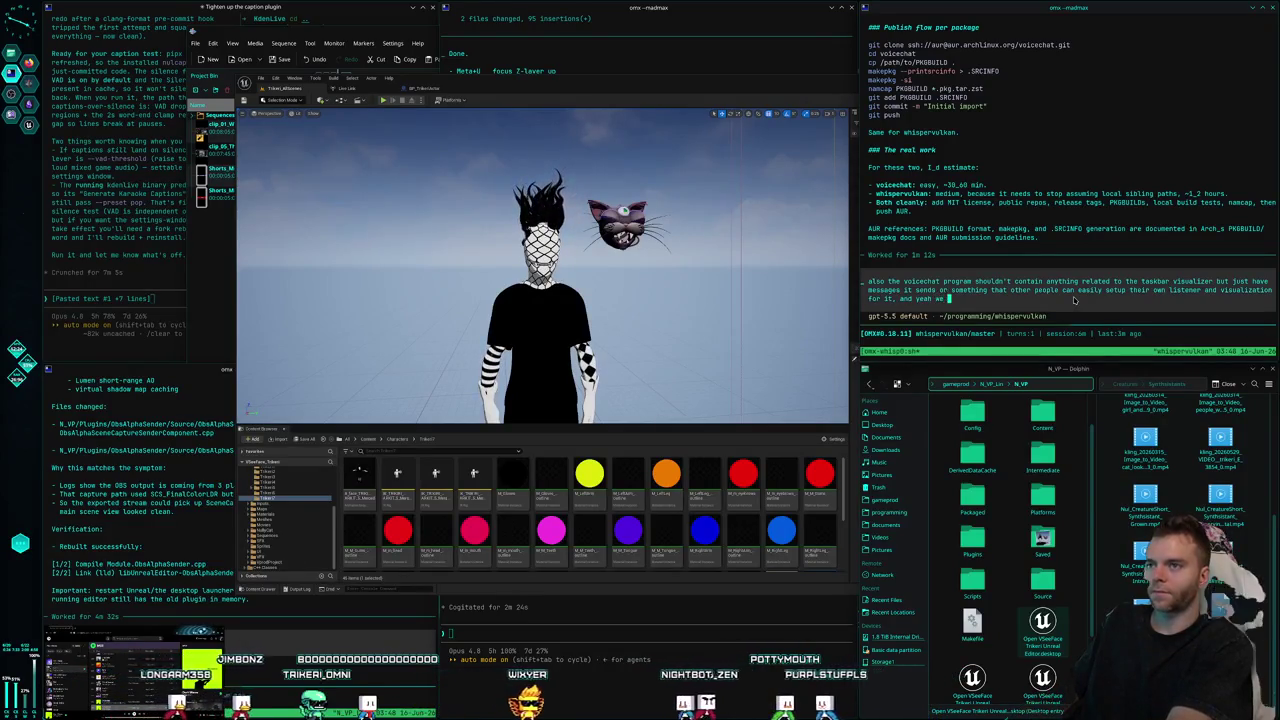
{"action": "type", "text": "wa"}
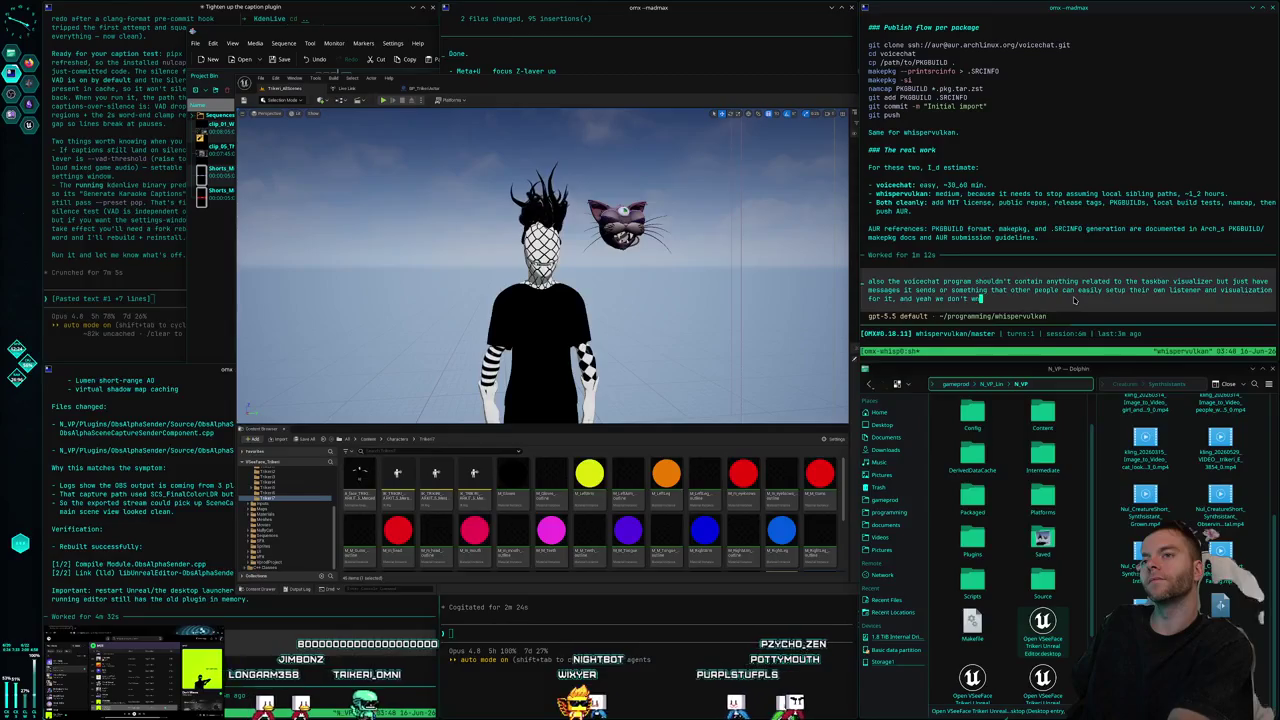
{"action": "type", "text": "nt to literally pa"}
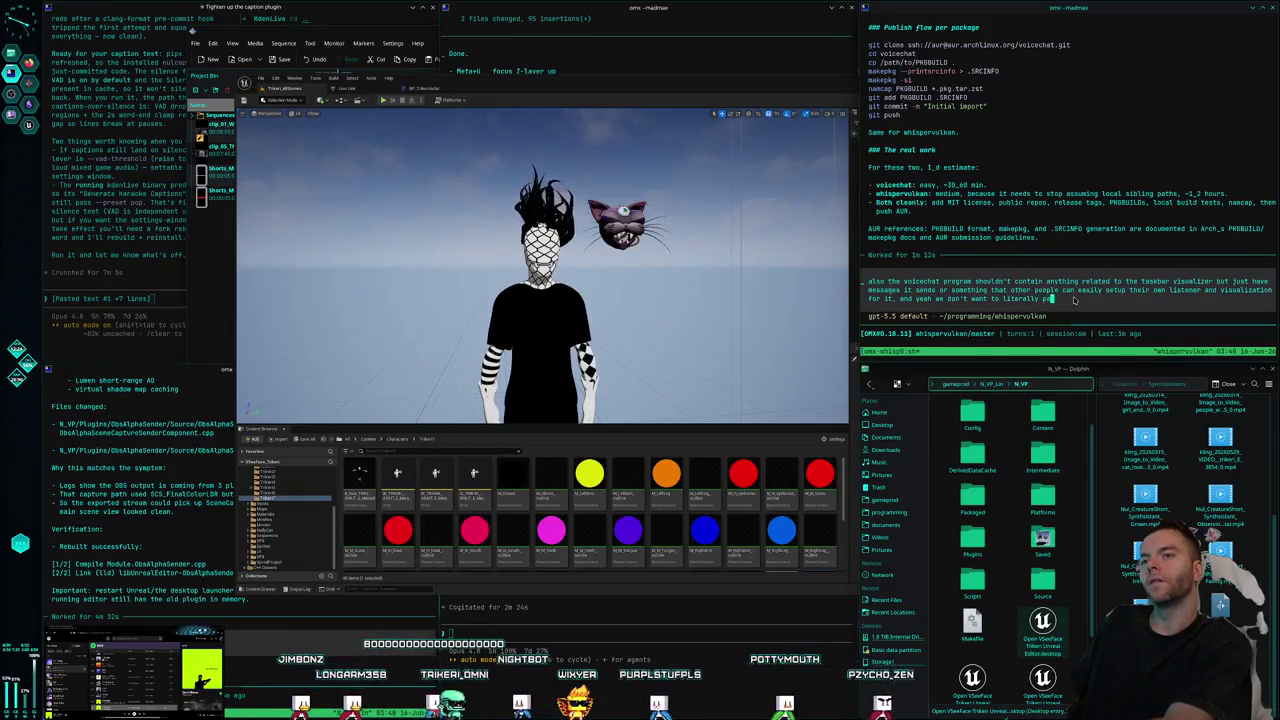
{"action": "type", "text": "ckage the large turbo model we just want it to somehow"}
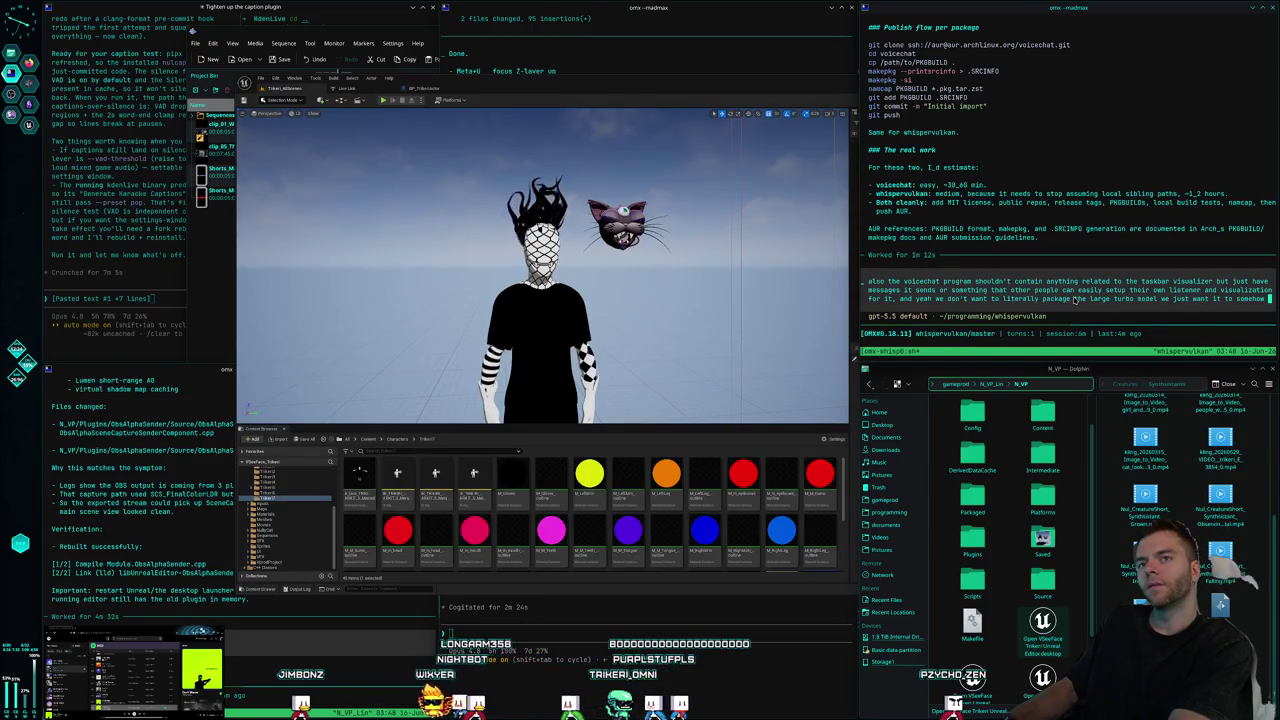
{"action": "type", "text": "download"}
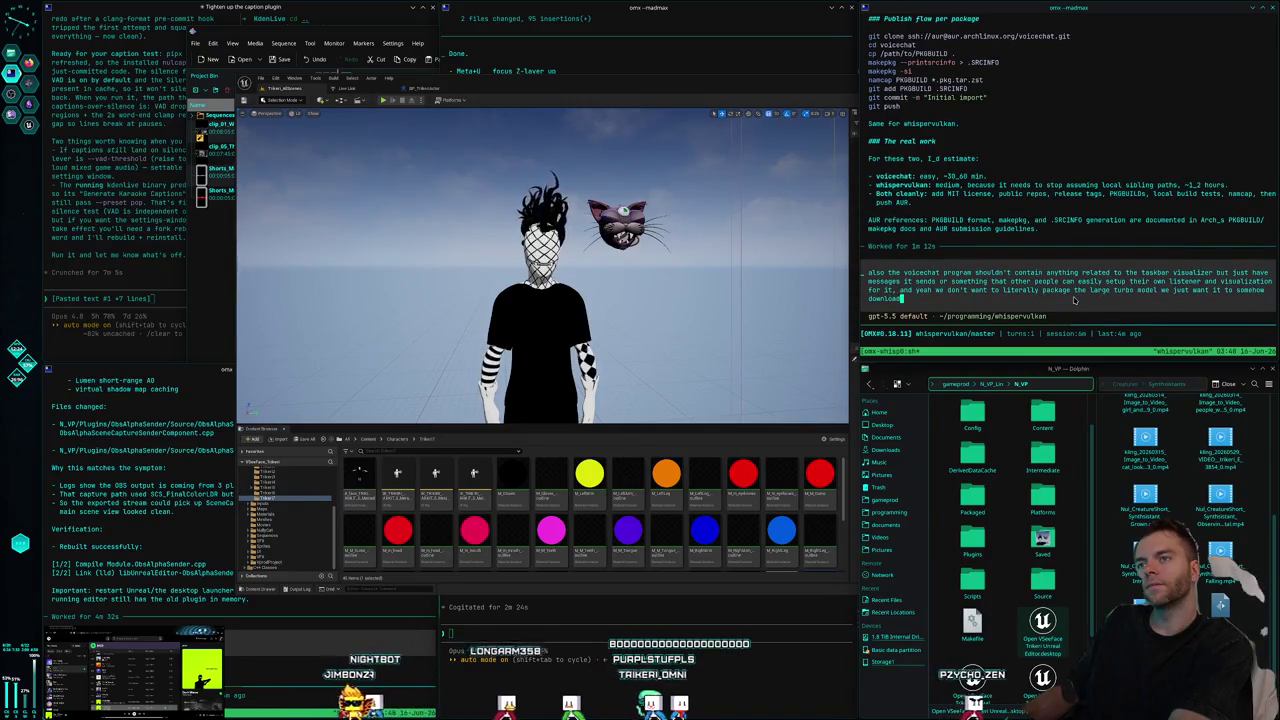
{"action": "type", "text": " and point to it wh"}
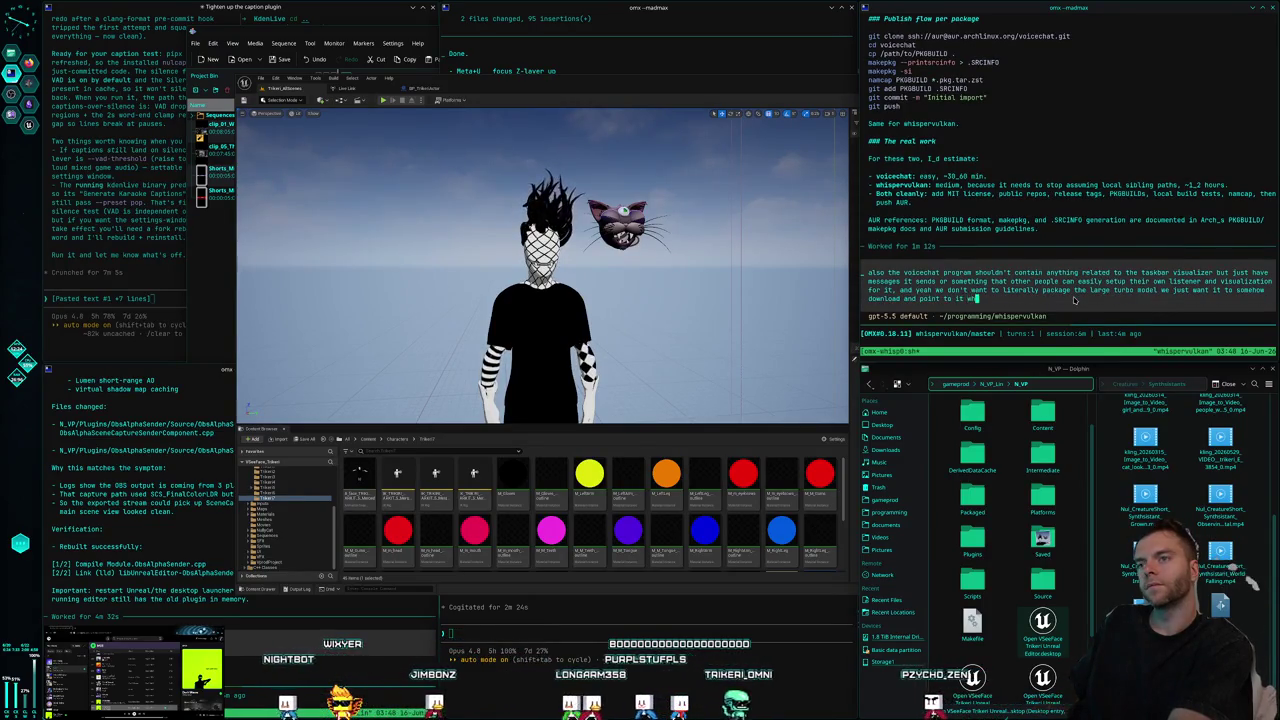
{"action": "type", "text": "en you start"}
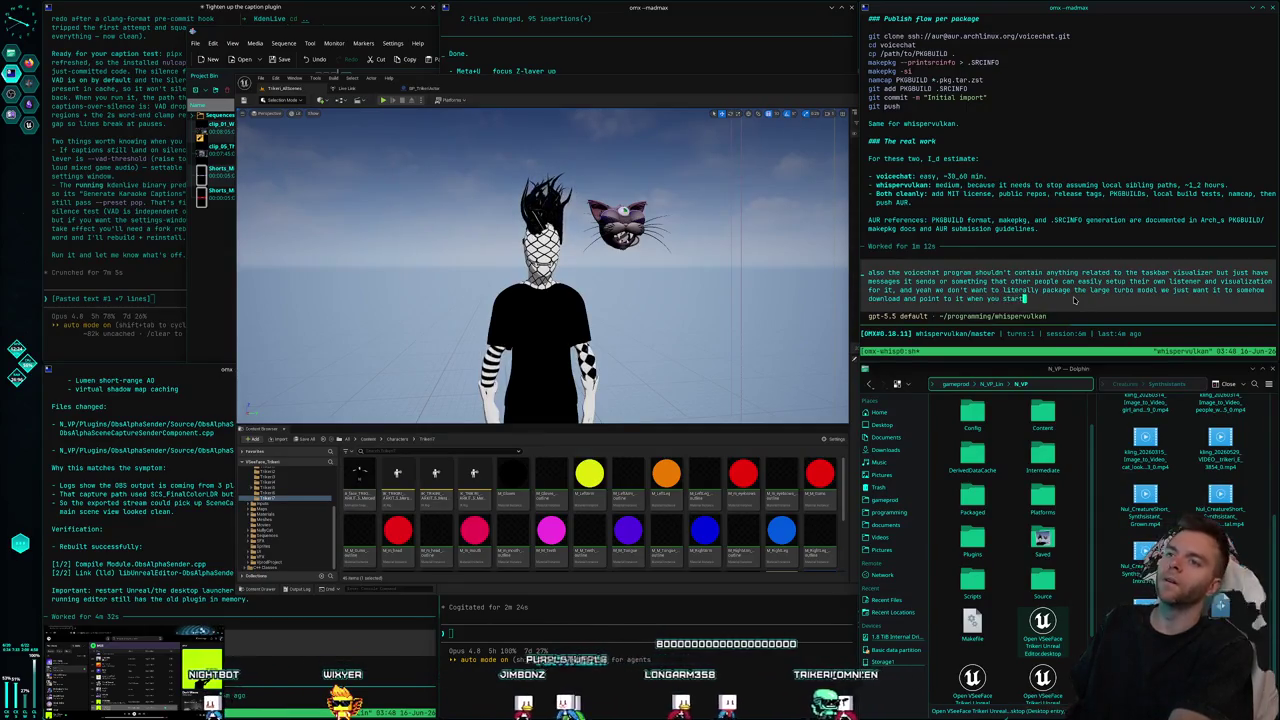
{"action": "type", "text": " it up for the first time"}
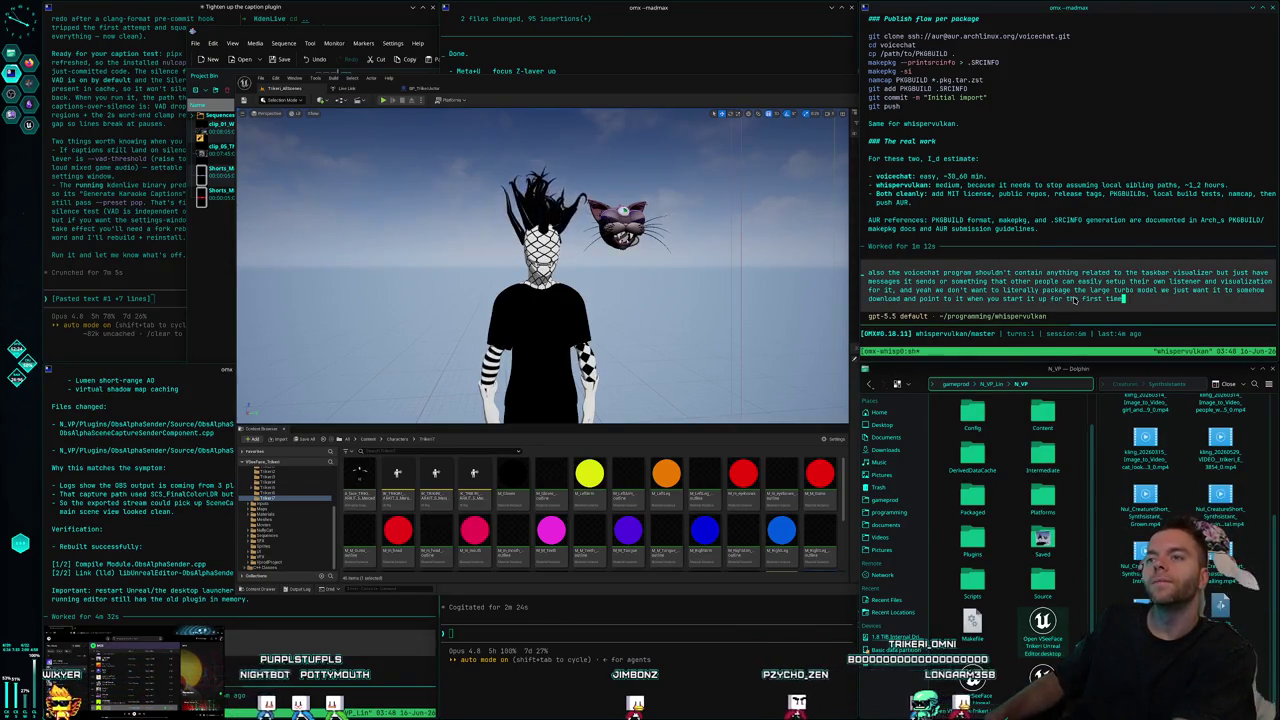
{"action": "type", "text": ", an"}
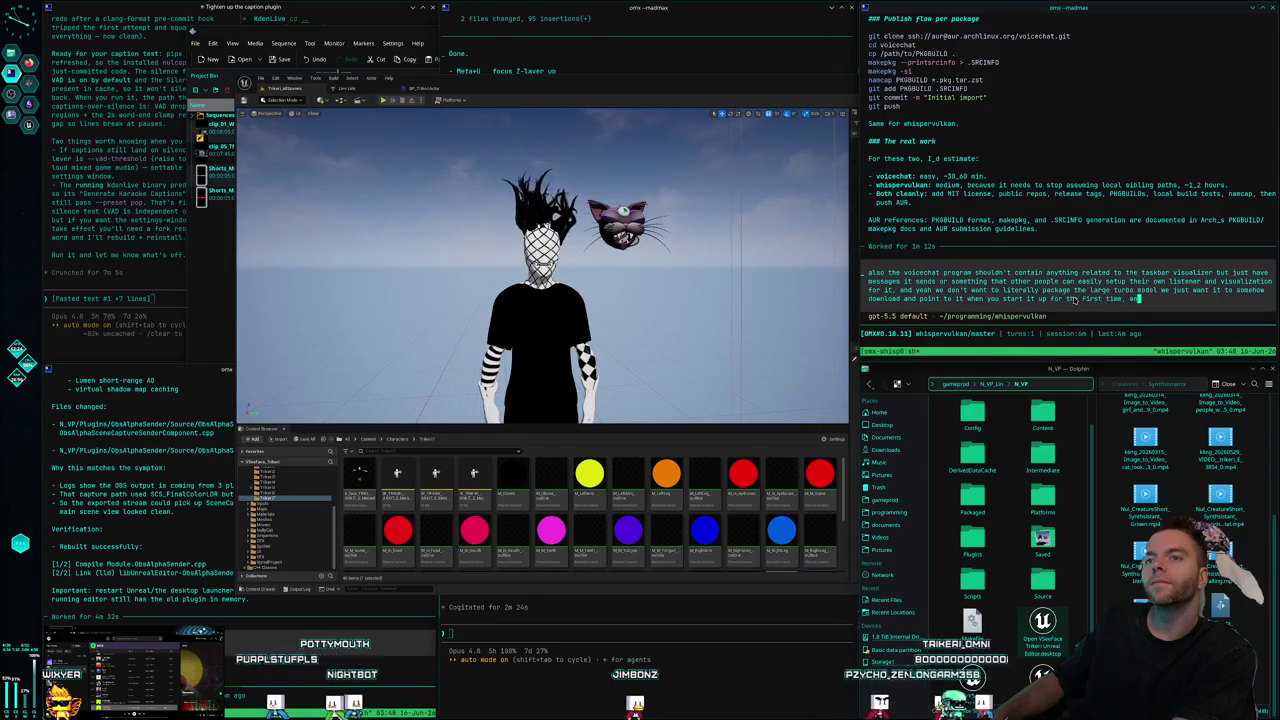
{"action": "type", "text": "d do have a"}
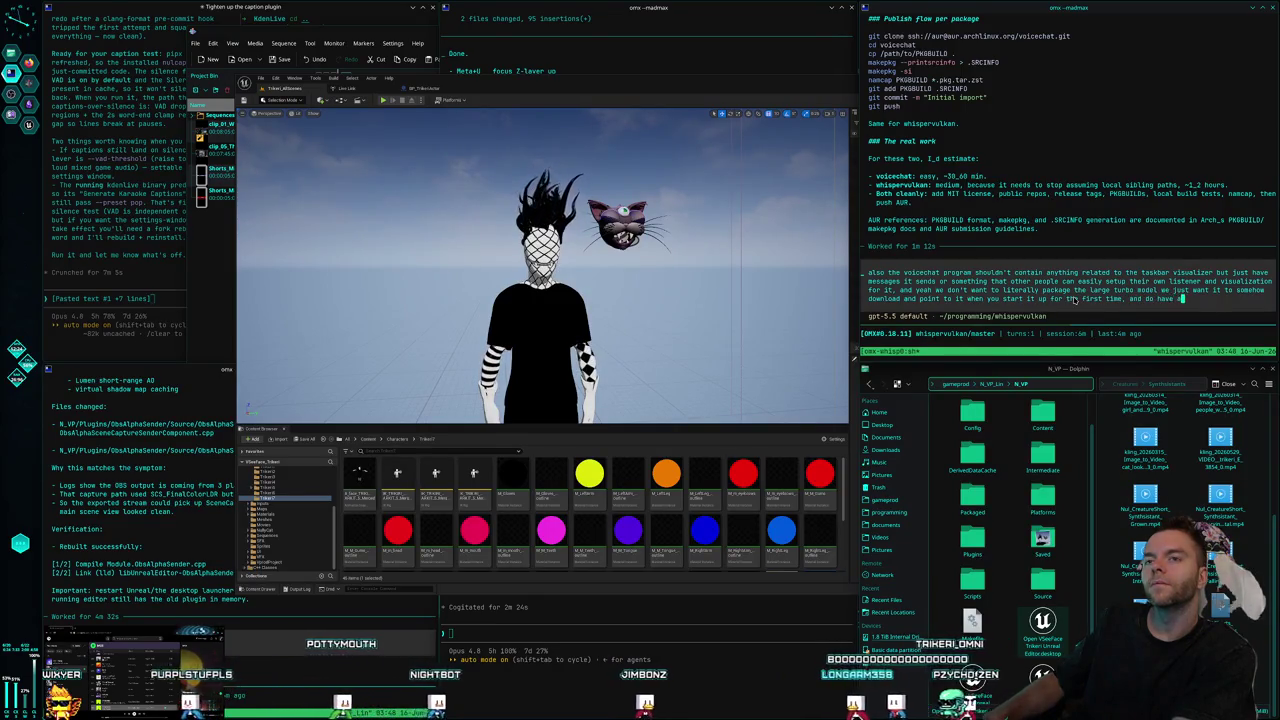
{"action": "type", "text": " .sh script"}
{"action": "type", "text": " when"}
{"action": "type", "text": "e configure the model and if it"}
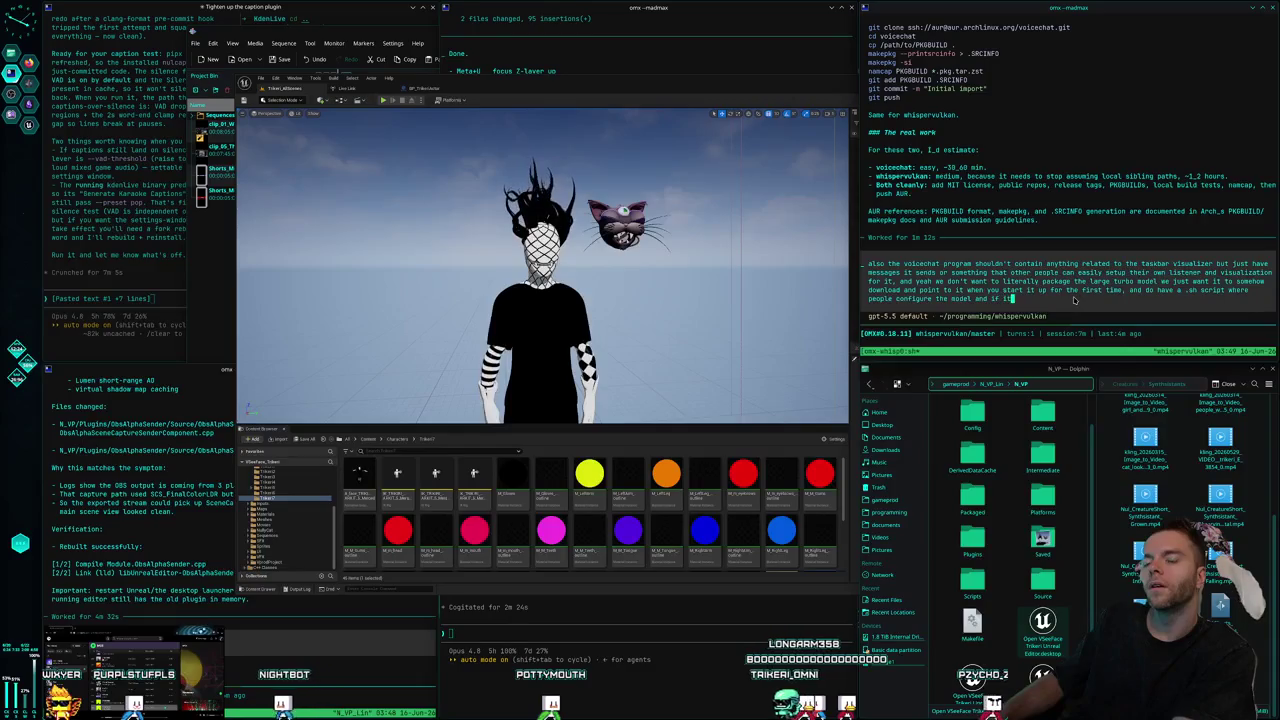
{"action": "type", "text": "should be "}
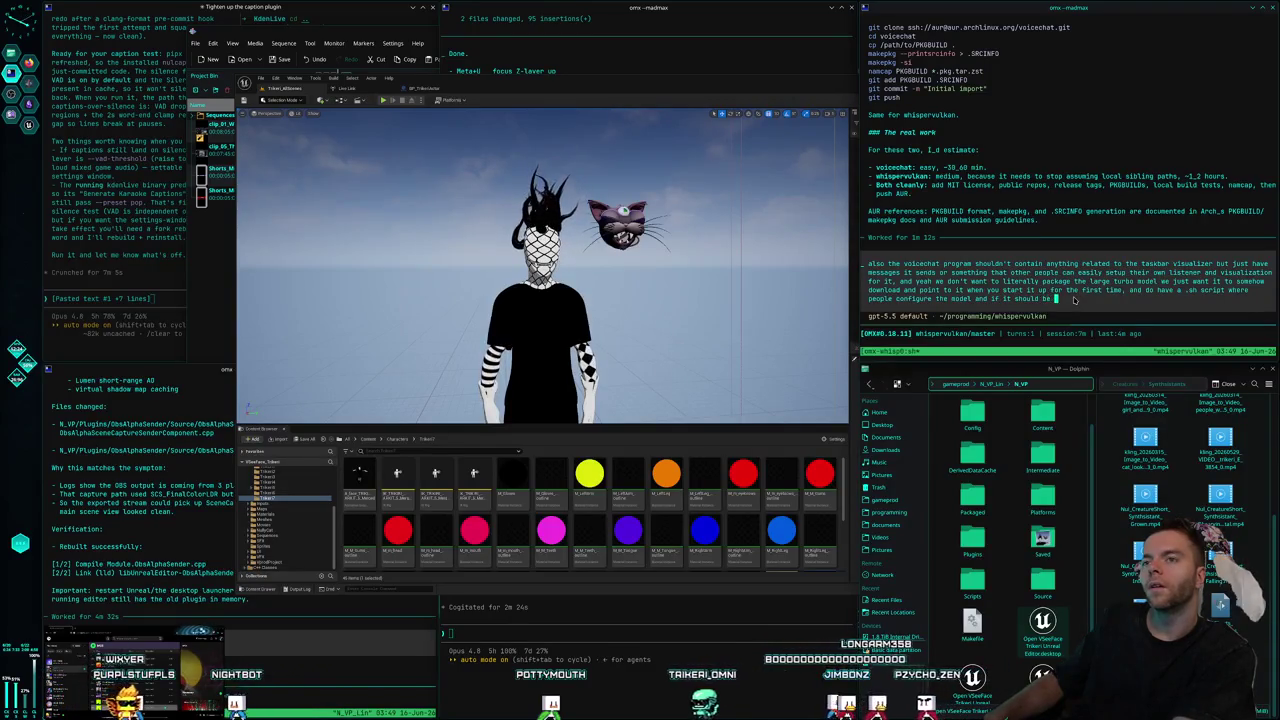
{"action": "type", "text": "gpu or cpu+ram,"}
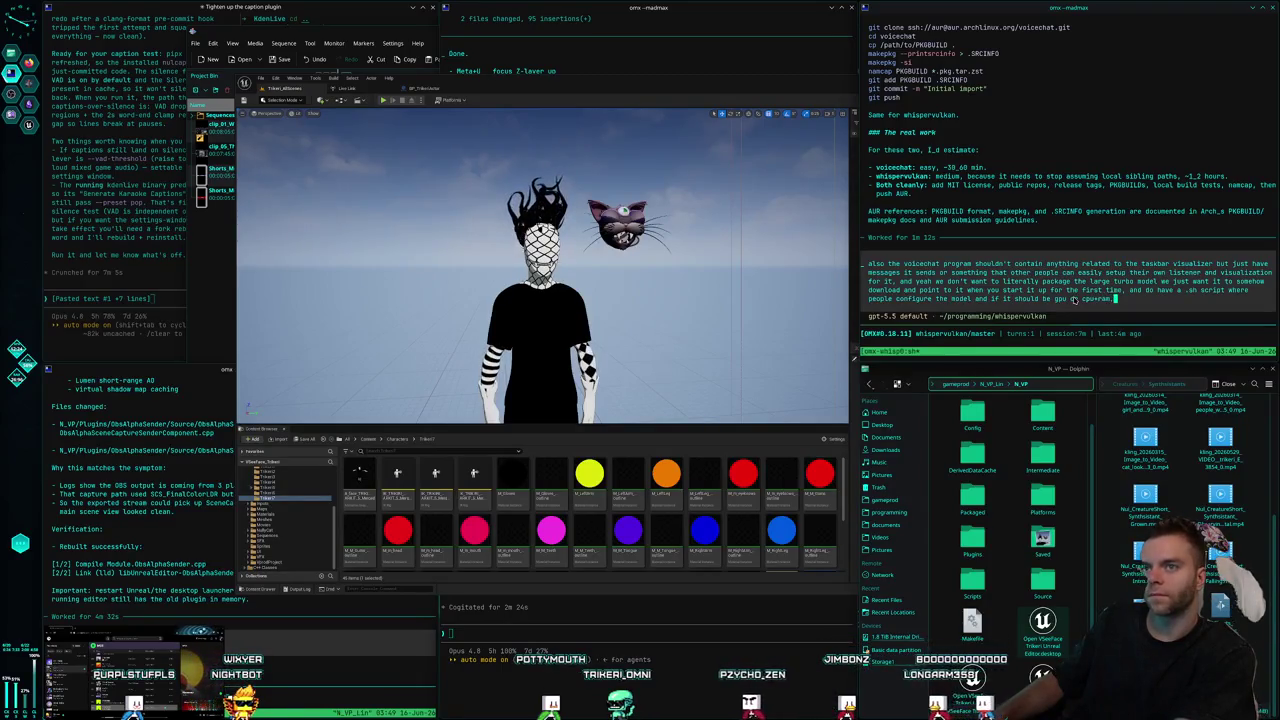
{"action": "key", "text": "BackSpace"}
{"action": "type", "text": " (make the default GPU, and the ot"}
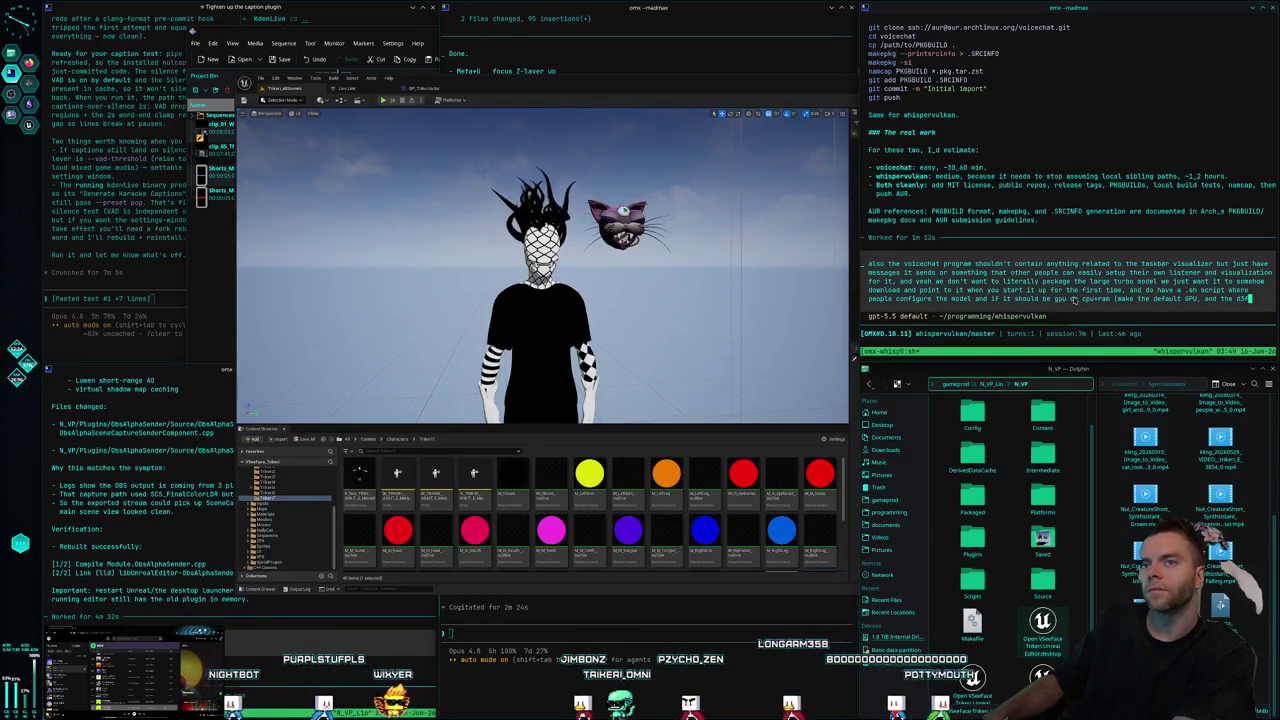
{"action": "type", "text": "ault model "}
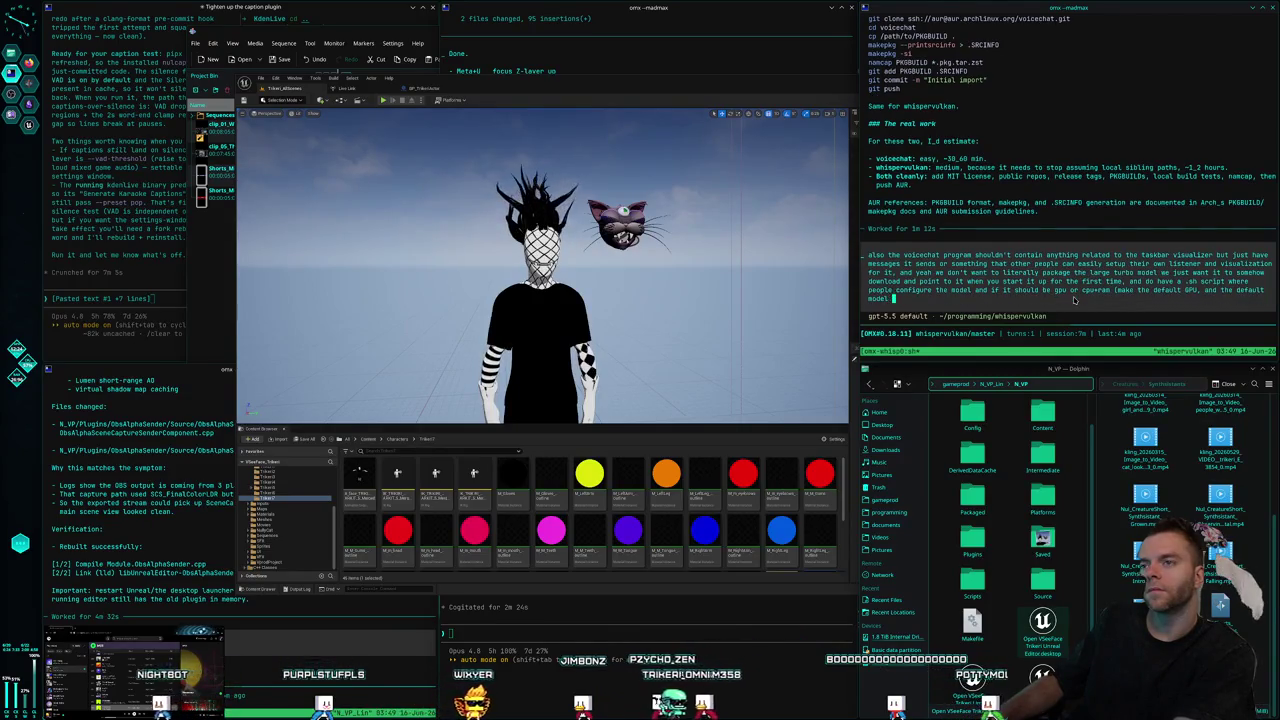
{"action": "type", "text": "large turbo"}
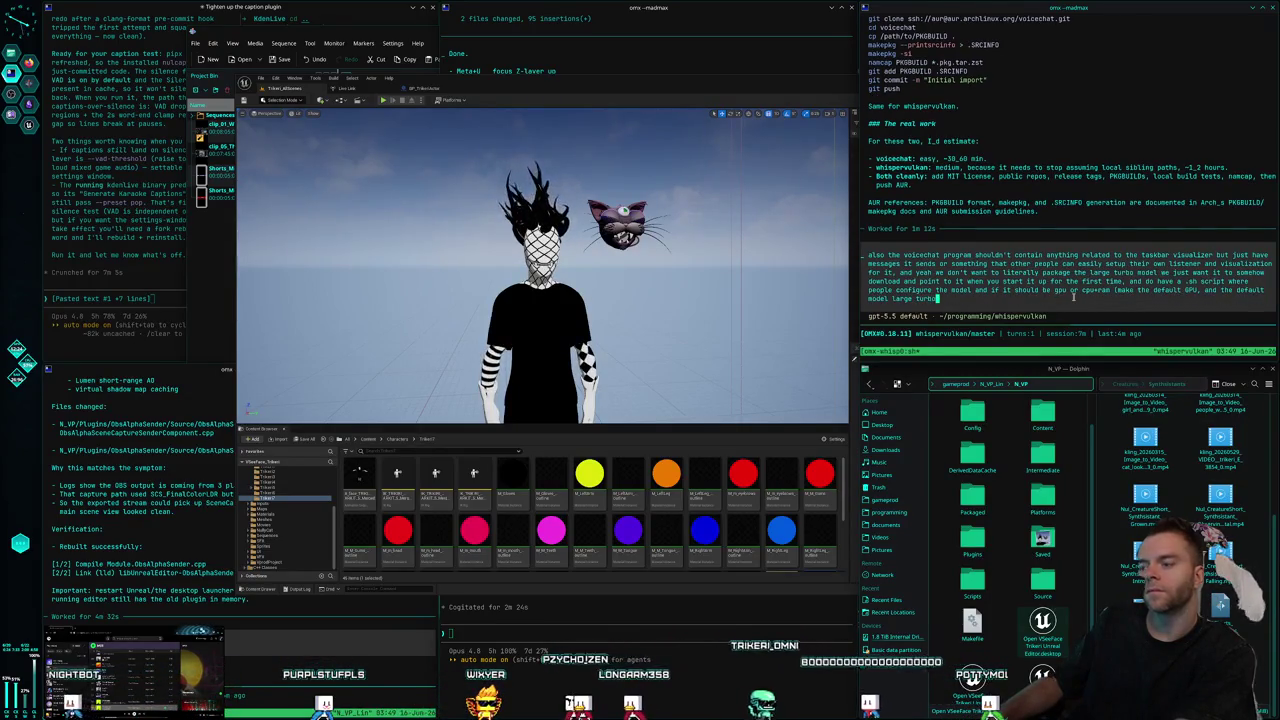
{"action": "type", "text": ")"}
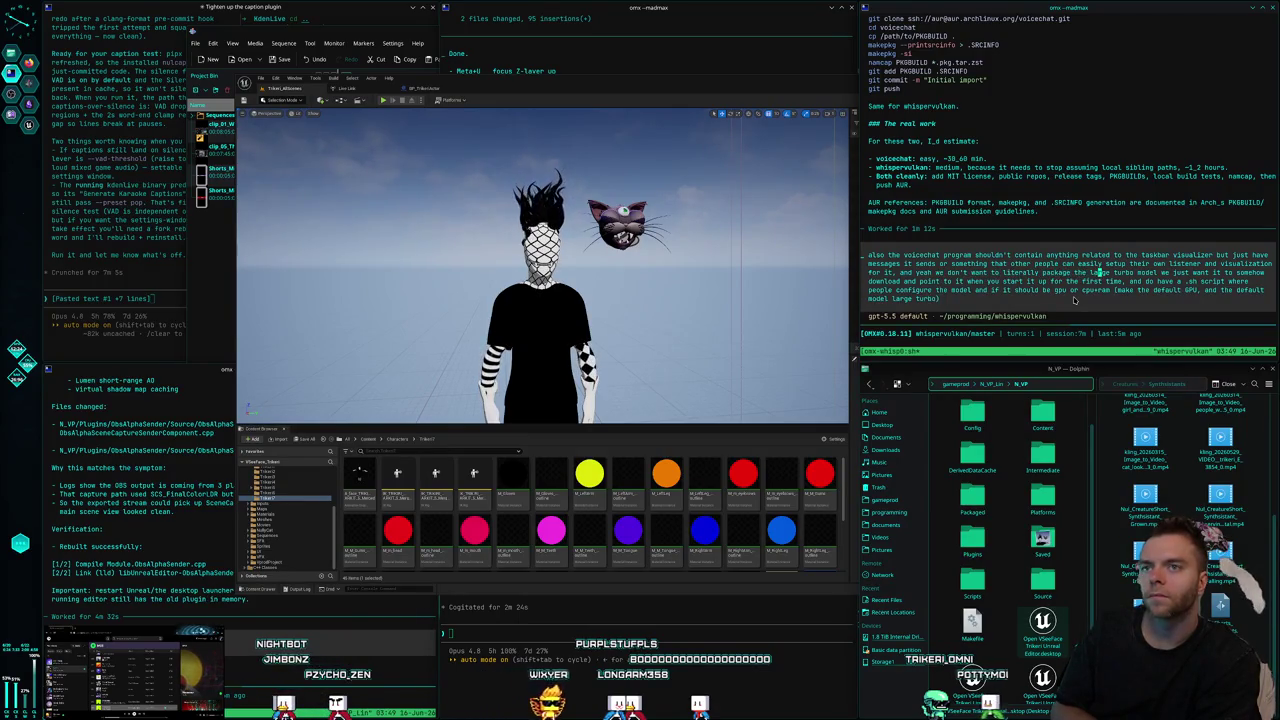
Note Vulkan as whispervulkan's external dependency documented in the readme, then submit the follow-up.
{"action": "key", "text": "Right"}
{"action": "key", "text": "Right"}
{"action": "key", "text": "Right"}
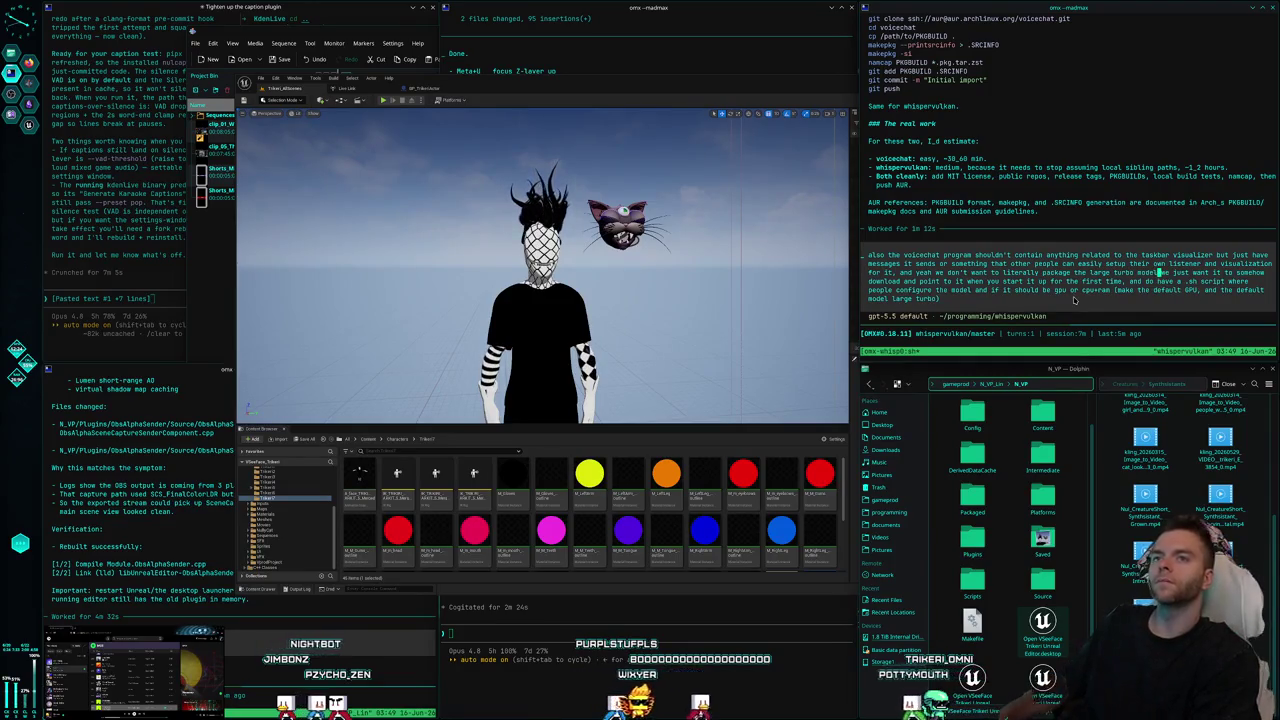
{"action": "type", "text": "o"}
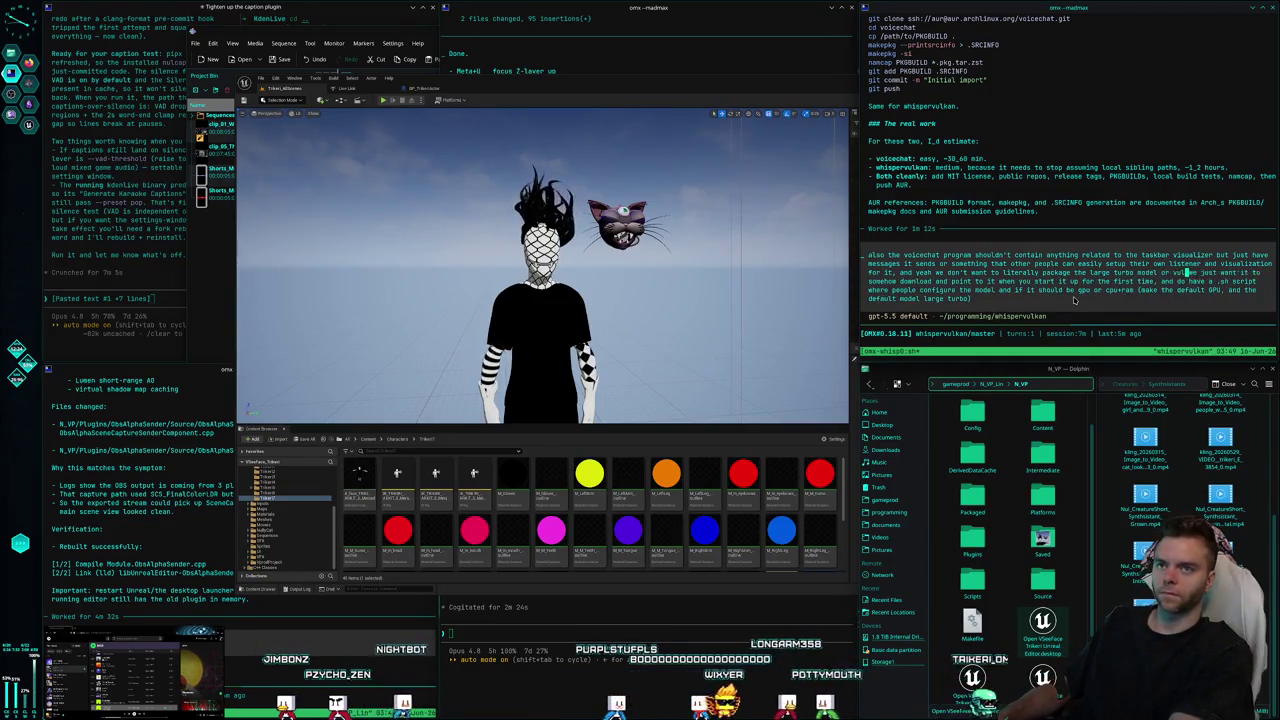
{"action": "type", "text": "r vulkan for "}
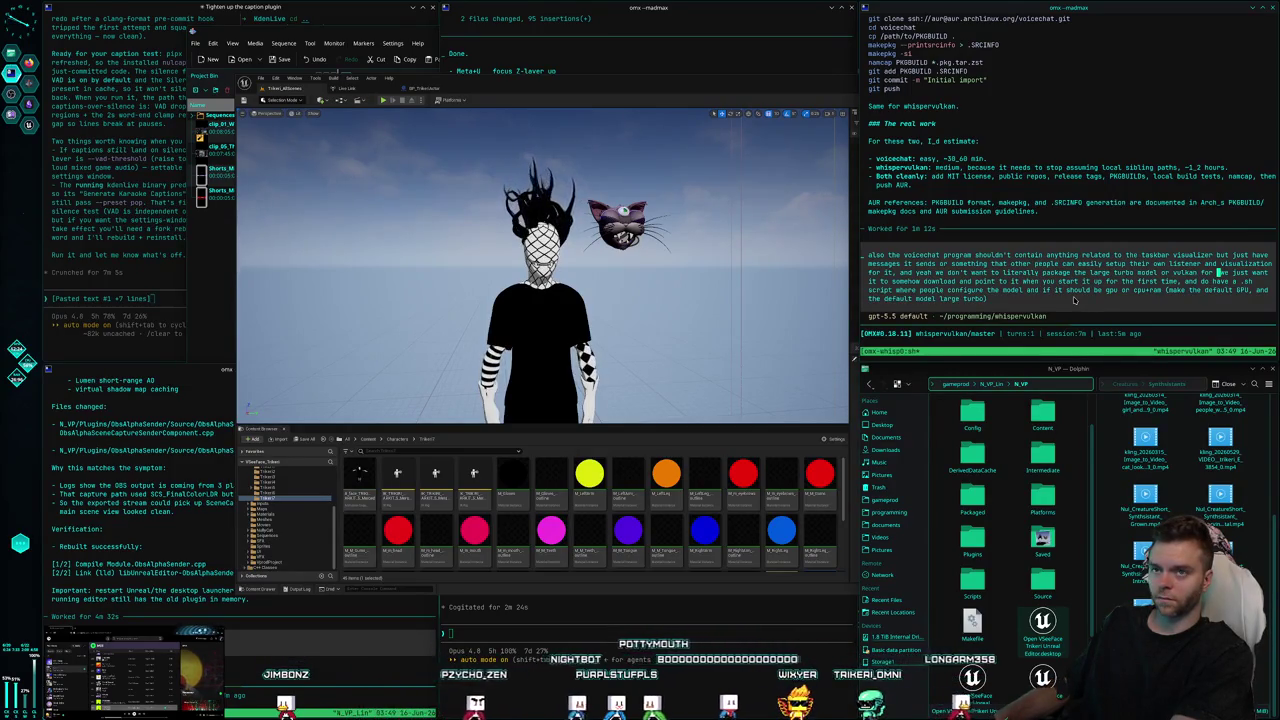
{"action": "type", "text": "whispervulkan "}
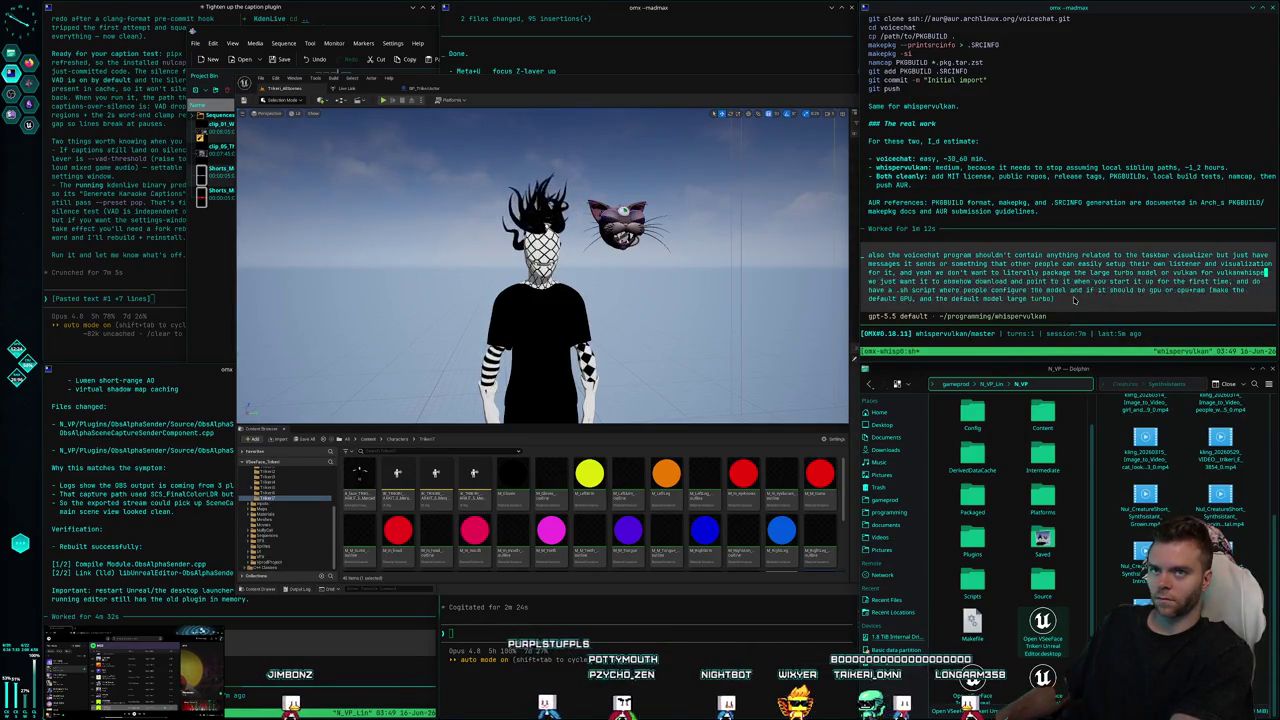
{"action": "type", "text": "just have it as like an ex "}
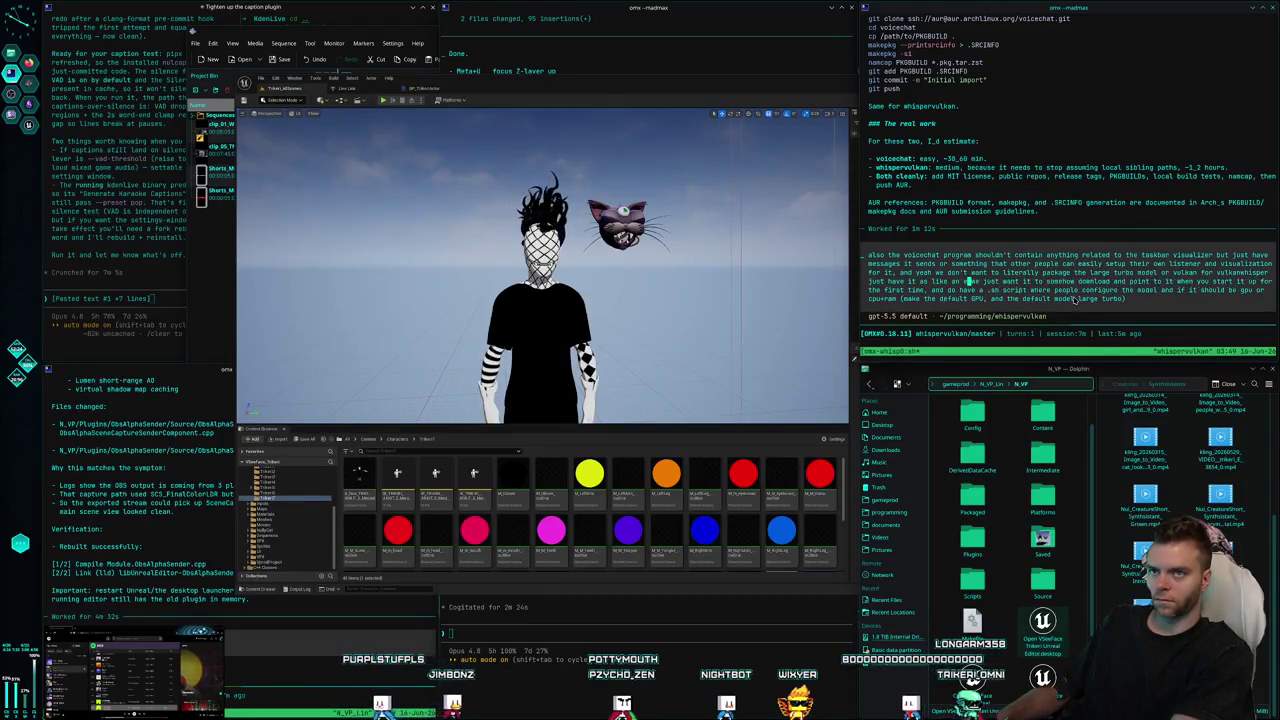
{"action": "type", "text": "ternal dependen"}
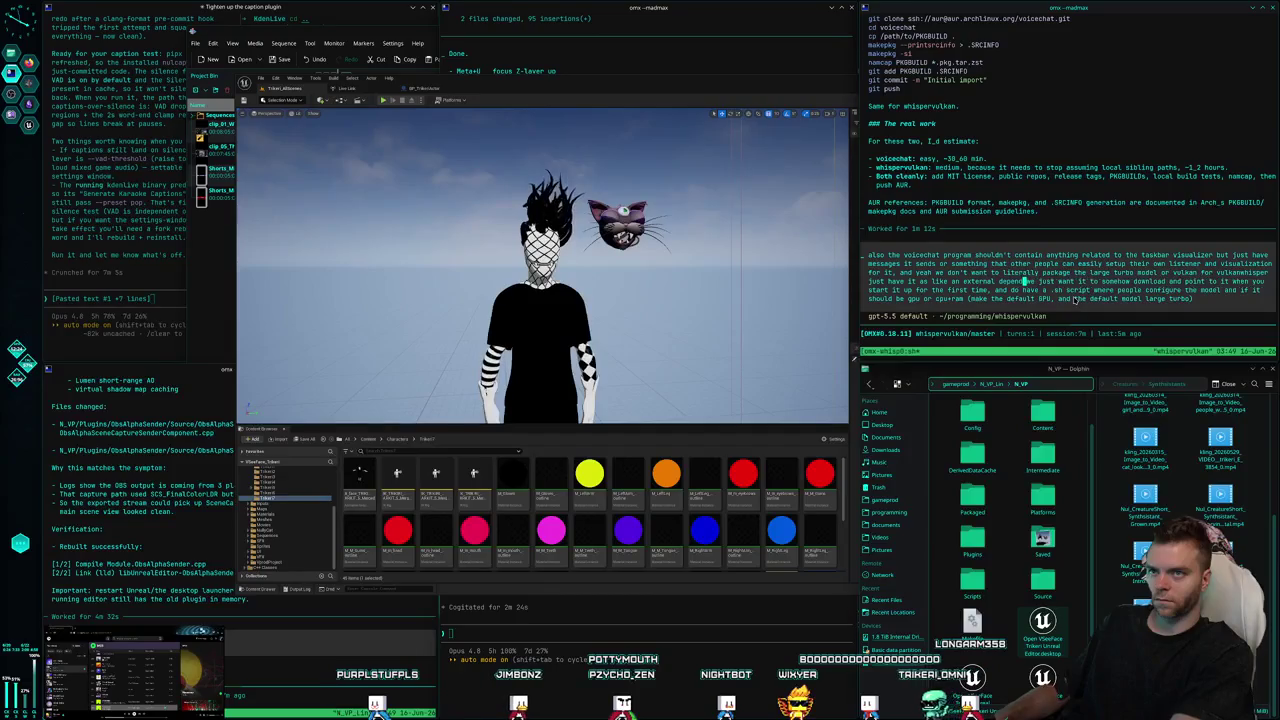
{"action": "type", "text": "cy or something people have "}
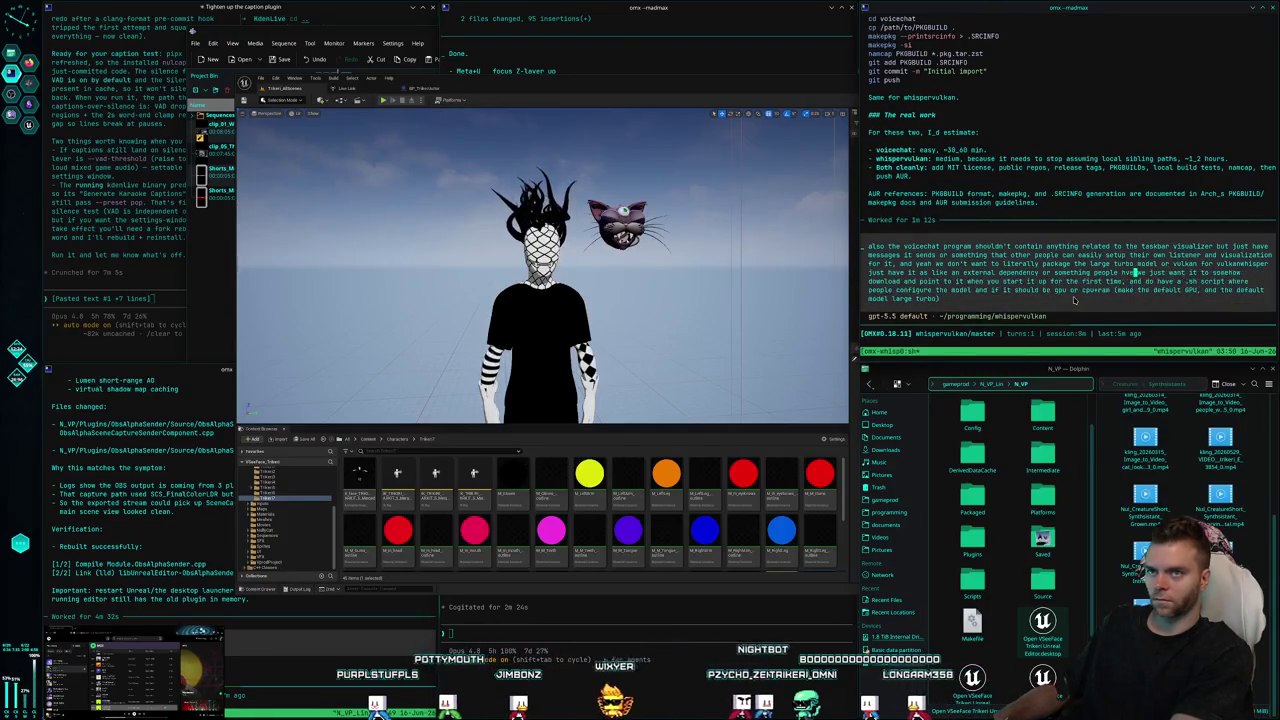
{"action": "type", "text": "to install and compile "}
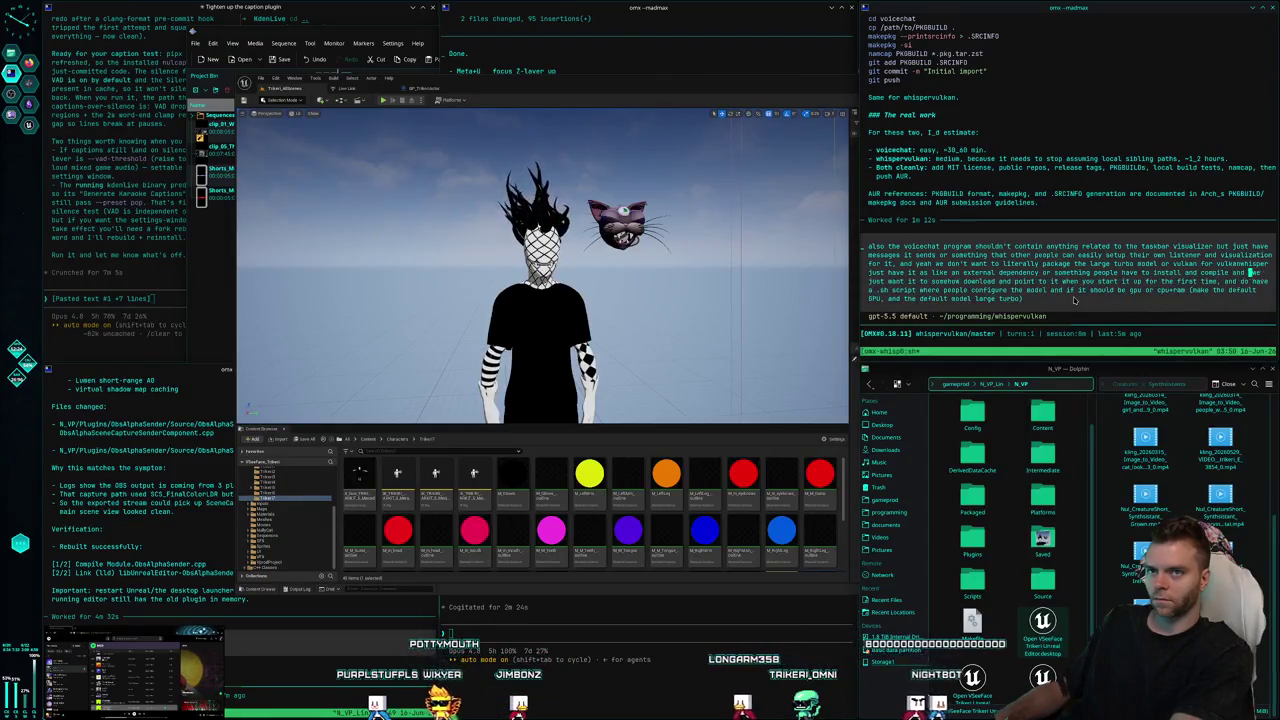
{"action": "type", "text": "and put that"}
{"action": "type", "text": "readme, just want it to somehow download and point to it when you start it up for the"}
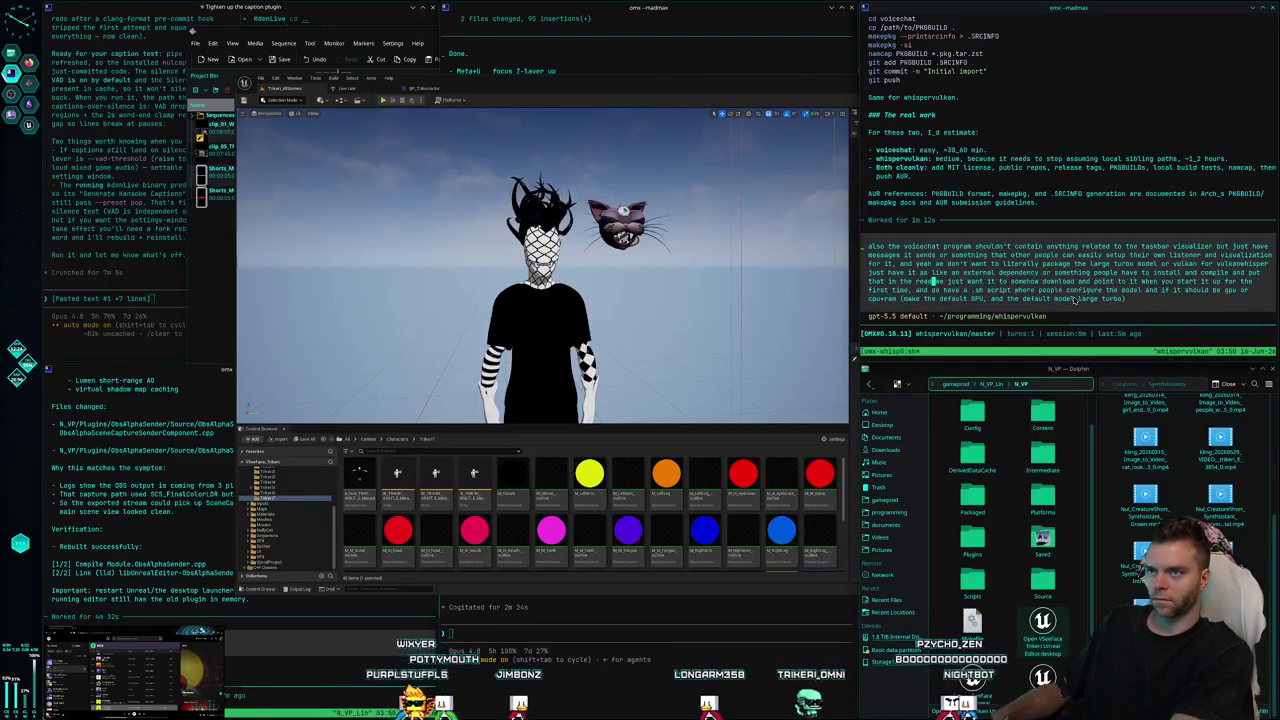
{"action": "key", "text": "Return"}
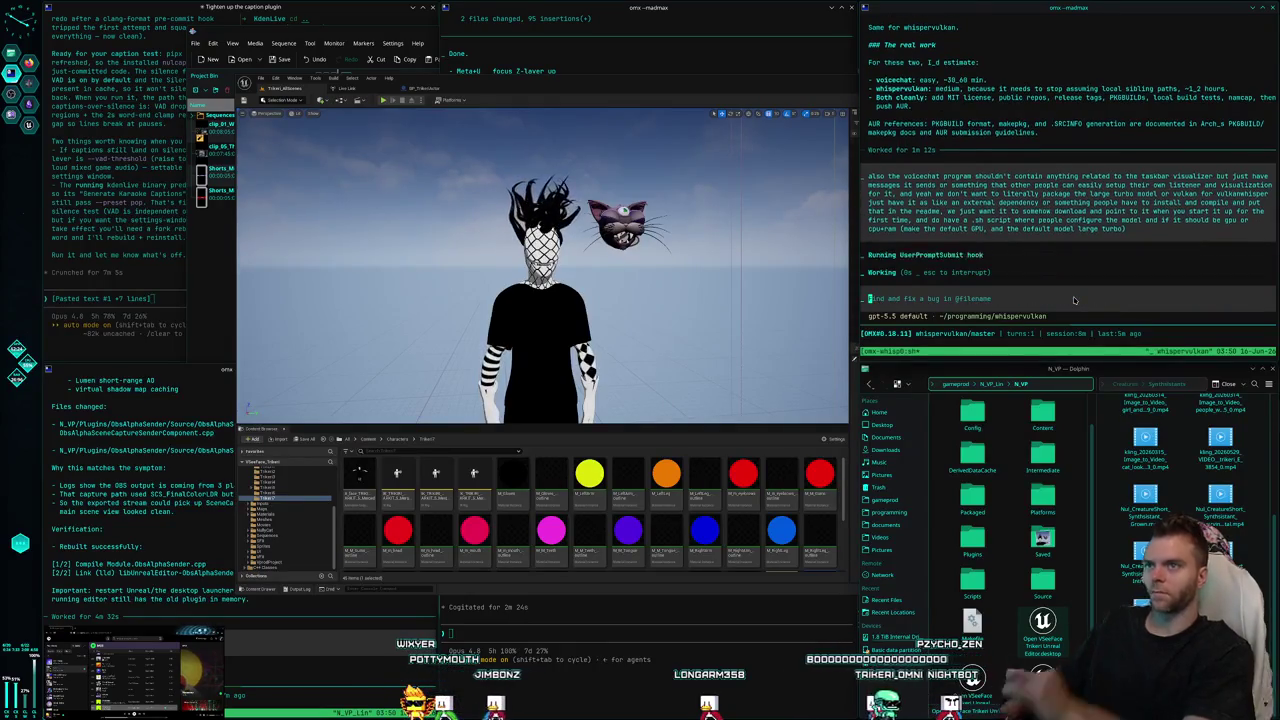
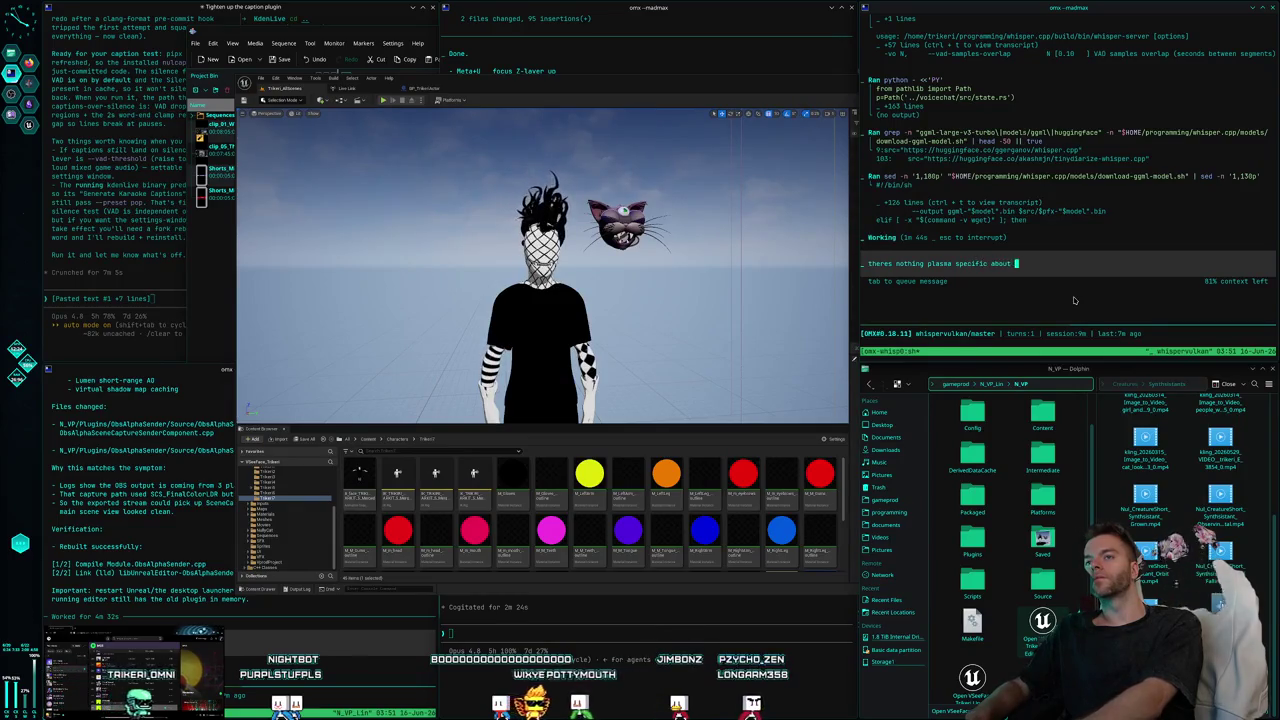
{"action": "type", "text": "these right?"}
Submit the question on whether any code is Plasma-specific, then raise the omx - madmax terminal.
{"action": "key", "text": "Return"}
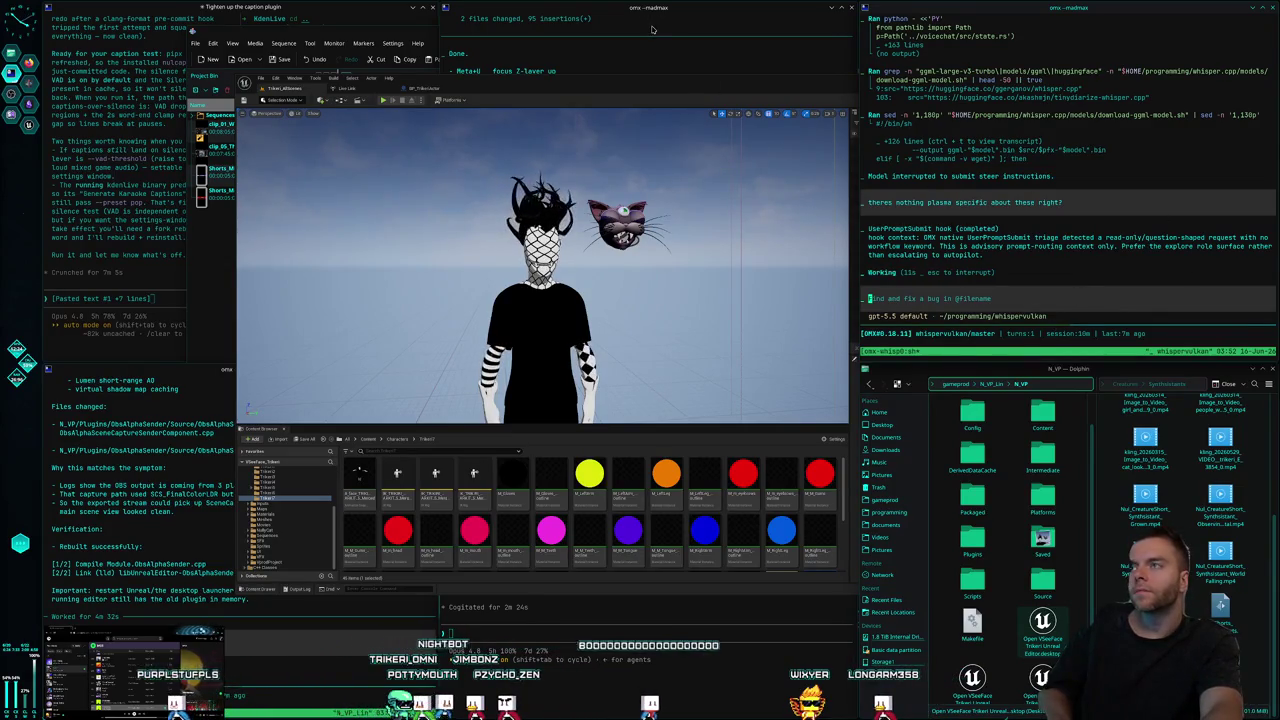
{"action": "left_click", "coordinate": [651, 29]}
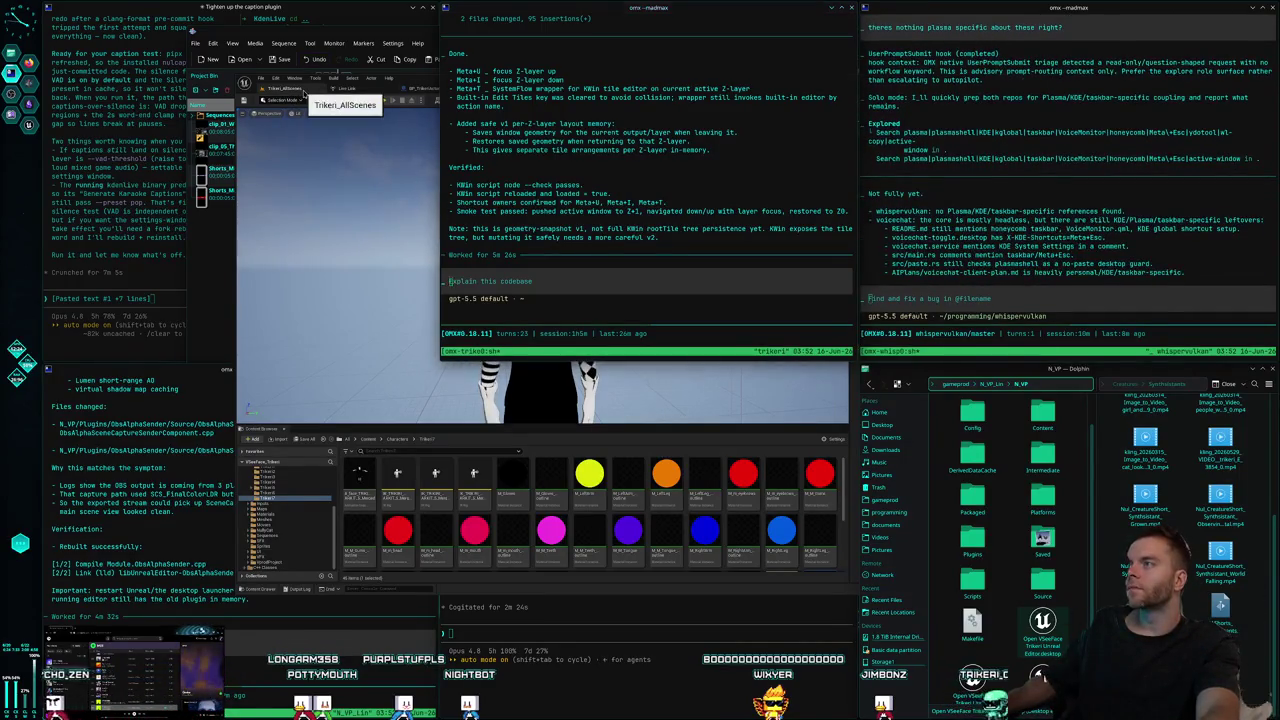
Raise Unreal Editor, then flip window layers with Meta+I/Meta+U, ending on the terminals layer.
{"action": "left_click", "coordinate": [345, 88]}
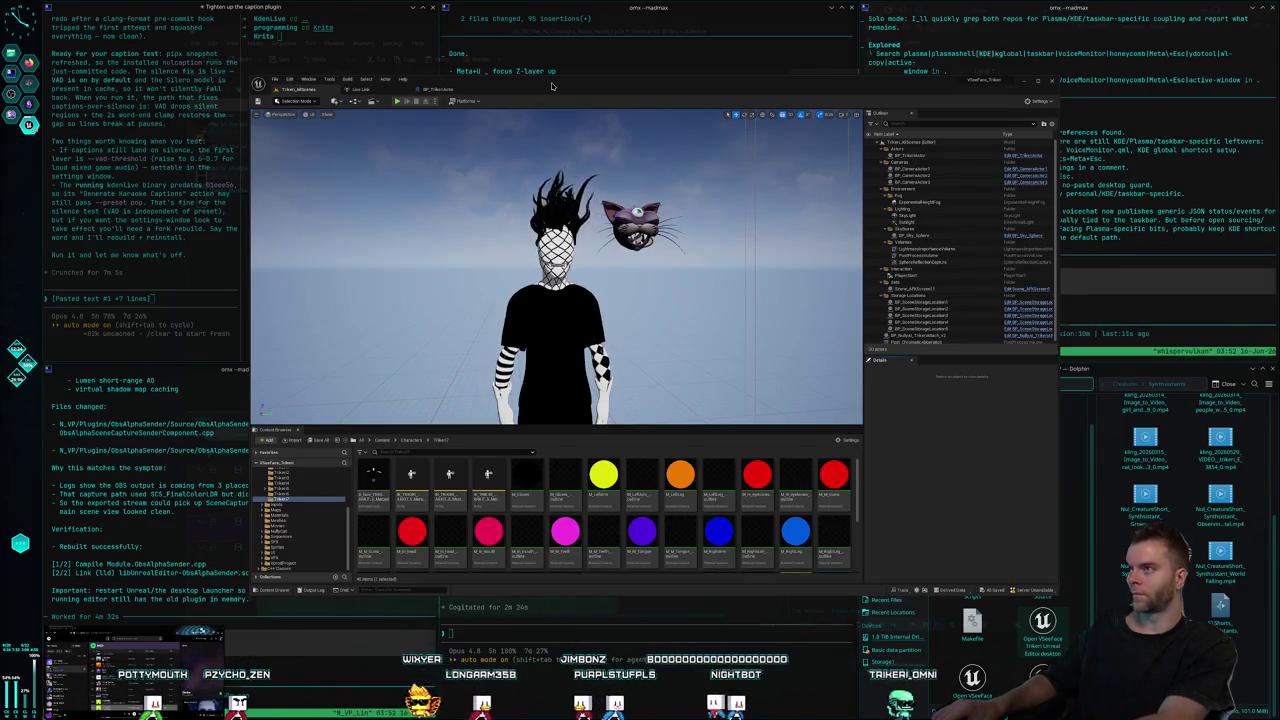
{"action": "key", "text": "super+i"}
{"action": "key", "text": "super+u"}
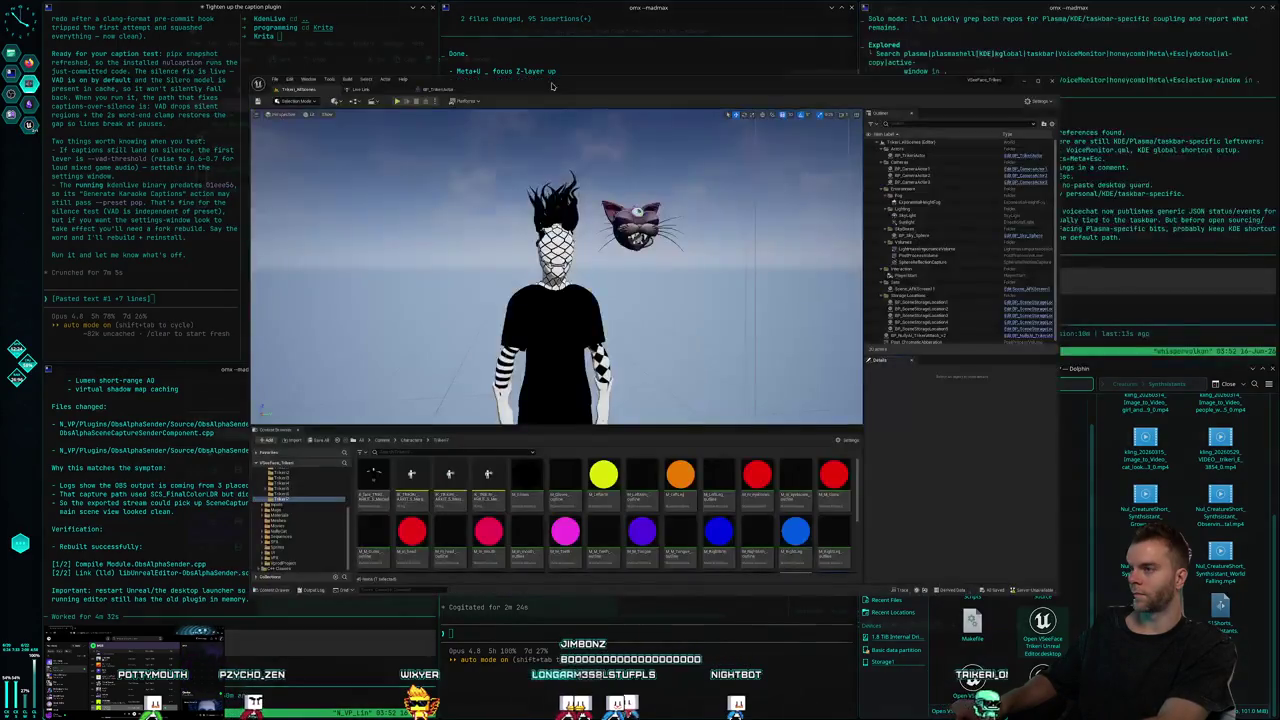
{"action": "key", "text": "super+i"}
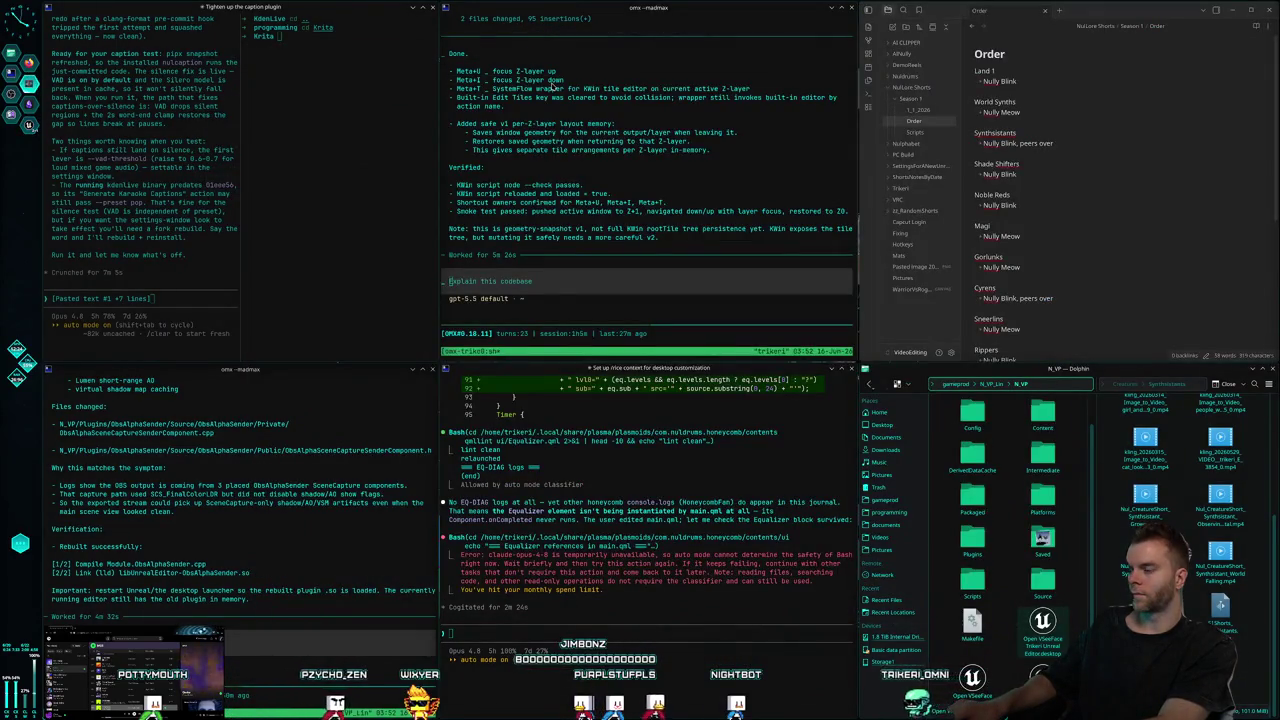
{"action": "key", "text": "super+u"}
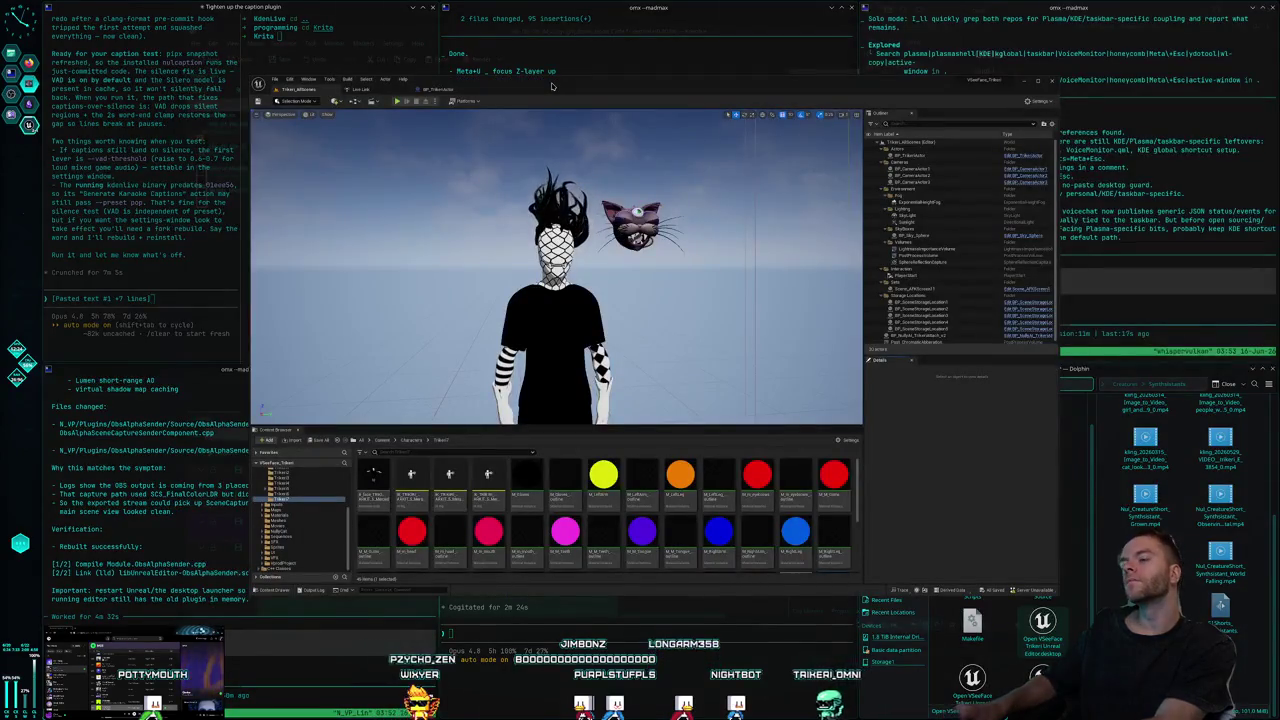
{"action": "key", "text": "super+i"}
{"action": "key", "text": "super+u"}
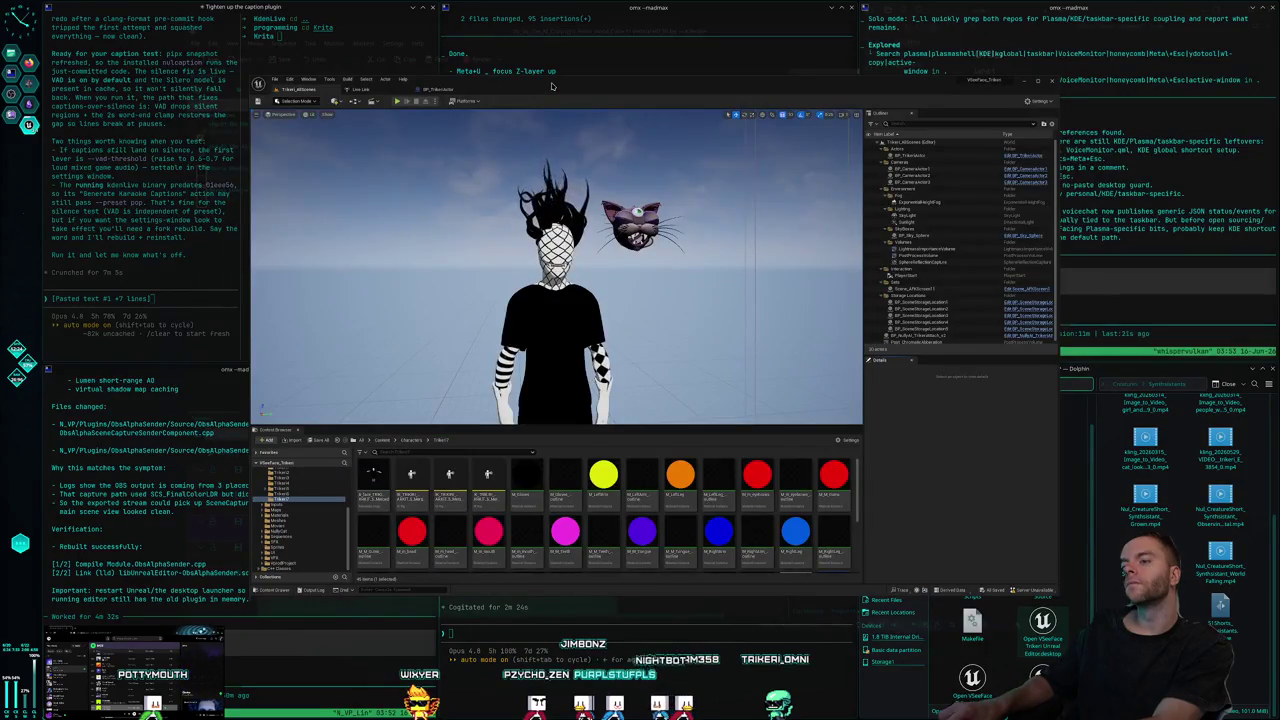
{"action": "key", "text": "super+i"}
{"action": "key", "text": "super+u"}
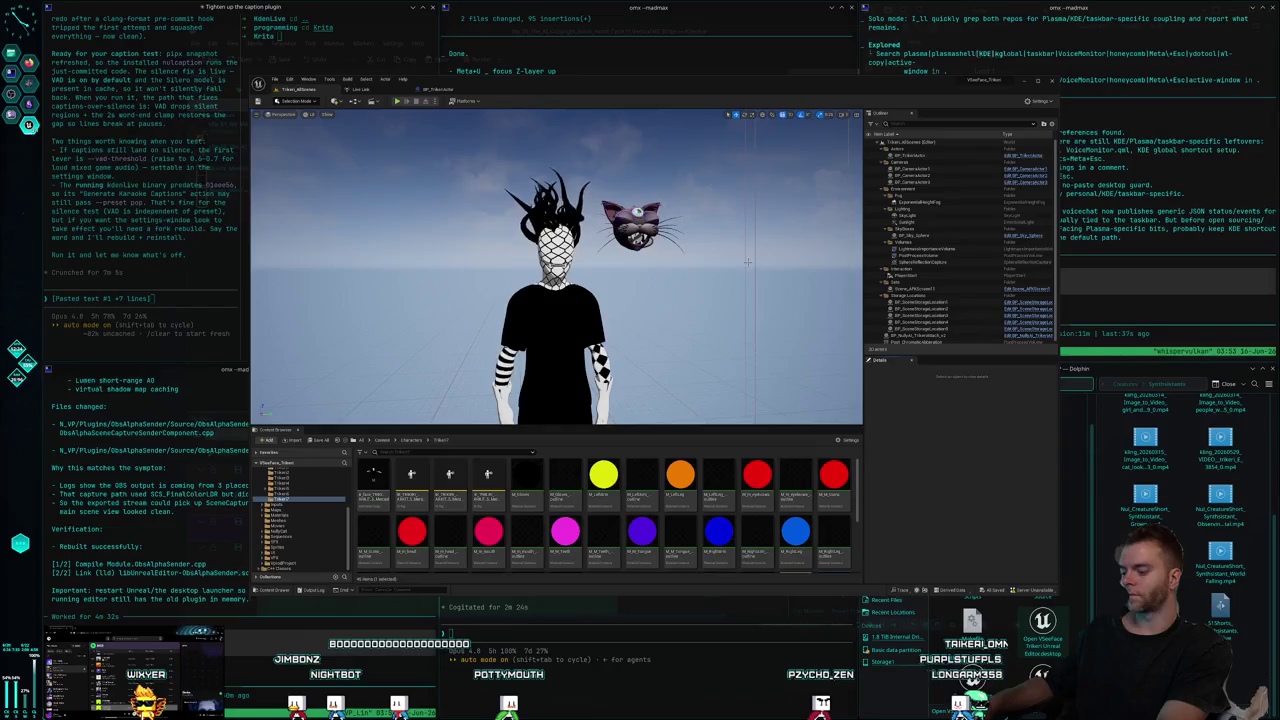
{"action": "key", "text": "super+u"}
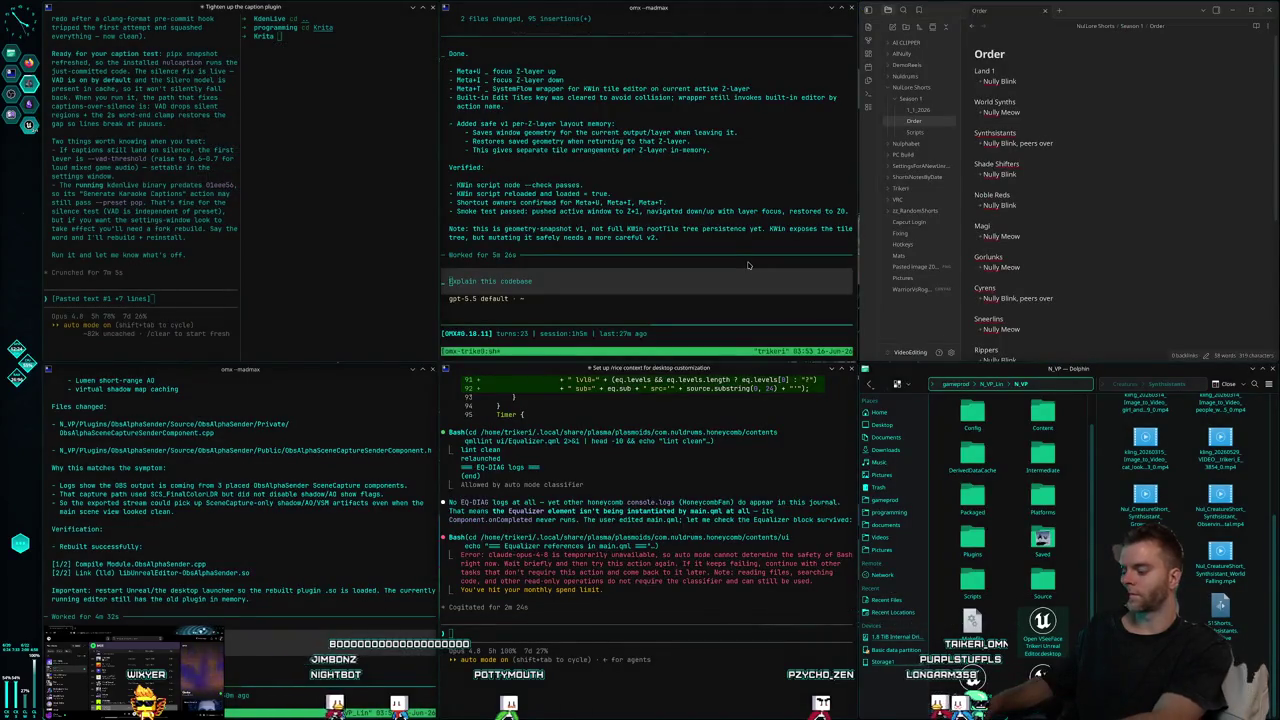
Check the KWin tile layout, then tile Unreal Editor into the top-middle slot.
{"action": "key", "text": "super+t"}
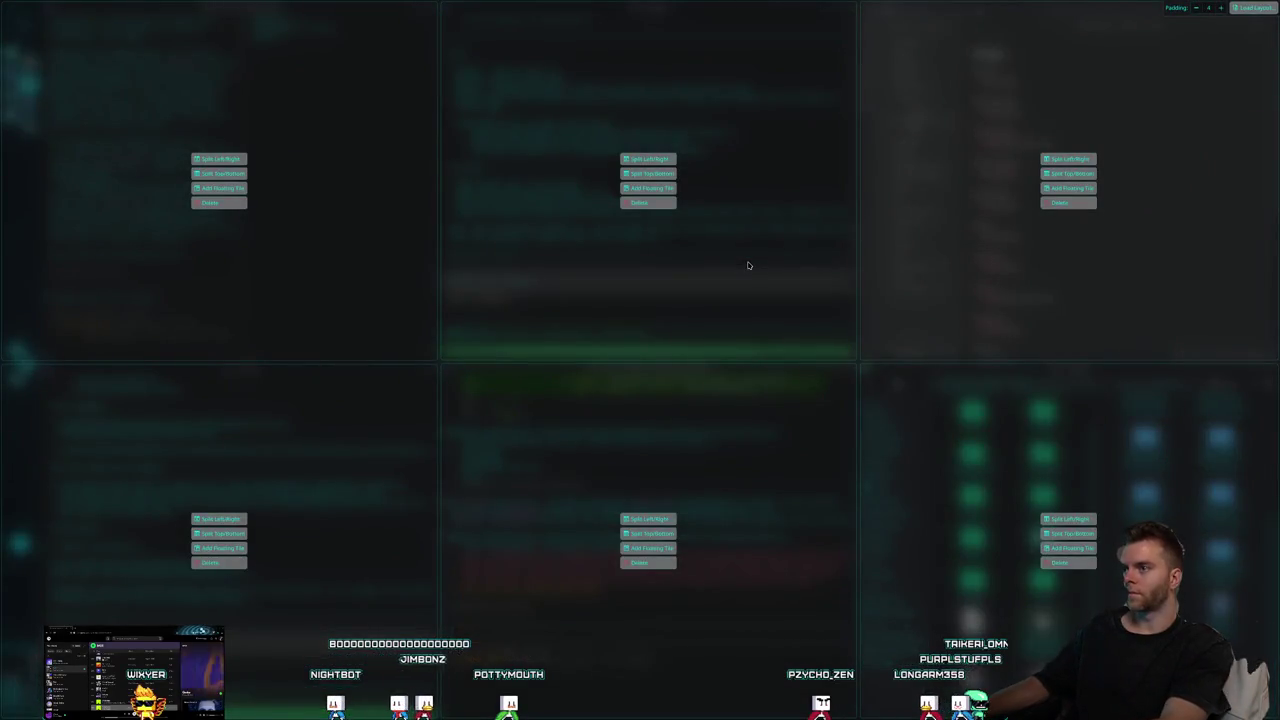
{"action": "key", "text": "Escape"}
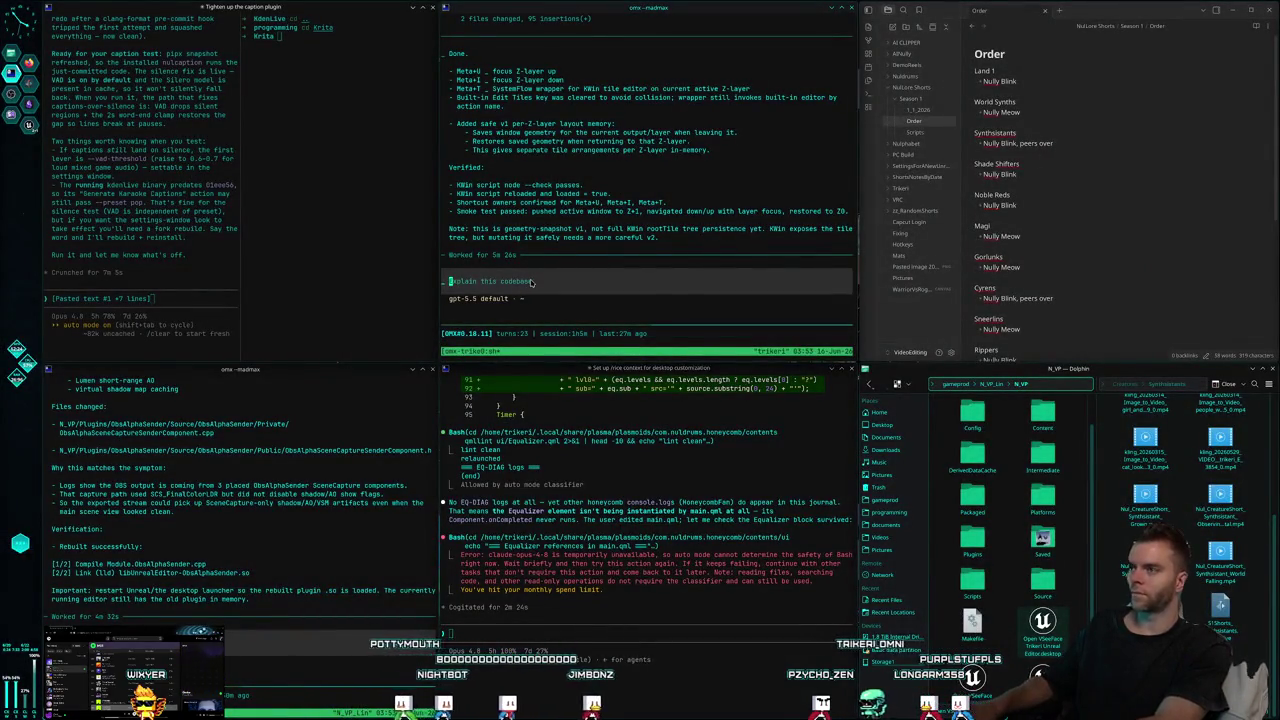
{"action": "key", "text": "super+u"}
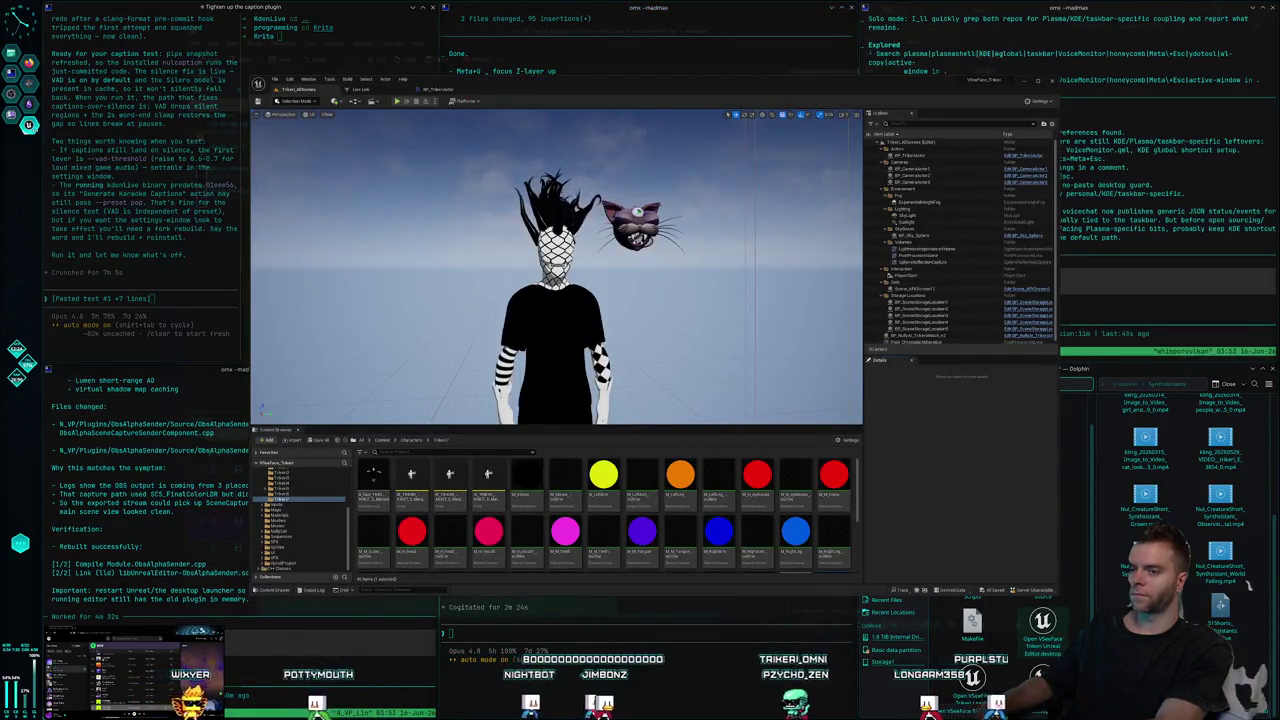
{"action": "key", "text": "super+f"}
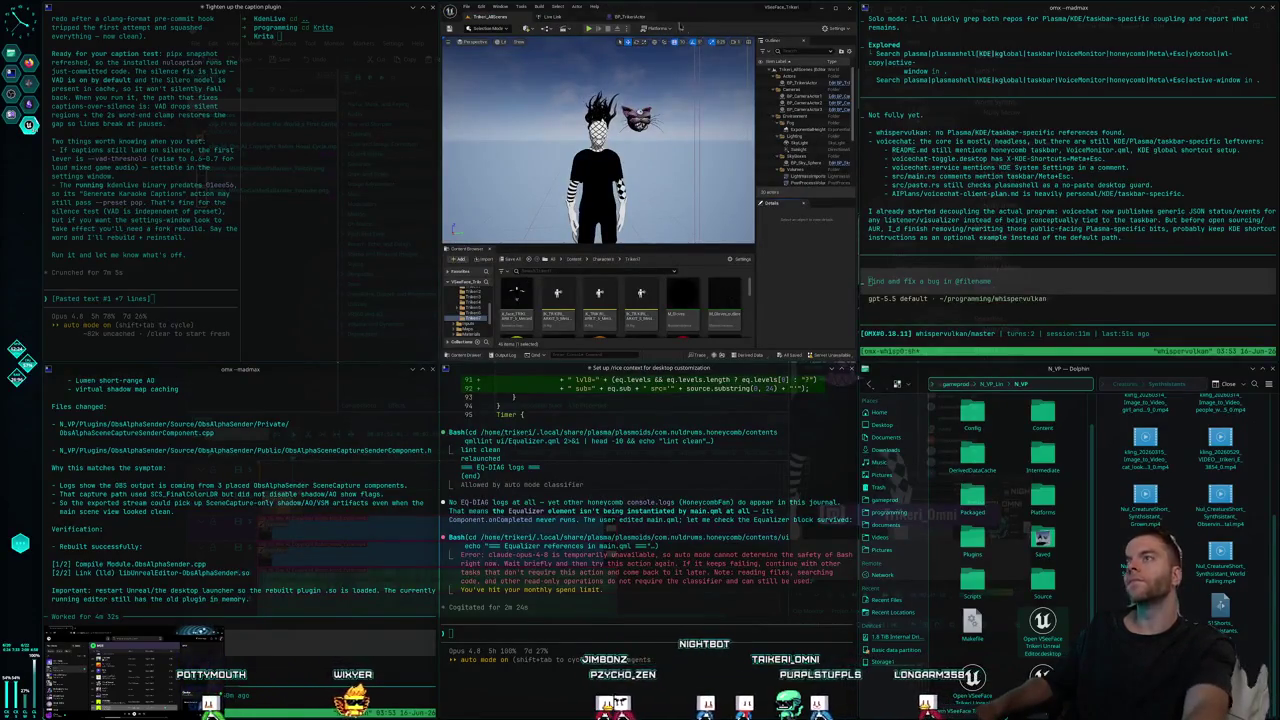
Float Unreal Editor as a large window and cycle to an agent terminal.
{"action": "key", "text": "super+f"}
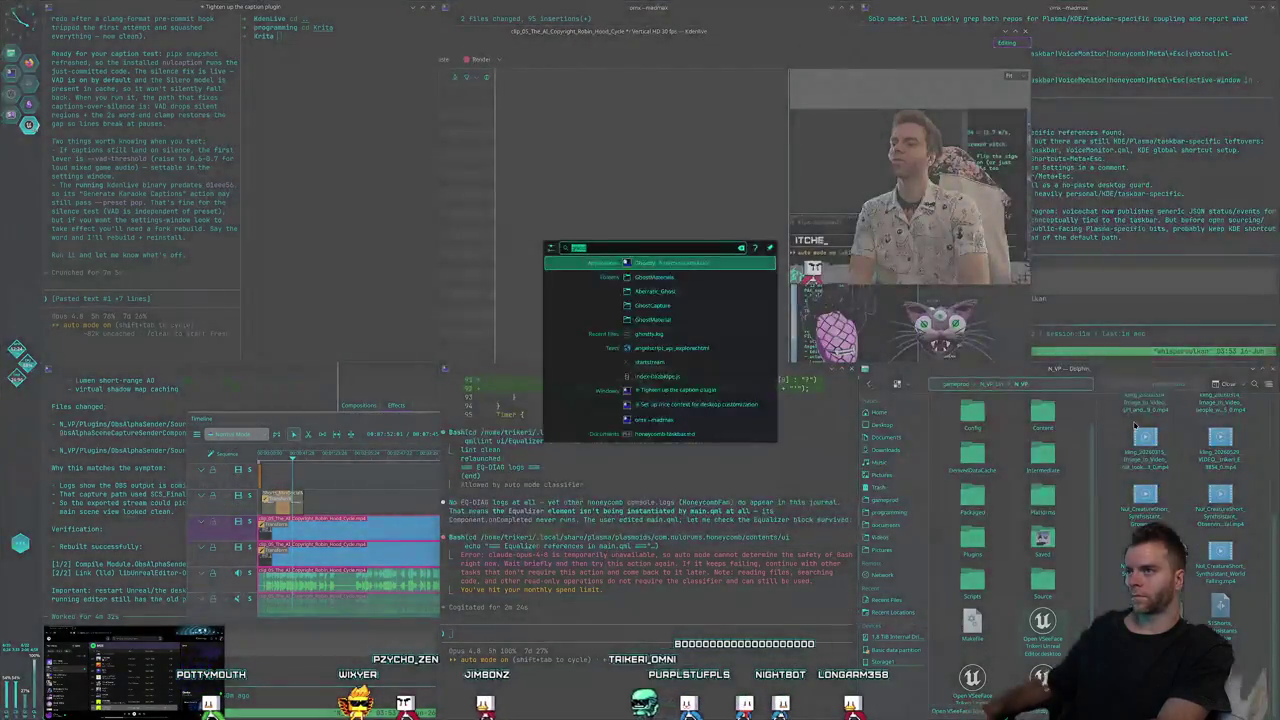
{"action": "key", "text": "alt+Tab"}
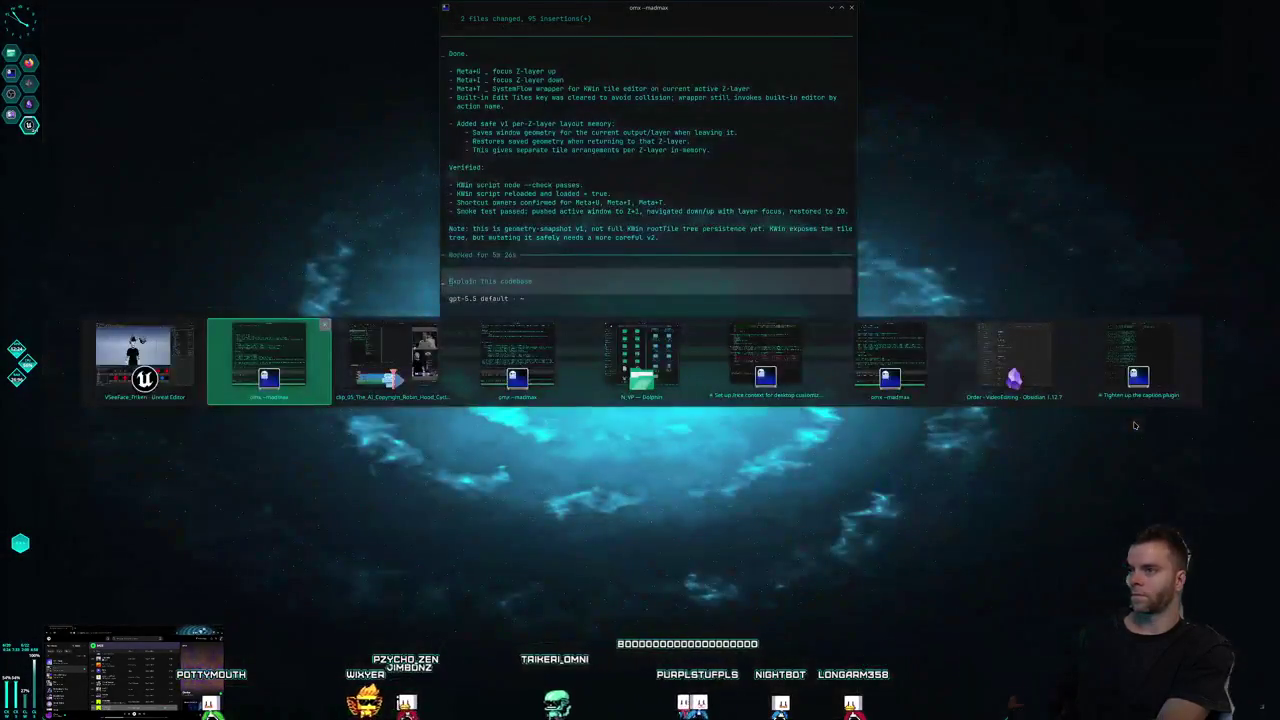
{"action": "key", "text": "Tab"}
{"action": "key", "text": "Tab"}
{"action": "key", "text": "Tab"}
{"action": "key", "text": "Tab"}
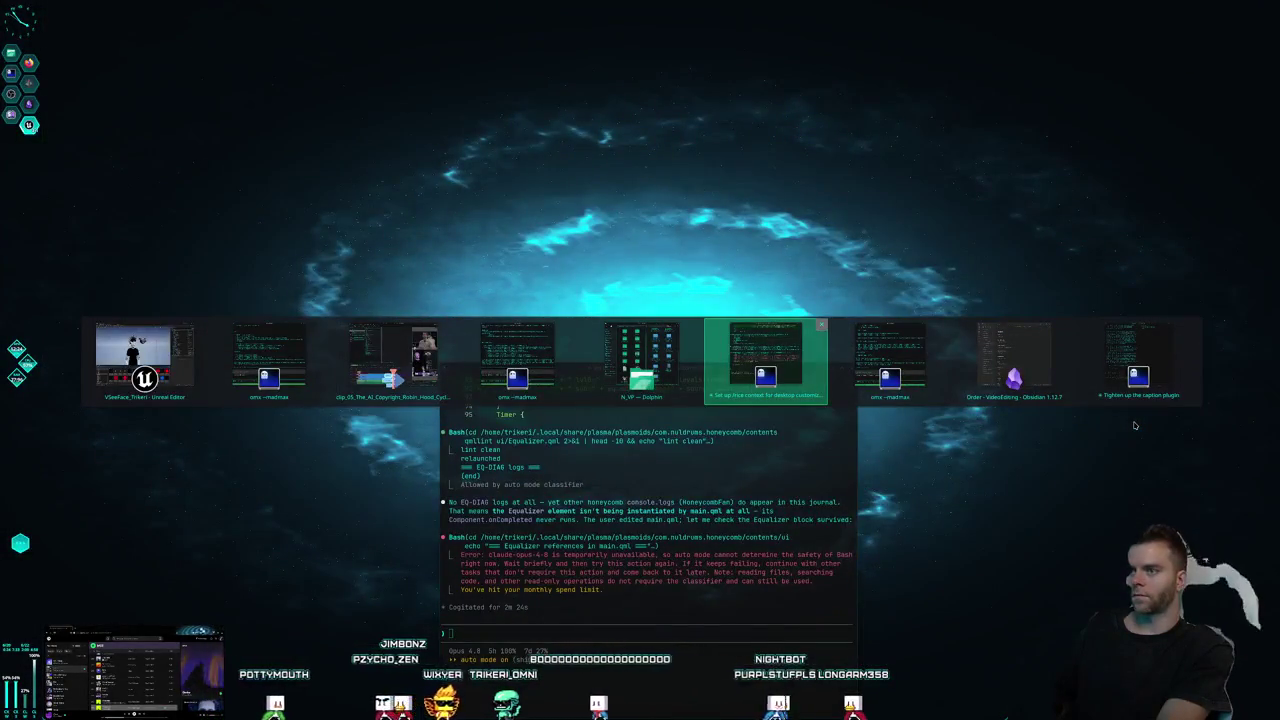
{"action": "key", "text": "Tab"}
{"action": "key", "text": "Tab"}
{"action": "key", "text": "Tab"}
{"action": "key", "text": "Tab"}
{"action": "key", "text": "Tab"}
{"action": "key", "text": "Tab"}
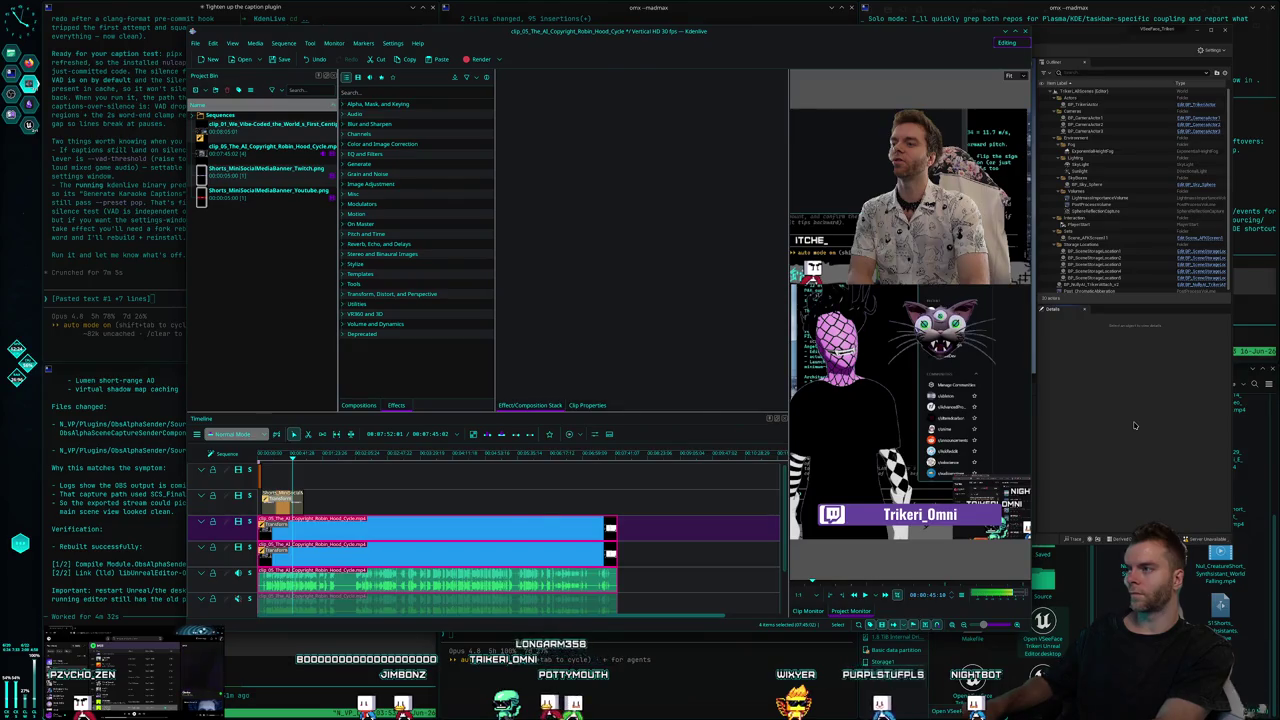
Flip layers to view the Kdenlive project, then return to the terminals and notes layer.
{"action": "key", "text": "super+u"}
{"action": "key", "text": "super+i"}
{"action": "key", "text": "super+u"}
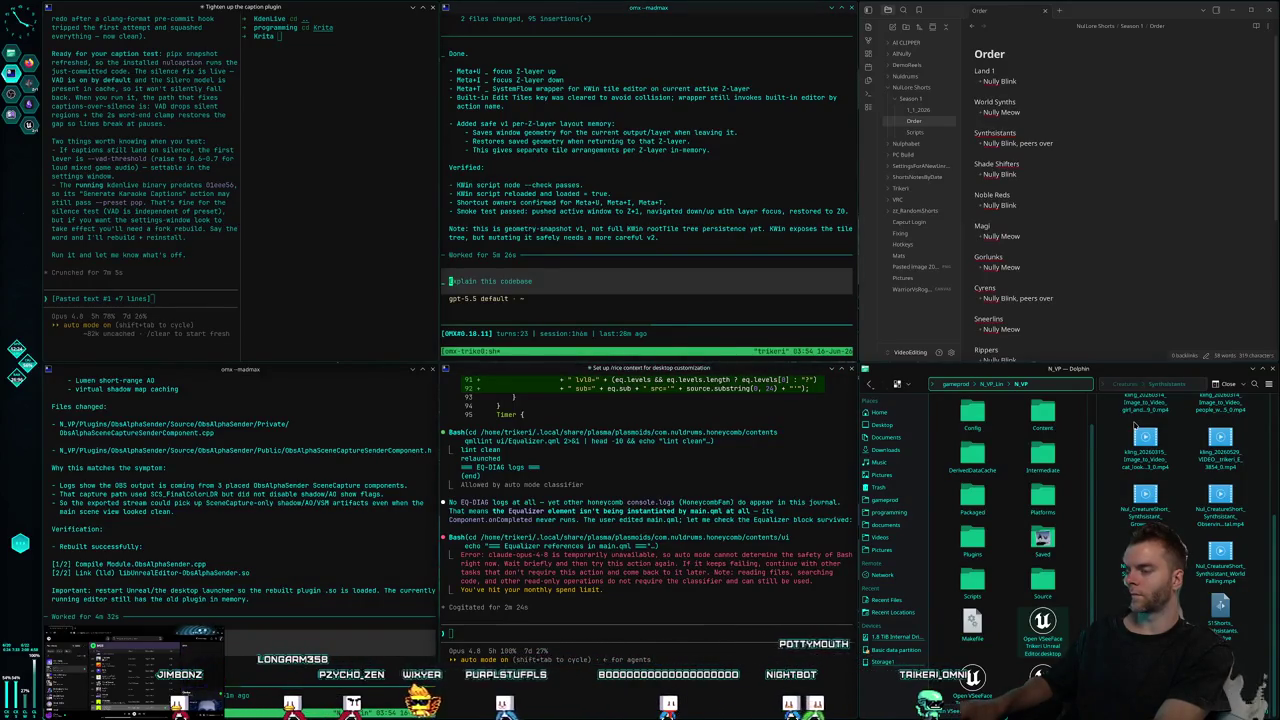
{"action": "key", "text": "super+u"}
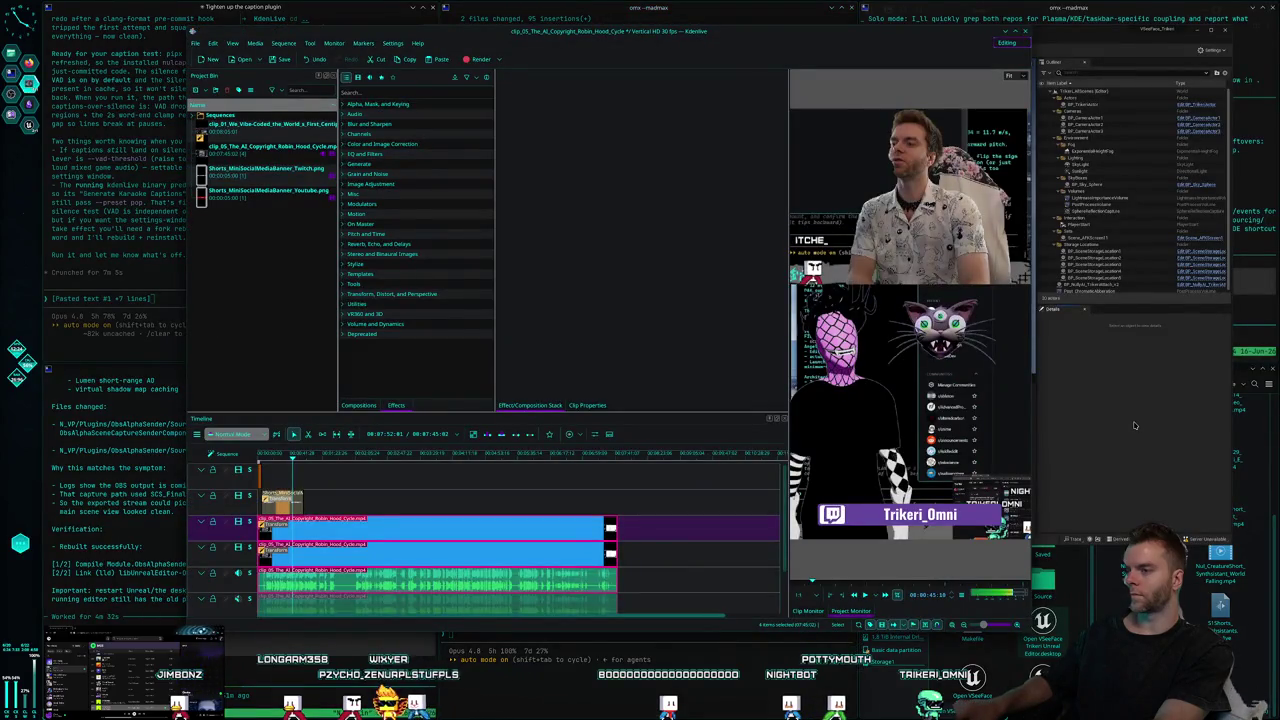
{"action": "key", "text": "super+u"}
{"action": "key", "text": "super+u"}
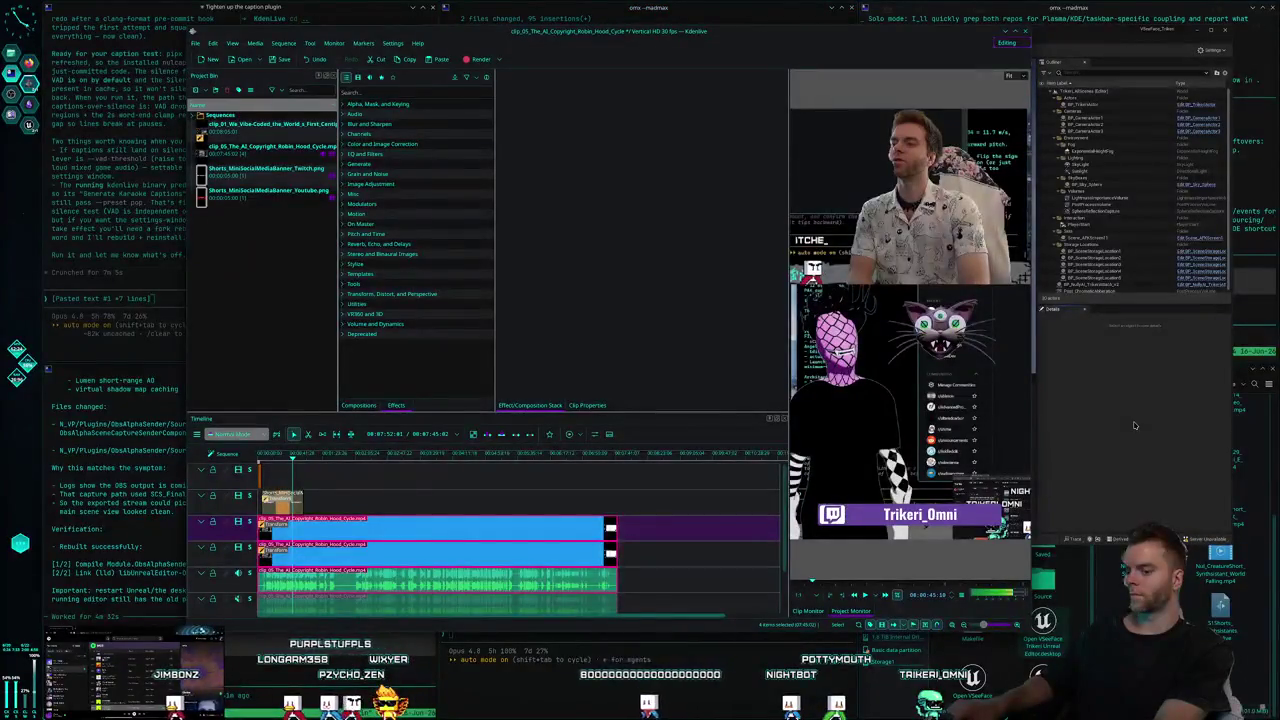
{"action": "key", "text": "super+i"}
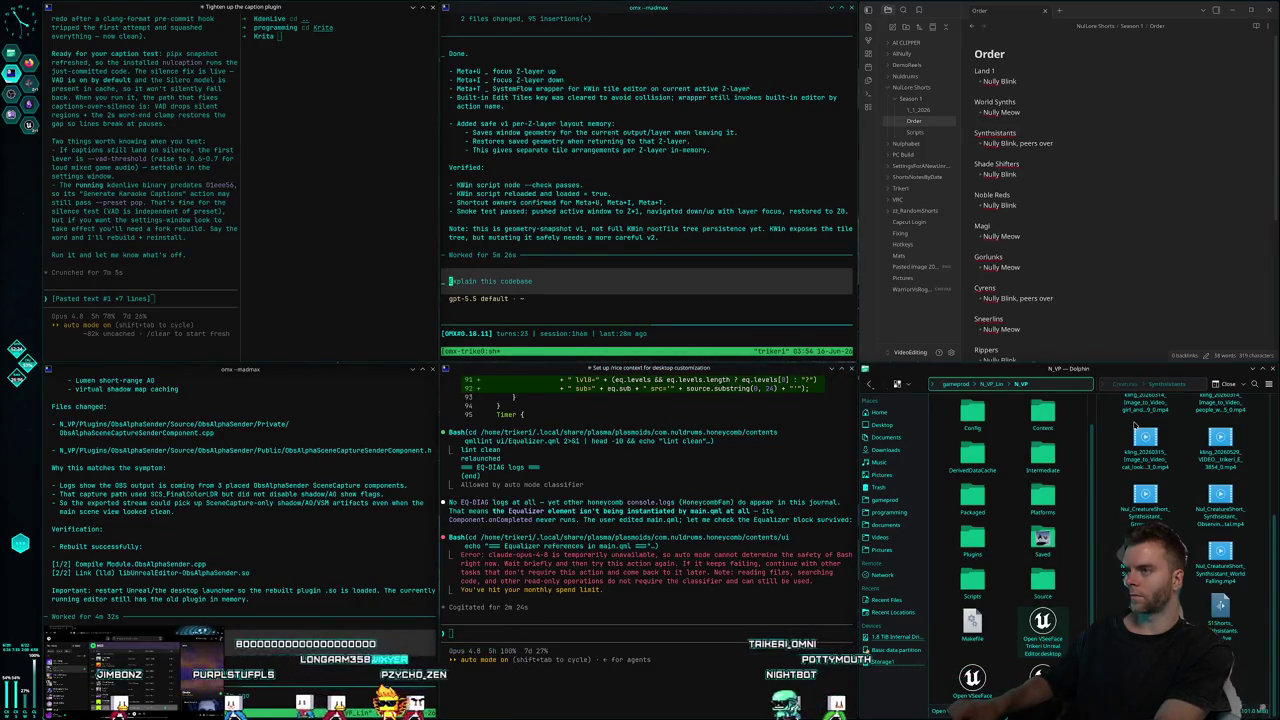
Tell the agent Meta+U/Meta+I layer switching seems backwards, citing the Kdenlive window.
{"action": "type", "text": "ok "}
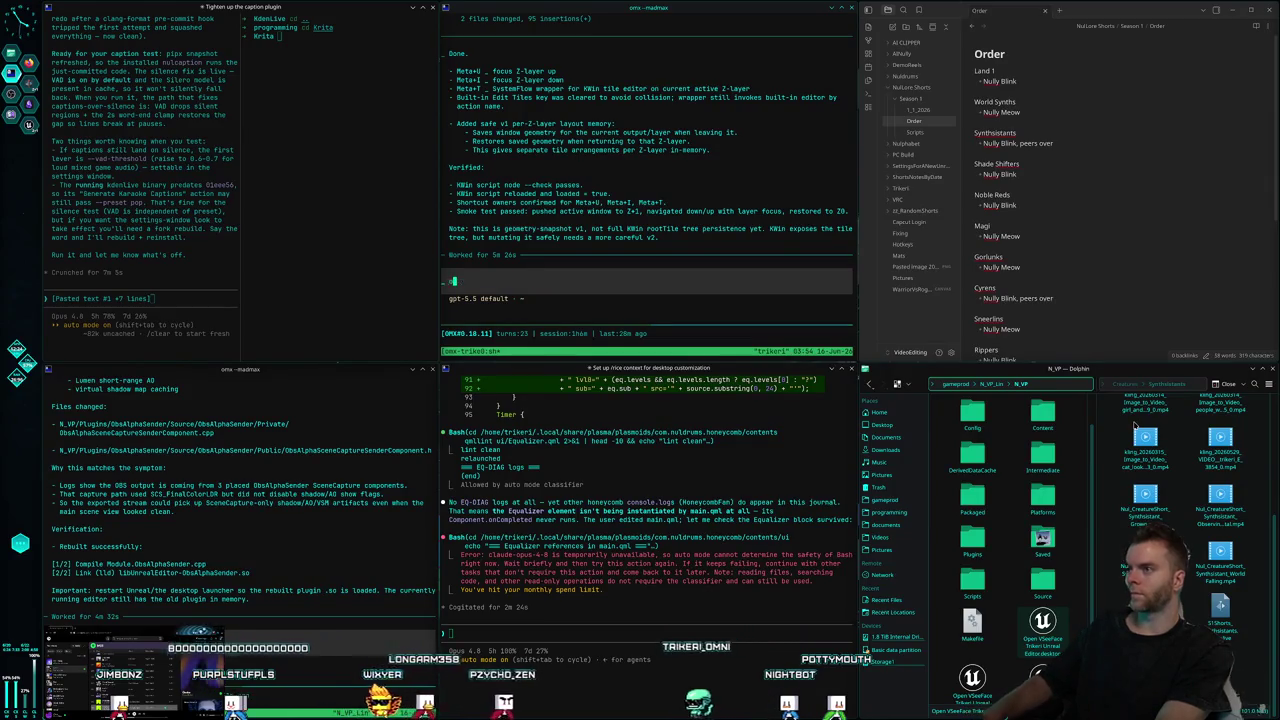
{"action": "type", "text": "im confused, so in v1"}
{"action": "type", "text": "s "}
{"action": "type", "text": "k j"}
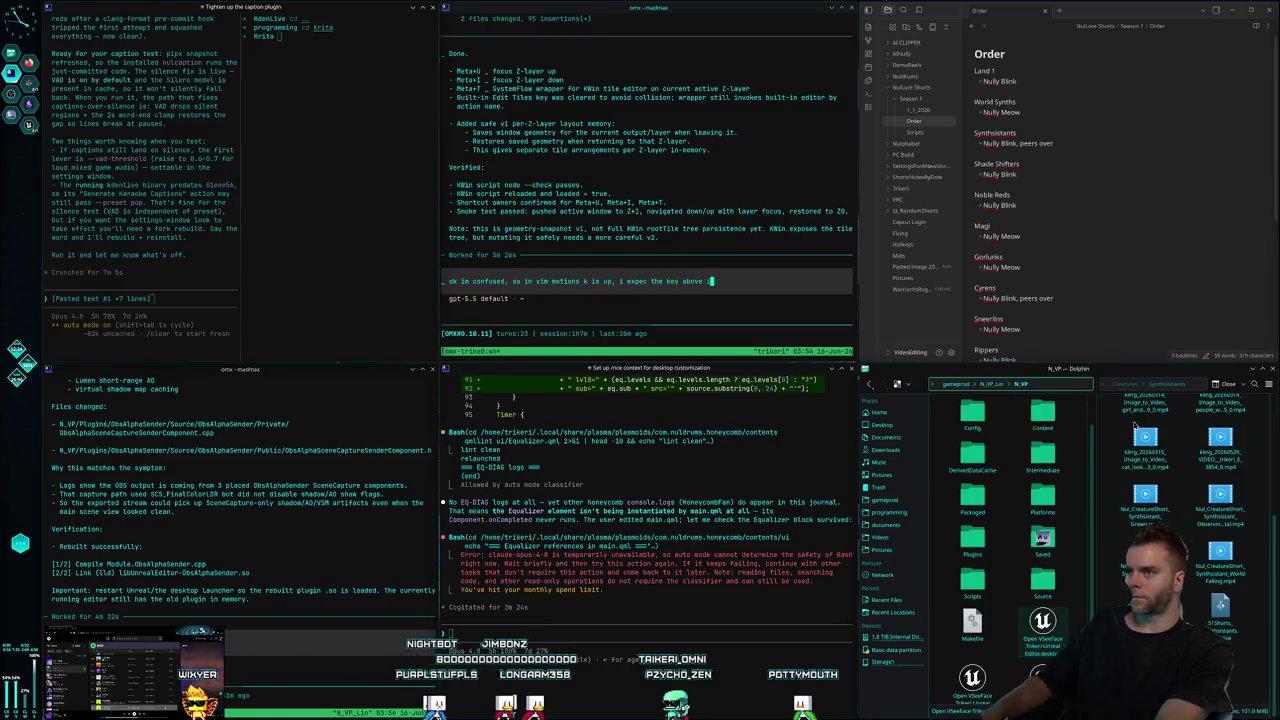
{"action": "type", "text": "be up and "}
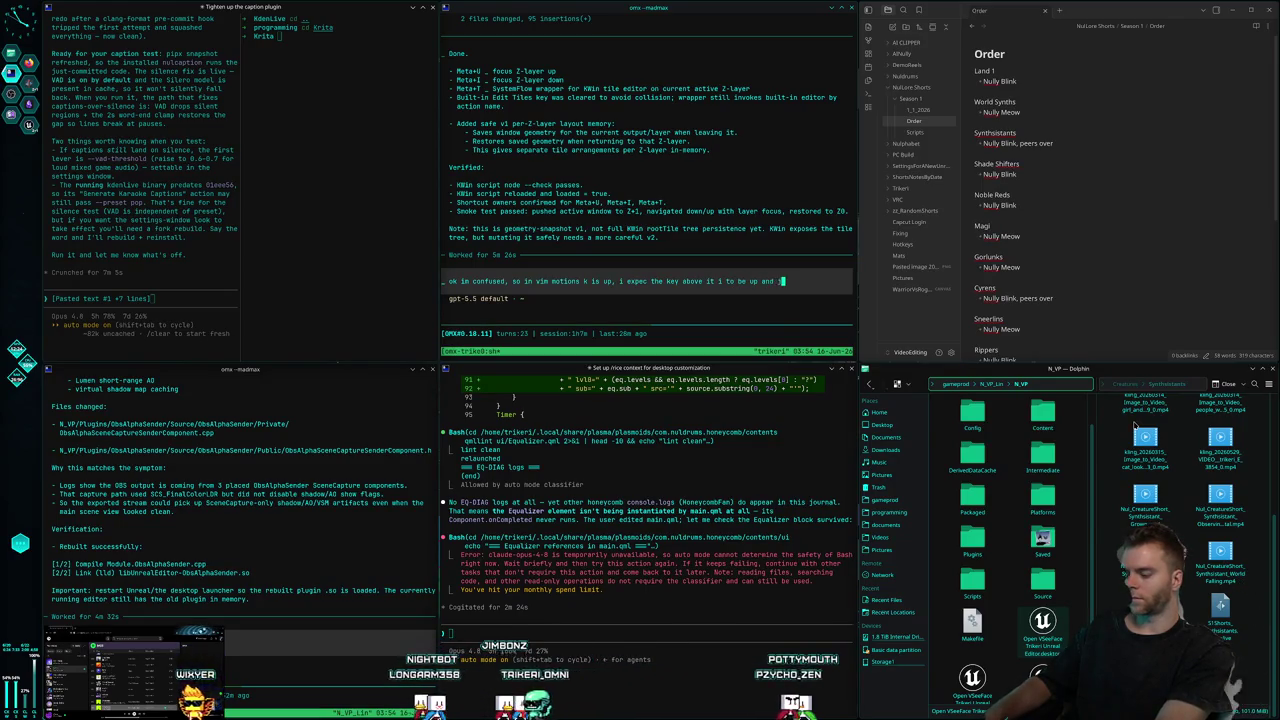
{"action": "type", "text": "j is down"}
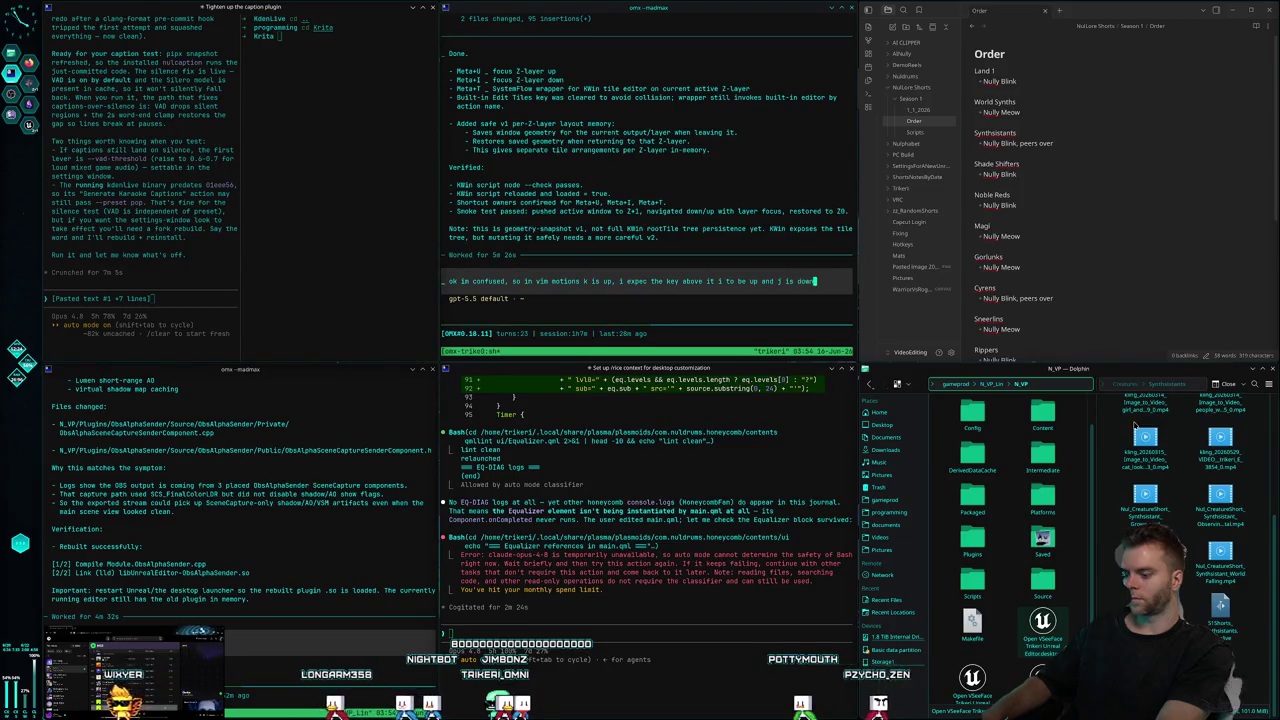
{"action": "type", "text": " so u is dow"}
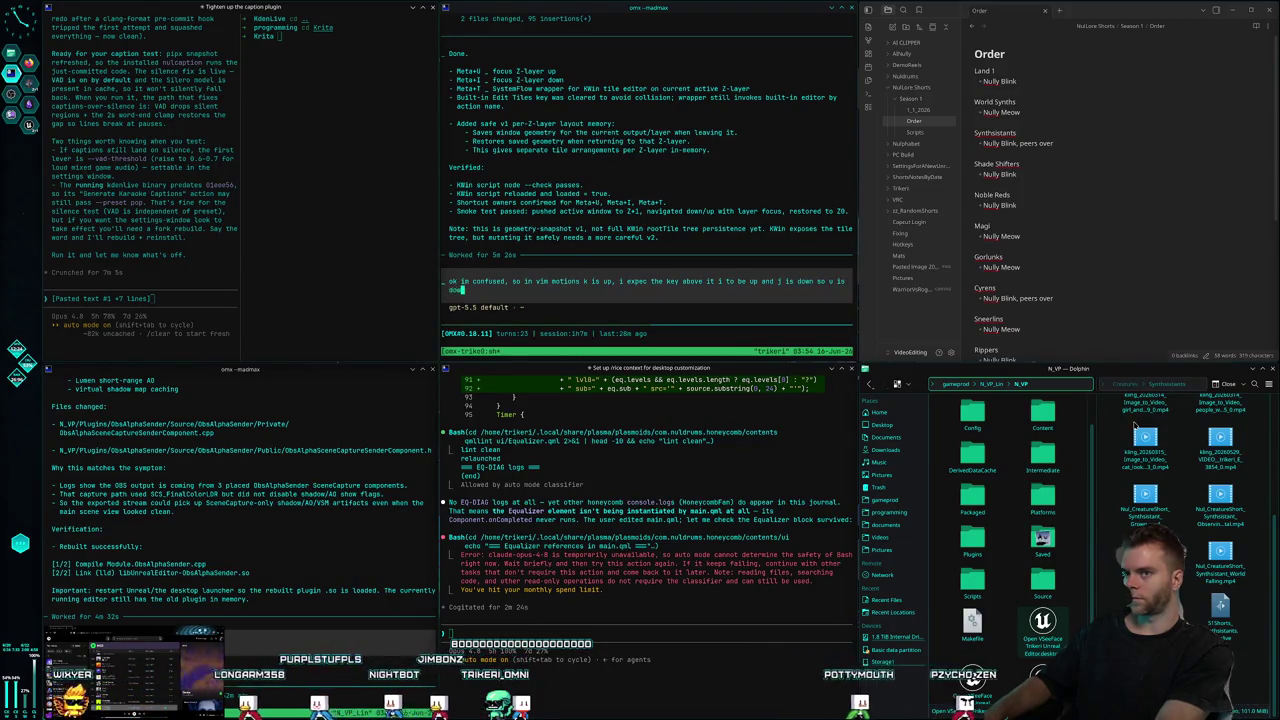
{"action": "type", "text": "n, i"}
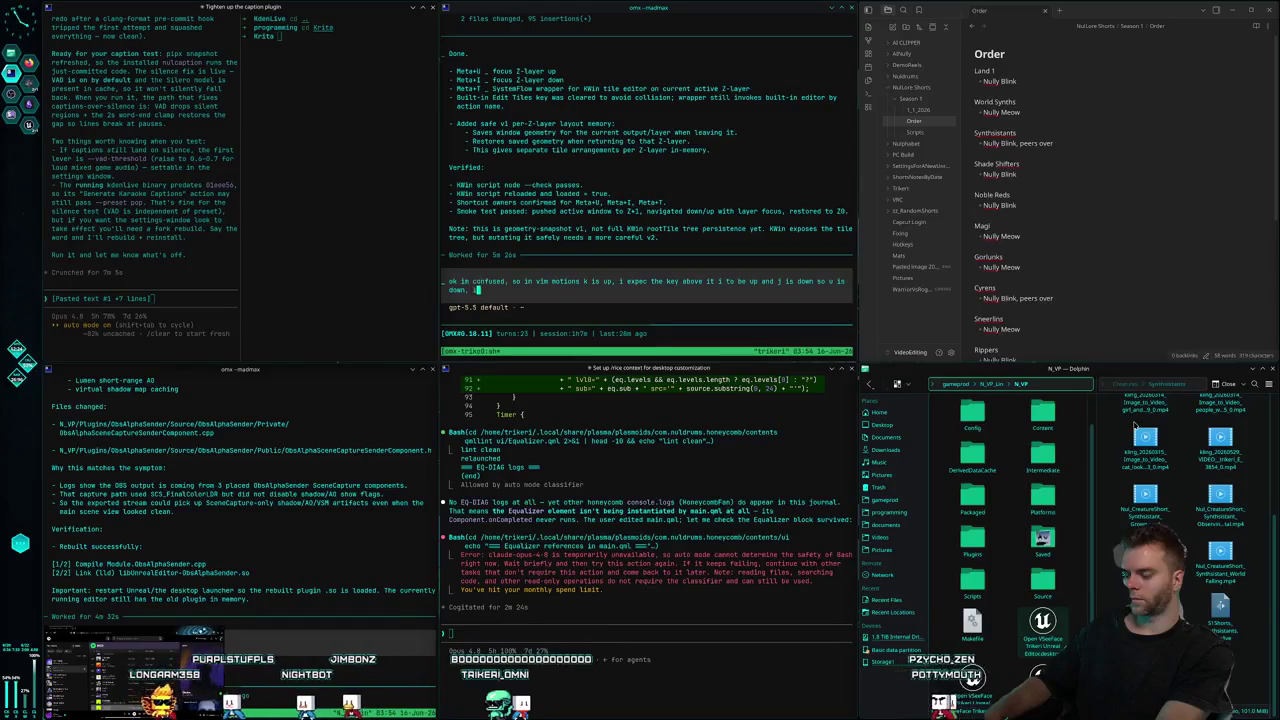
{"action": "type", "text": " sent two"}
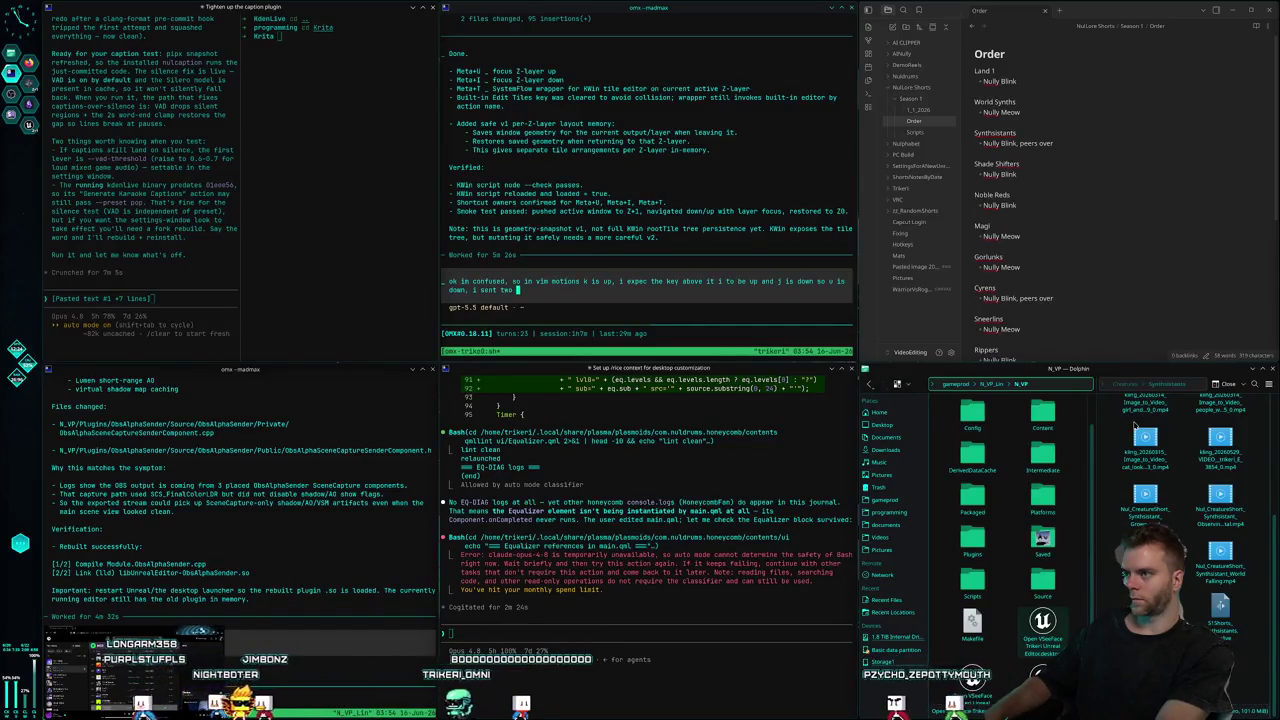
{"action": "type", "text": " windows up with page up"}
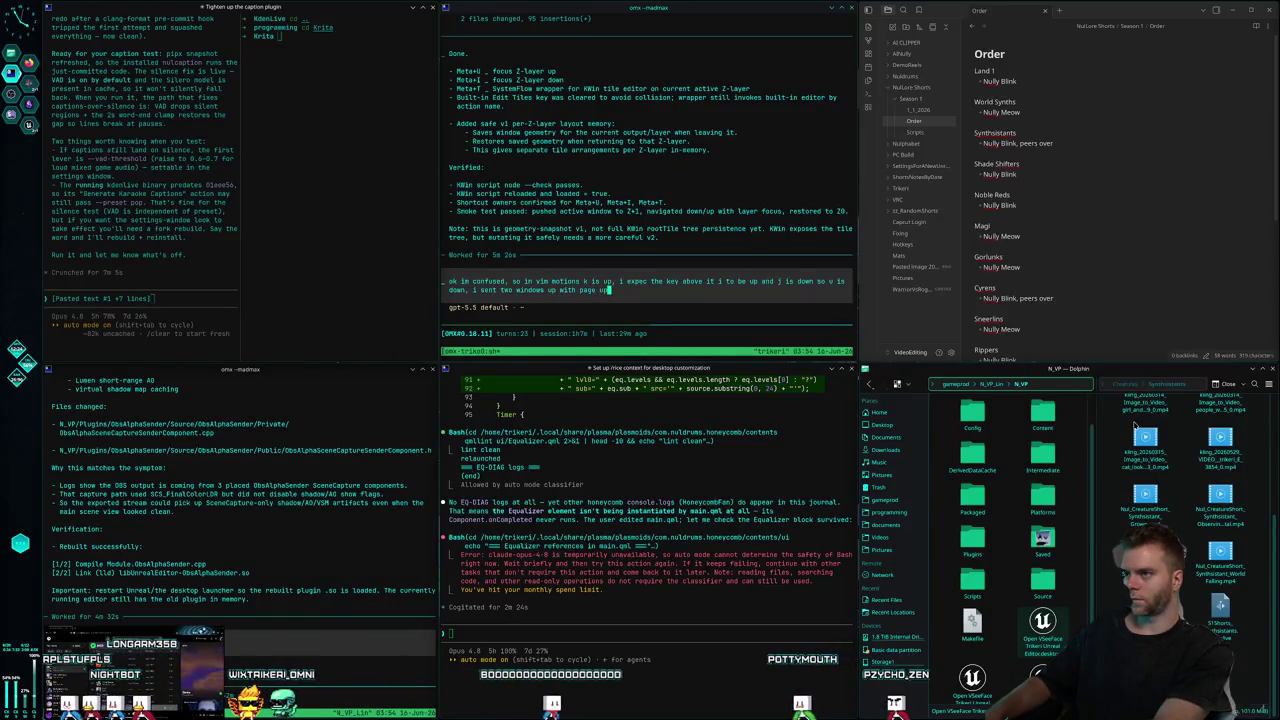
{"action": "type", "text": " but"}
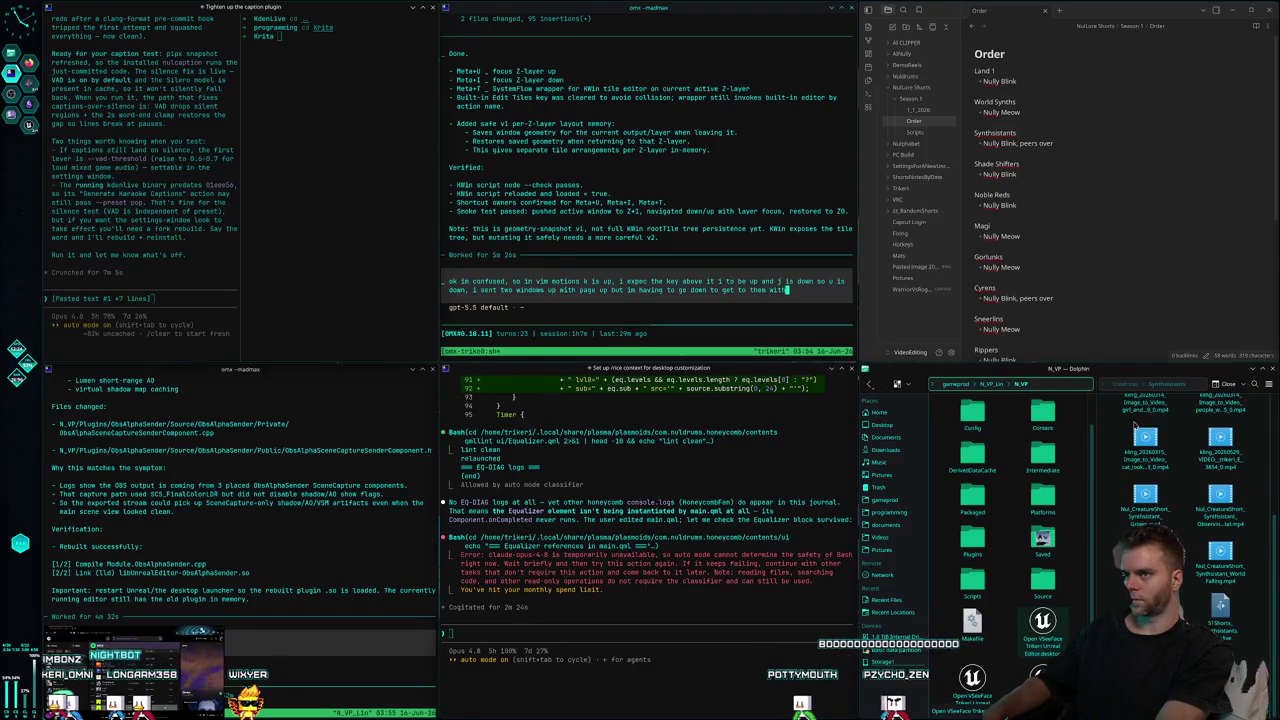
{"action": "type", "text": "th meta"}
{"action": "type", "text": " u instead"}
{"action": "type", "text": " of up with meta"}
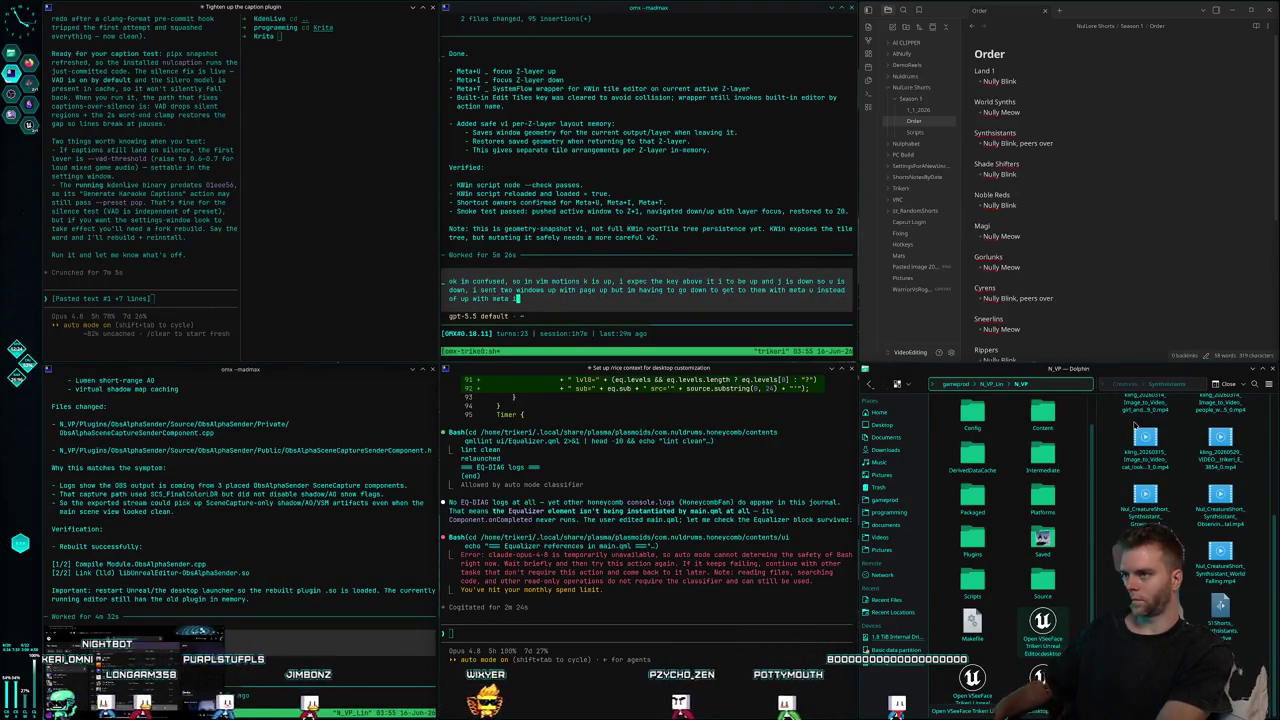
{"action": "type", "text": " i, its the"}
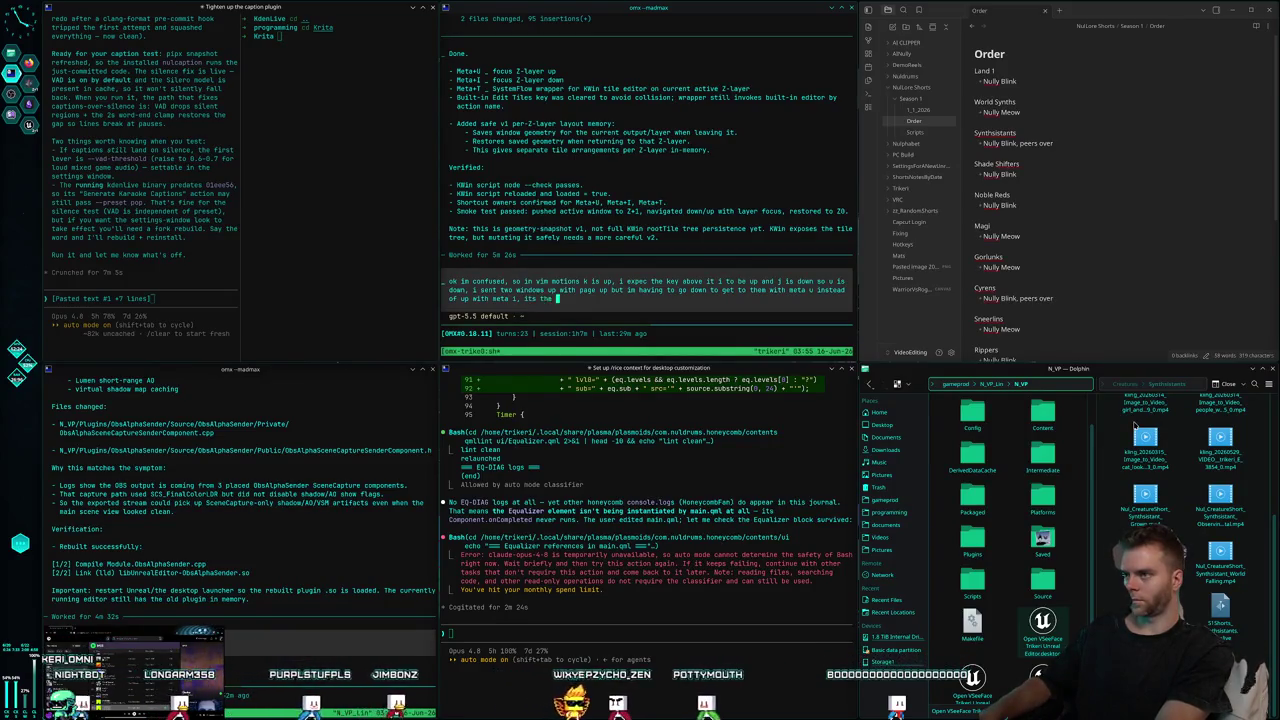
{"action": "type", "text": " kdenlive window and unreal if you want to check"}
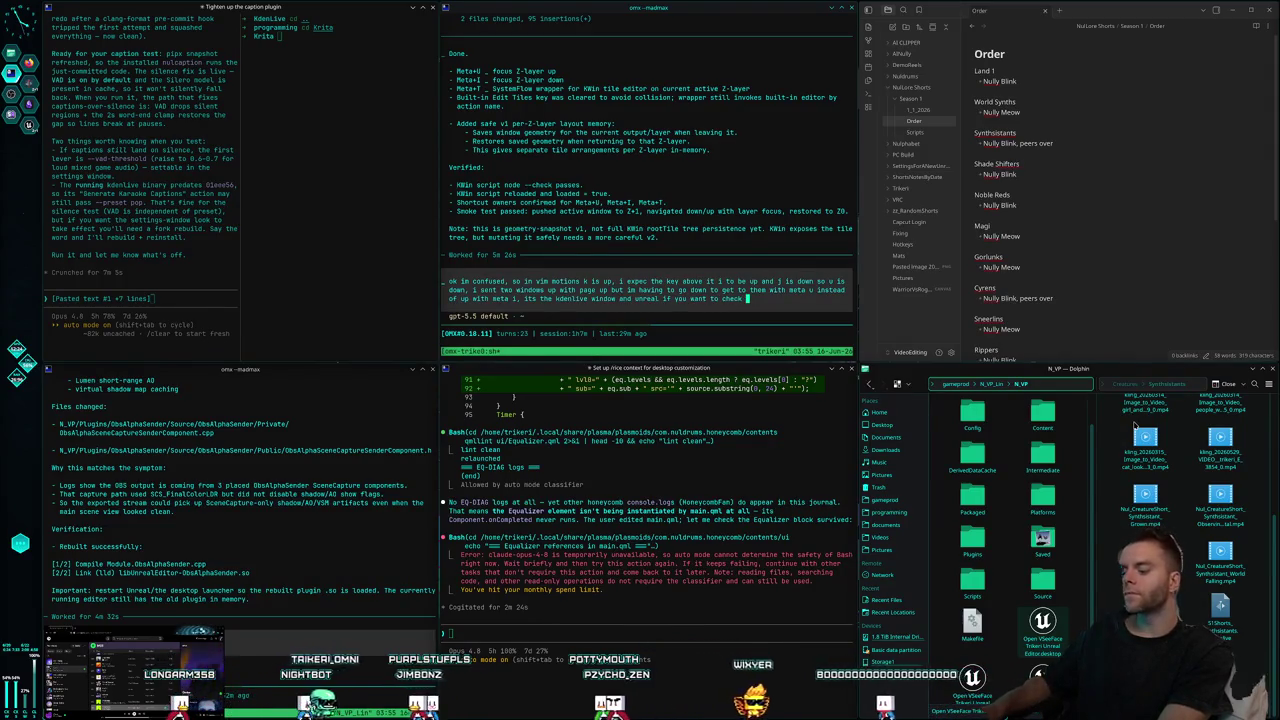
{"action": "key", "text": "super+u"}
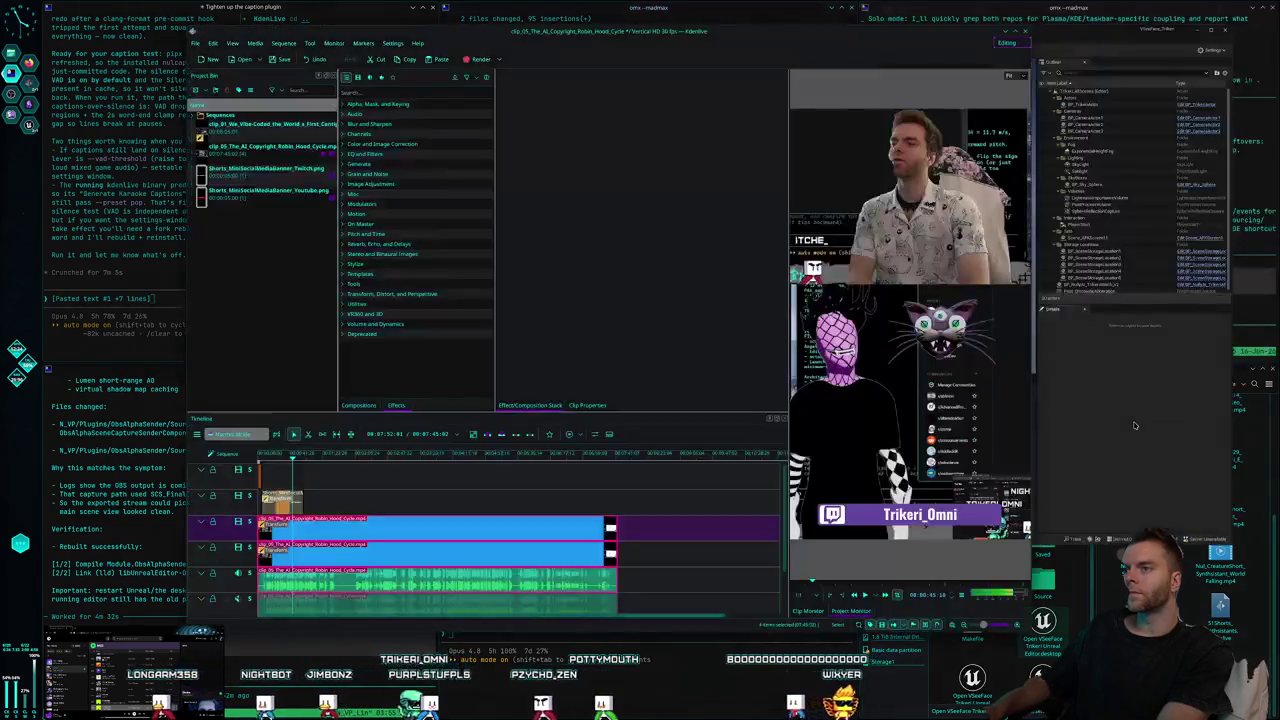
{"action": "key", "text": "super+i"}
{"action": "key", "text": "super+u"}
{"action": "key", "text": "super+i"}
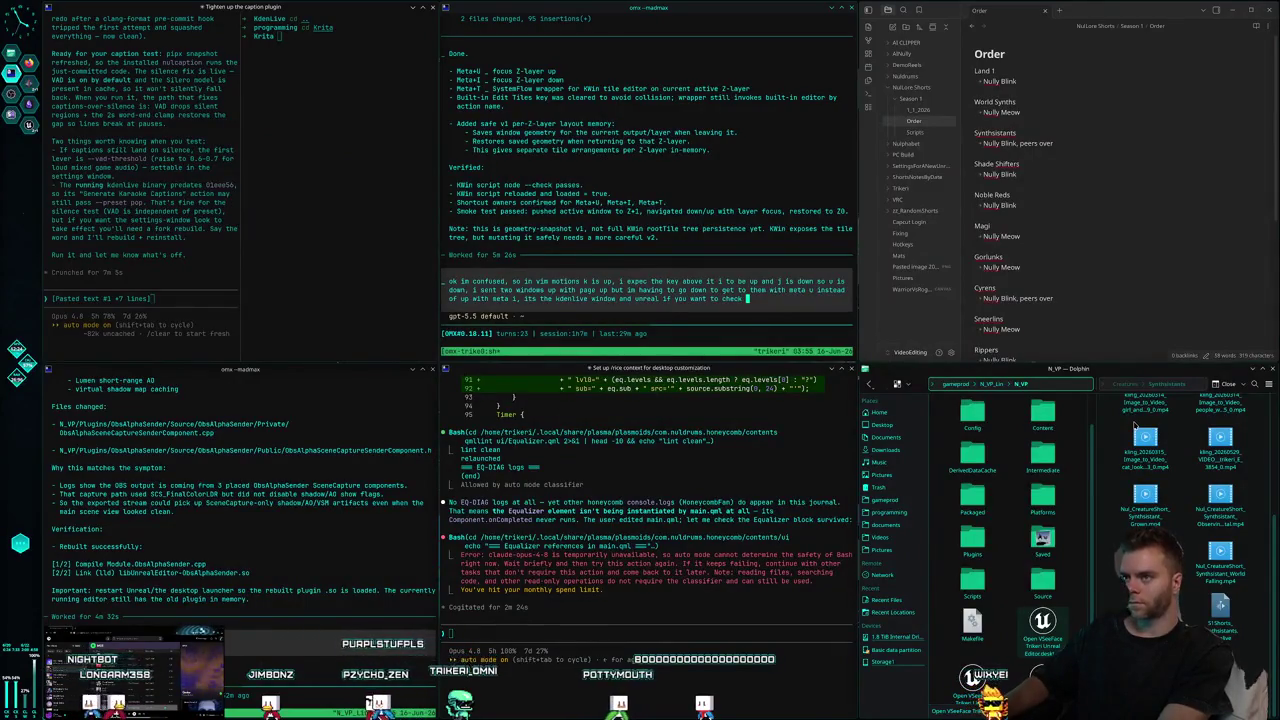
{"action": "type", "text": ", seems backwards"}
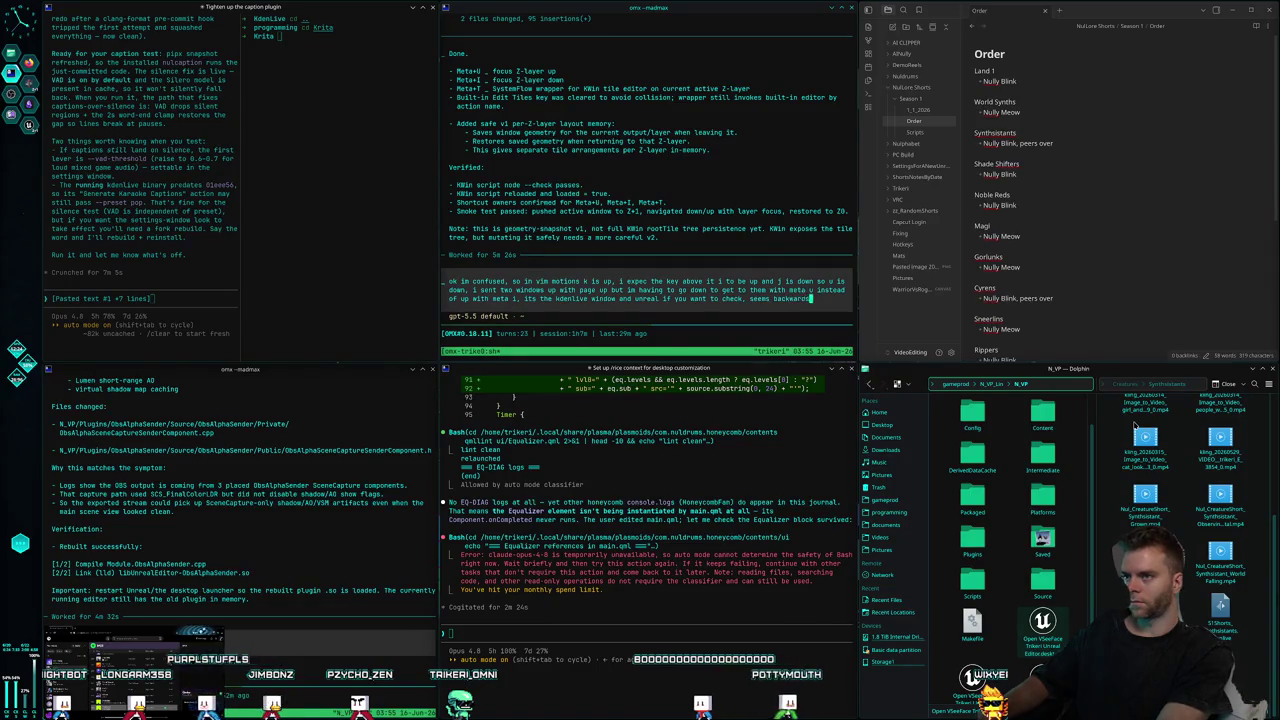
{"action": "key", "text": "Return"}
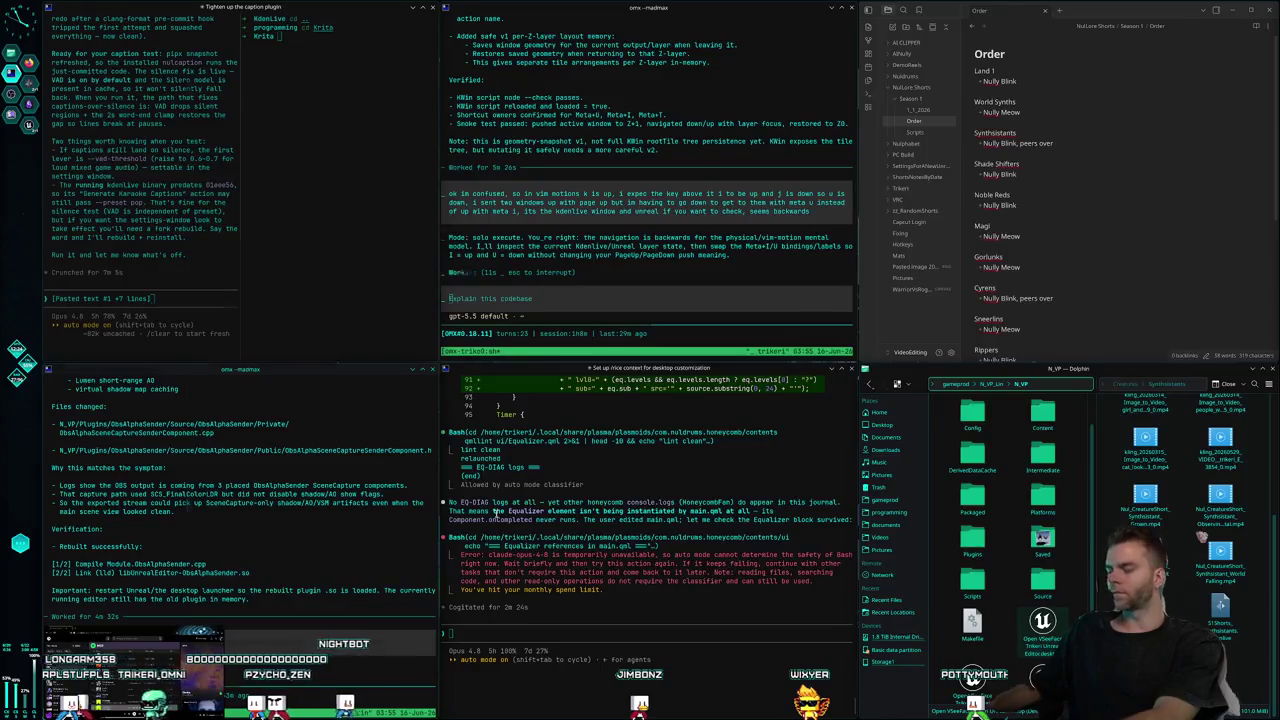
Switch to the Kdenlive/Unreal layer and drag the Kdenlive window up to the screen top.
{"action": "key", "text": "super+u"}
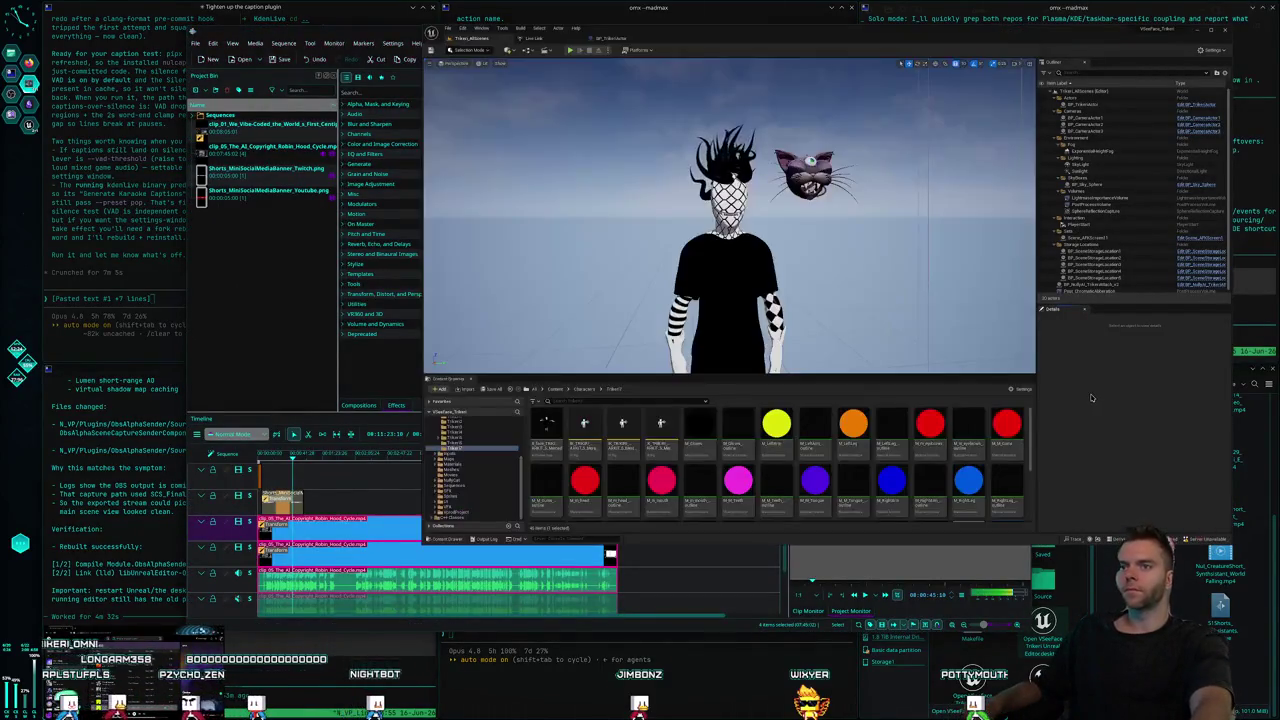
{"action": "key", "text": "super+u"}
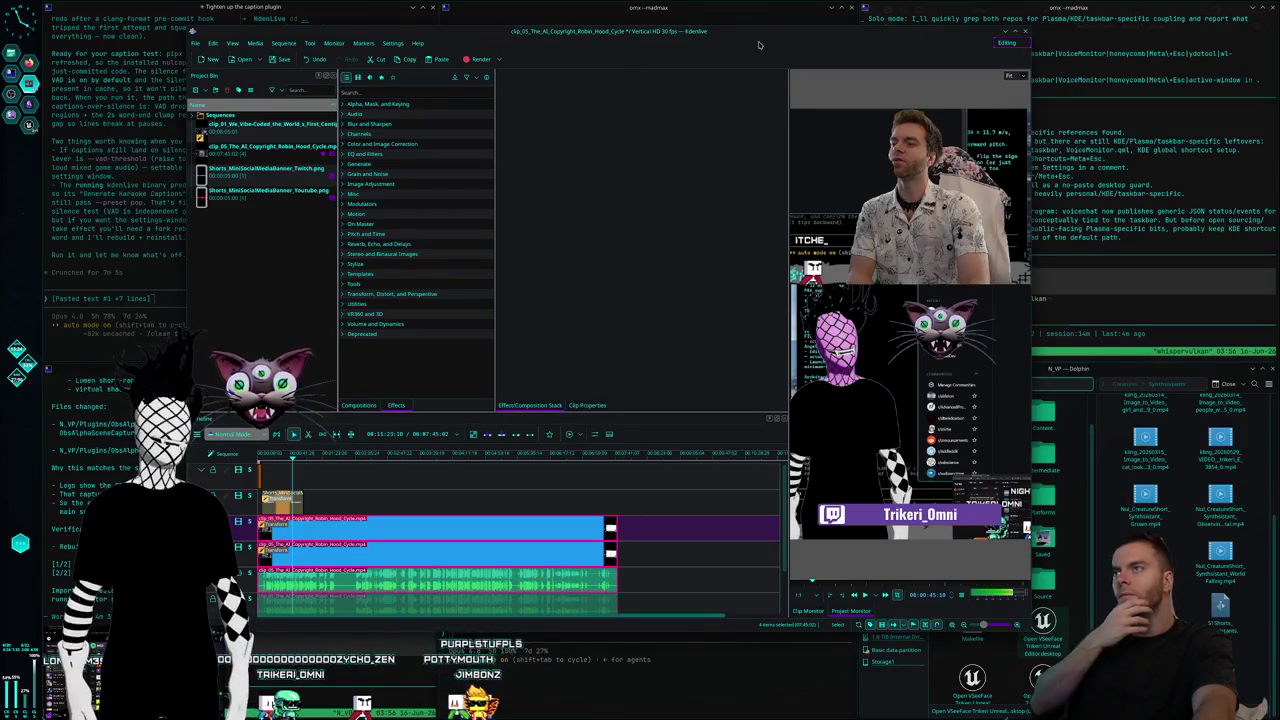
{"action": "left_click_drag", "start_coordinate": [758, 45], "coordinate": [920, 54]}
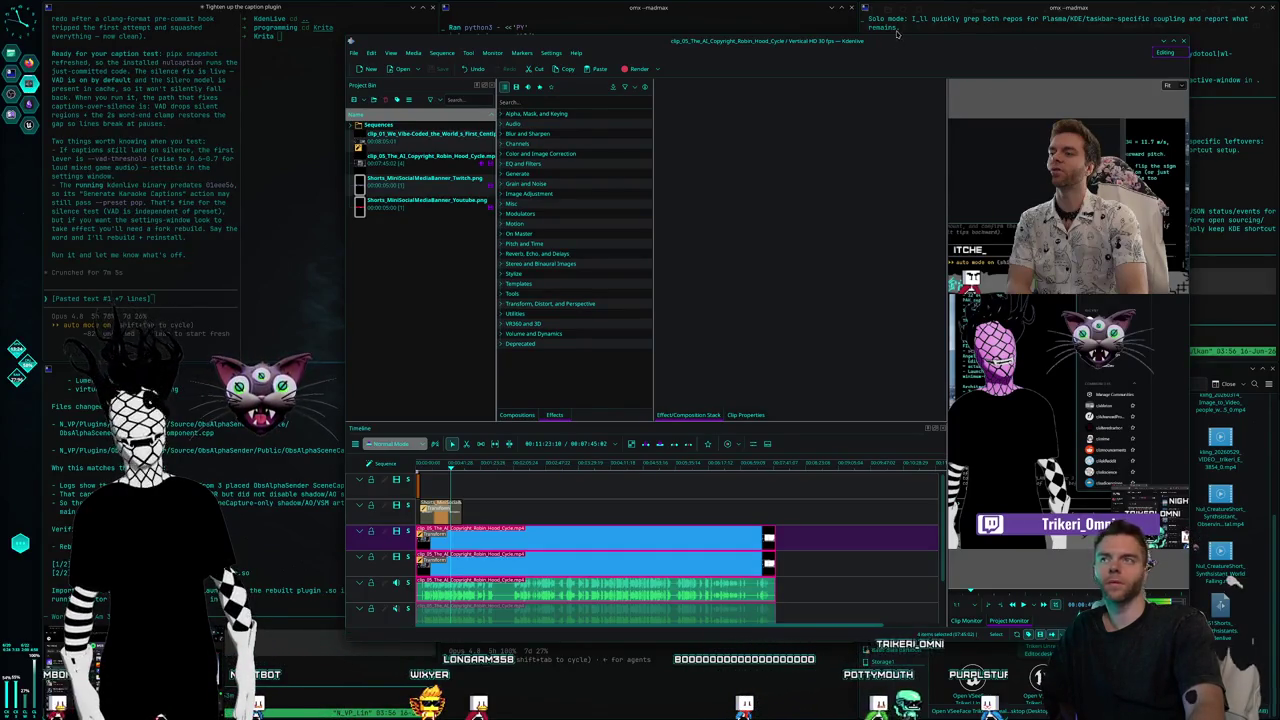
{"action": "left_click_drag", "start_coordinate": [901, 46], "coordinate": [951, 10]}
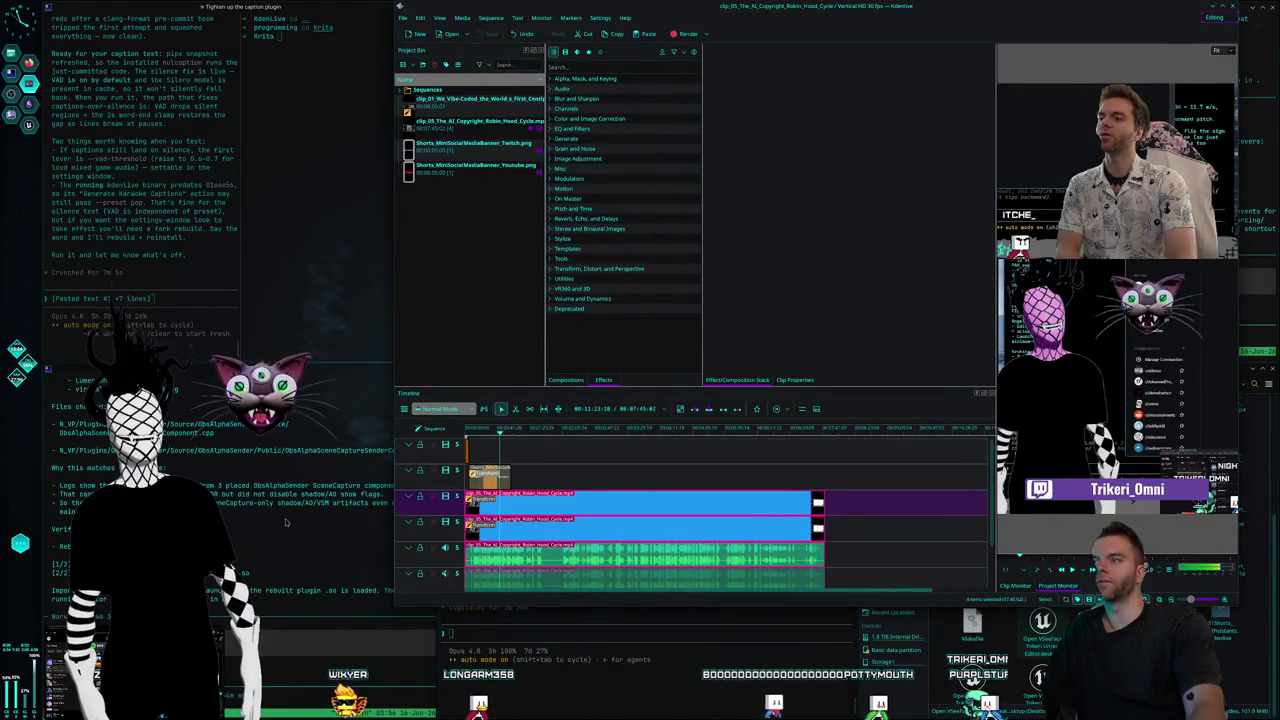
{"action": "left_click_drag", "start_coordinate": [693, 44], "coordinate": [722, 46]}
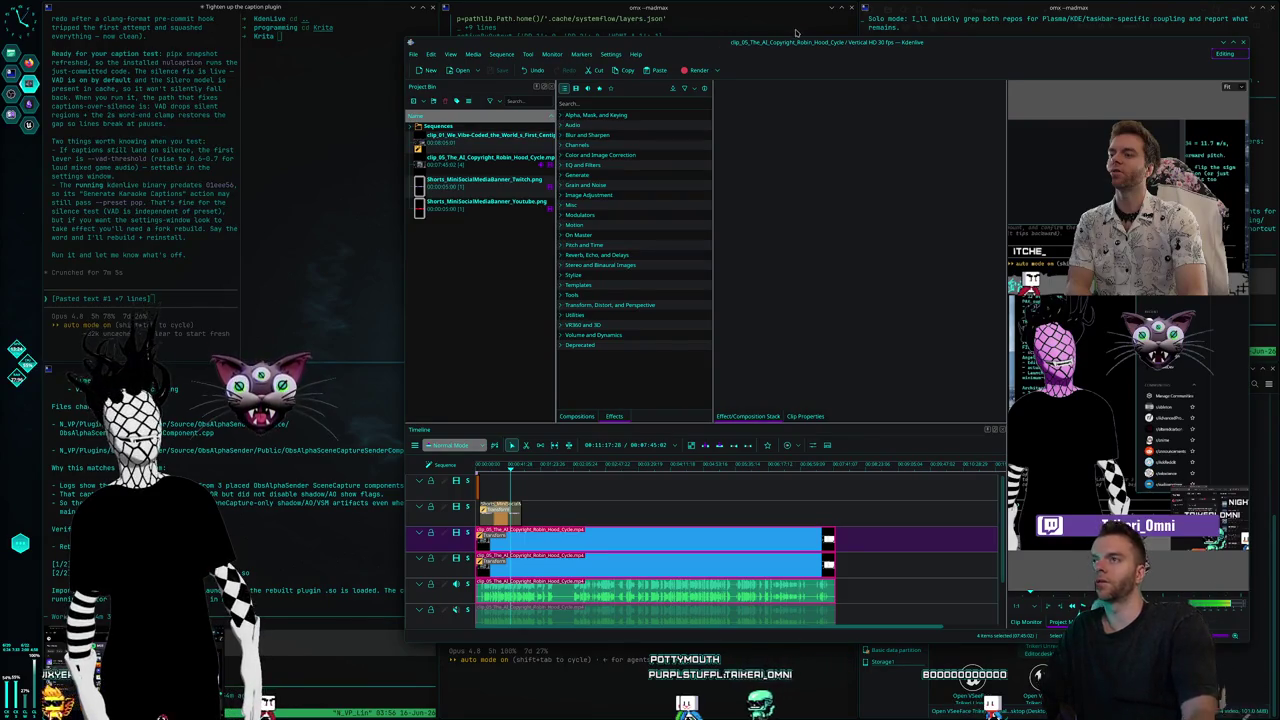
{"action": "left_click_drag", "start_coordinate": [721, 53], "coordinate": [707, 47]}
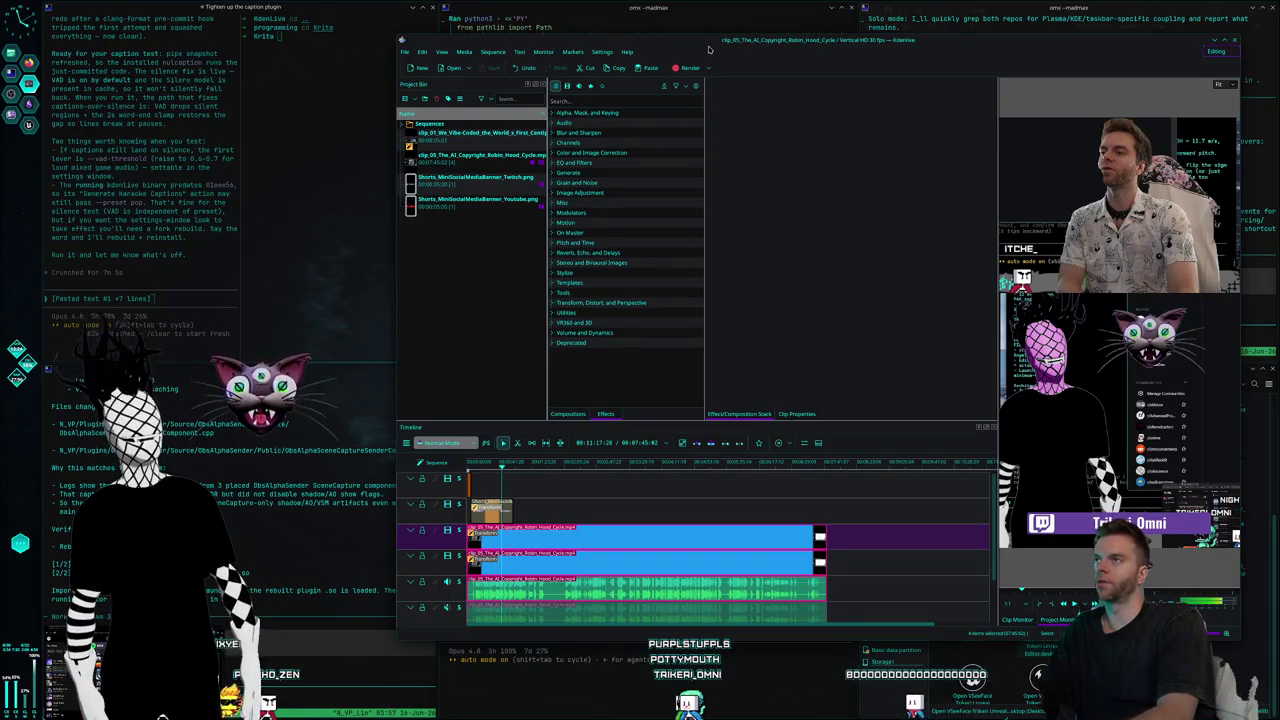
{"action": "left_click", "coordinate": [722, 14]}
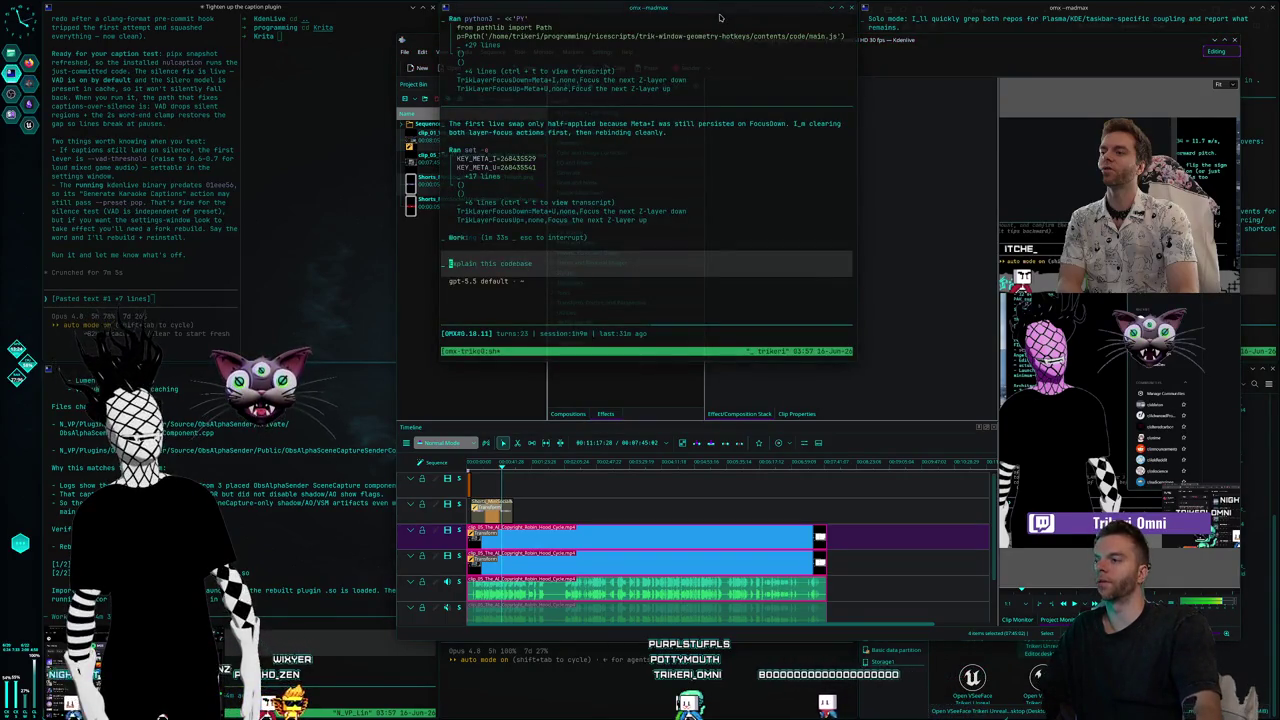
Alternate Kdenlive and the agent terminal in front, then flip layers to tiled terminals and back to Kdenlive.
{"action": "left_click", "coordinate": [951, 47]}
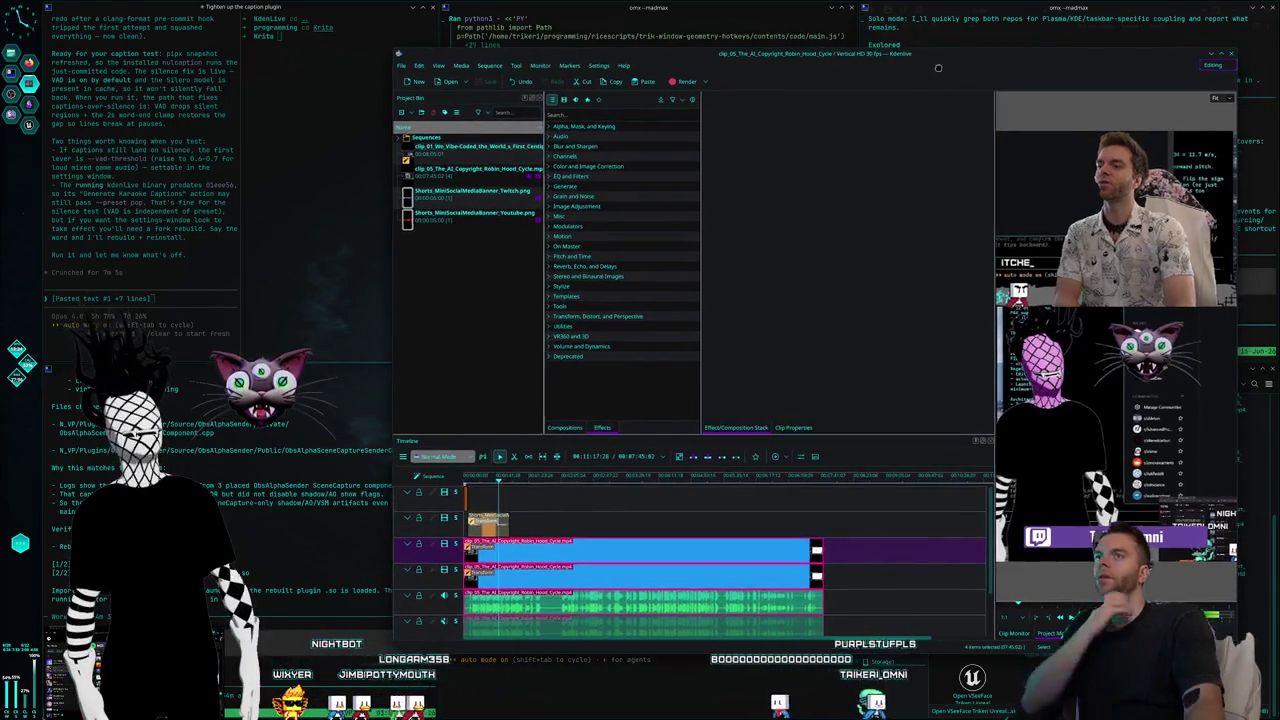
{"action": "left_click", "coordinate": [634, 11]}
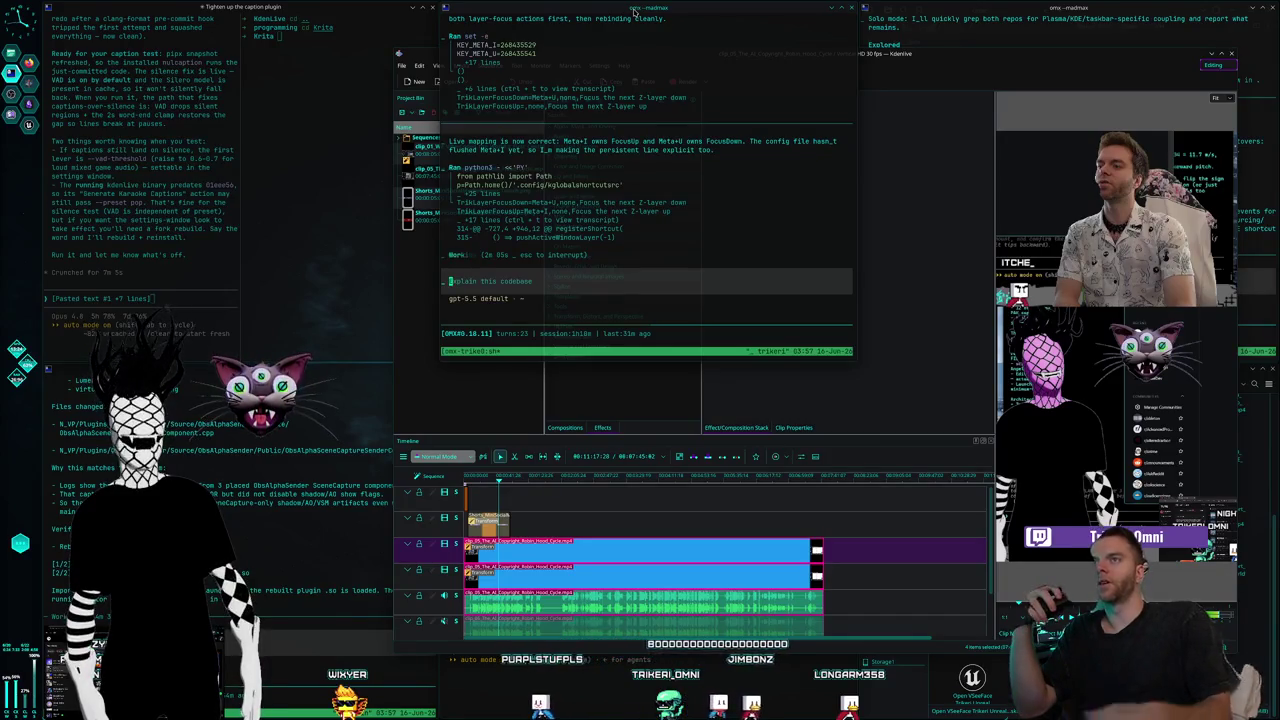
{"action": "key", "text": "super+u"}
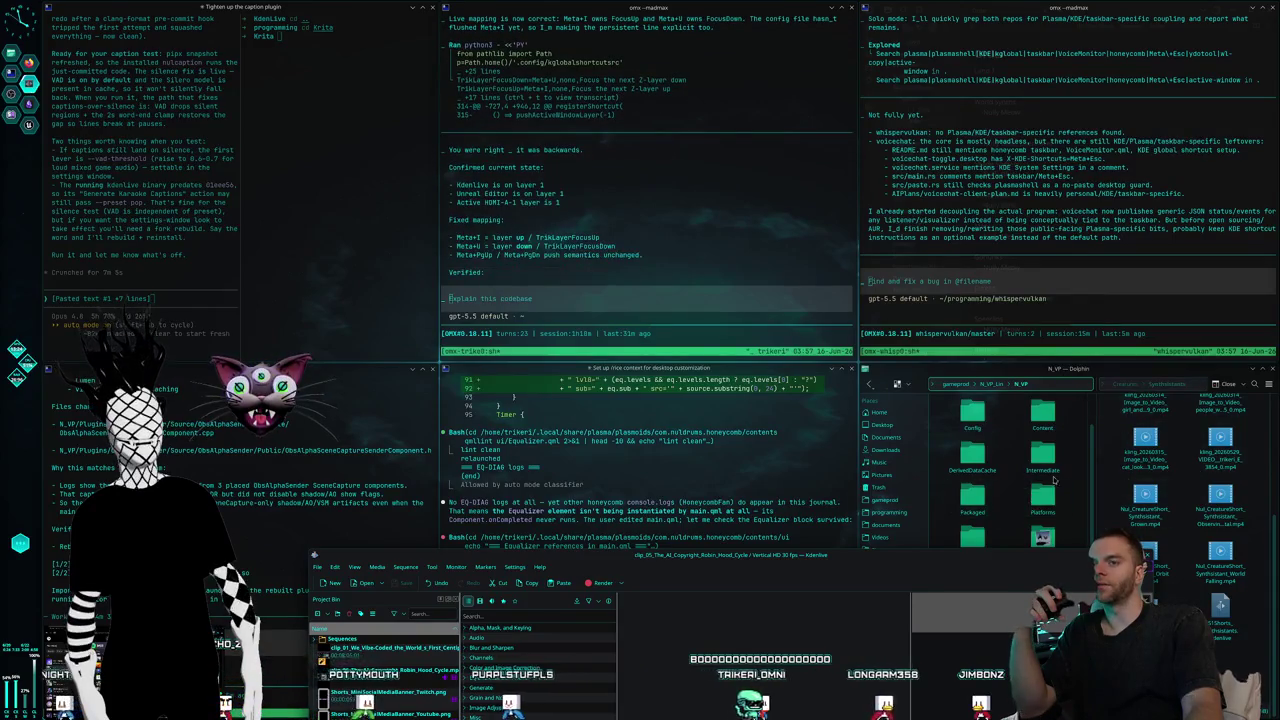
{"action": "key", "text": "super+i"}
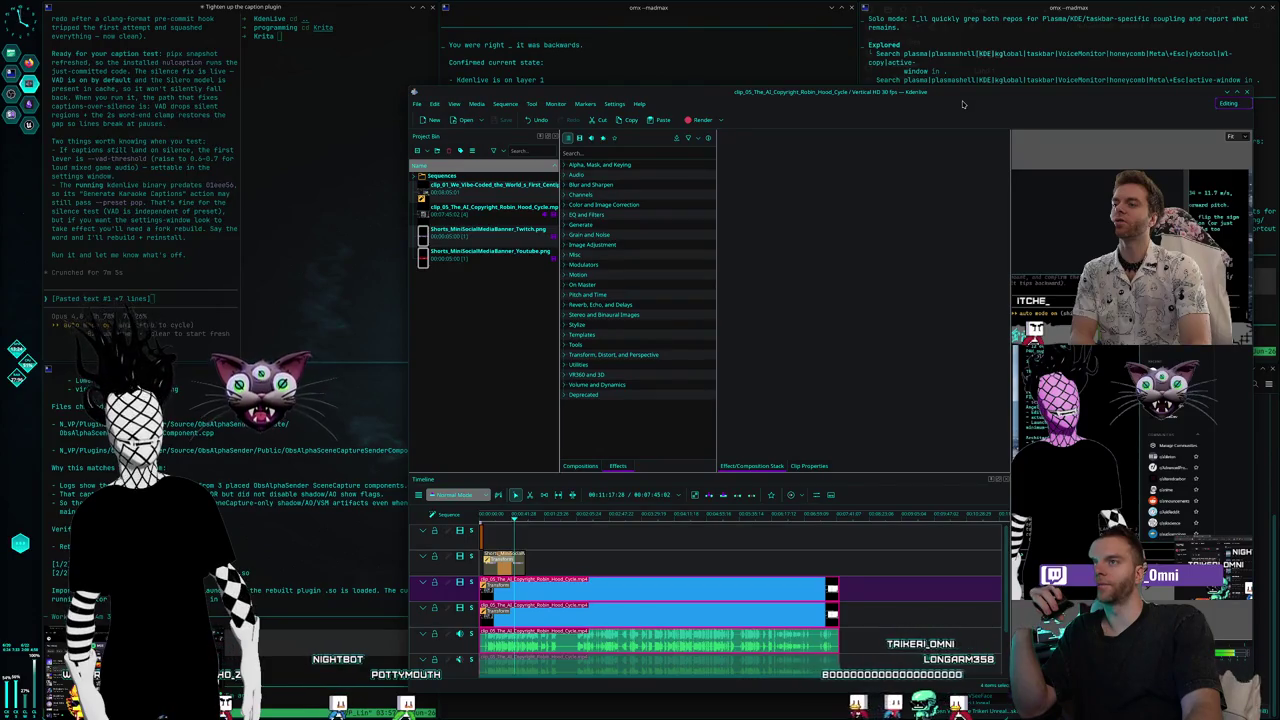
Shift the Kdenlive window slightly left and raise the agent terminal over it.
{"action": "mouse_move", "coordinate": [963, 103]}
{"action": "left_mouse_down"}
{"action": "mouse_move", "coordinate": [909, 114]}
{"action": "mouse_move", "coordinate": [930, 87]}
{"action": "mouse_move", "coordinate": [940, 103]}
{"action": "left_mouse_up"}
{"action": "left_click", "coordinate": [650, 63]}
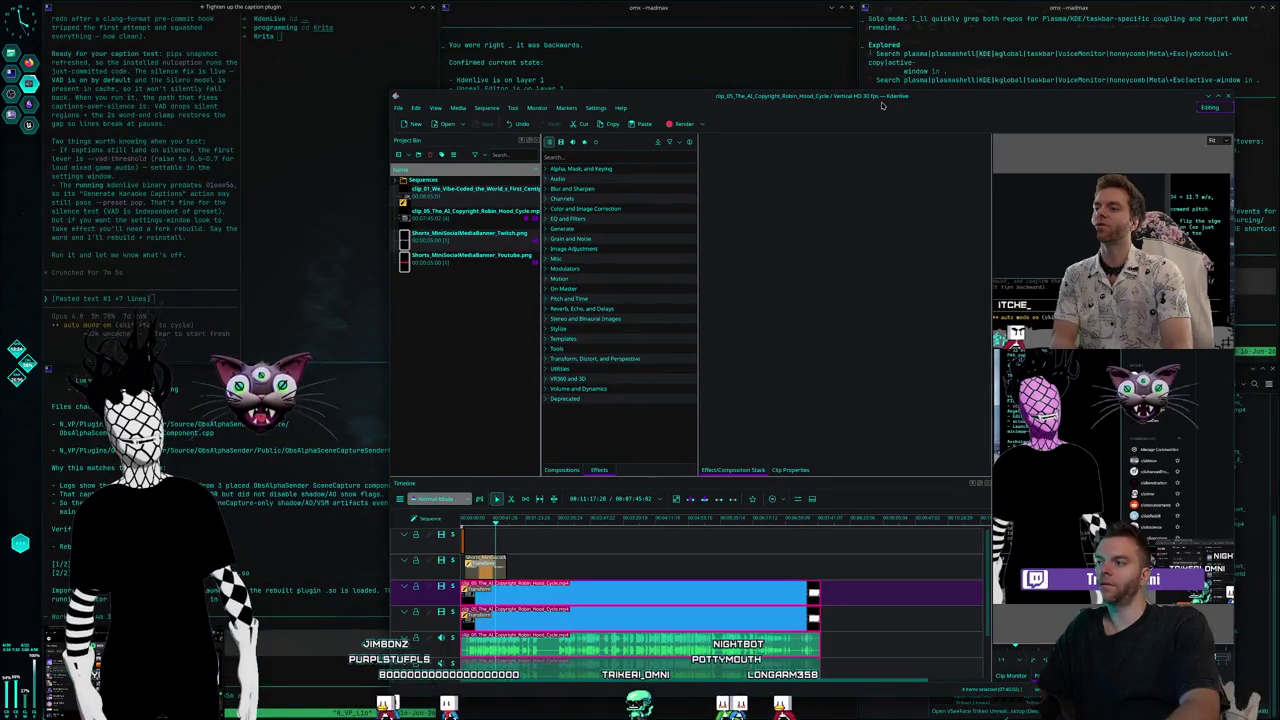
{"action": "left_click", "coordinate": [674, 67]}
{"action": "type", "text": "ok something broke and im in"}
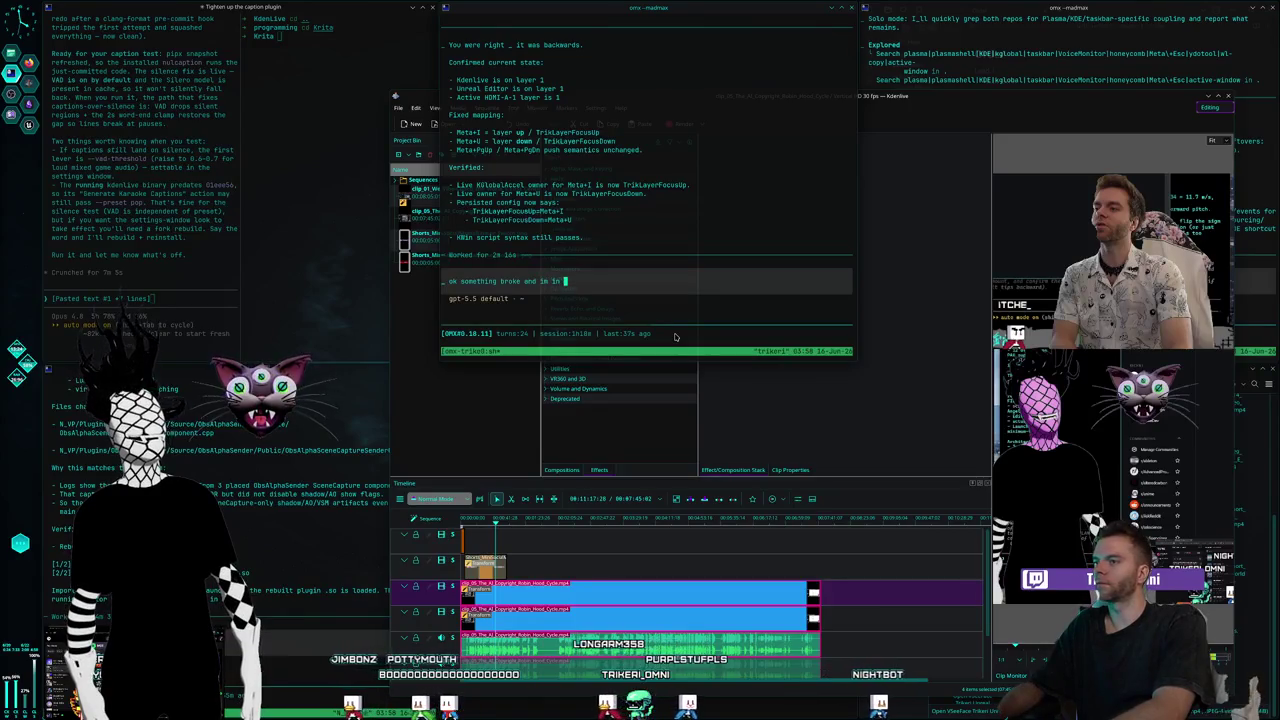
Report to the agent that layer visibility and focus broke after dragging a window to another monitor.
{"action": "type", "text": "a state where i can't get to t"}
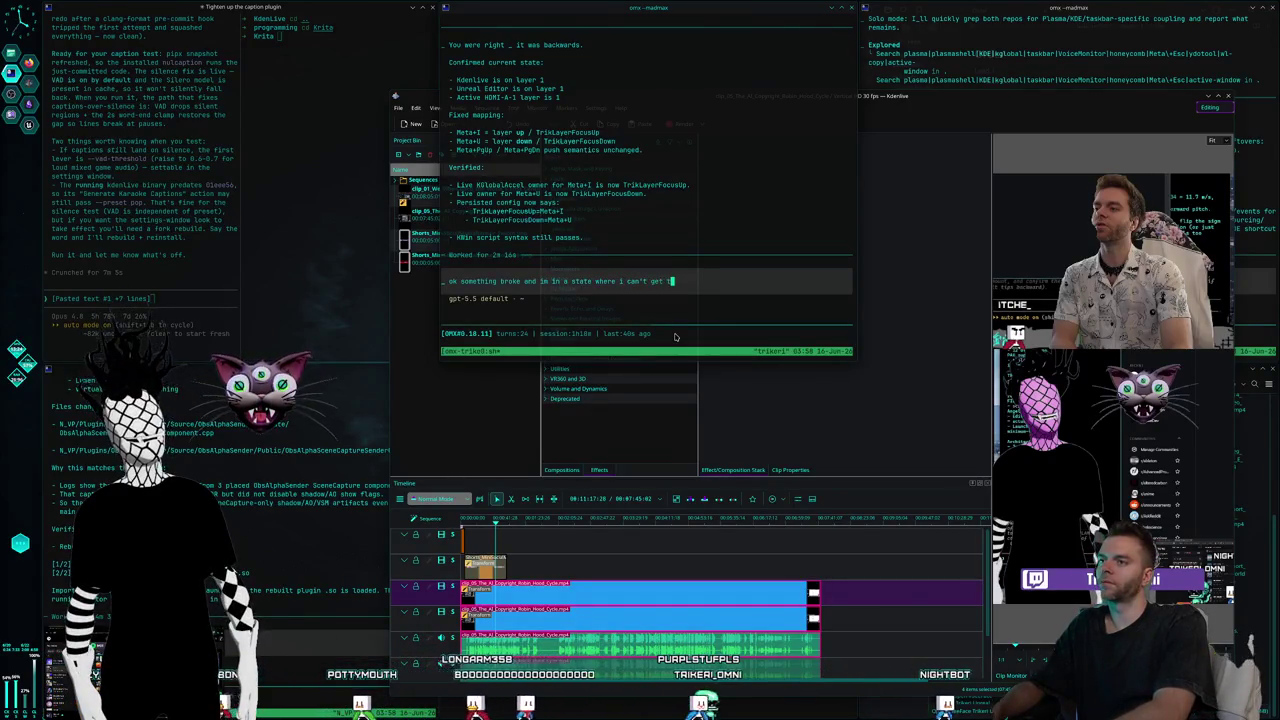
{"action": "type", "text": "he home layer "}
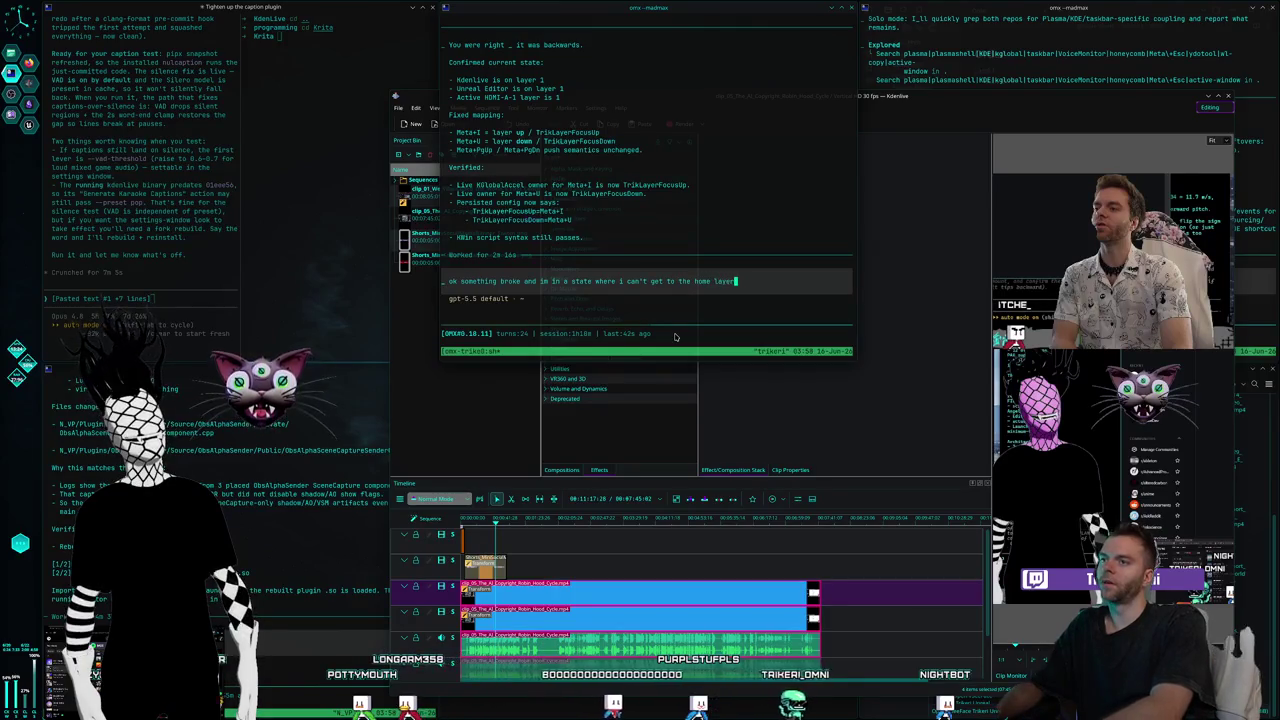
{"action": "type", "text": "here and regain things"}
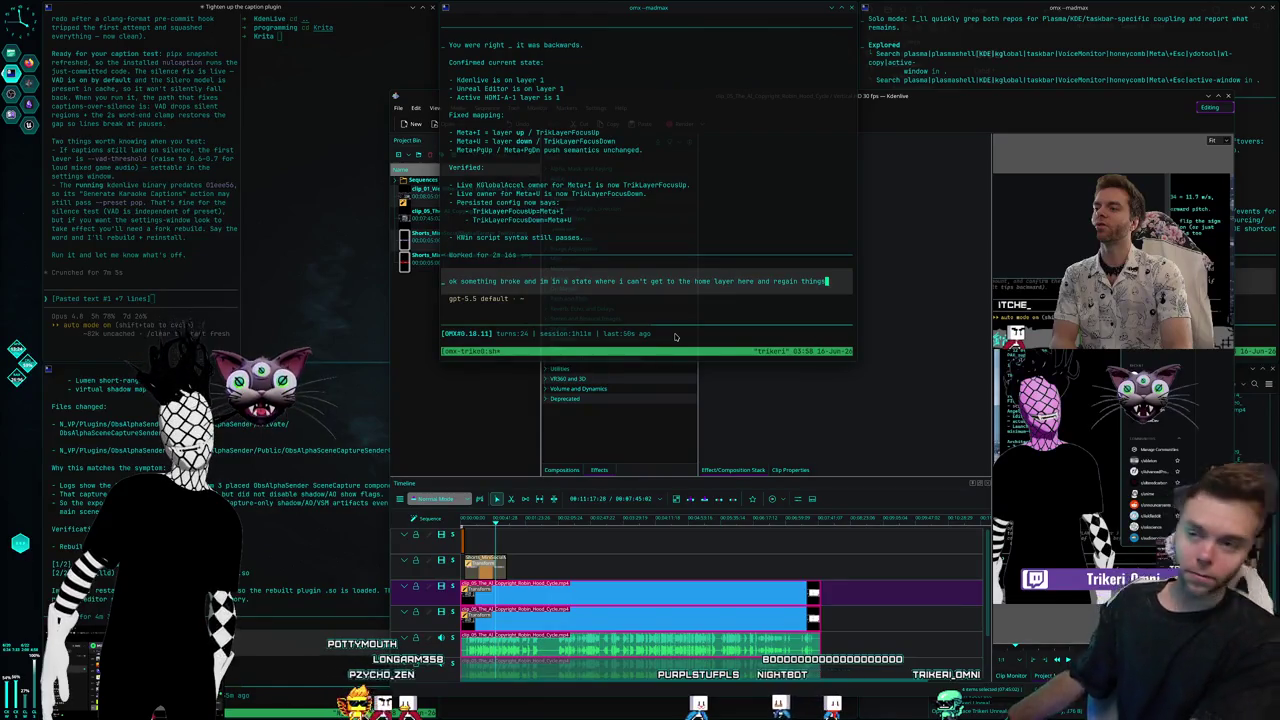
{"action": "type", "text": "ng opaque, i did a weird s"}
{"action": "key", "text": "BackSpace"}
{"action": "type", "text": "order of operations with dragging unreal engine which was on a 2 layer up s"}
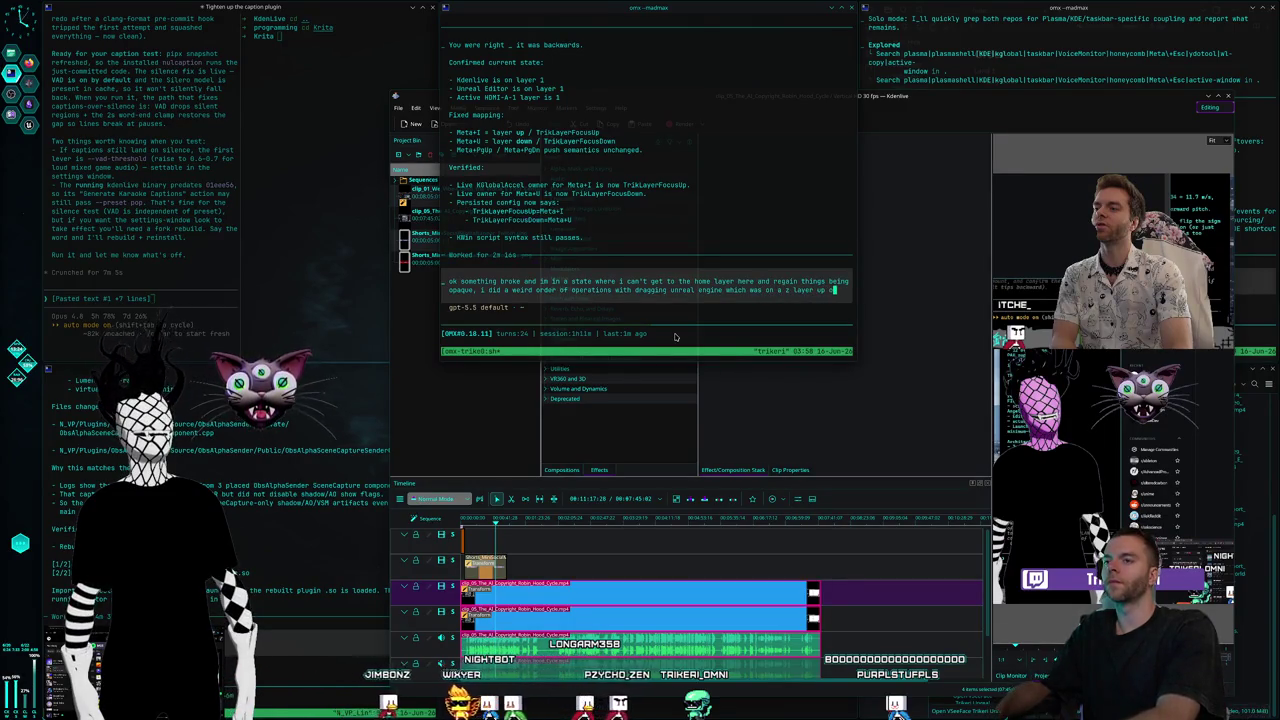
{"action": "key", "text": "BackSpace"}
{"action": "type", "text": "up over to another mo"}
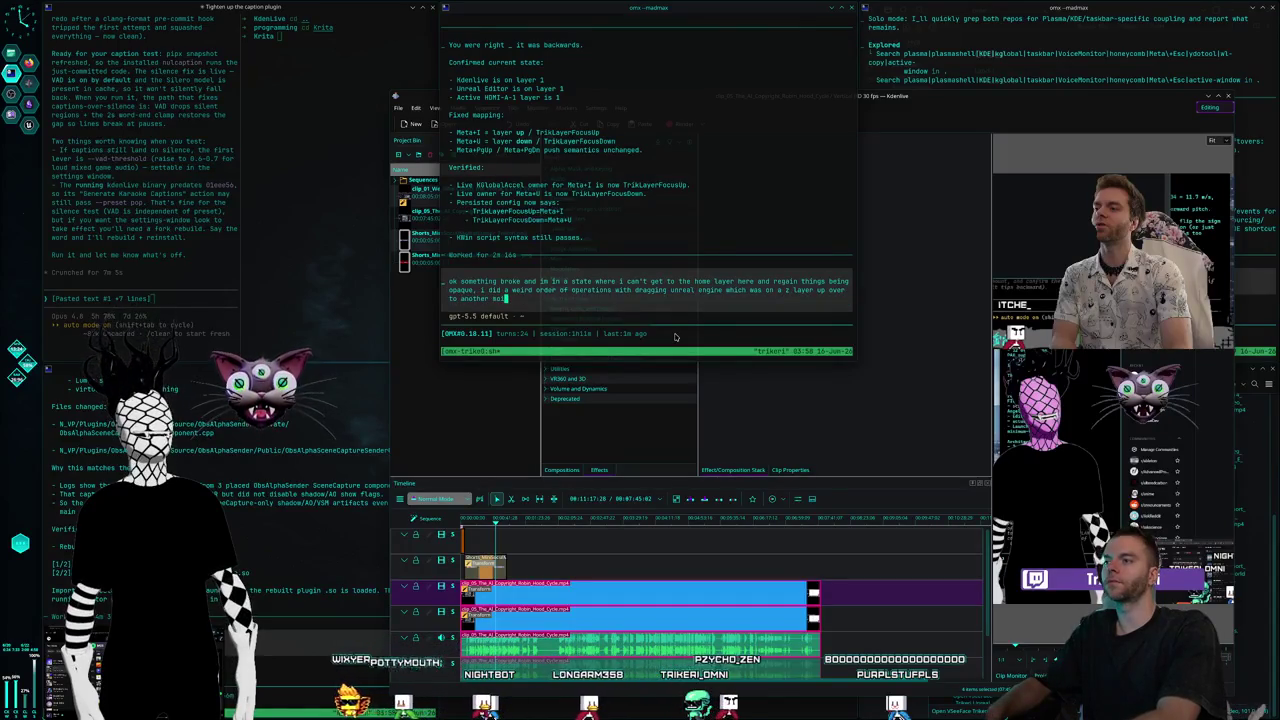
{"action": "type", "text": "nitor, then clicks on a"}
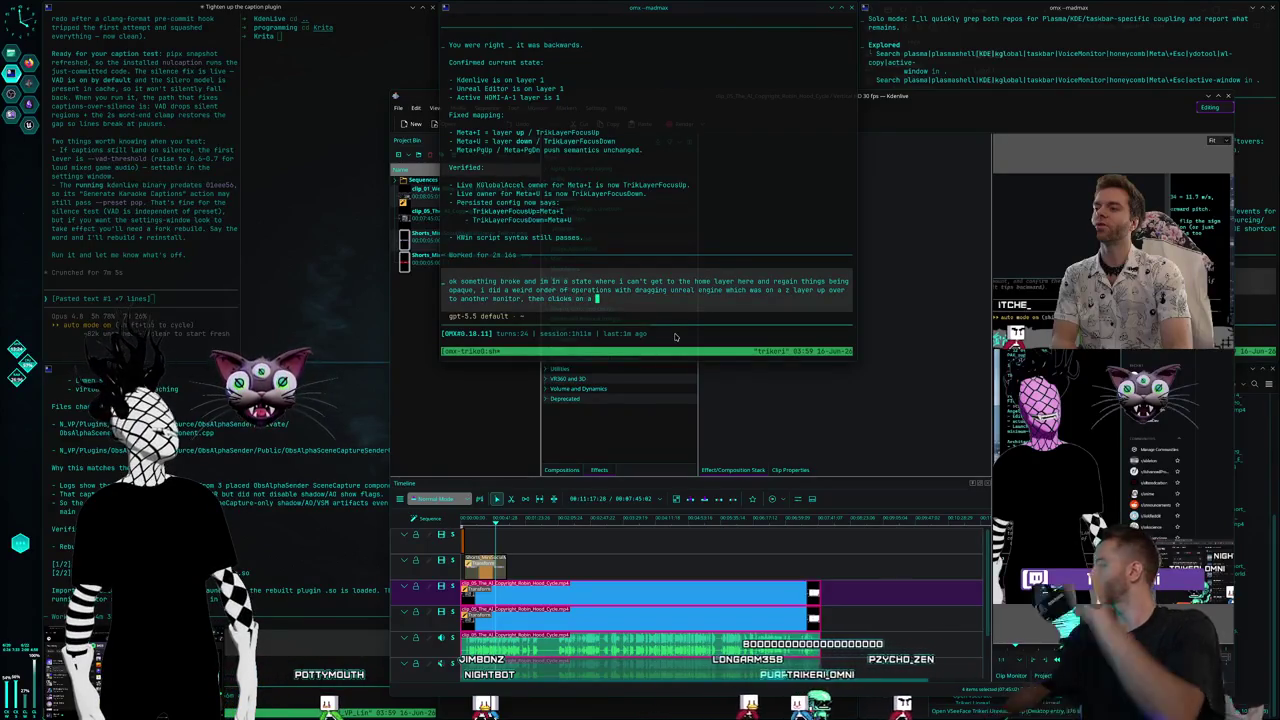
{"action": "key", "text": "BackSpace"}
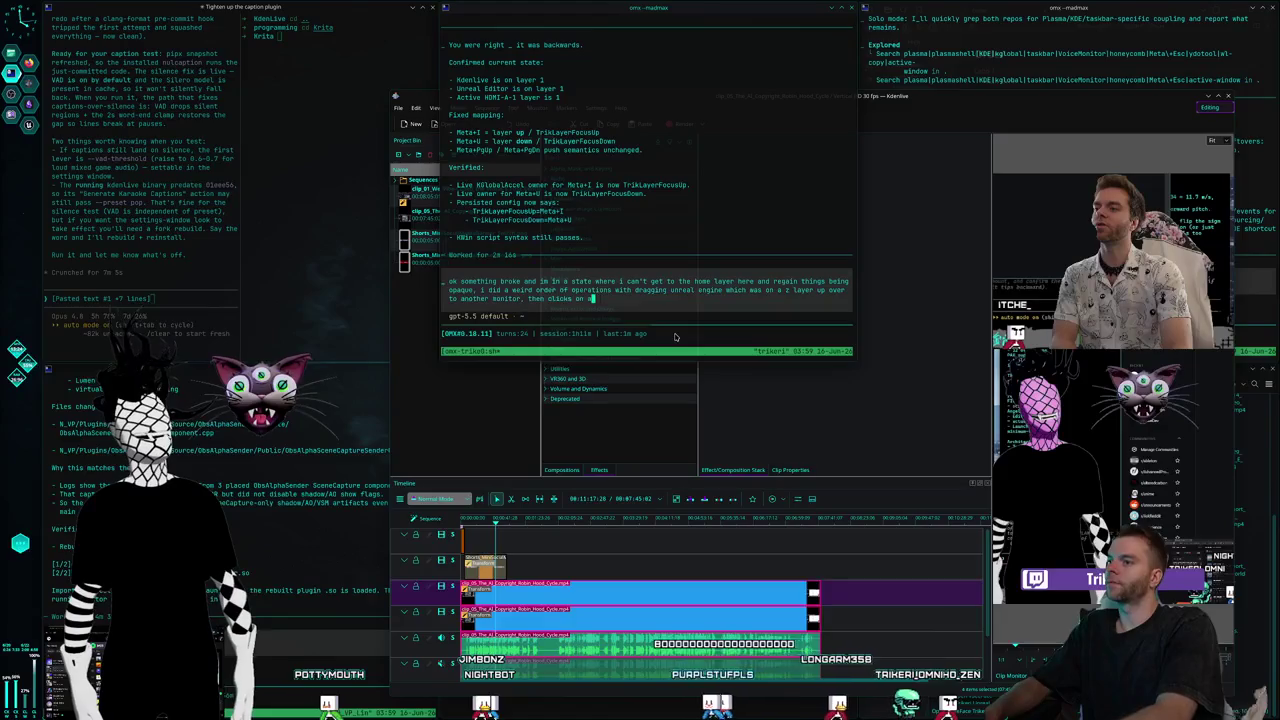
{"action": "type", "text": "nother window there which caused me to jump to the"}
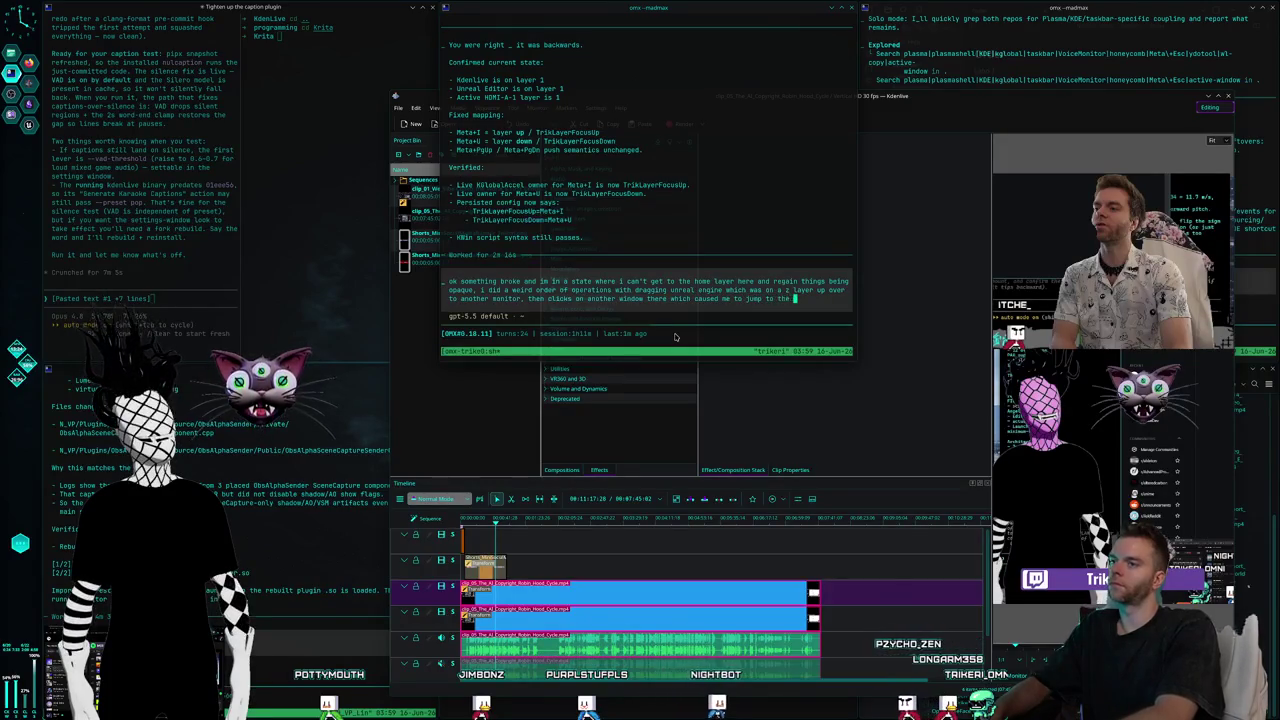
{"action": "type", "text": " correct "}
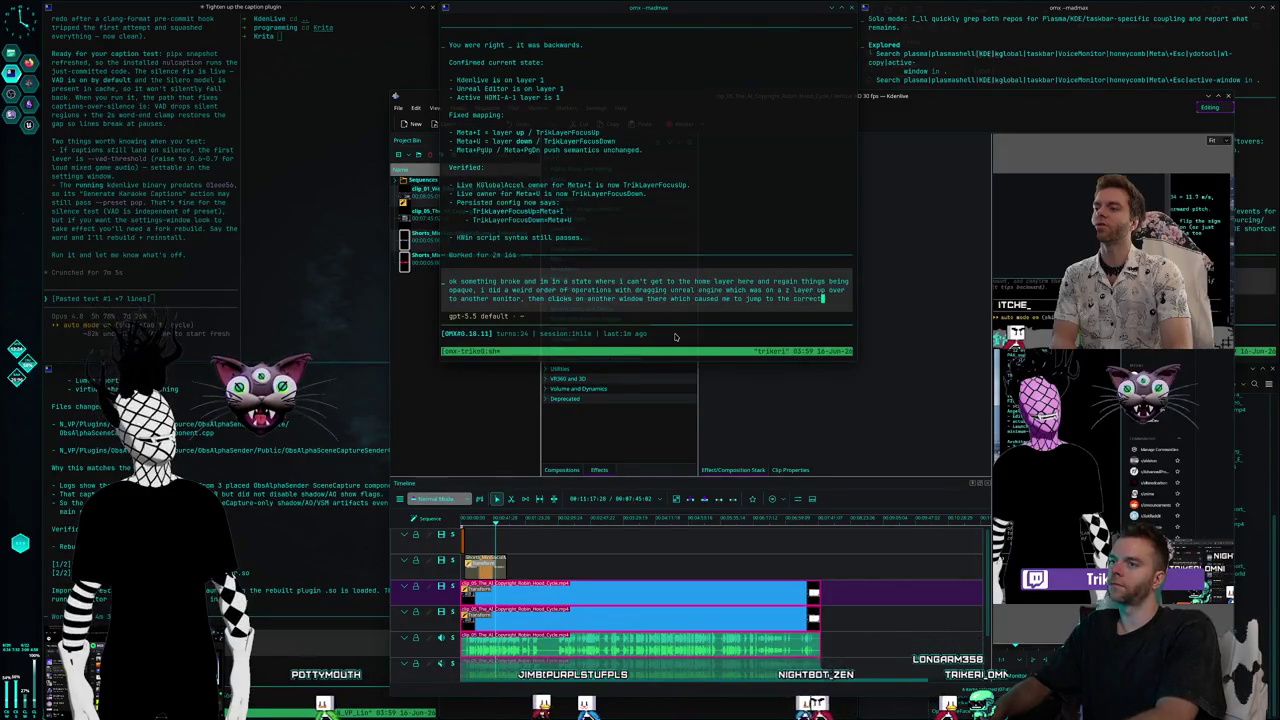
{"action": "type", "text": "focused z layer, but then i came back to the main monitor and its"}
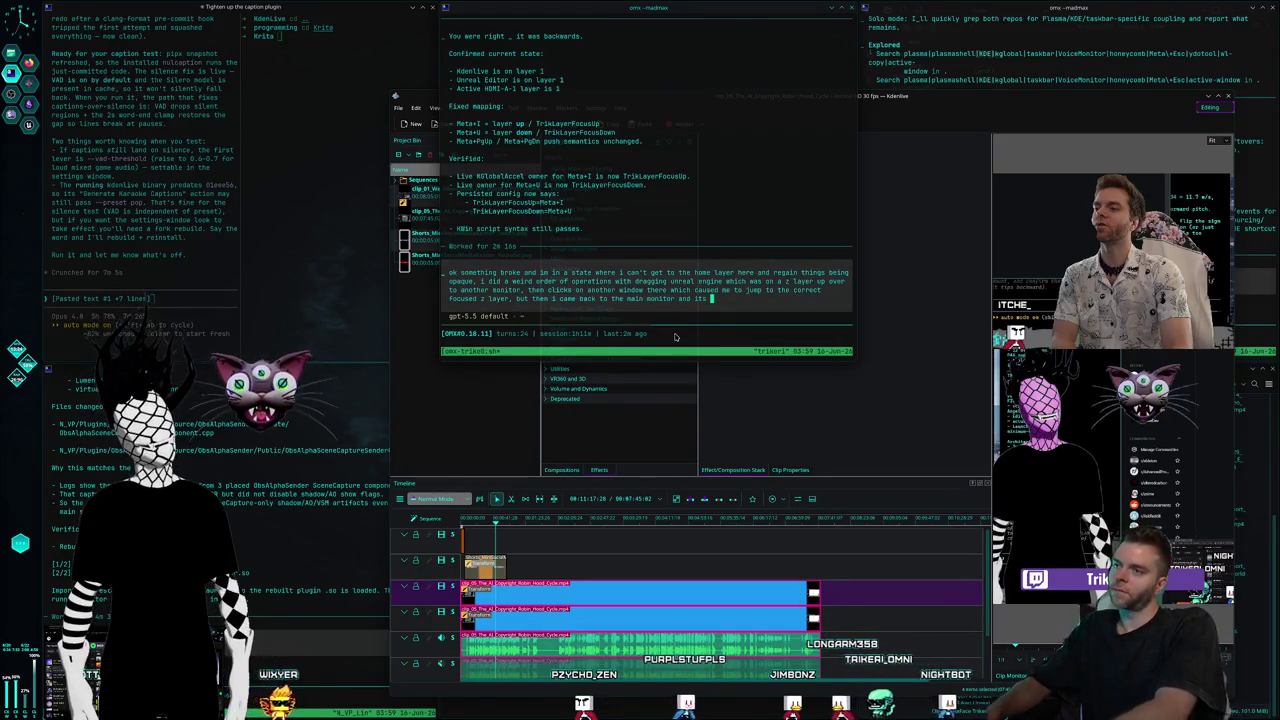
{"action": "type", "text": "not "}
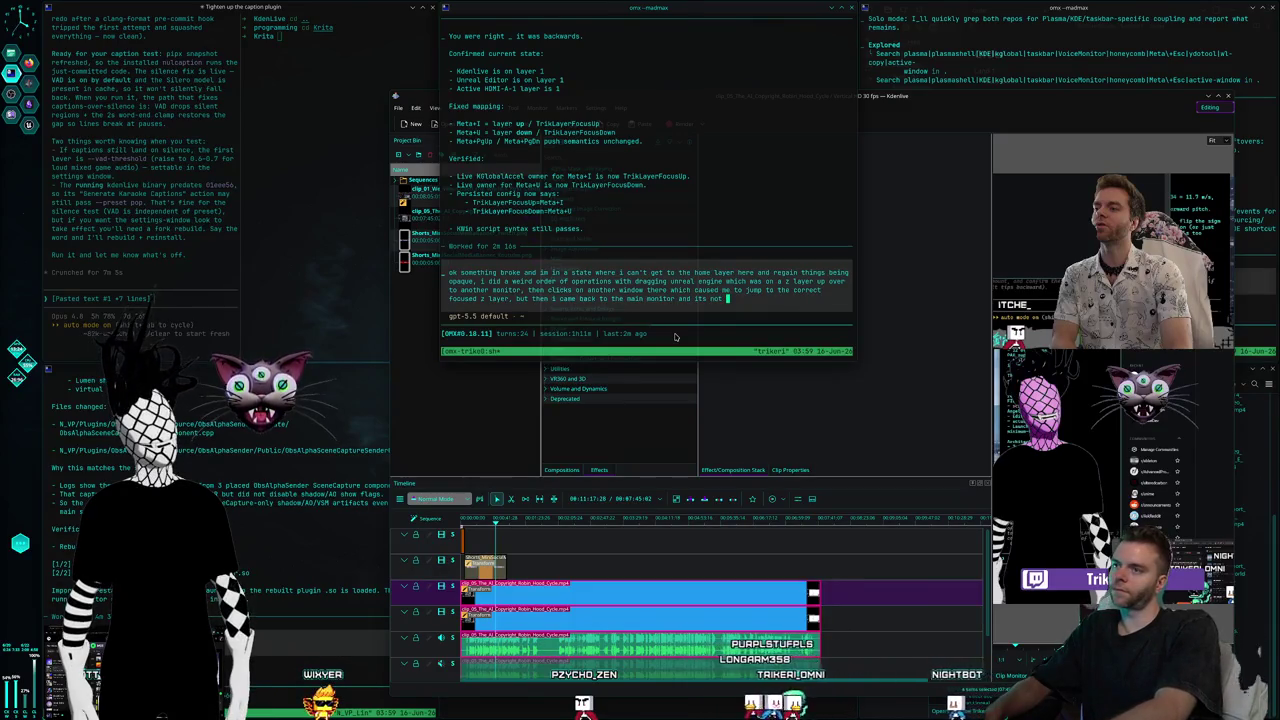
{"action": "type", "text": "updat"}
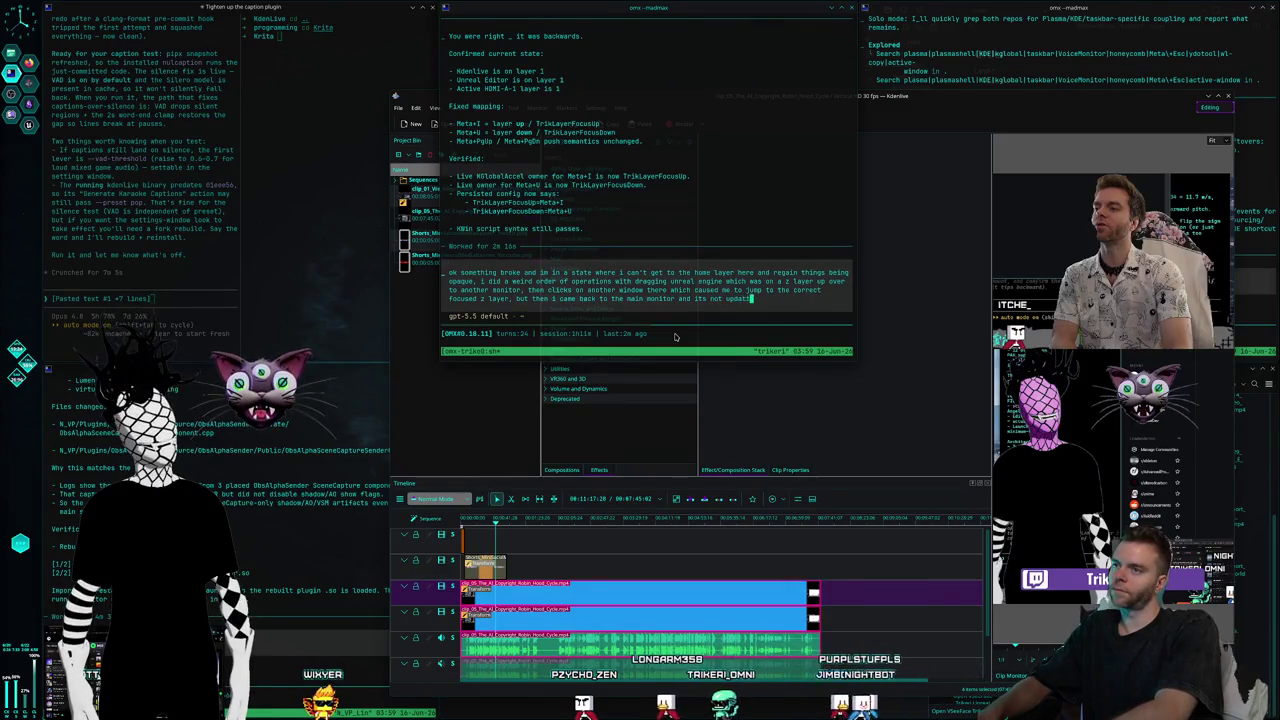
{"action": "type", "text": "ing the visibility of things correctly or the "}
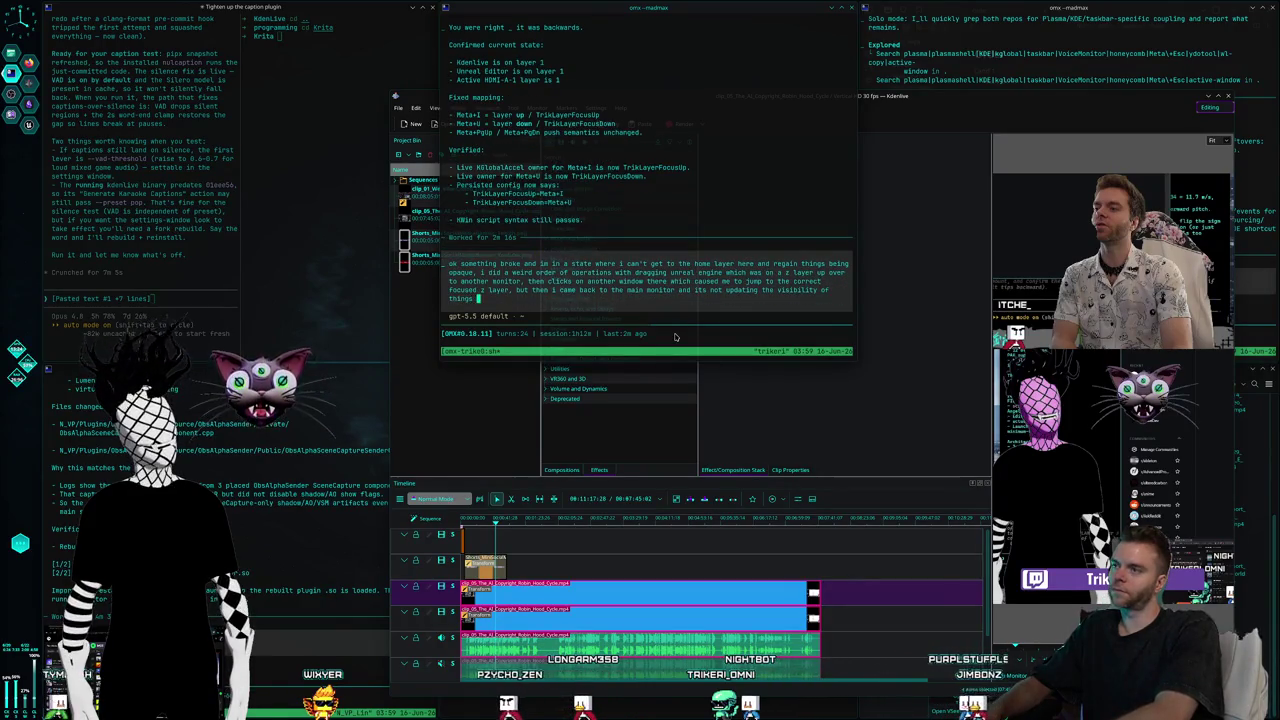
{"action": "type", "text": "z layer focus when i just click on o"}
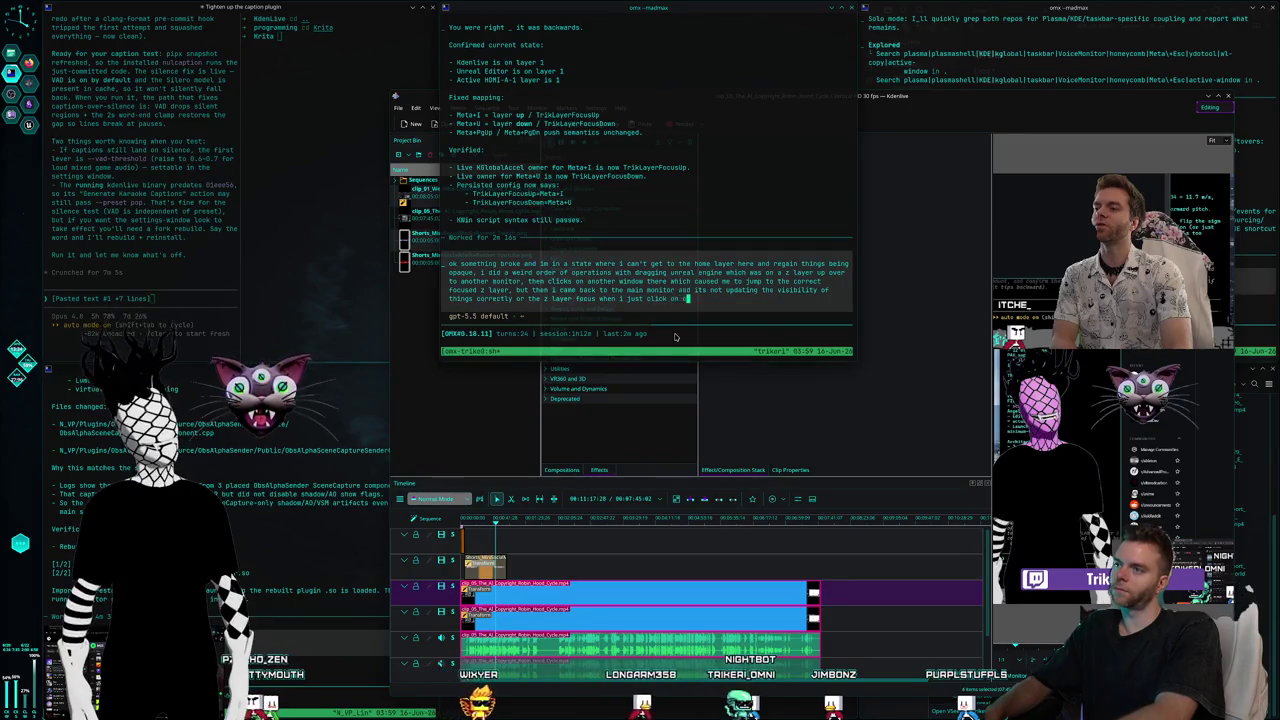
{"action": "type", "text": "ne of my ghostly terminals"}
{"action": "key", "text": "Return"}
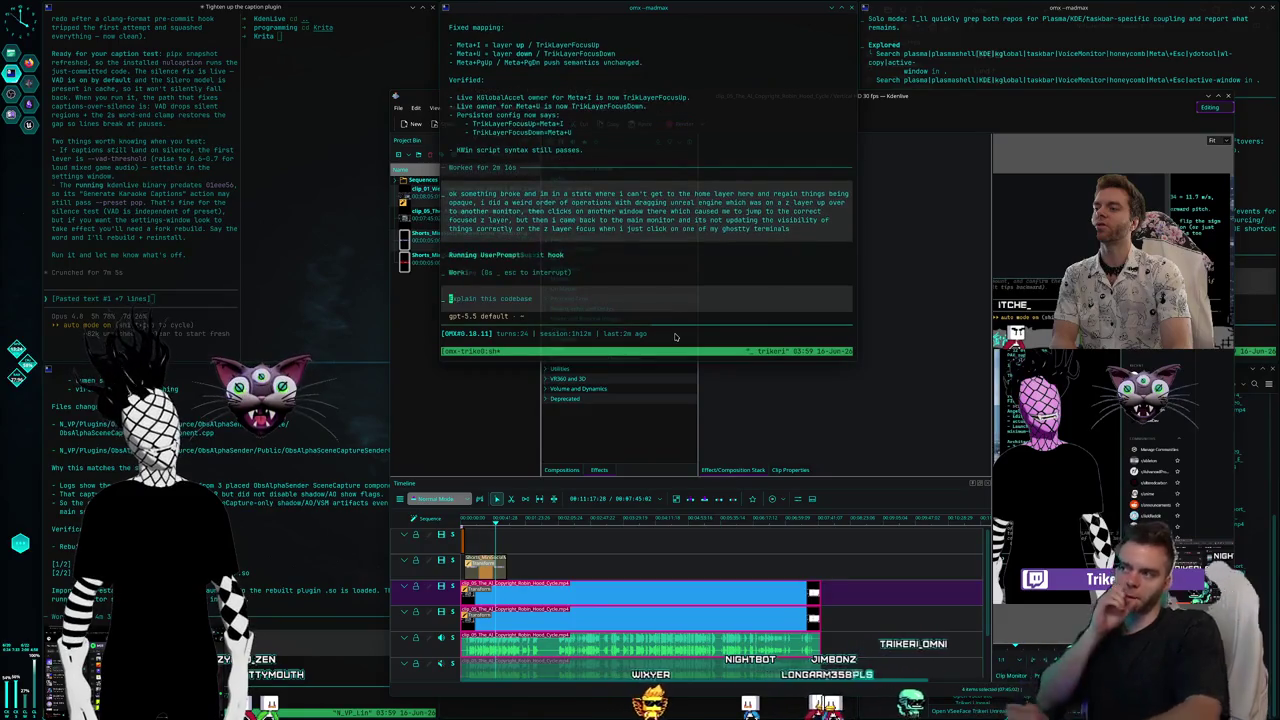
Nudge the Kdenlive window aside and raise the top and left agent terminals.
{"action": "mouse_move", "coordinate": [898, 112]}
{"action": "left_mouse_down"}
{"action": "mouse_move", "coordinate": [799, 92]}
{"action": "mouse_move", "coordinate": [898, 100]}
{"action": "left_mouse_up"}
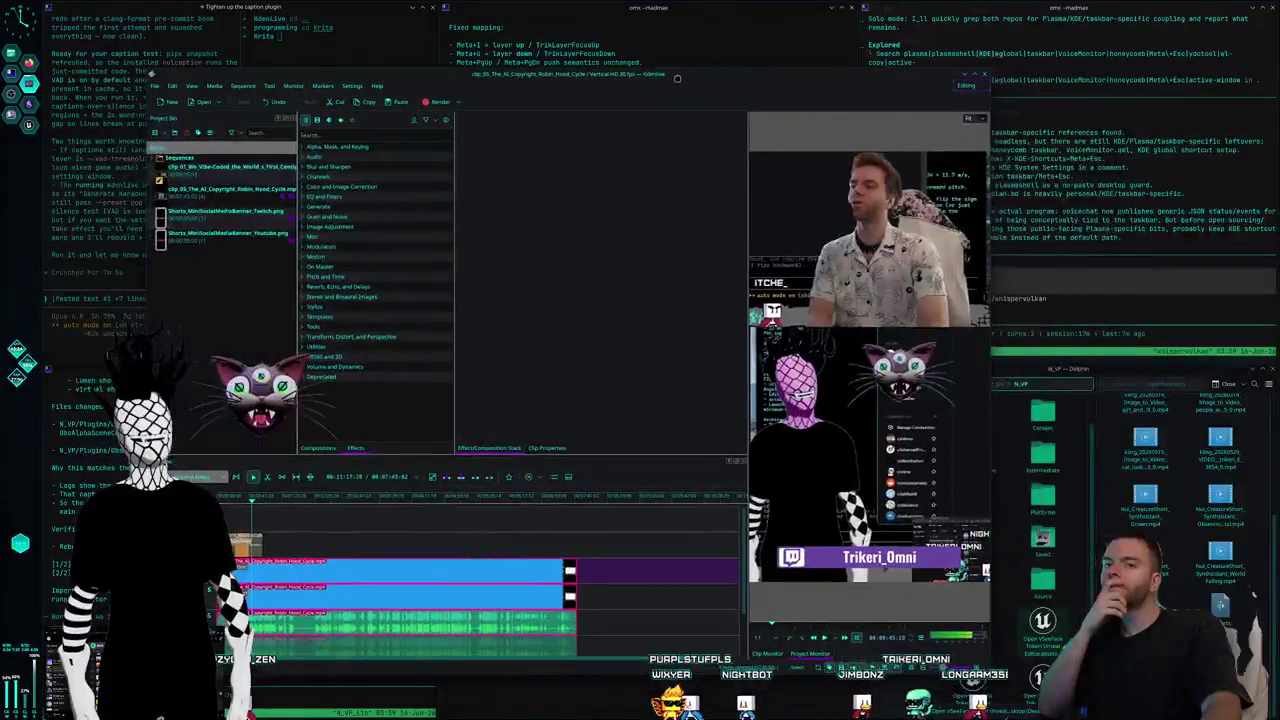
{"action": "left_click", "coordinate": [690, 65]}
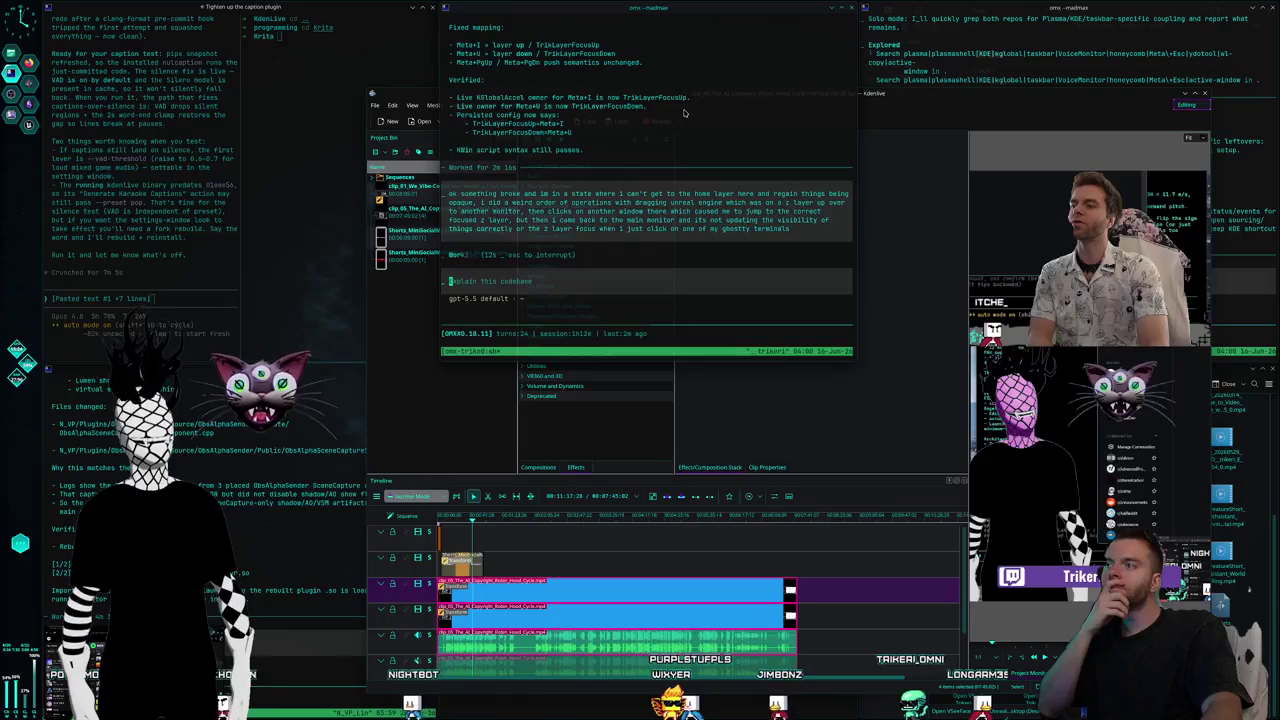
{"action": "left_click", "coordinate": [310, 507]}
{"action": "type", "text": "king next with t"}
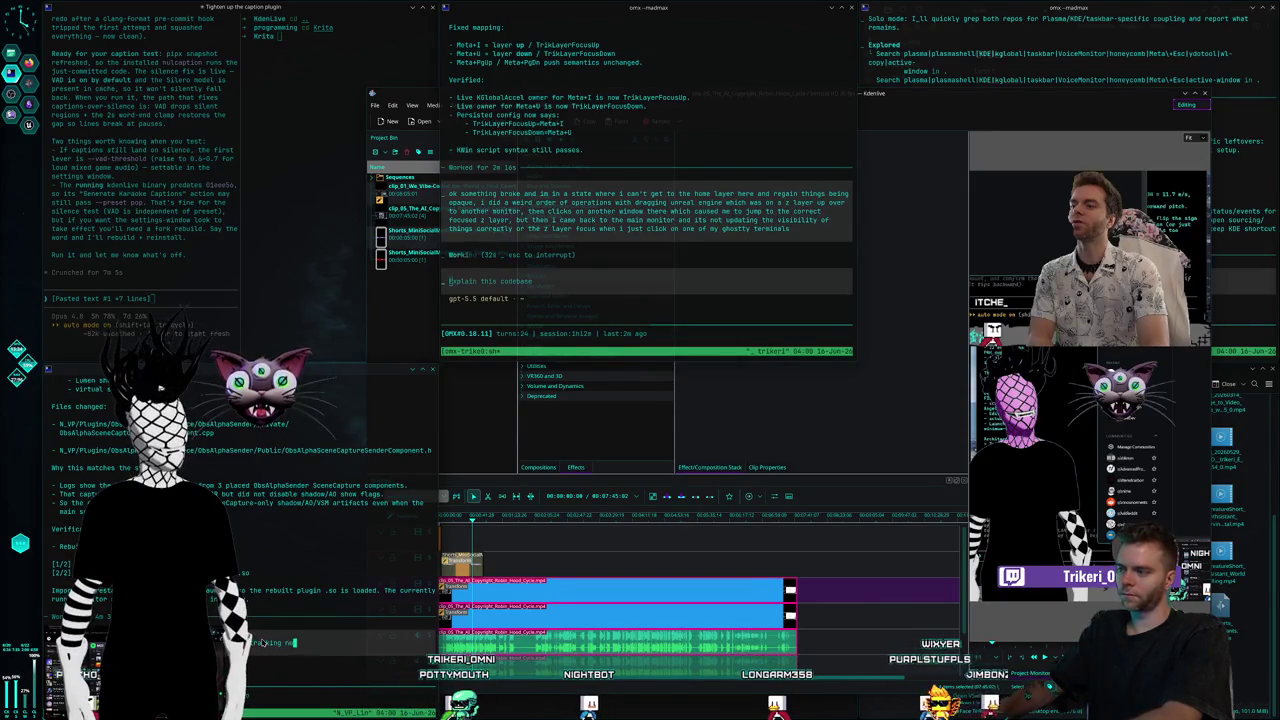
Ask the Codex agent how to do Leap Motion hand tracking, then bring Kdenlive to the front.
{"action": "type", "text": "he la"}
{"action": "type", "text": "oop motion, "}
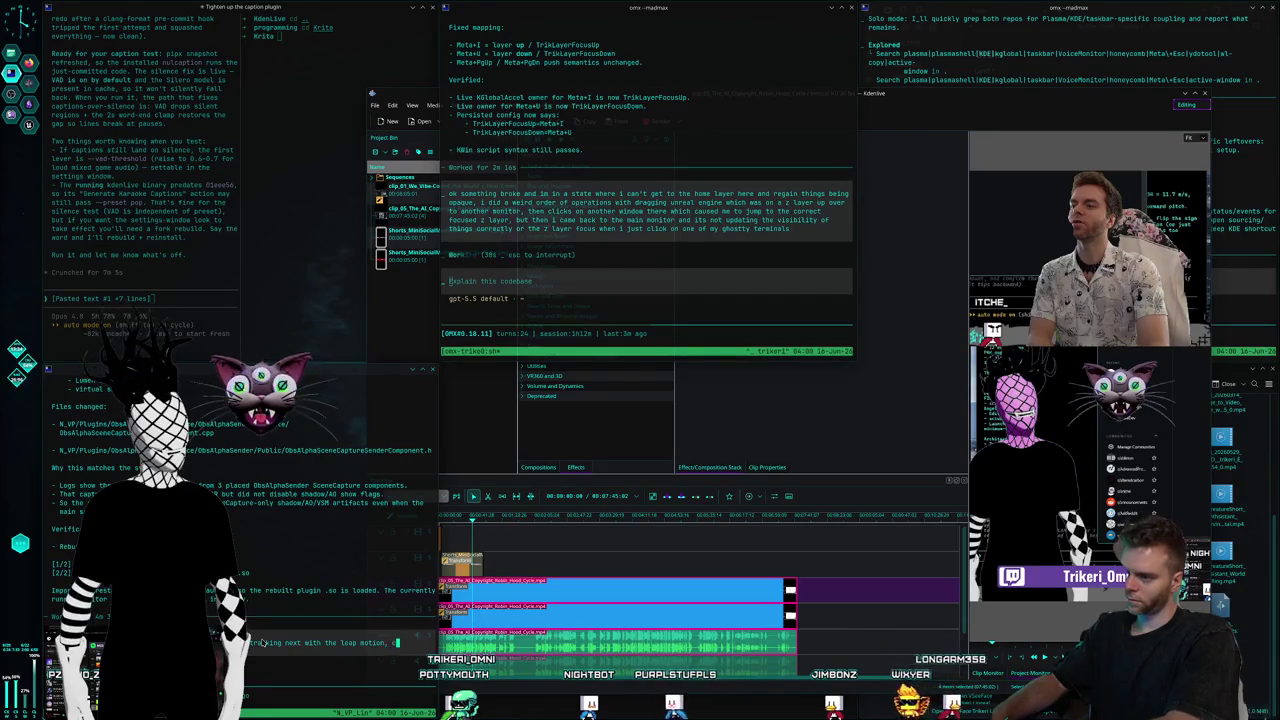
{"action": "type", "text": "can you"}
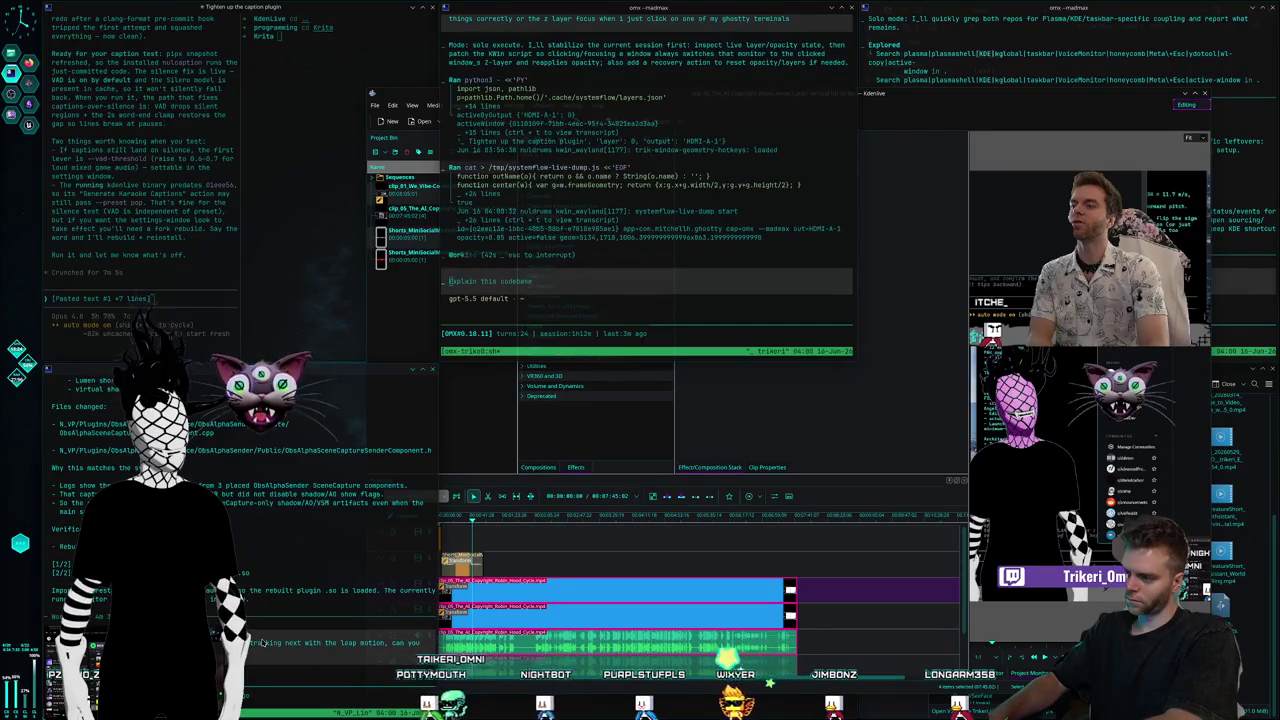
{"action": "type", "text": " tell of"}
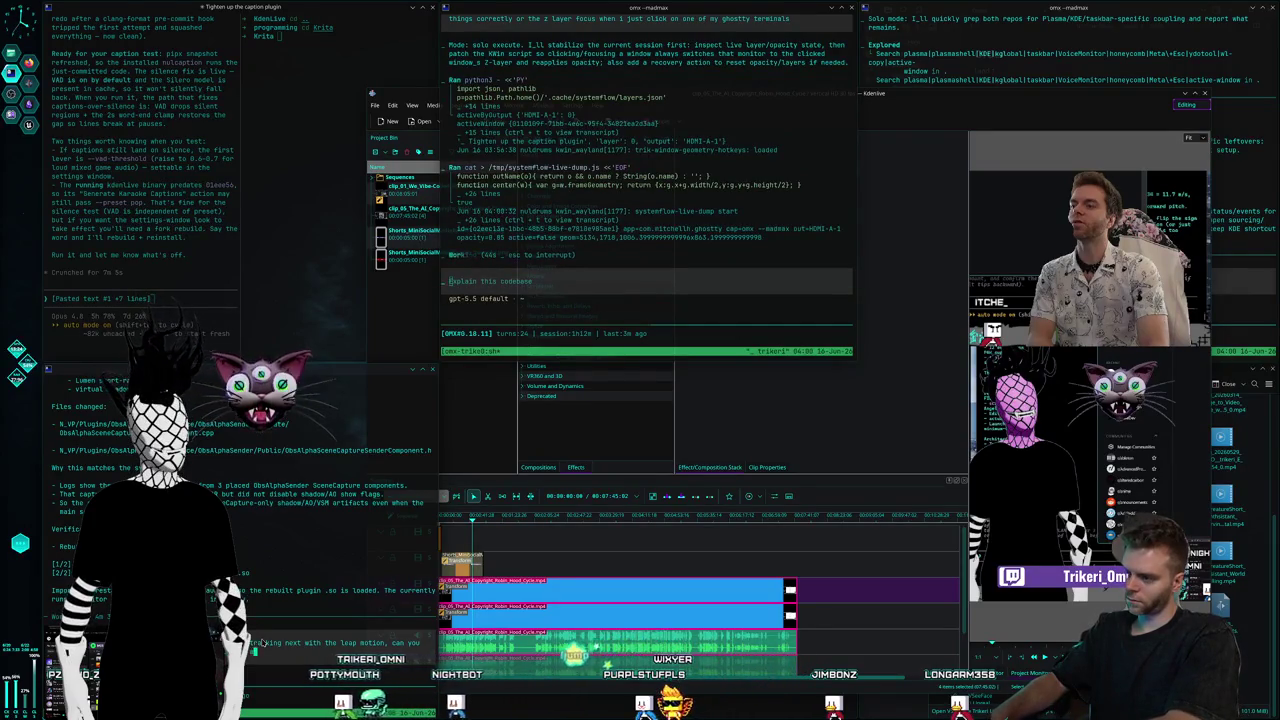
{"action": "type", "text": " me how to do st"}
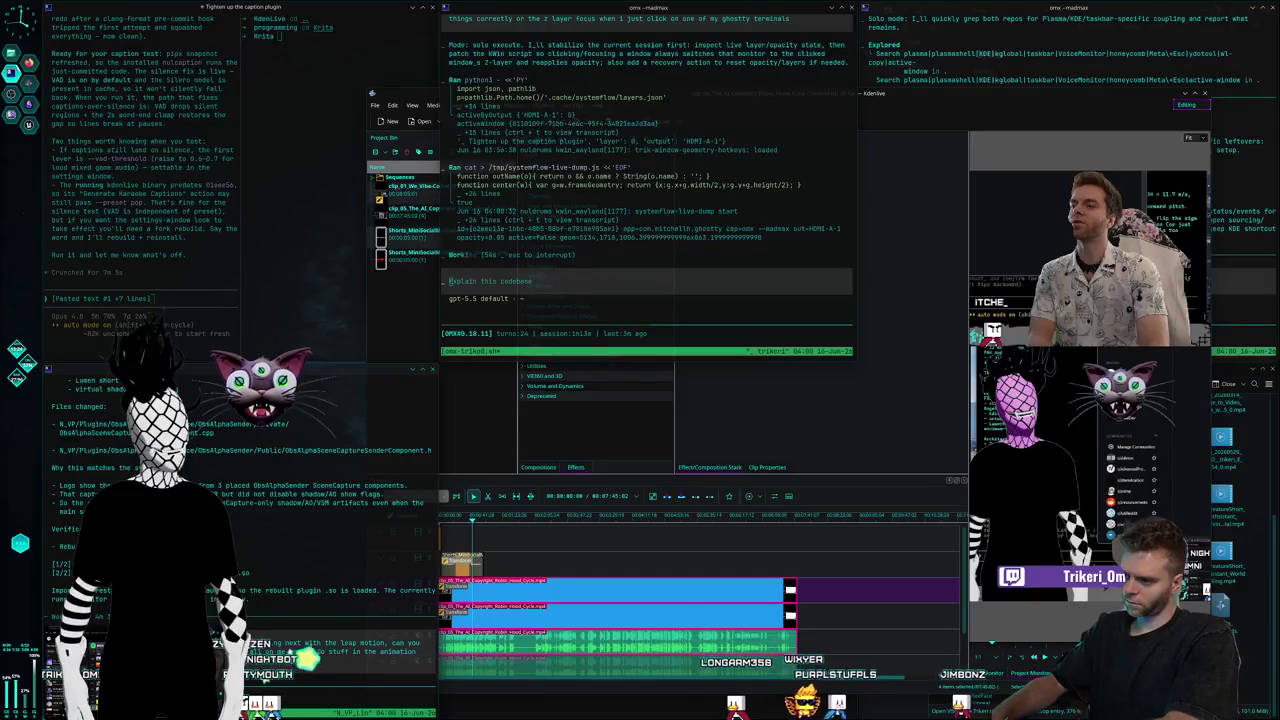
{"action": "type", "text": "blue"}
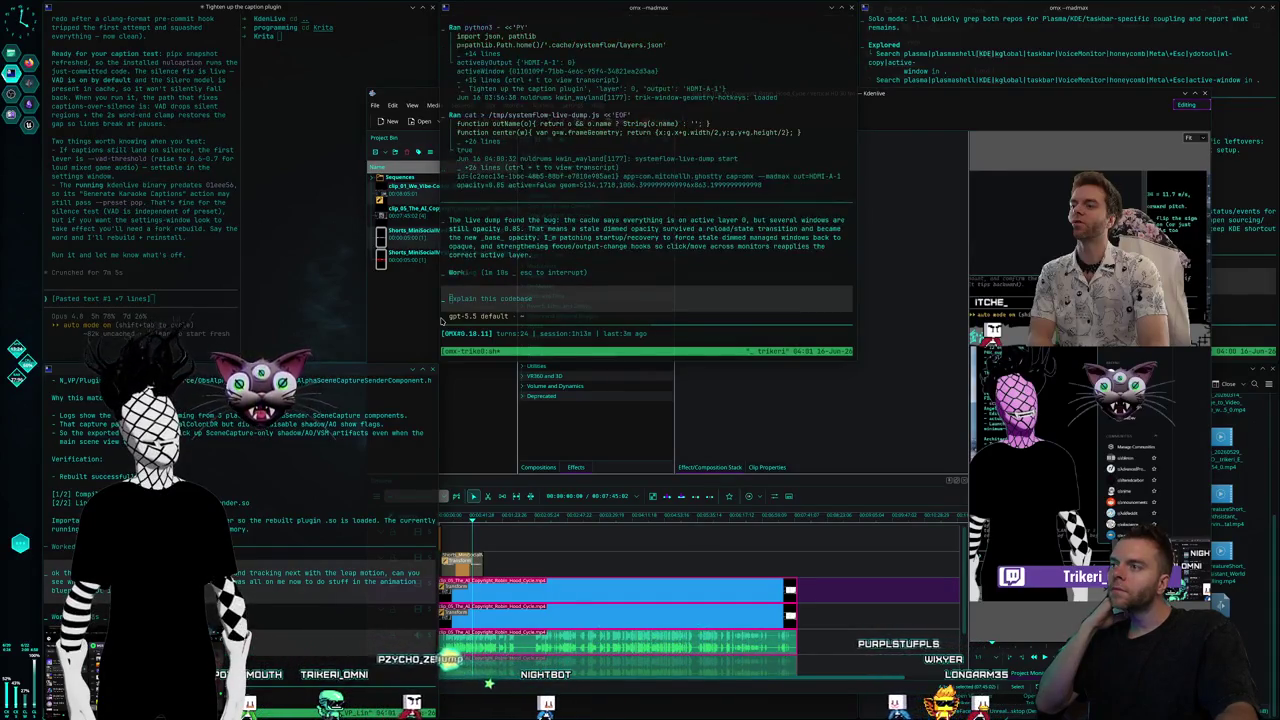
{"action": "left_click", "coordinate": [900, 200]}
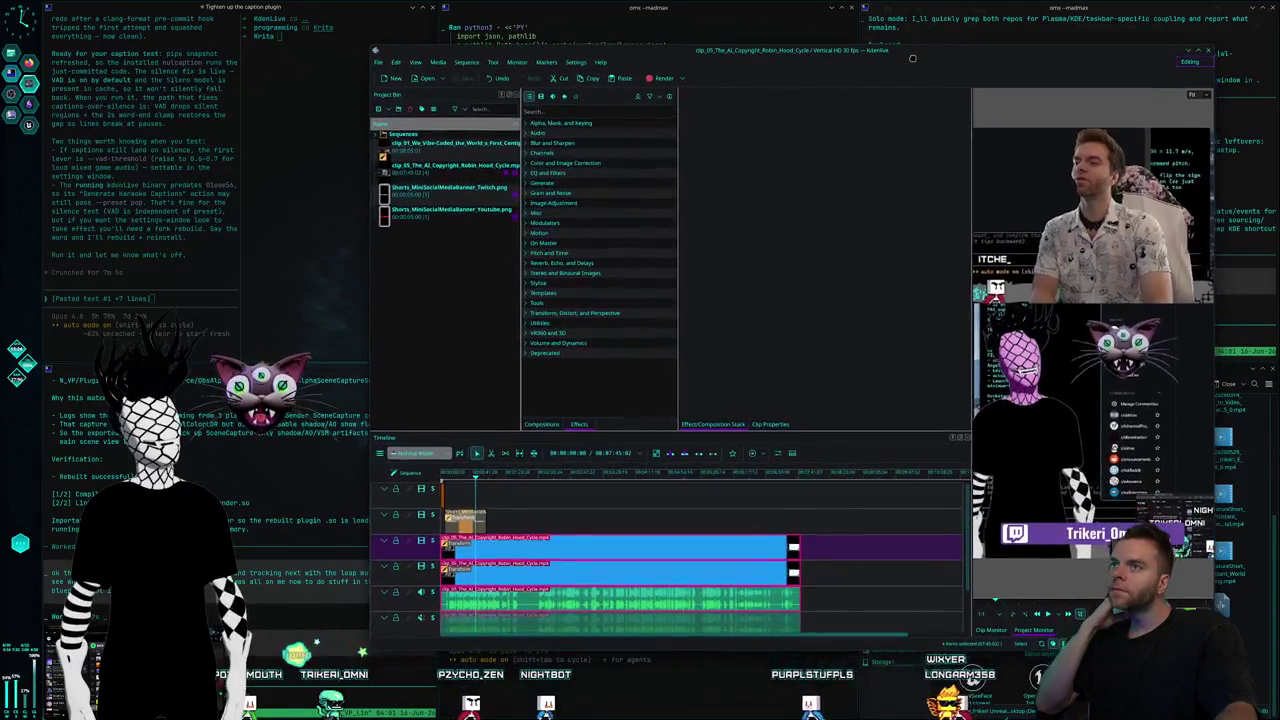
Start opening an existing project from Kdenlive's File menu, then cancel.
{"action": "left_click", "coordinate": [695, 24]}
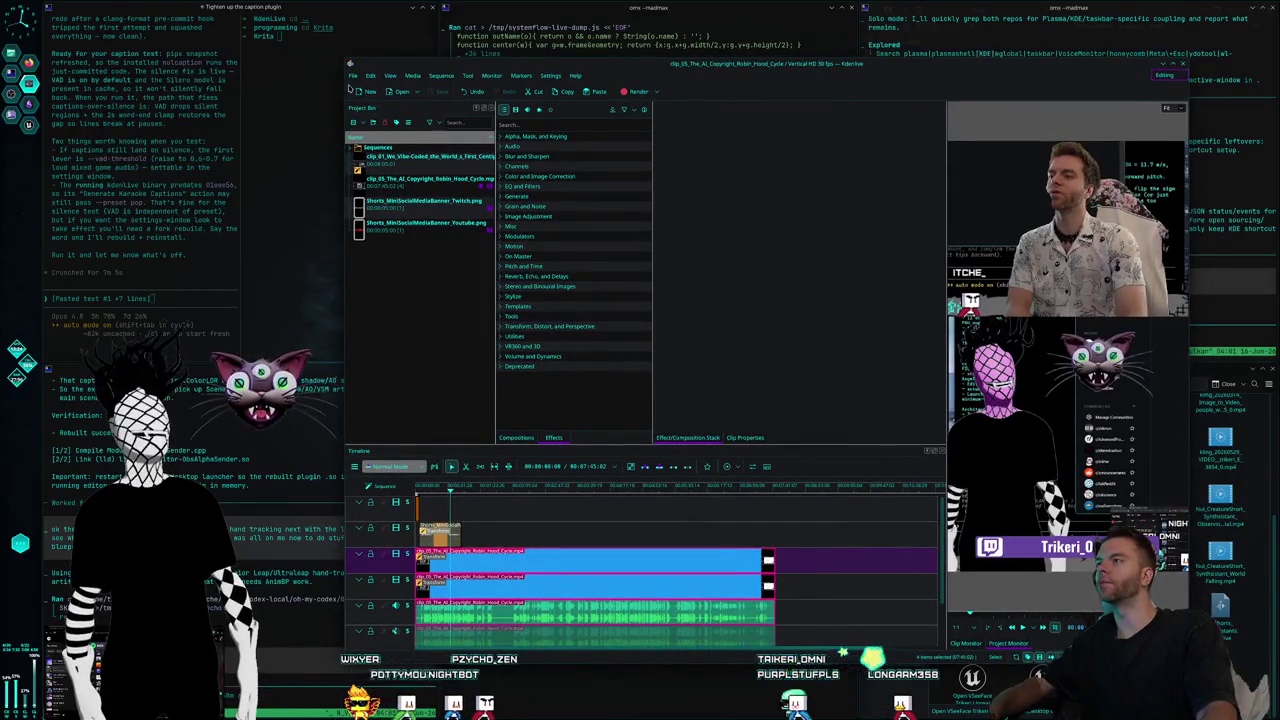
{"action": "left_click", "coordinate": [352, 76]}
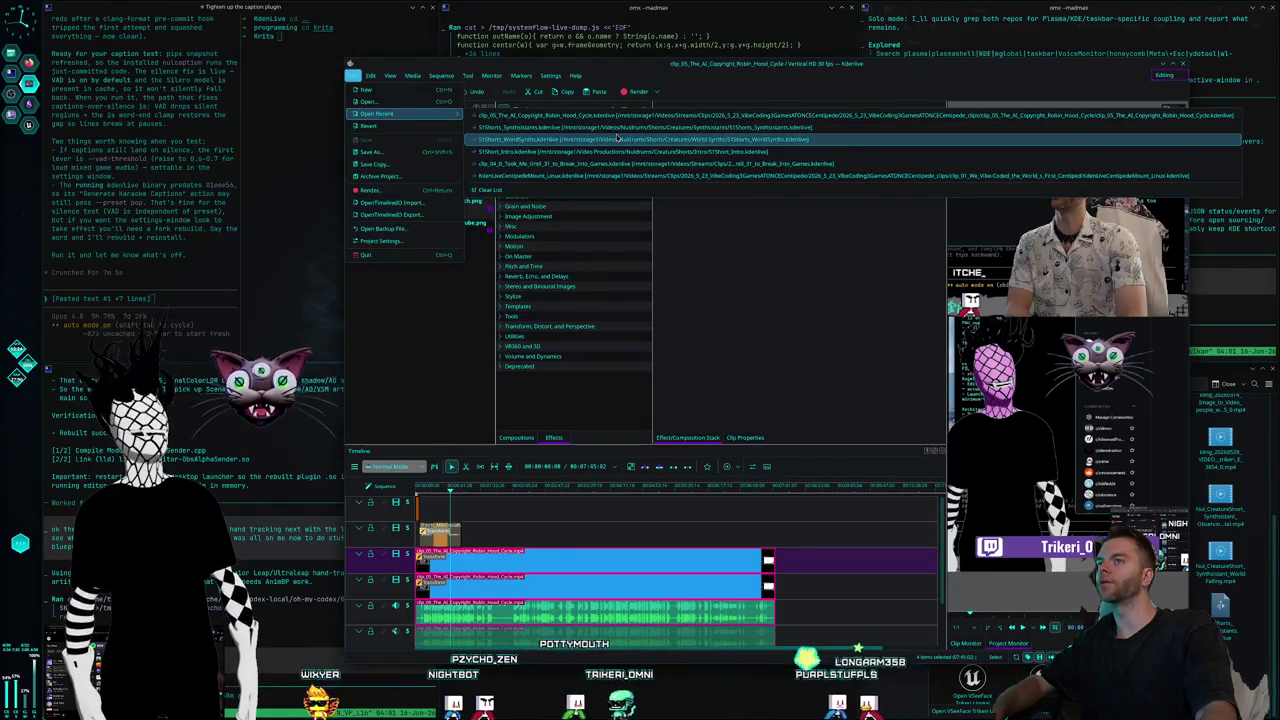
{"action": "left_click", "coordinate": [385, 101]}
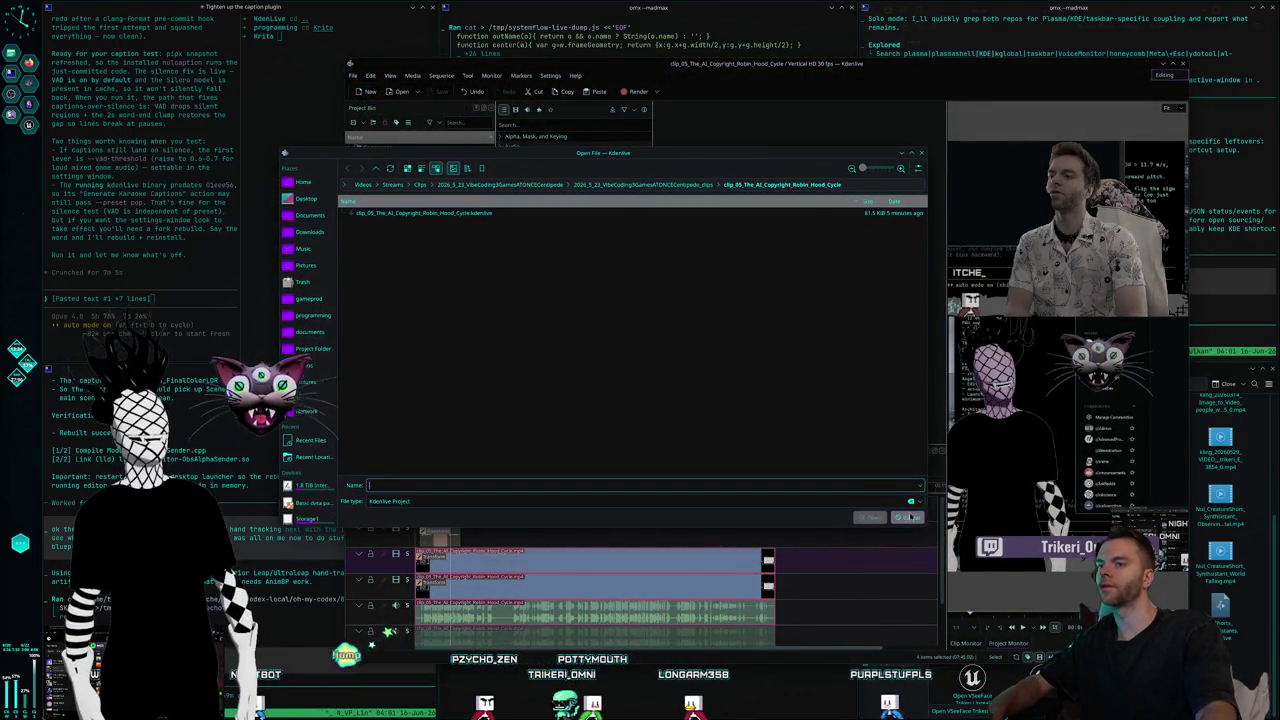
{"action": "left_click", "coordinate": [910, 516]}
Browse Dolphin to Creatures > Rippers, then open Kdenlive's Project Settings.
{"action": "left_click", "coordinate": [1163, 438]}
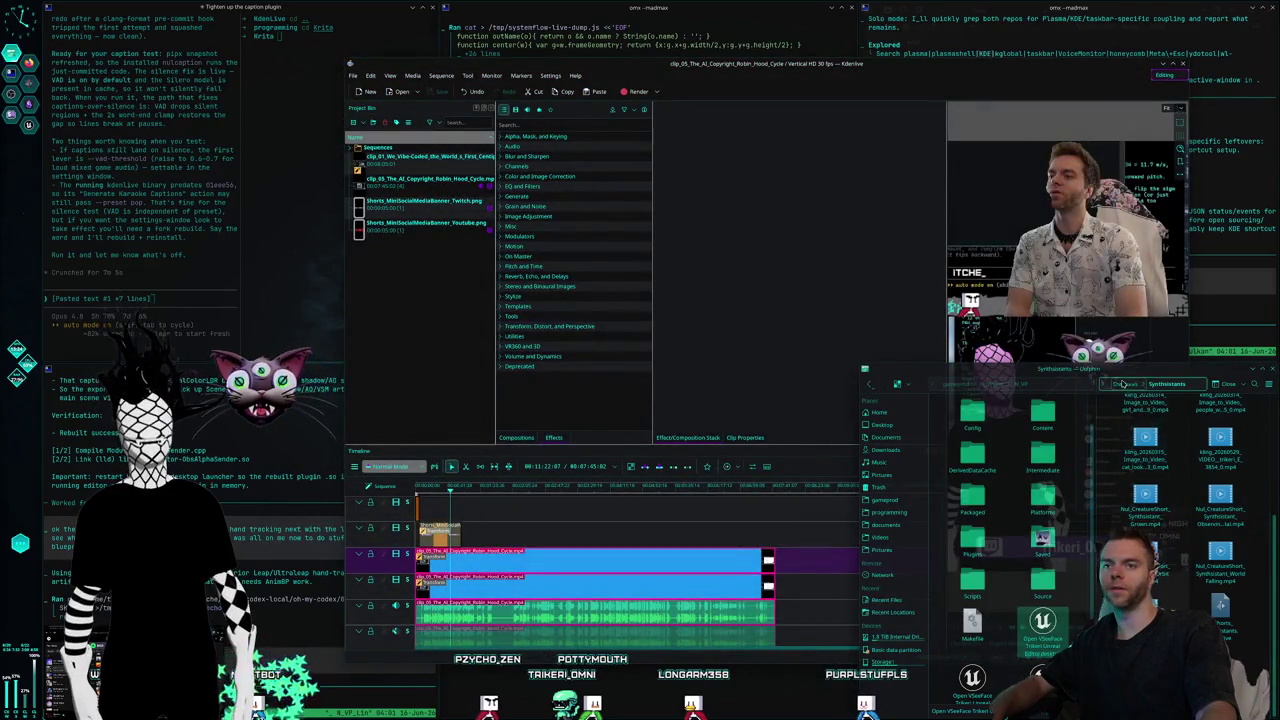
{"action": "left_click", "coordinate": [1123, 383]}
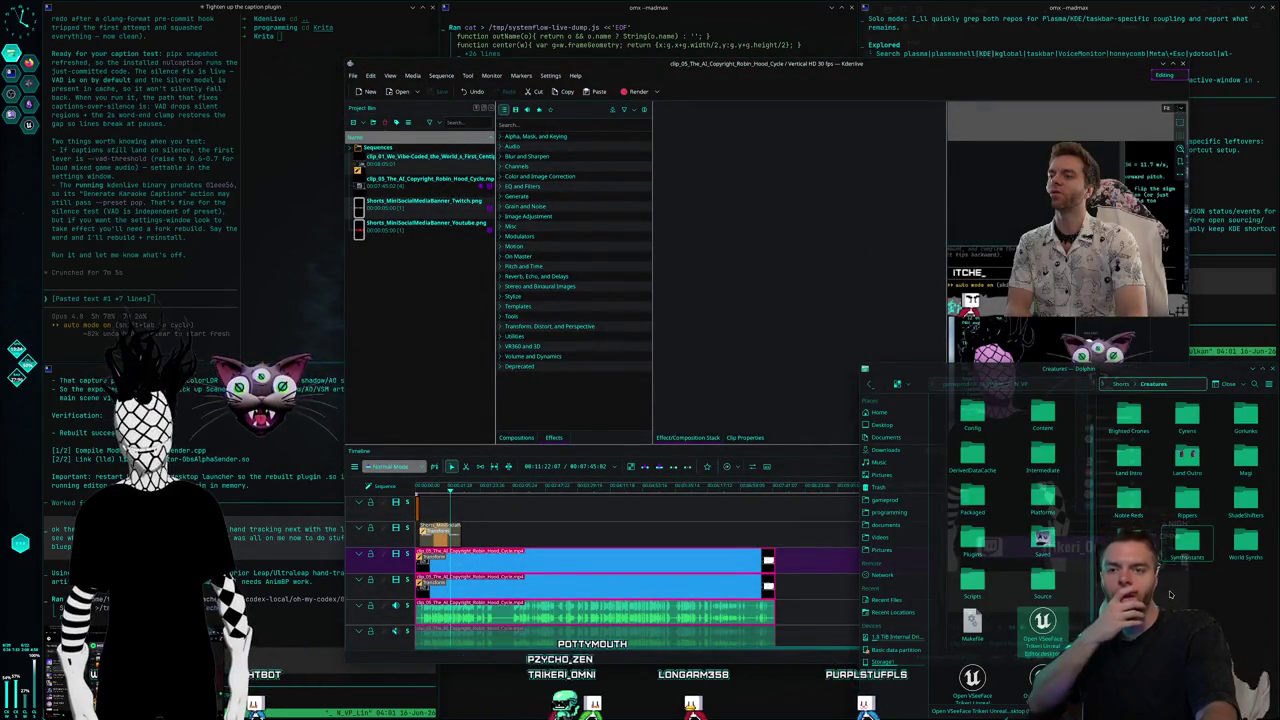
{"action": "double_click", "coordinate": [1198, 511]}
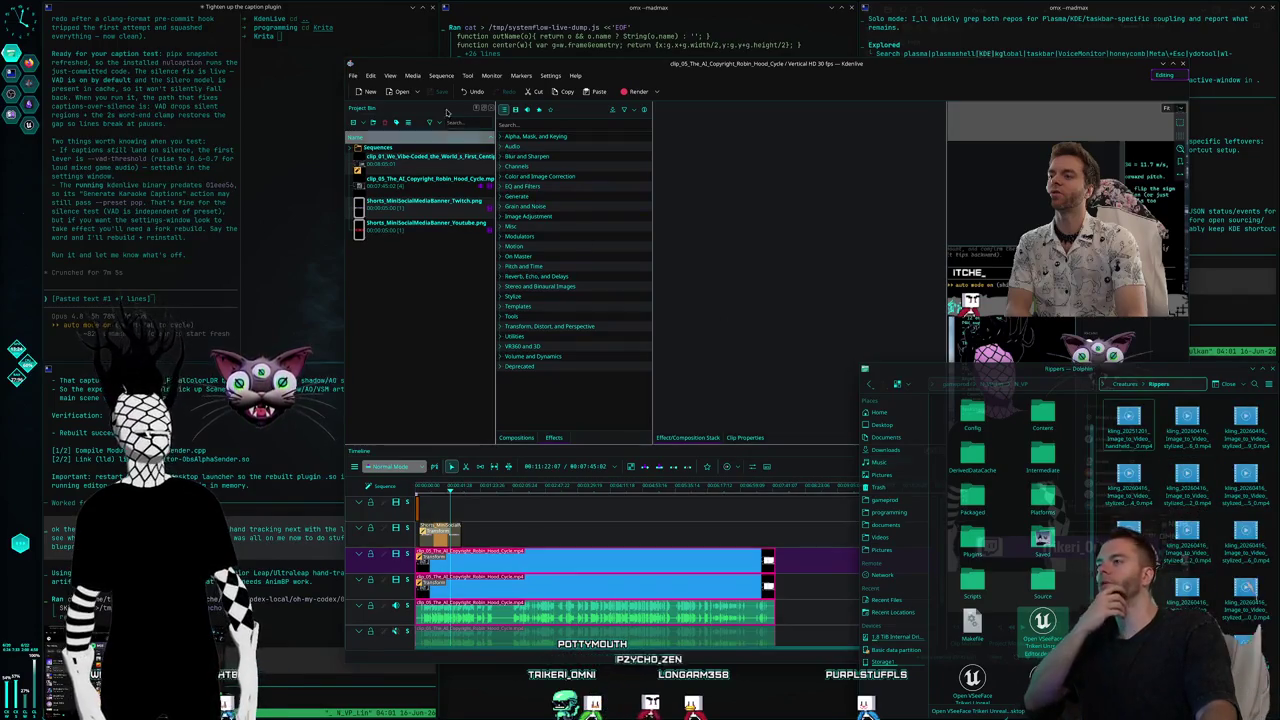
{"action": "left_click", "coordinate": [370, 75]}
{"action": "left_click", "coordinate": [400, 230]}
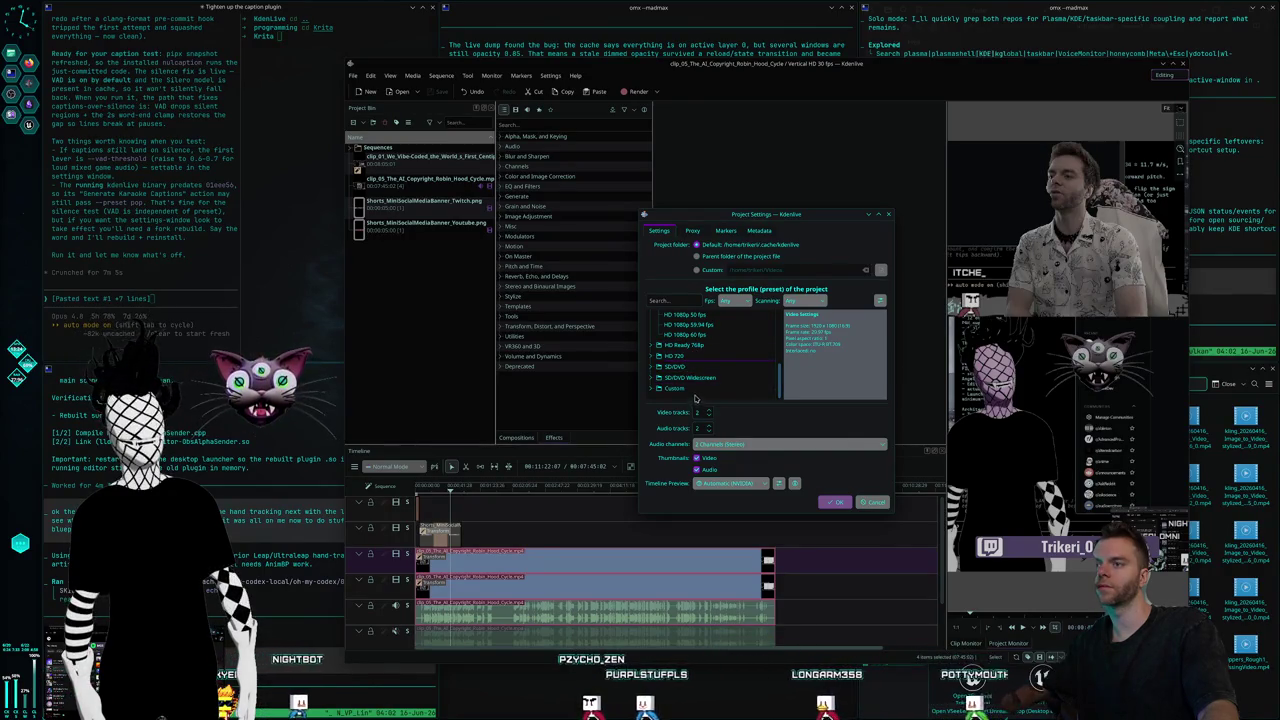
Choose the Vertical HD 30 fps profile from the Custom group.
{"action": "left_click", "coordinate": [649, 390]}
{"action": "scroll", "coordinate": [741, 362], "scroll_direction": "down", "scroll_amount": 5}
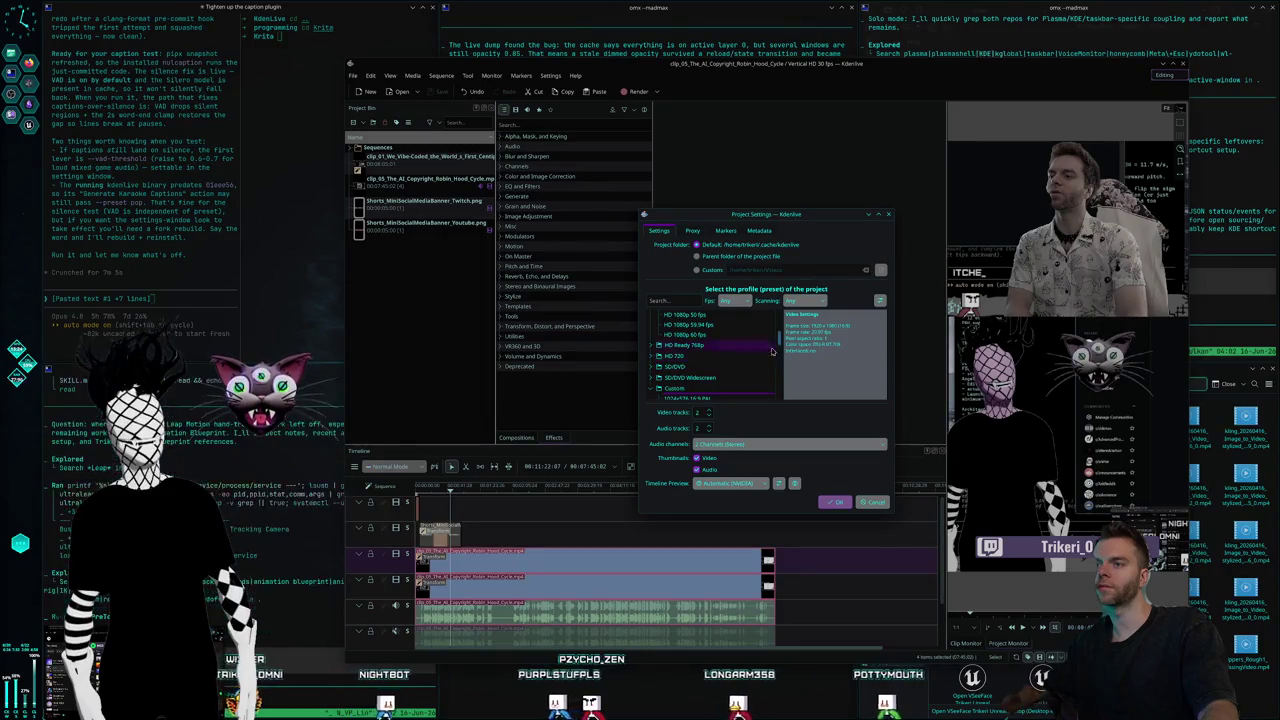
{"action": "scroll", "coordinate": [741, 362], "scroll_direction": "down", "scroll_amount": 3}
{"action": "left_click", "coordinate": [720, 384]}
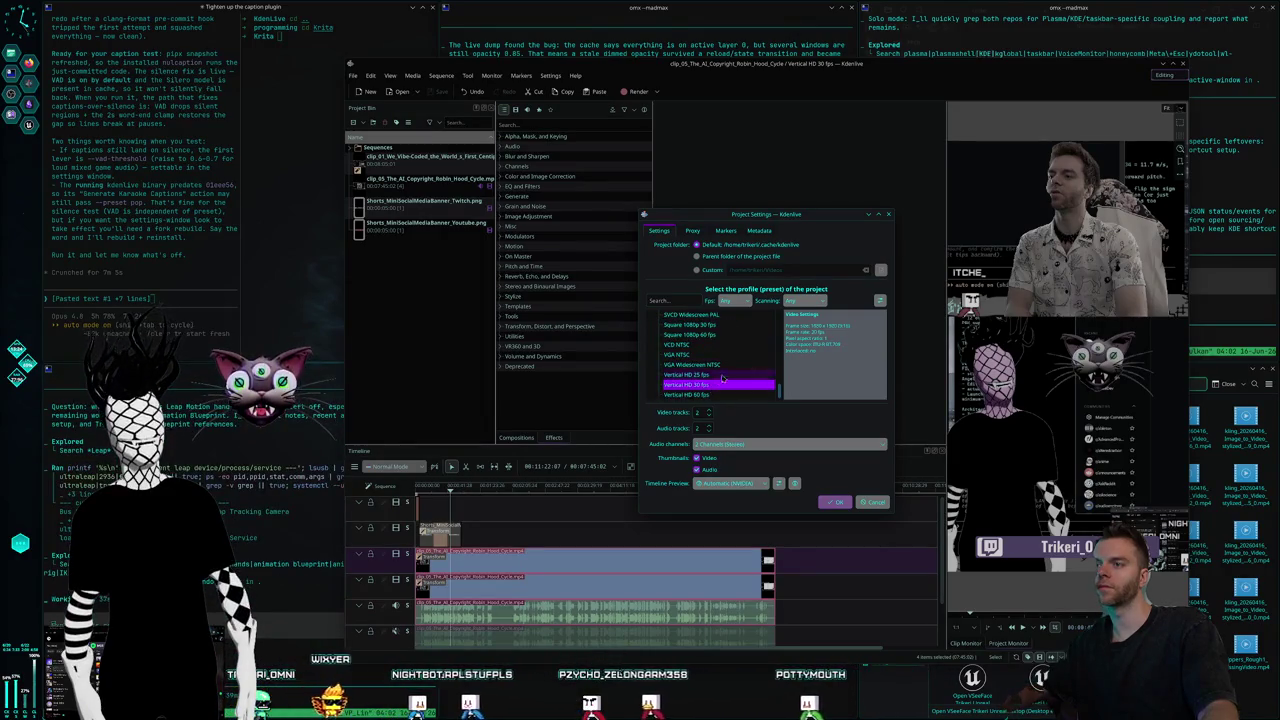
Switch to a custom project folder and browse the Videos drive's Streams folders.
{"action": "left_click", "coordinate": [712, 270]}
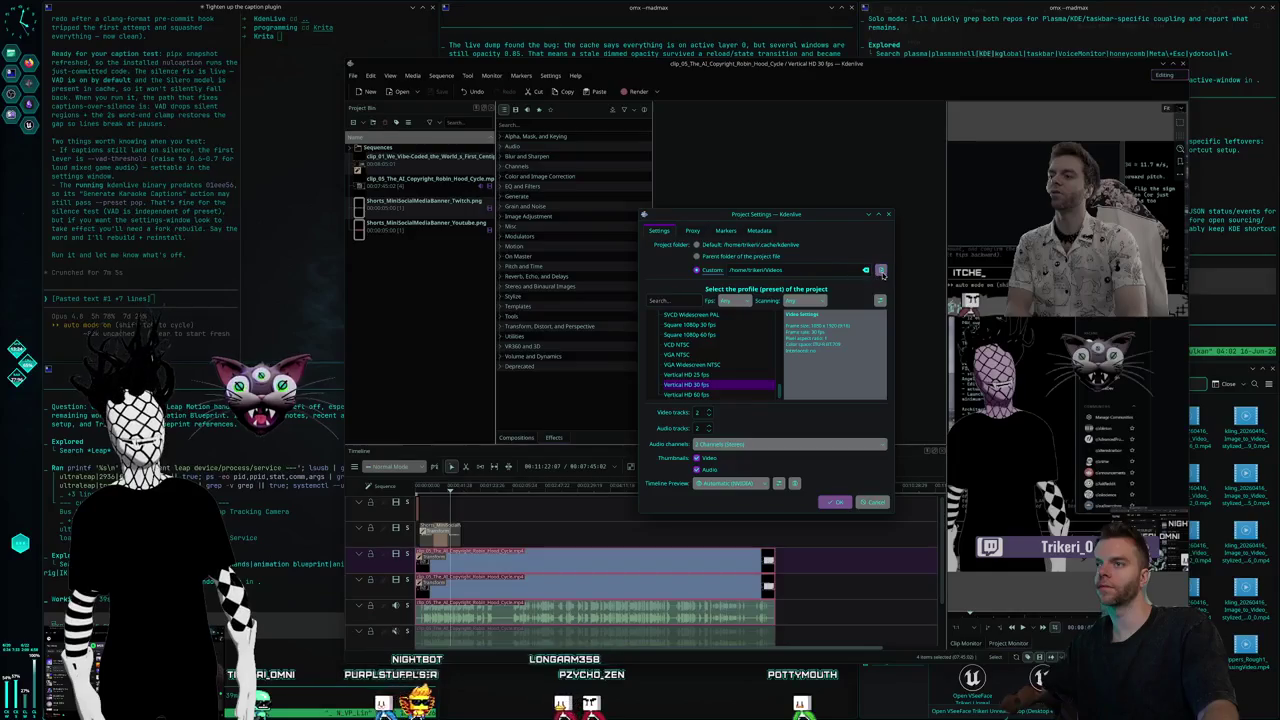
{"action": "left_click", "coordinate": [880, 271]}
{"action": "left_click", "coordinate": [476, 386]}
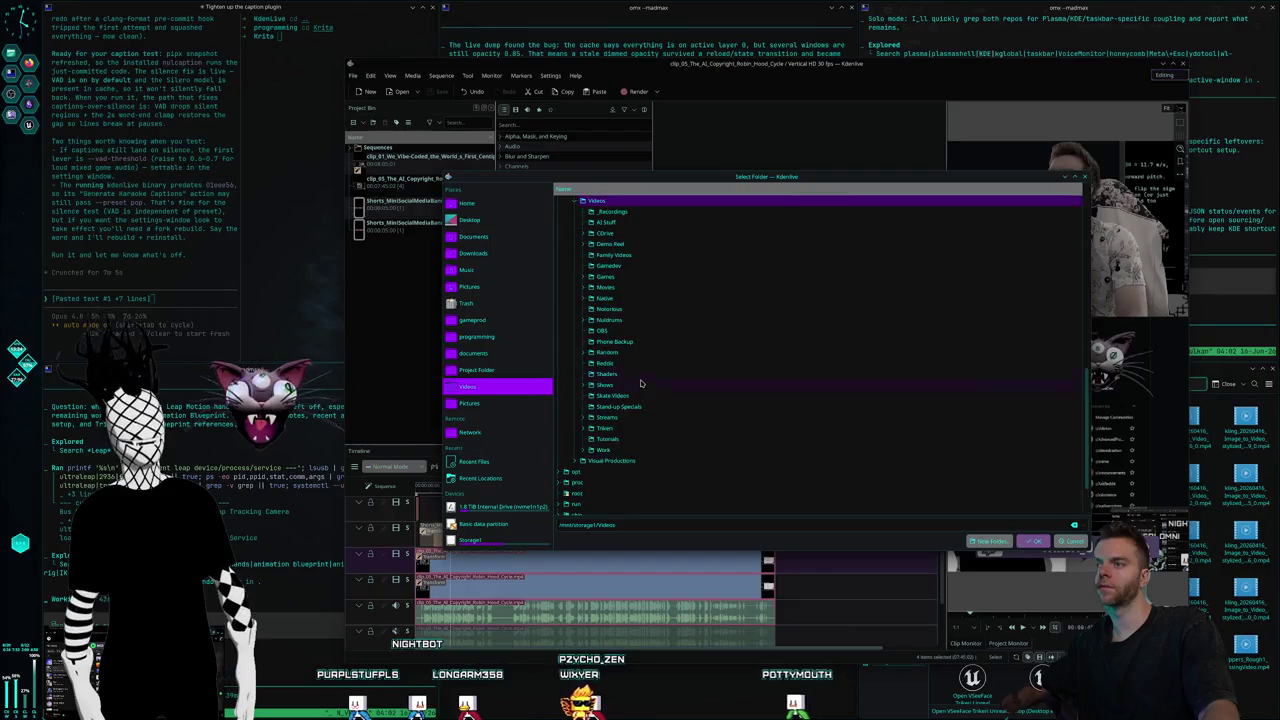
{"action": "left_click", "coordinate": [603, 418]}
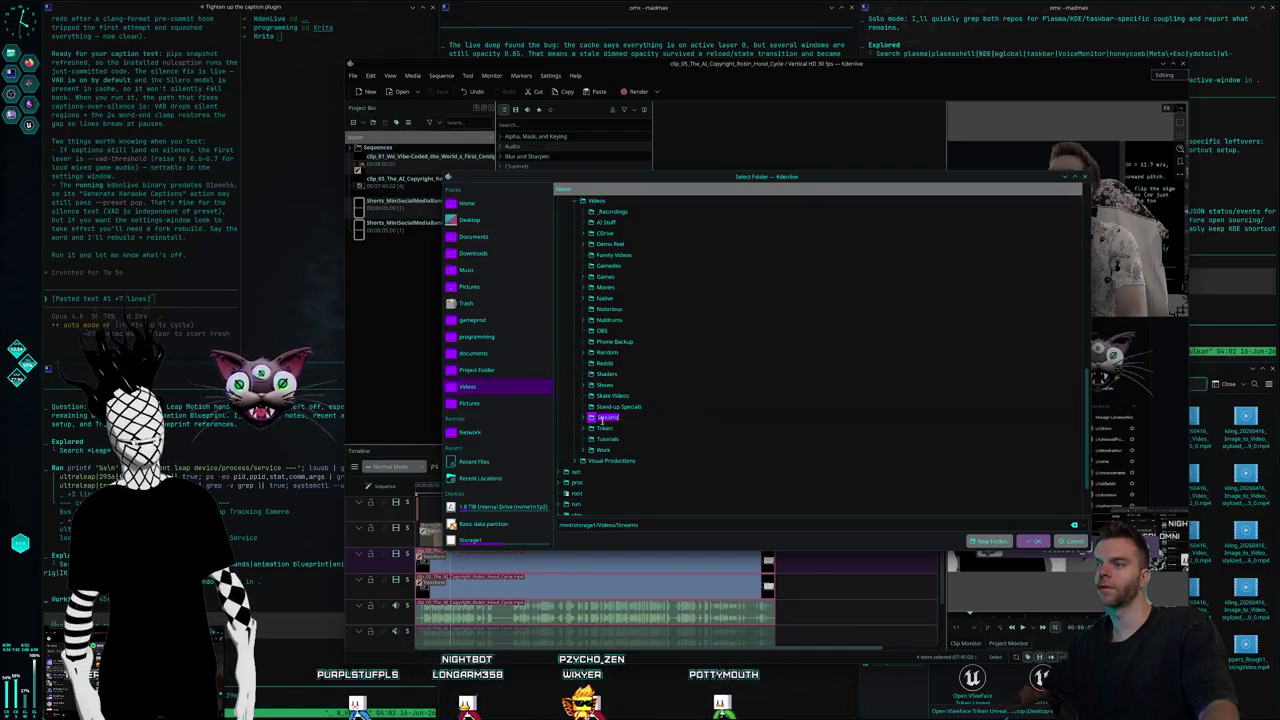
{"action": "double_click", "coordinate": [597, 418]}
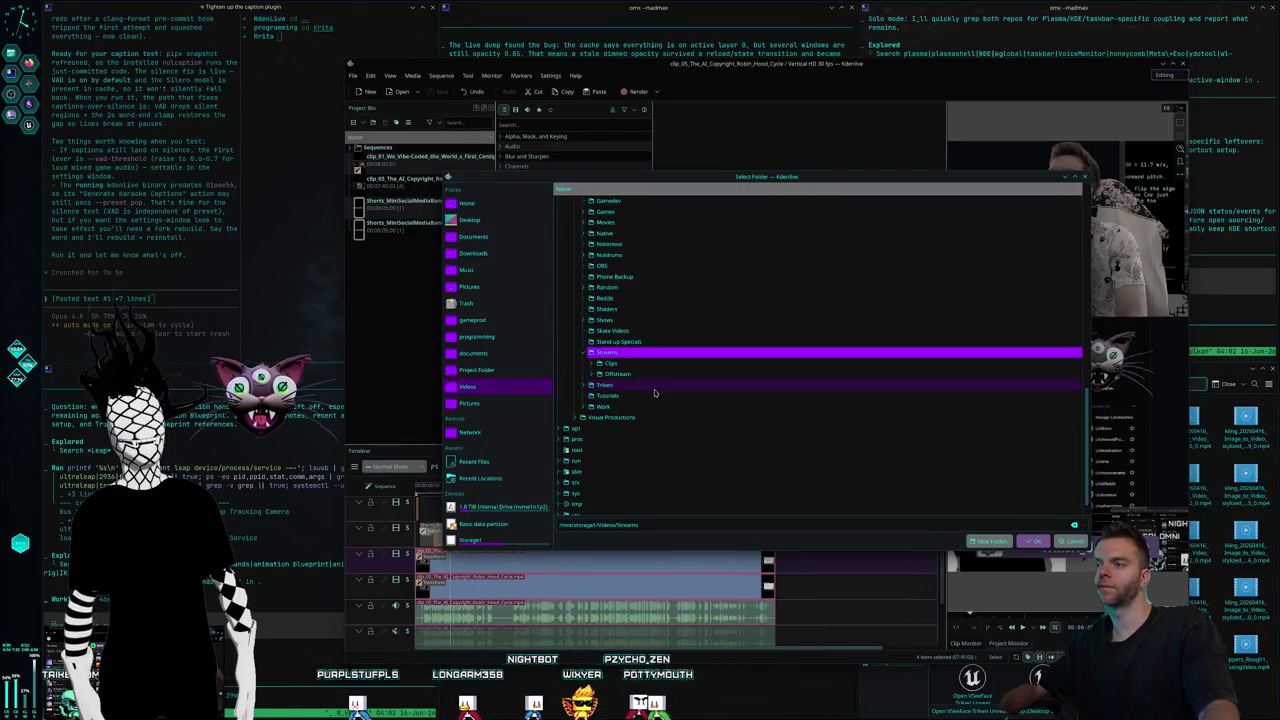
{"action": "left_click", "coordinate": [592, 364]}
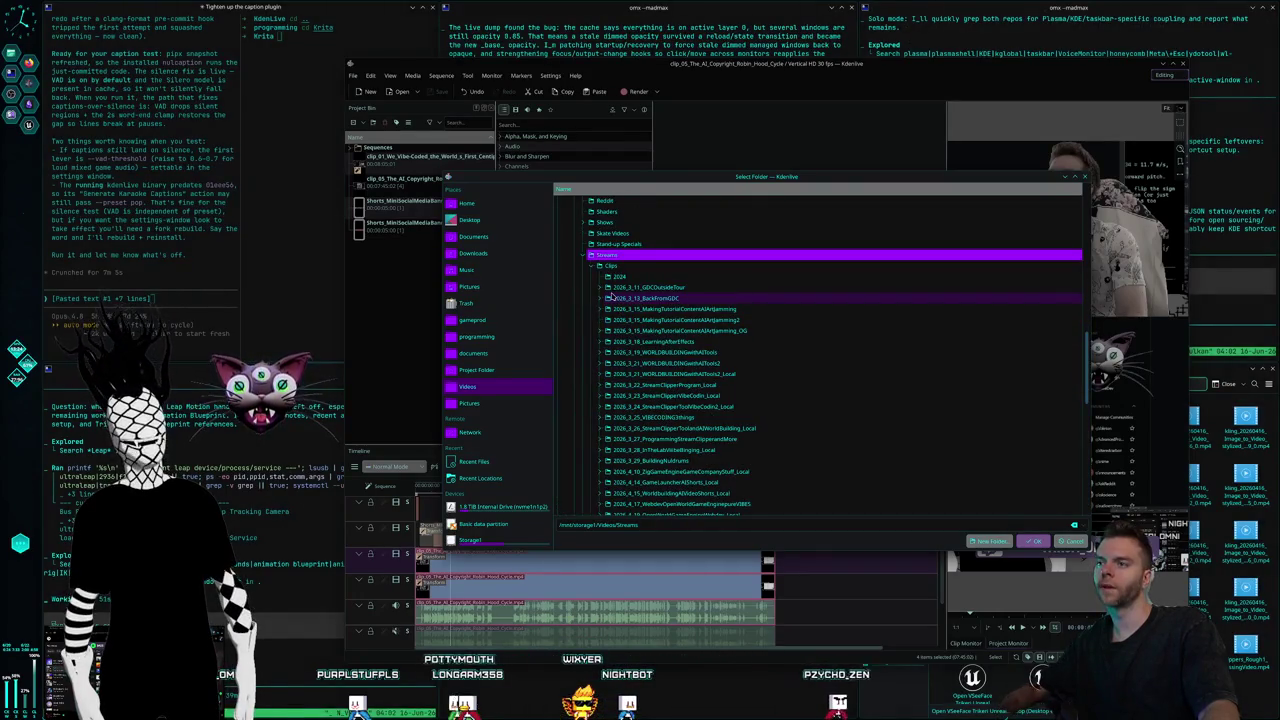
{"action": "left_click", "coordinate": [591, 266]}
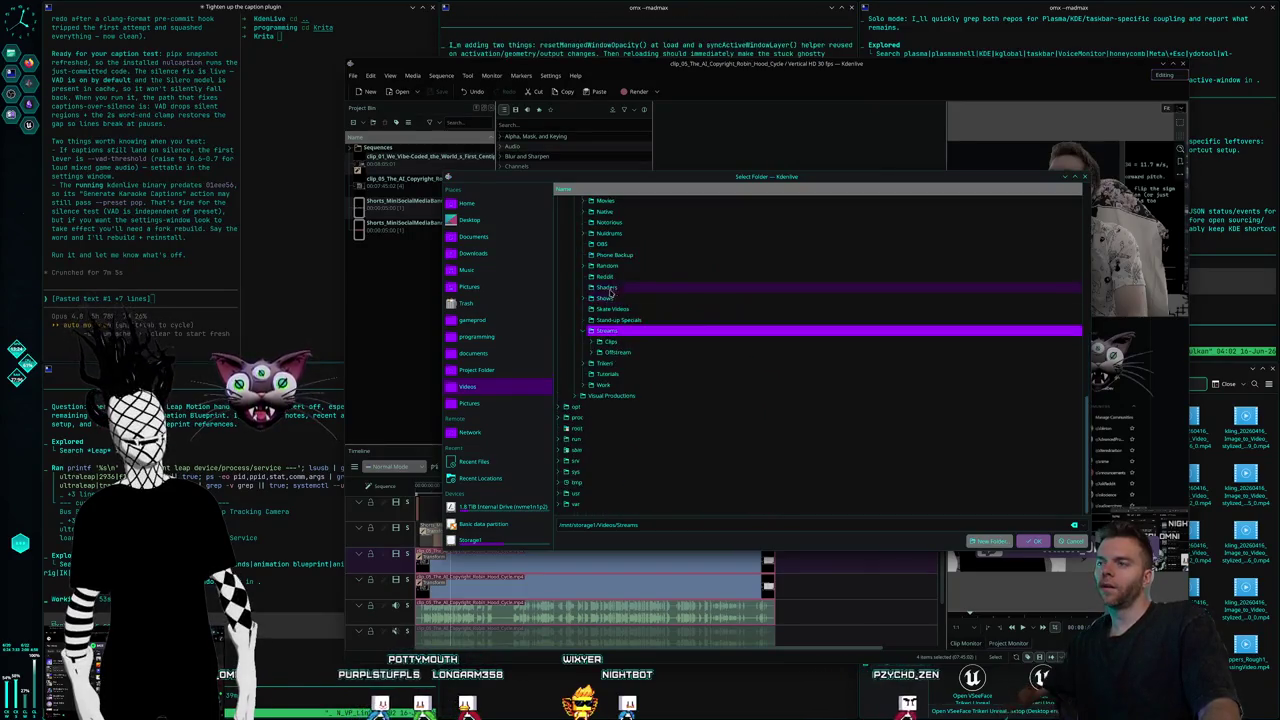
Set Nuldrums/Shorts/Creatures/Rippers as the custom project folder.
{"action": "scroll", "coordinate": [582, 317], "scroll_direction": "up", "scroll_amount": 2}
{"action": "scroll", "coordinate": [578, 346], "scroll_direction": "up", "scroll_amount": 2}
{"action": "left_click", "coordinate": [585, 330]}
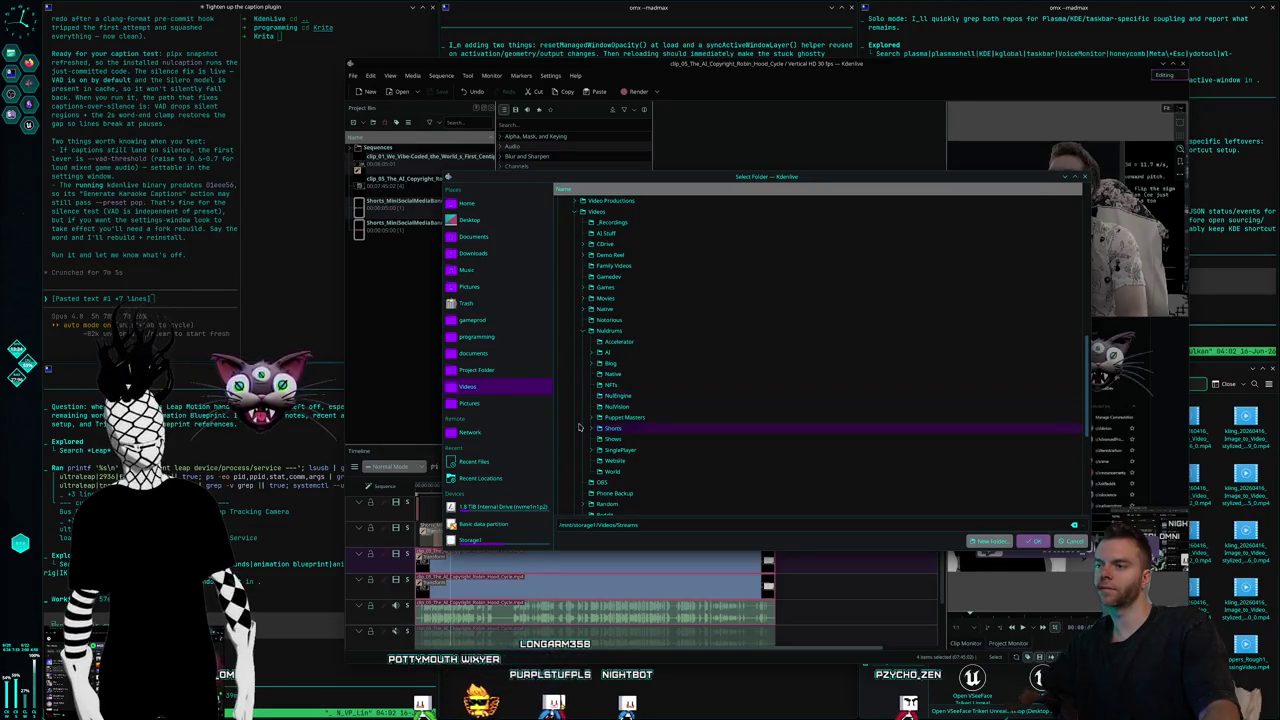
{"action": "left_click", "coordinate": [591, 428]}
{"action": "scroll", "coordinate": [669, 408], "scroll_direction": "down", "scroll_amount": 4}
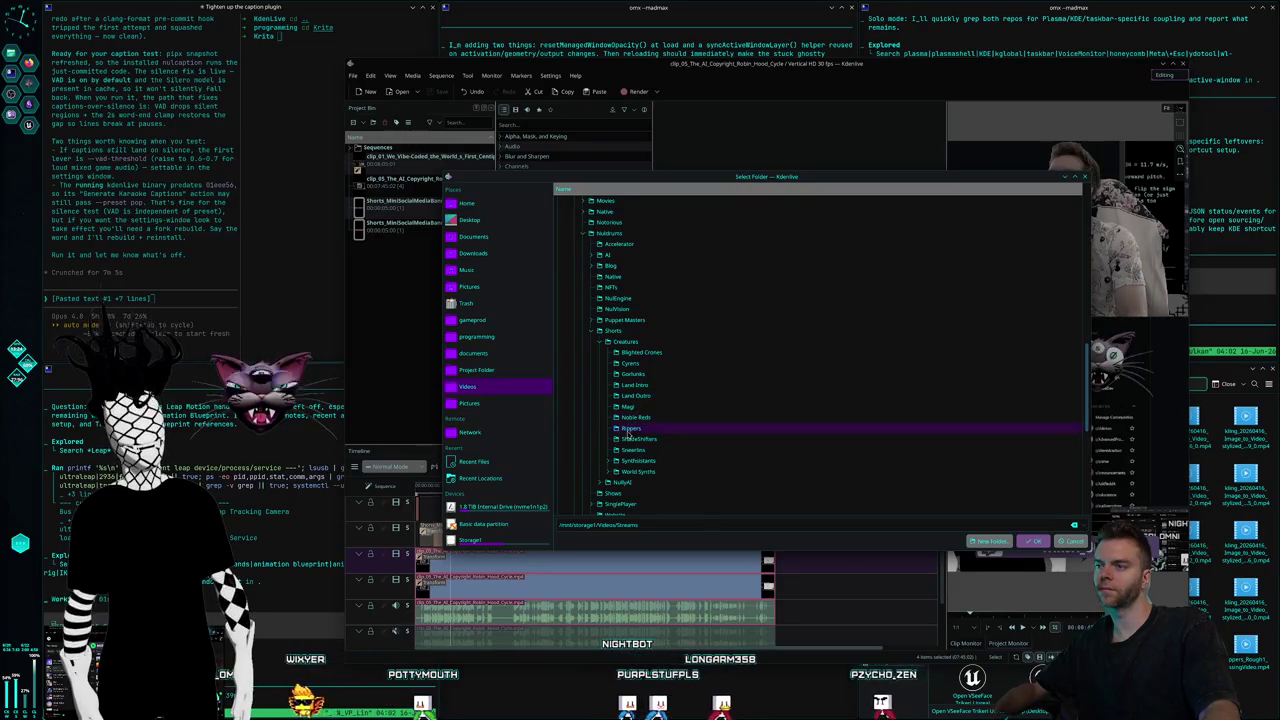
{"action": "left_click", "coordinate": [628, 429]}
{"action": "left_click", "coordinate": [1036, 541]}
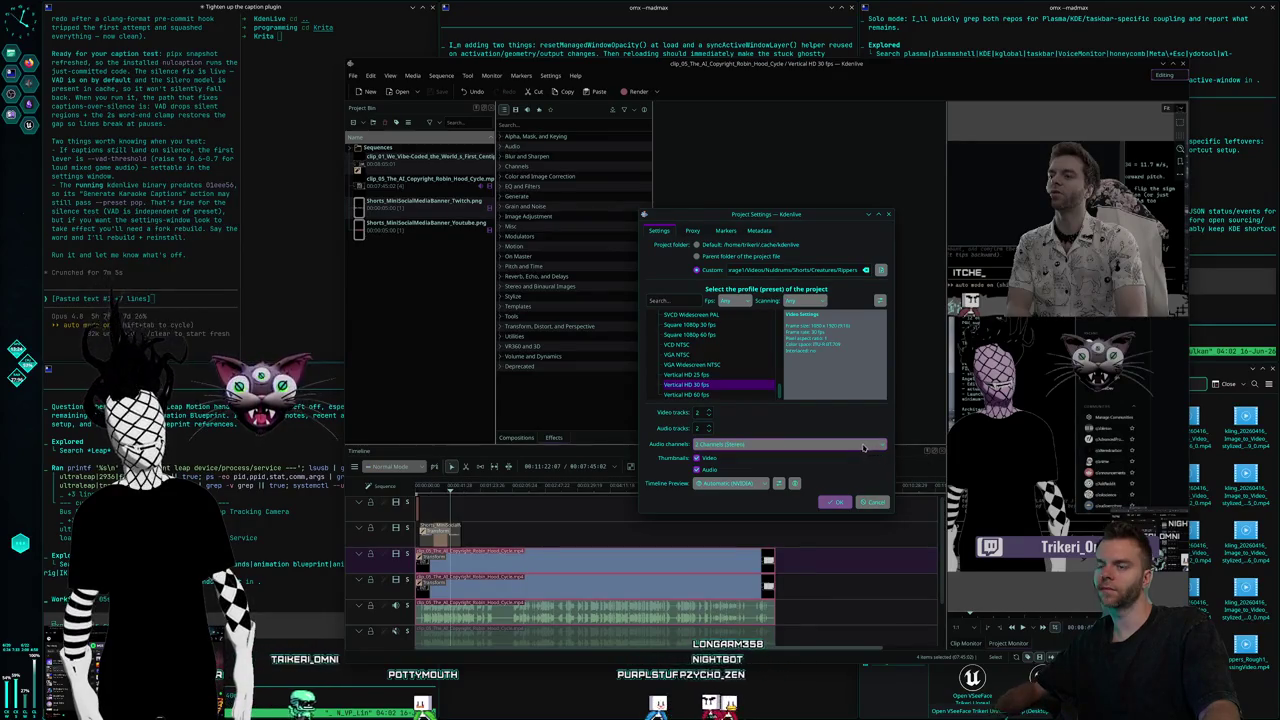
Set five video and five audio tracks and create the project.
{"action": "scroll", "coordinate": [700, 411], "scroll_direction": "up", "scroll_amount": 3}
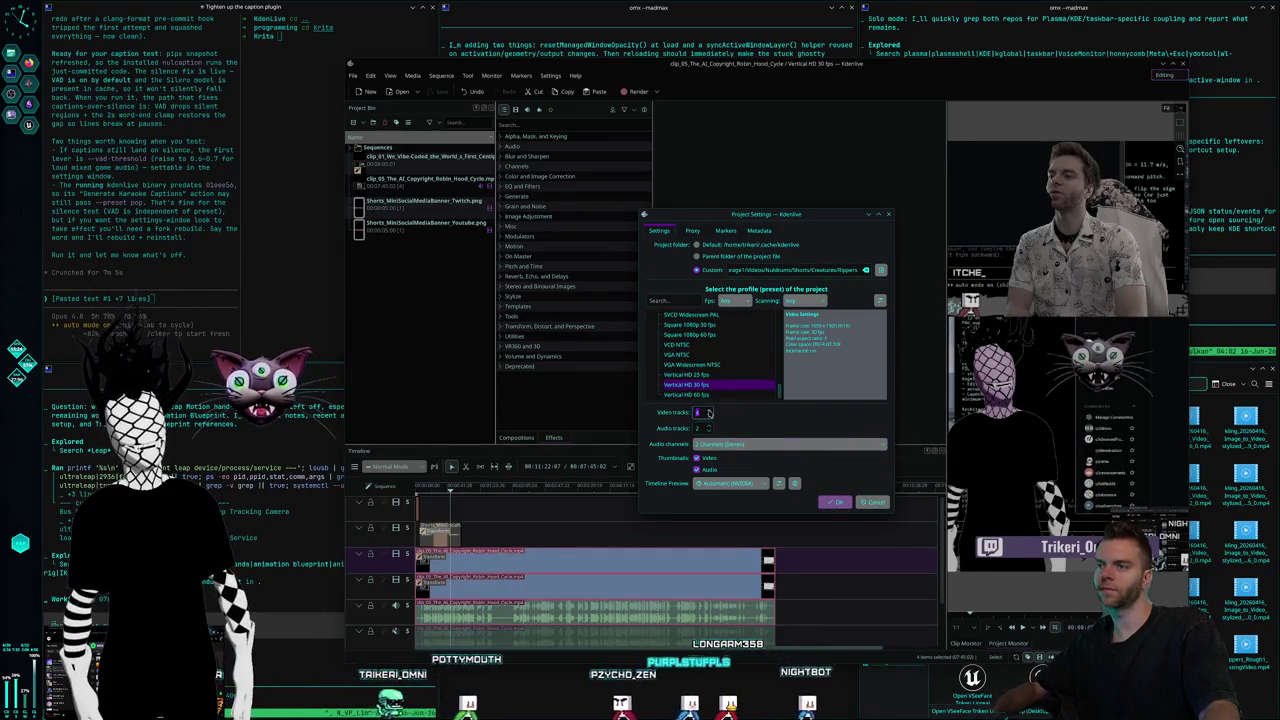
{"action": "left_click", "coordinate": [710, 428]}
{"action": "scroll", "coordinate": [710, 428], "scroll_direction": "up", "scroll_amount": 2}
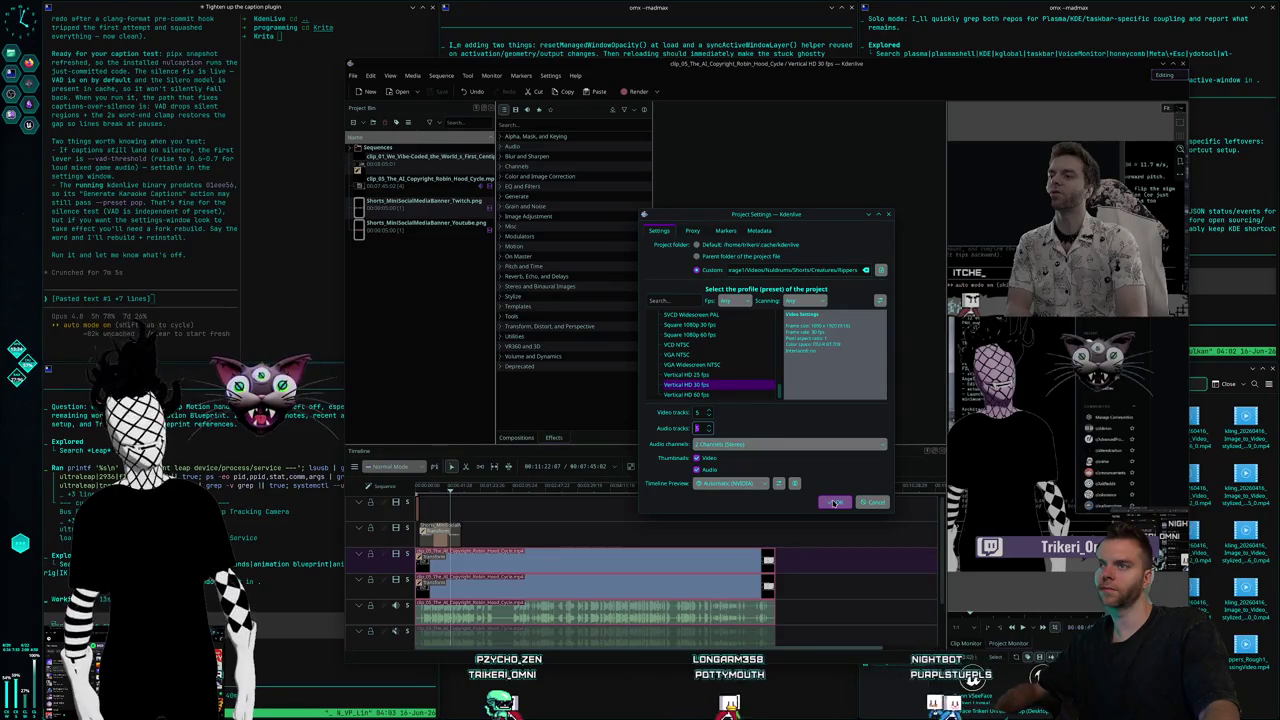
{"action": "left_click", "coordinate": [834, 503]}
{"action": "left_click", "coordinate": [352, 75]}
Save the project as S1Shorts_Rippers in the Nuldrums/Shorts/Creatures/Rippers folder.
{"action": "left_click", "coordinate": [375, 148]}
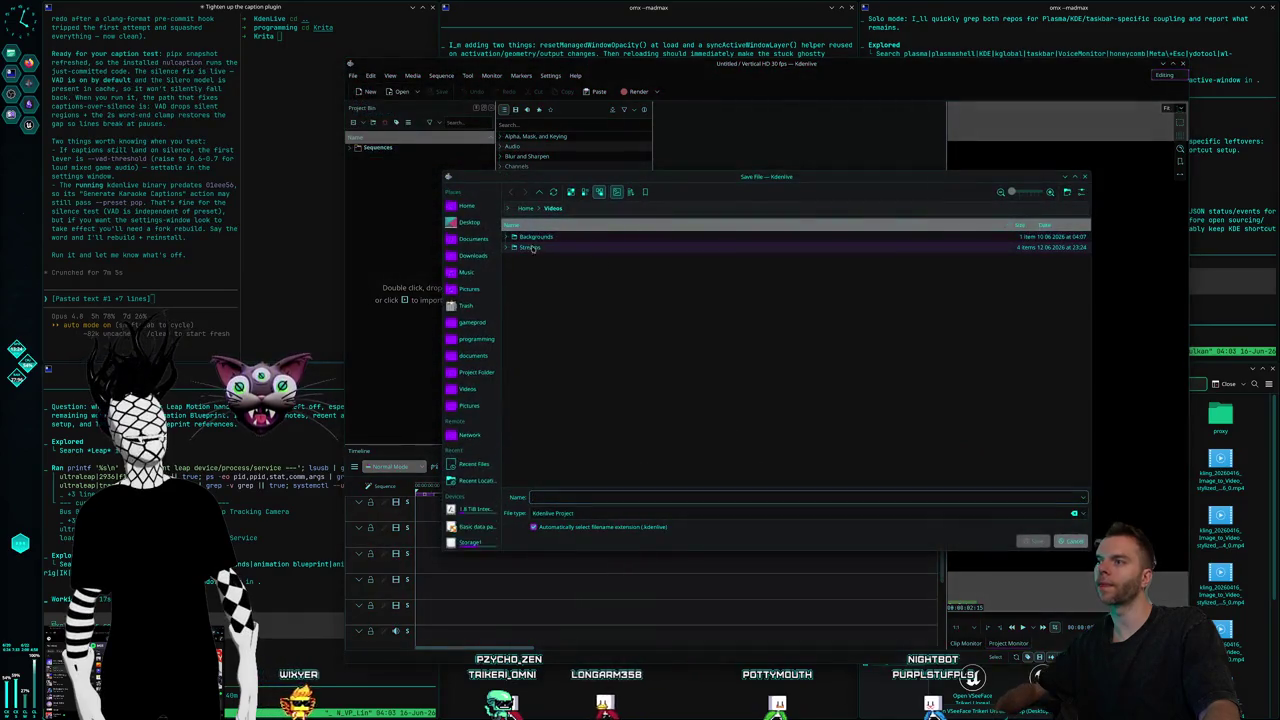
{"action": "left_click", "coordinate": [475, 387]}
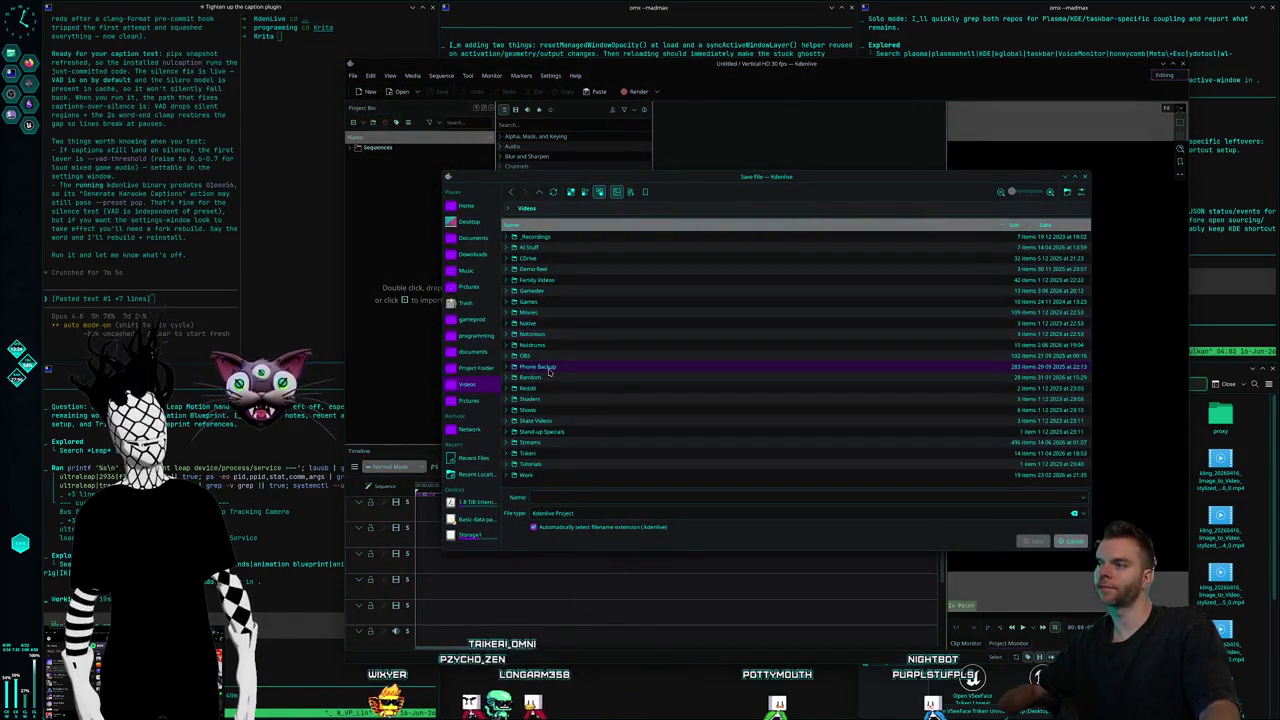
{"action": "double_click", "coordinate": [533, 334]}
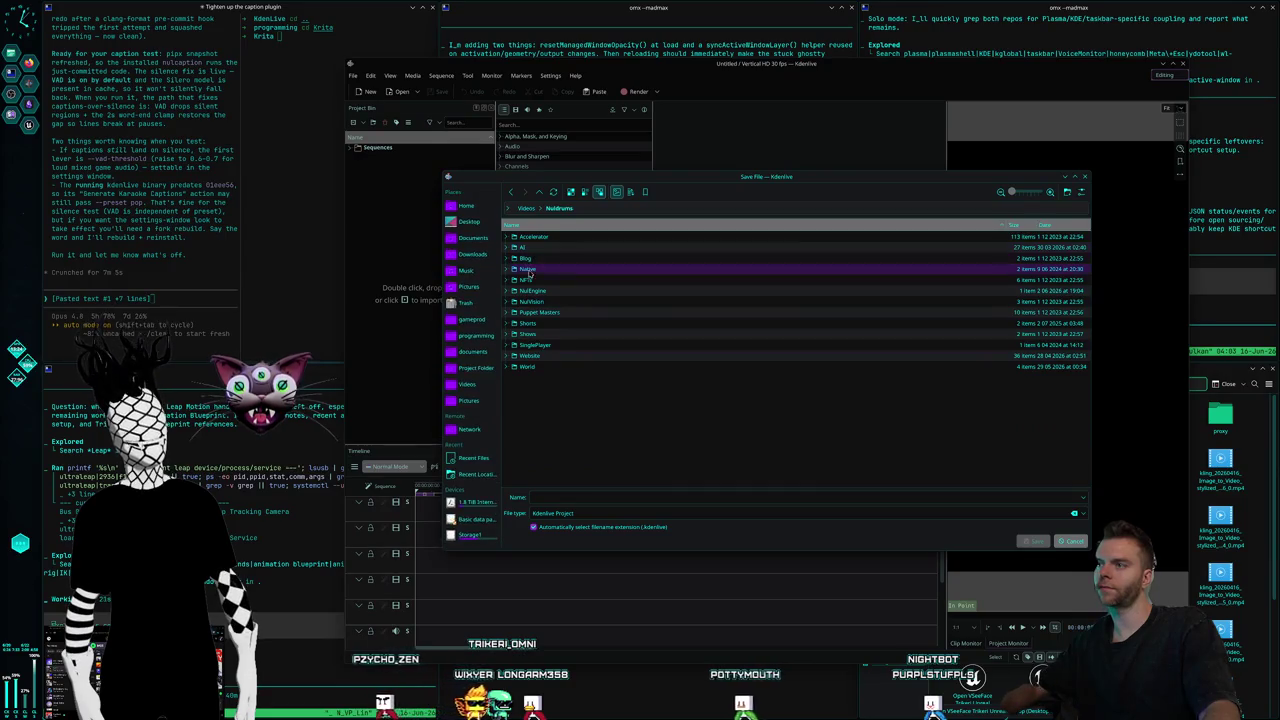
{"action": "double_click", "coordinate": [527, 323]}
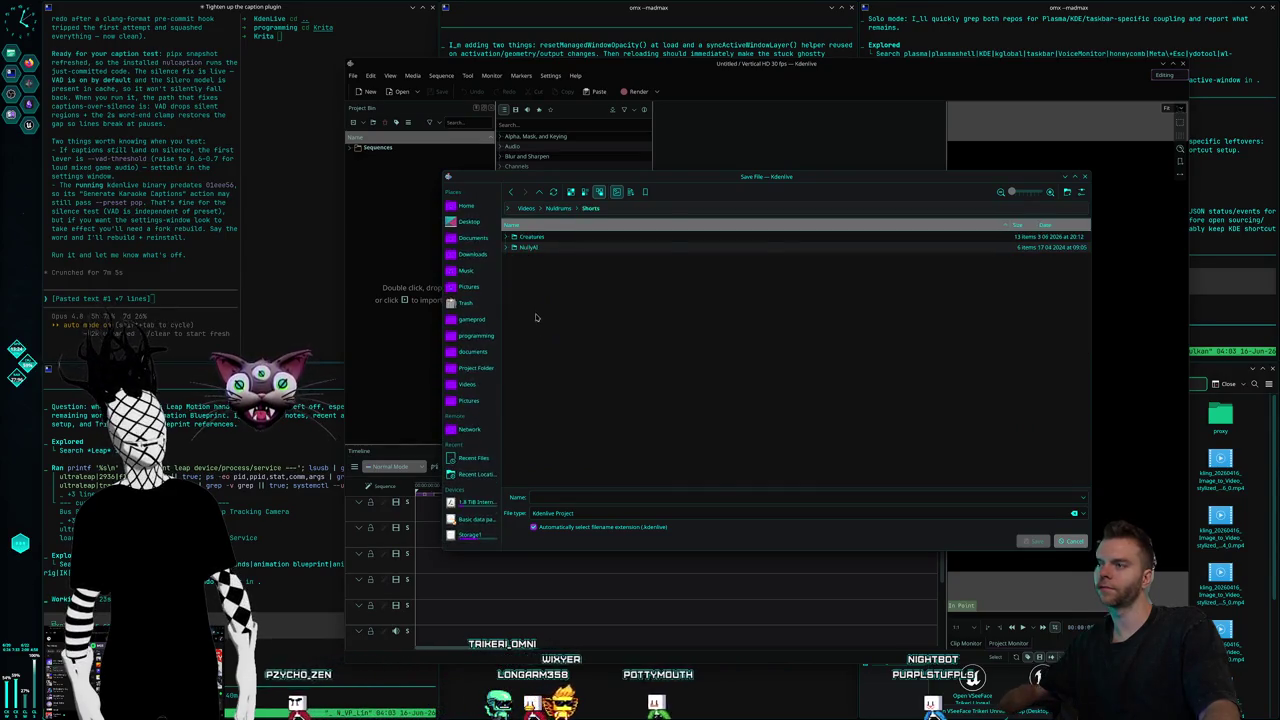
{"action": "double_click", "coordinate": [540, 240]}
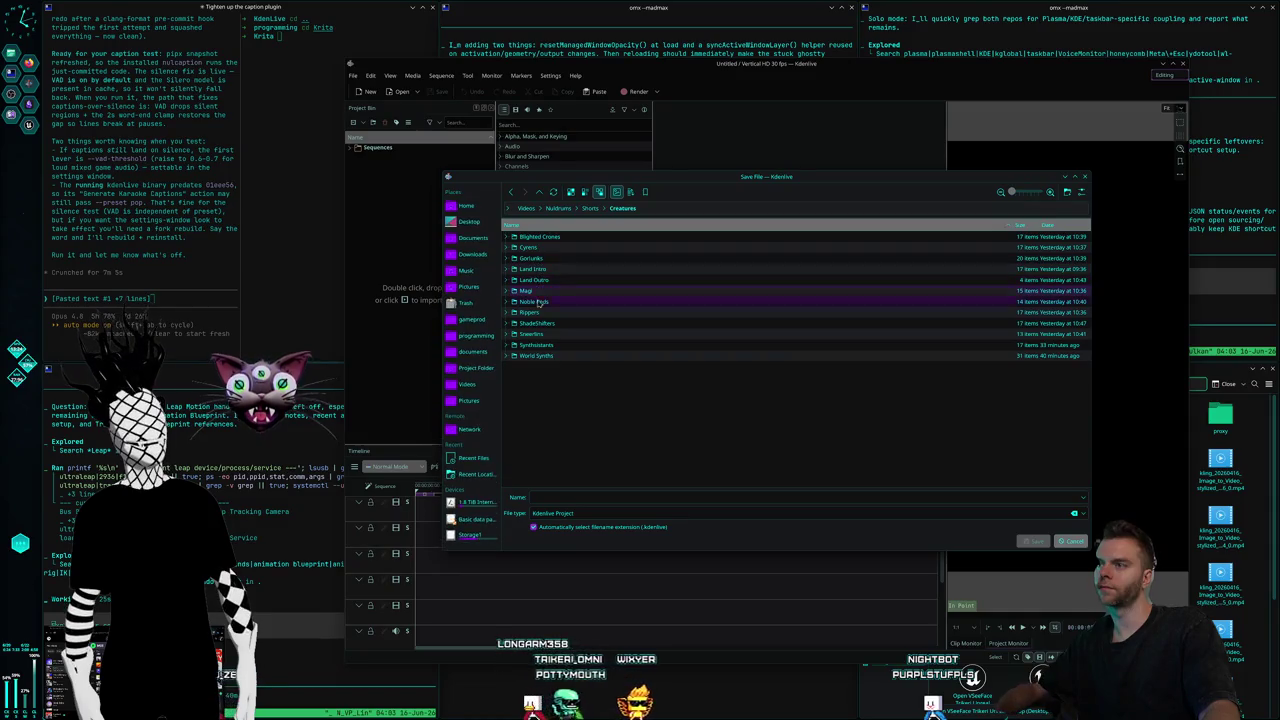
{"action": "left_click", "coordinate": [475, 367]}
{"action": "left_click", "coordinate": [637, 496]}
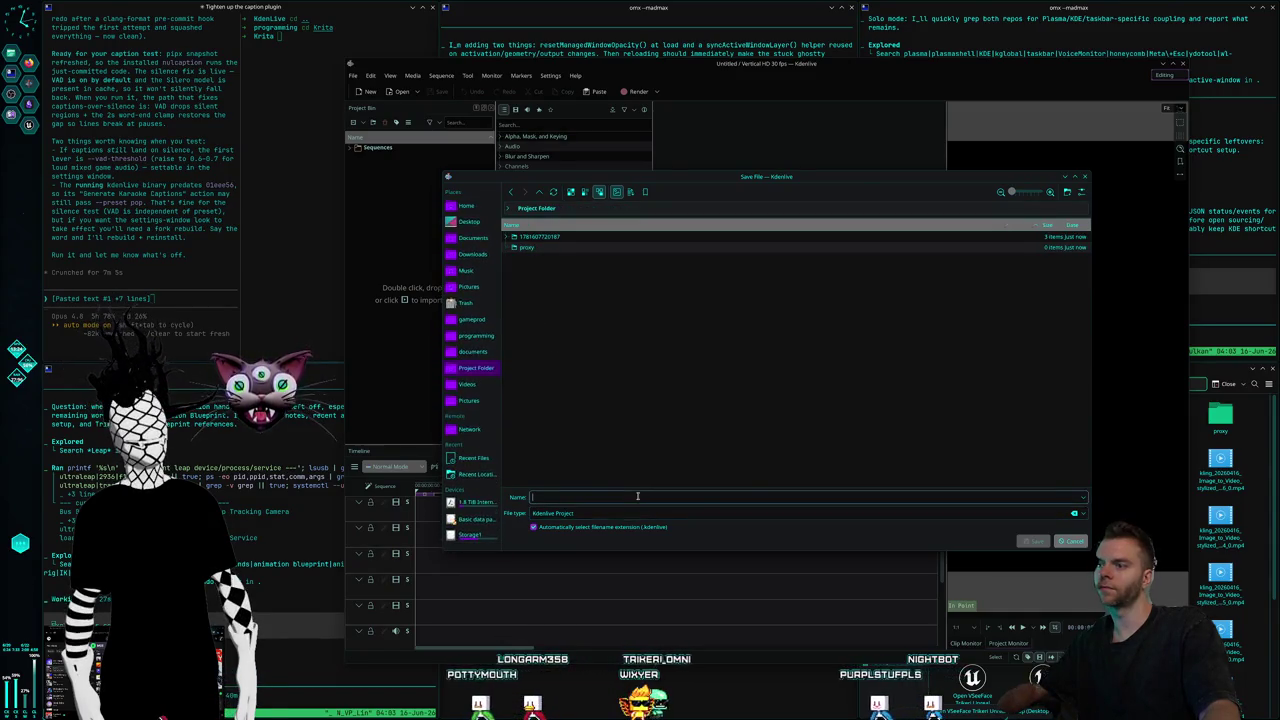
{"action": "type", "text": "S1Sh"}
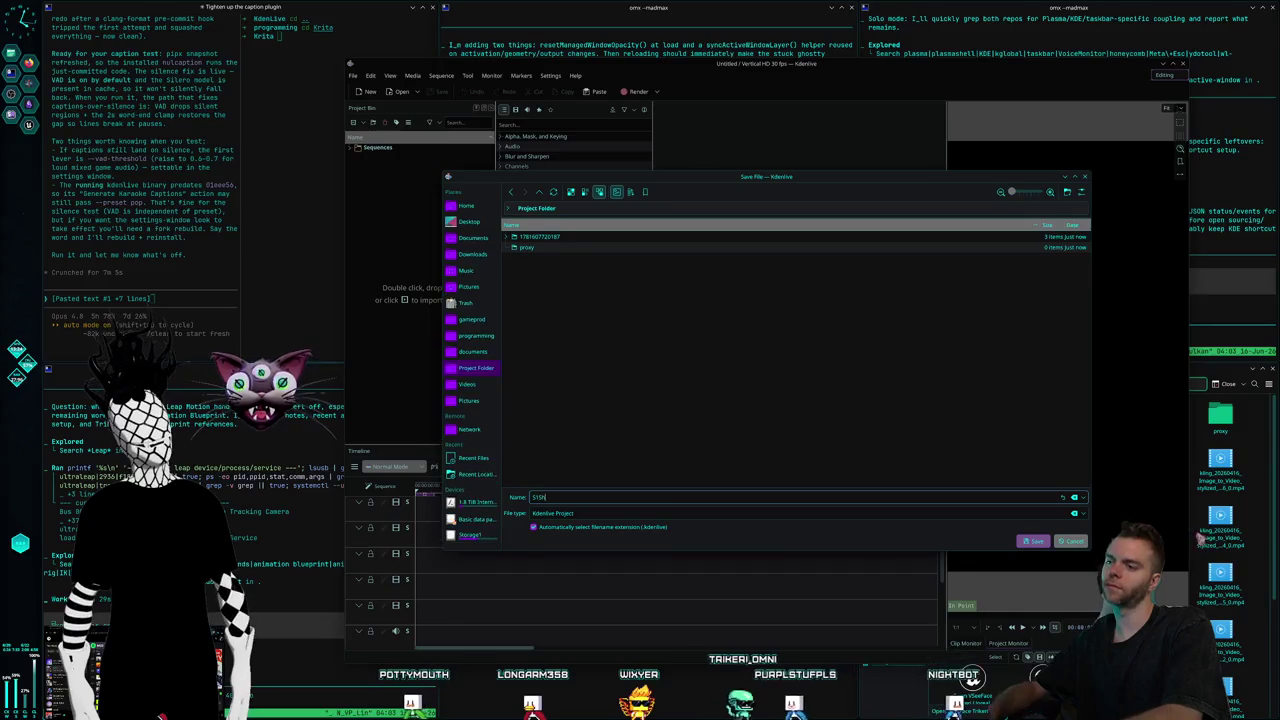
{"action": "type", "text": "orts_Rippers"}
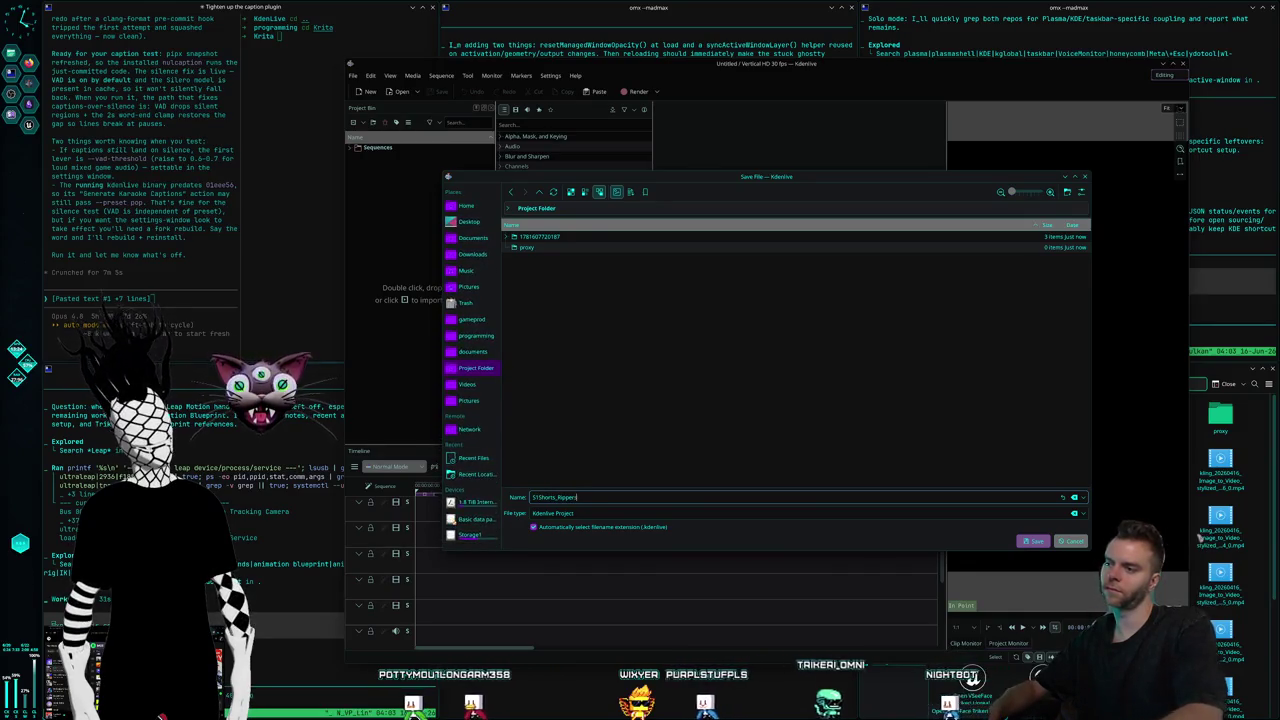
{"action": "key", "text": "Return"}
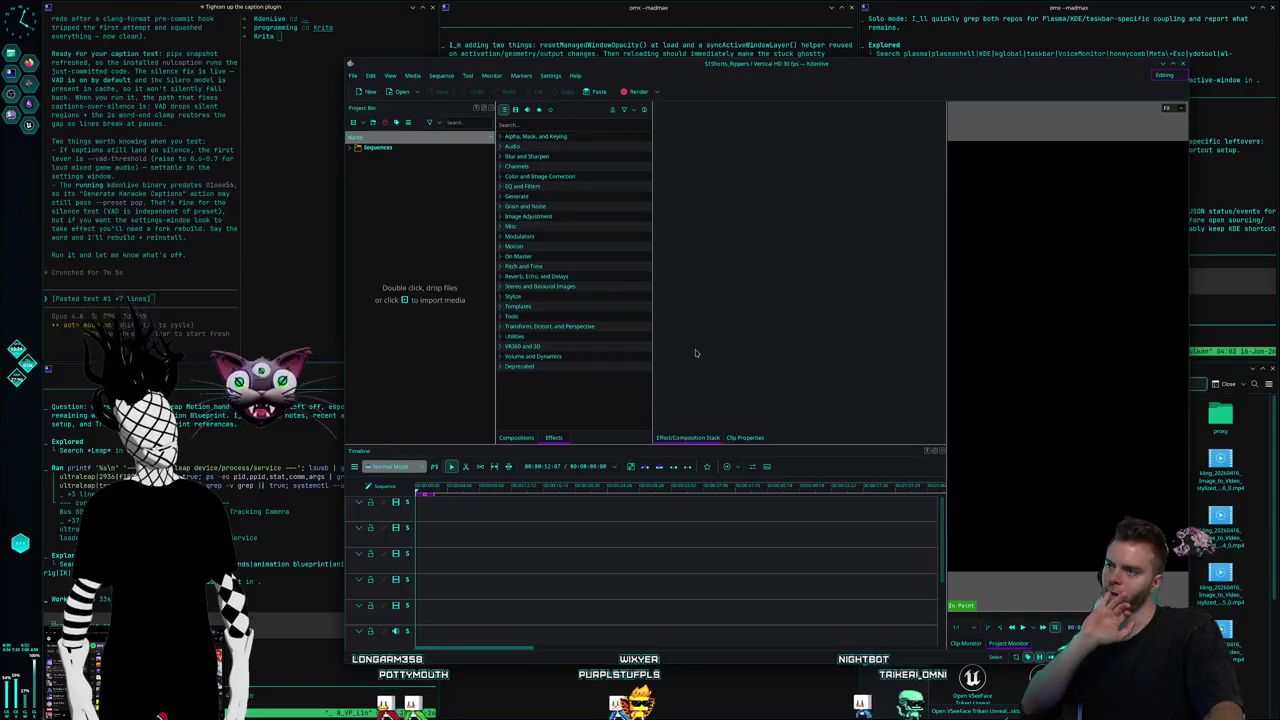
Move the Kdenlive window left and review the coding agent's output in the terminal.
{"action": "left_click_drag", "start_coordinate": [657, 68], "coordinate": [624, 65]}
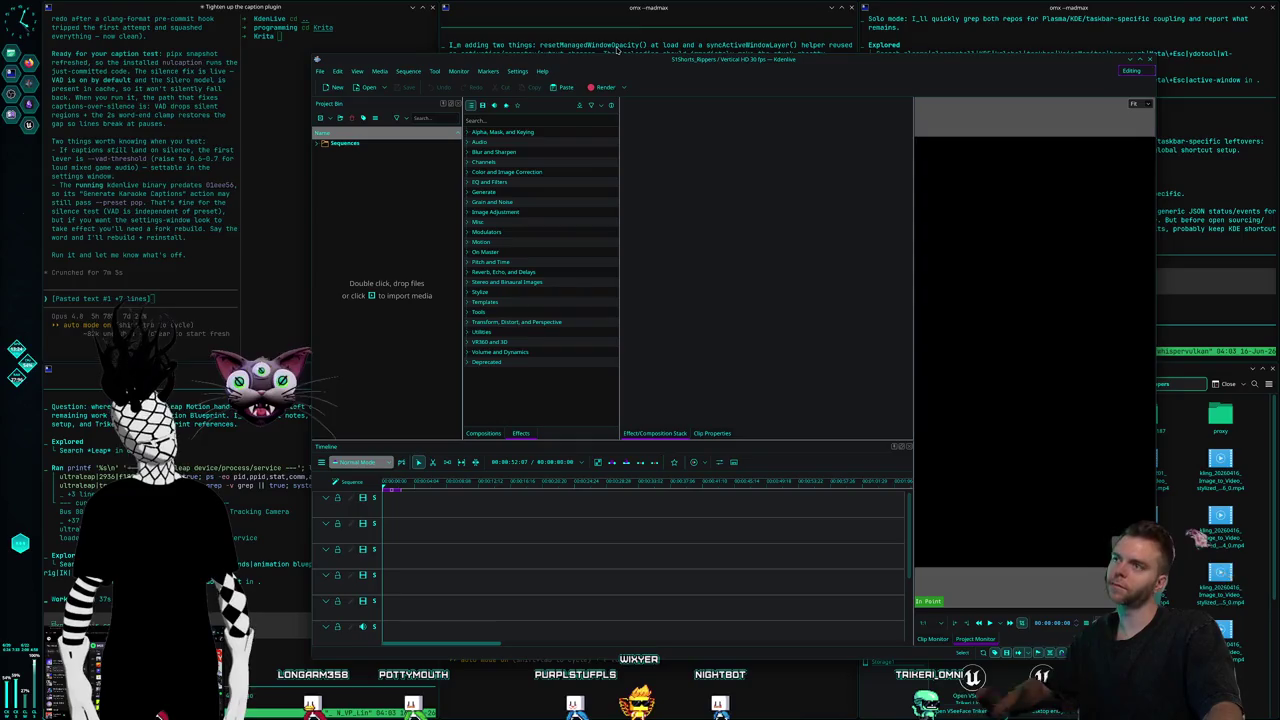
{"action": "mouse_move", "coordinate": [313, 56]}
{"action": "left_mouse_down"}
{"action": "mouse_move", "coordinate": [296, 62]}
{"action": "mouse_move", "coordinate": [381, 61]}
{"action": "left_mouse_up"}
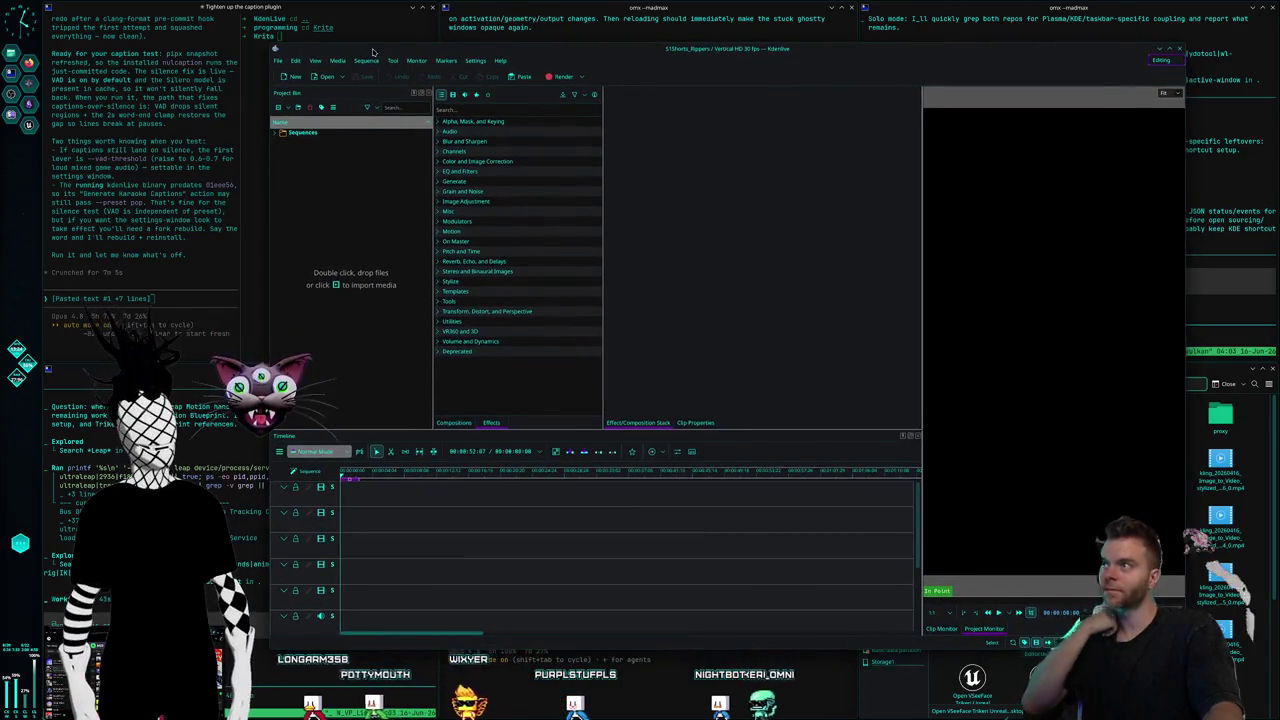
{"action": "left_click_drag", "start_coordinate": [381, 61], "coordinate": [361, 71]}
{"action": "left_click", "coordinate": [564, 51]}
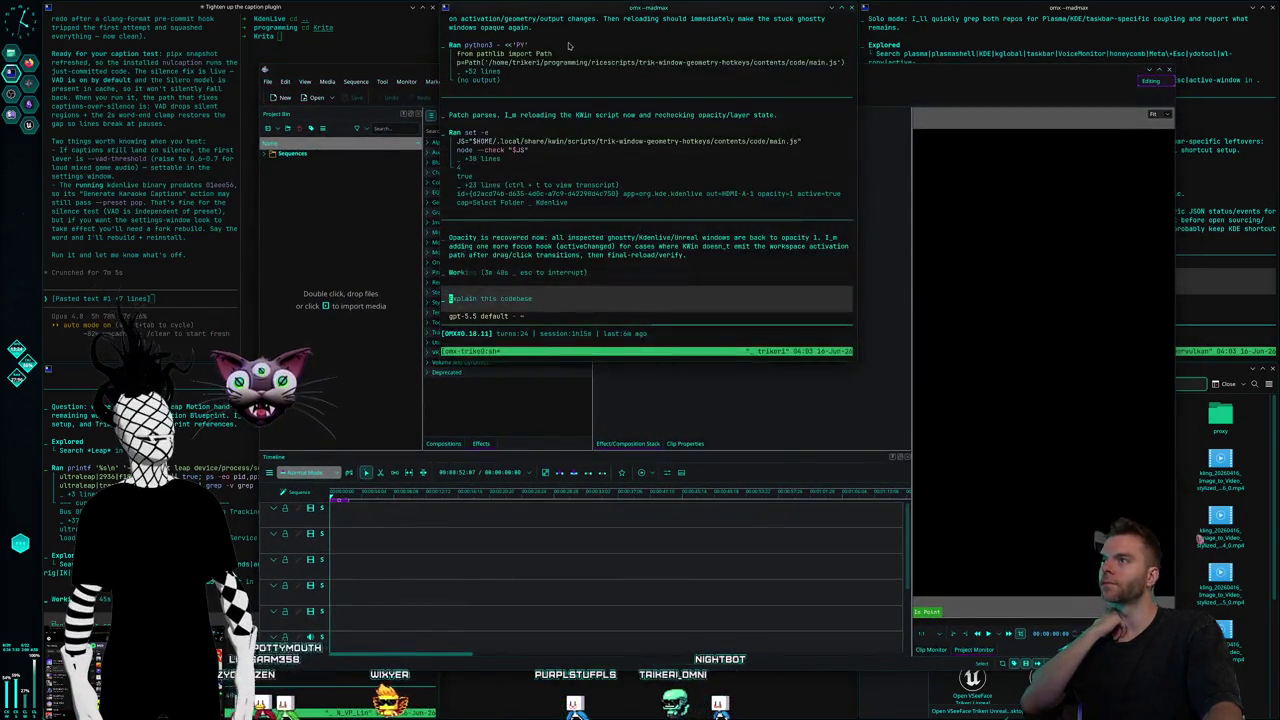
{"action": "left_click", "coordinate": [288, 49]}
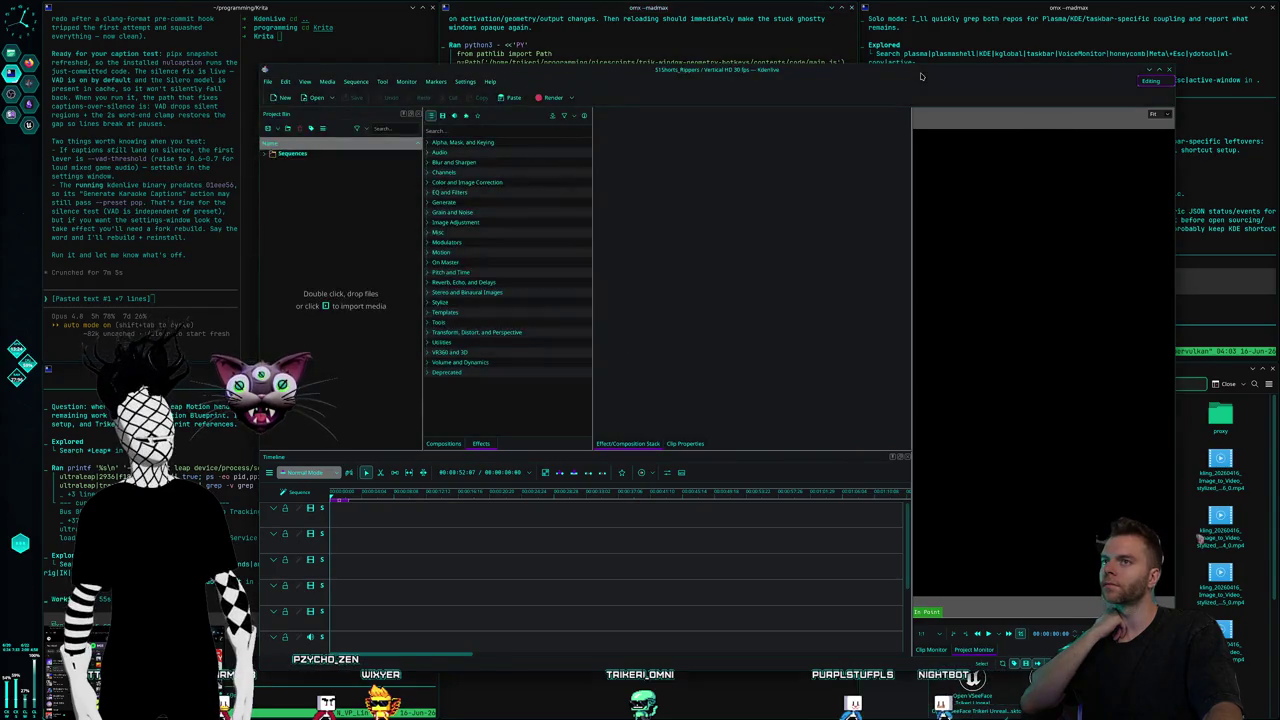
{"action": "left_click", "coordinate": [732, 50]}
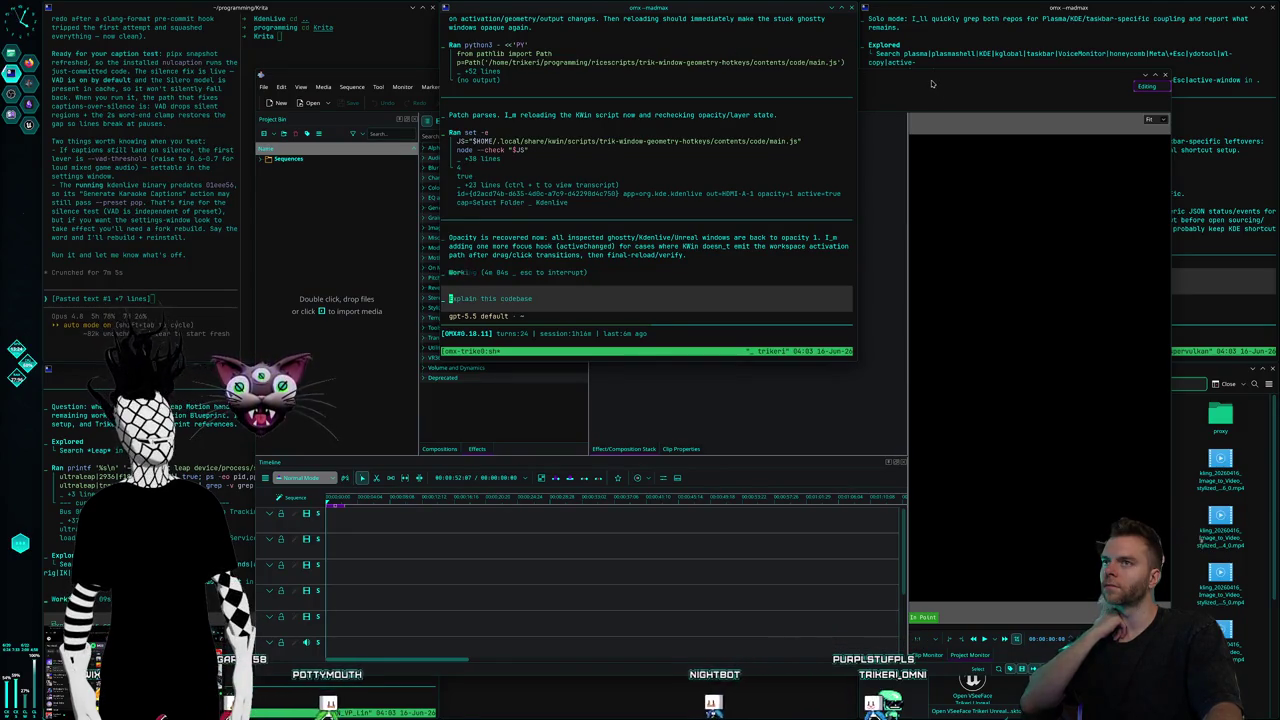
Bring Kdenlive back, nudge it up, then raise Dolphin showing the Rippers folder.
{"action": "left_click", "coordinate": [931, 83]}
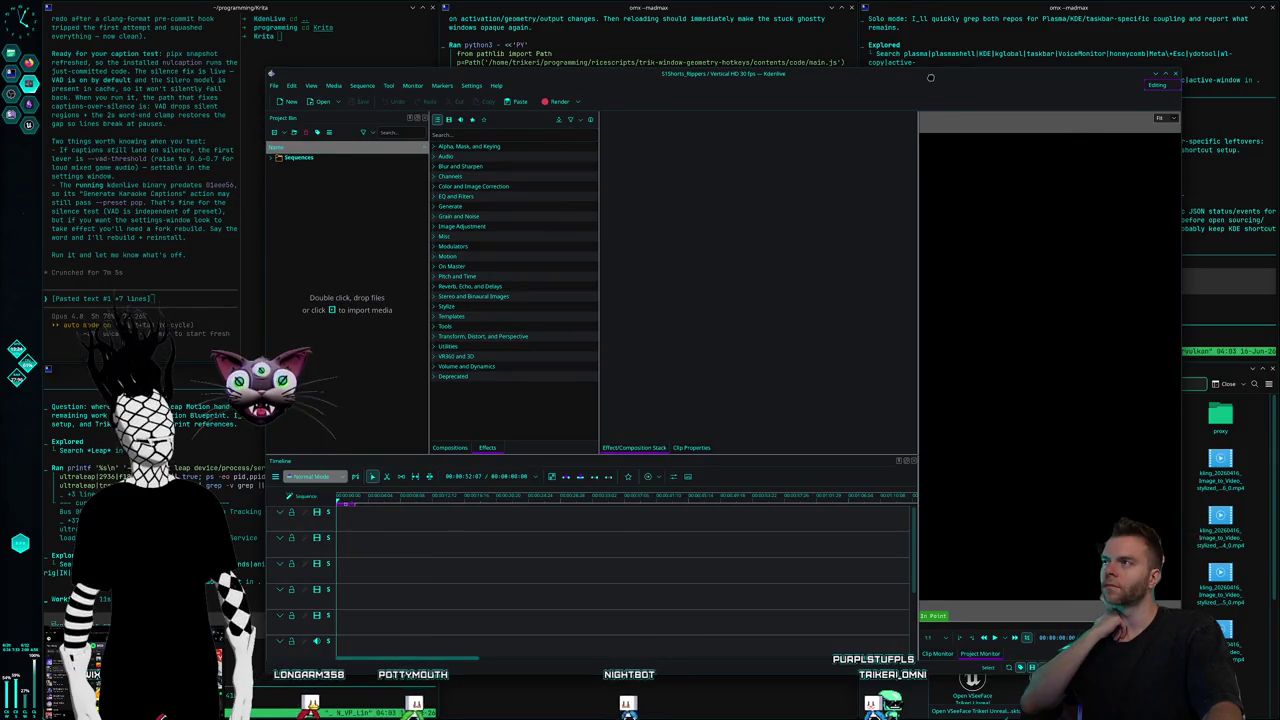
{"action": "left_click_drag", "start_coordinate": [931, 77], "coordinate": [935, 74]}
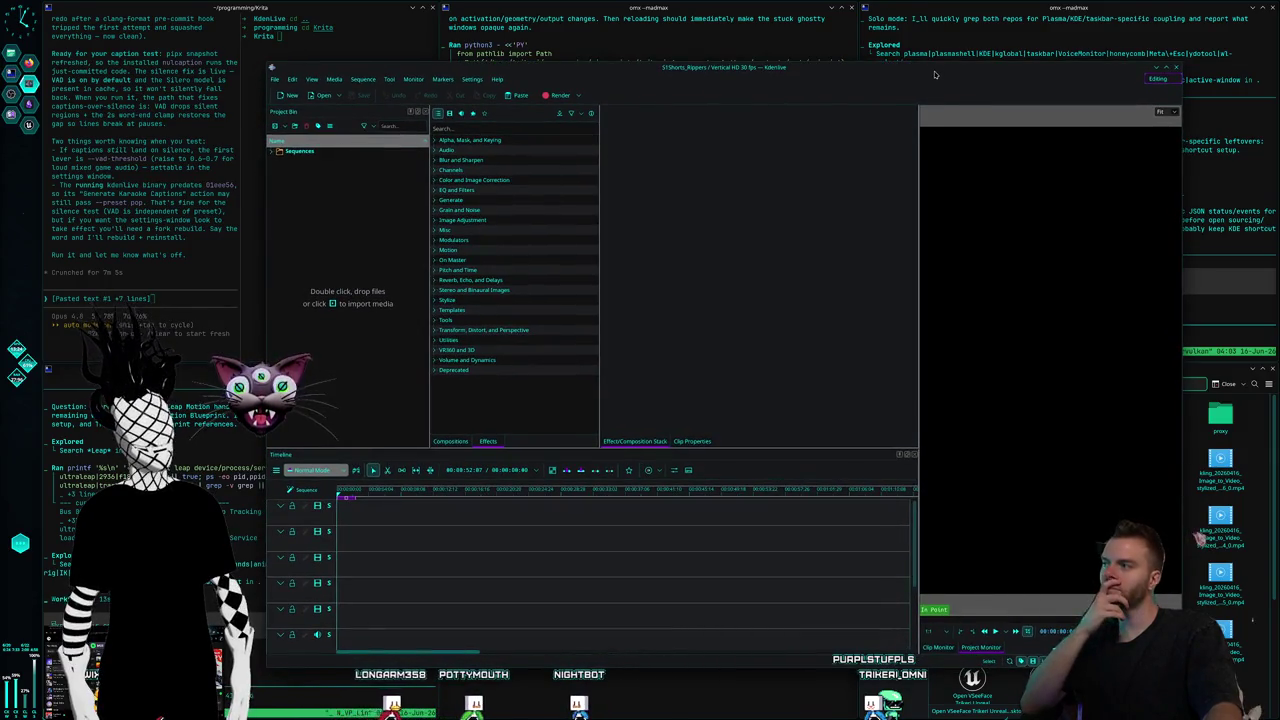
{"action": "left_click_drag", "start_coordinate": [937, 74], "coordinate": [931, 68]}
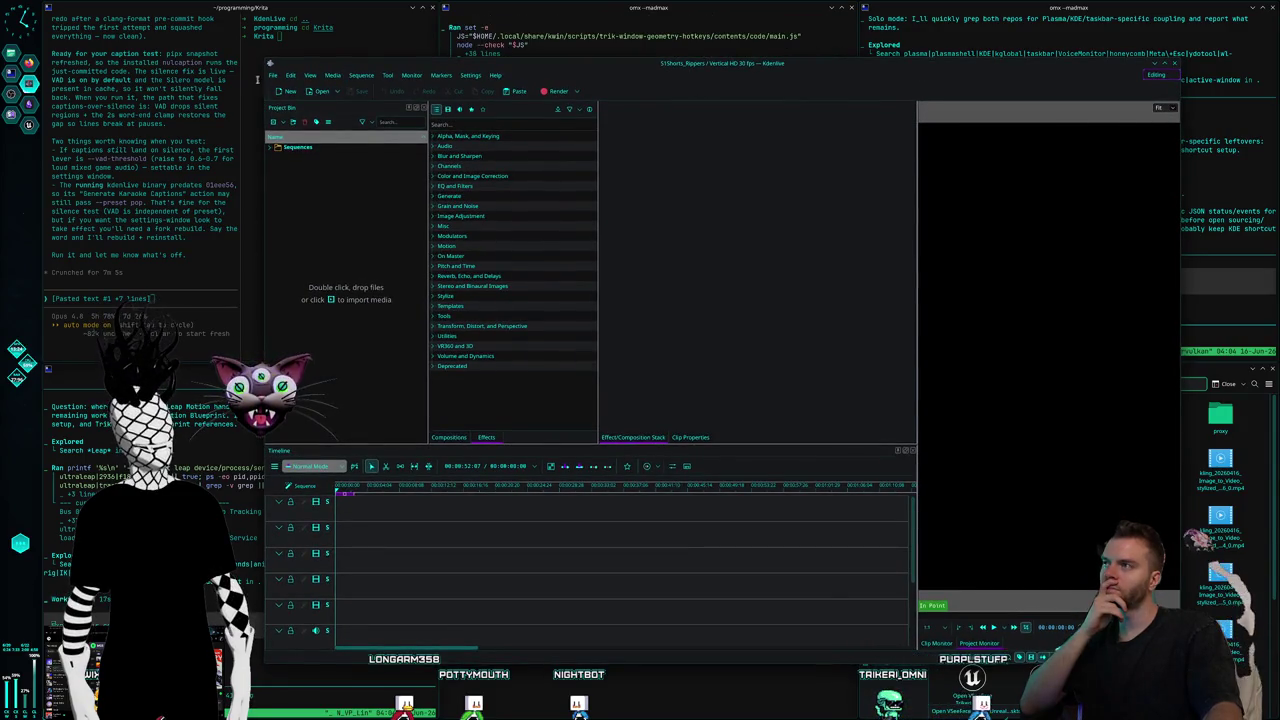
{"action": "left_click", "coordinate": [1234, 578]}
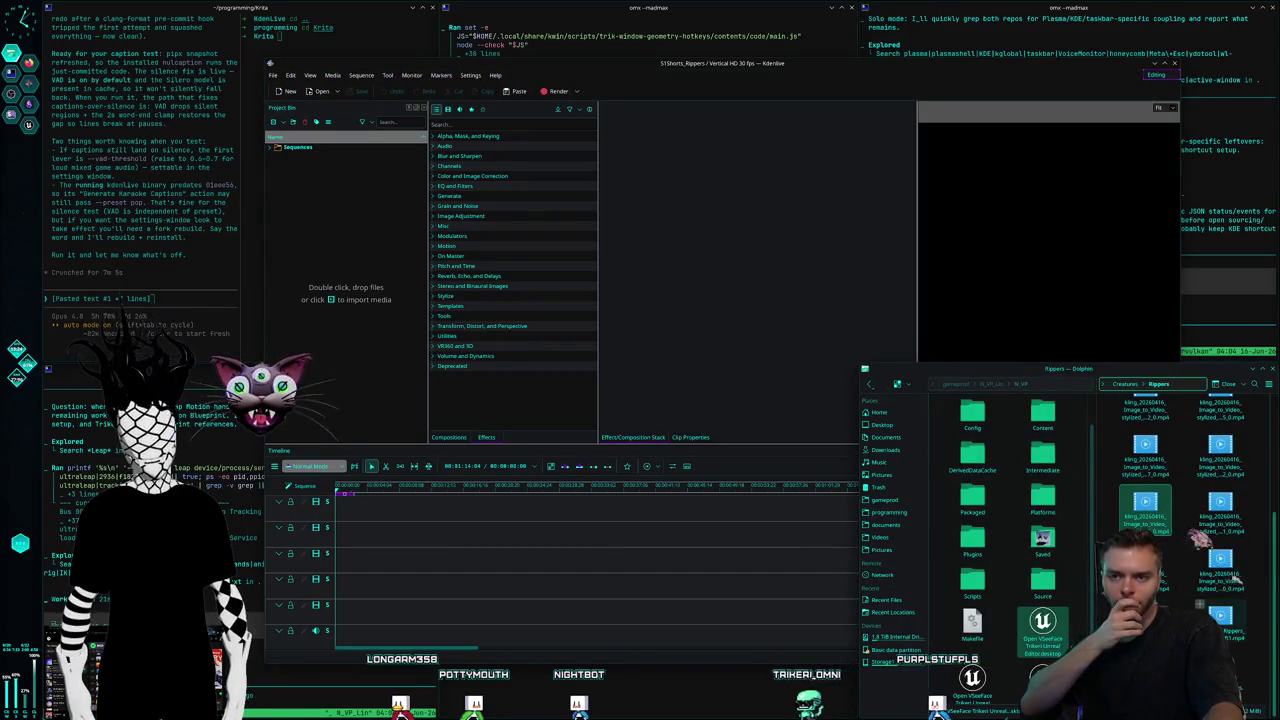
Drag Rippers_Rough1_MissingVideo.mp4 from Dolphin onto the timeline and preview an early captioned frame.
{"action": "left_click_drag", "start_coordinate": [1197, 540], "coordinate": [381, 607]}
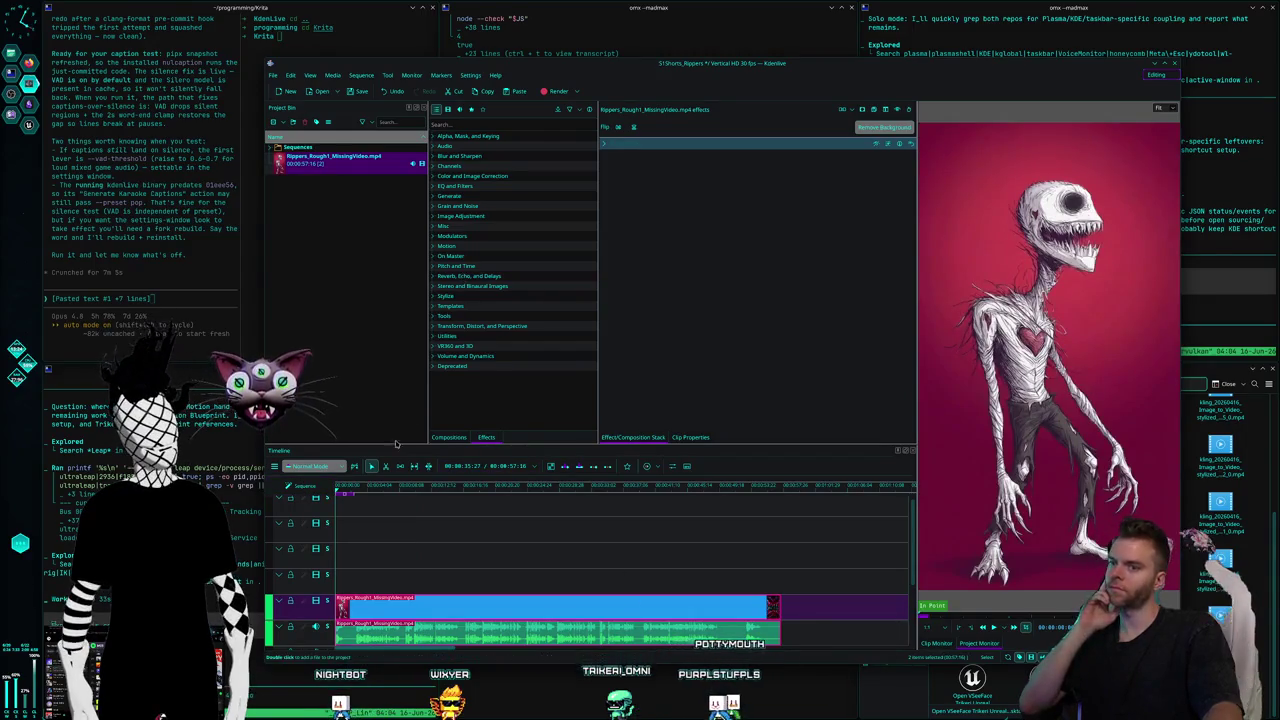
{"action": "left_click", "coordinate": [370, 488]}
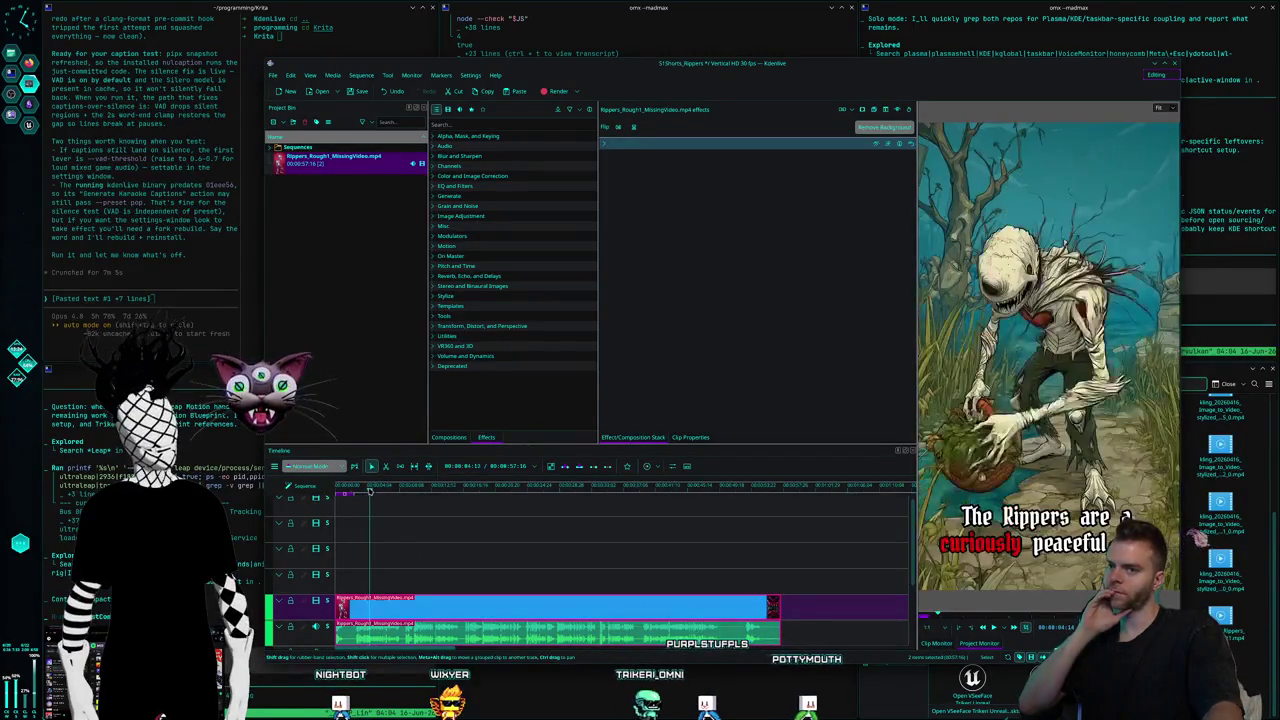
{"action": "left_click", "coordinate": [272, 75]}
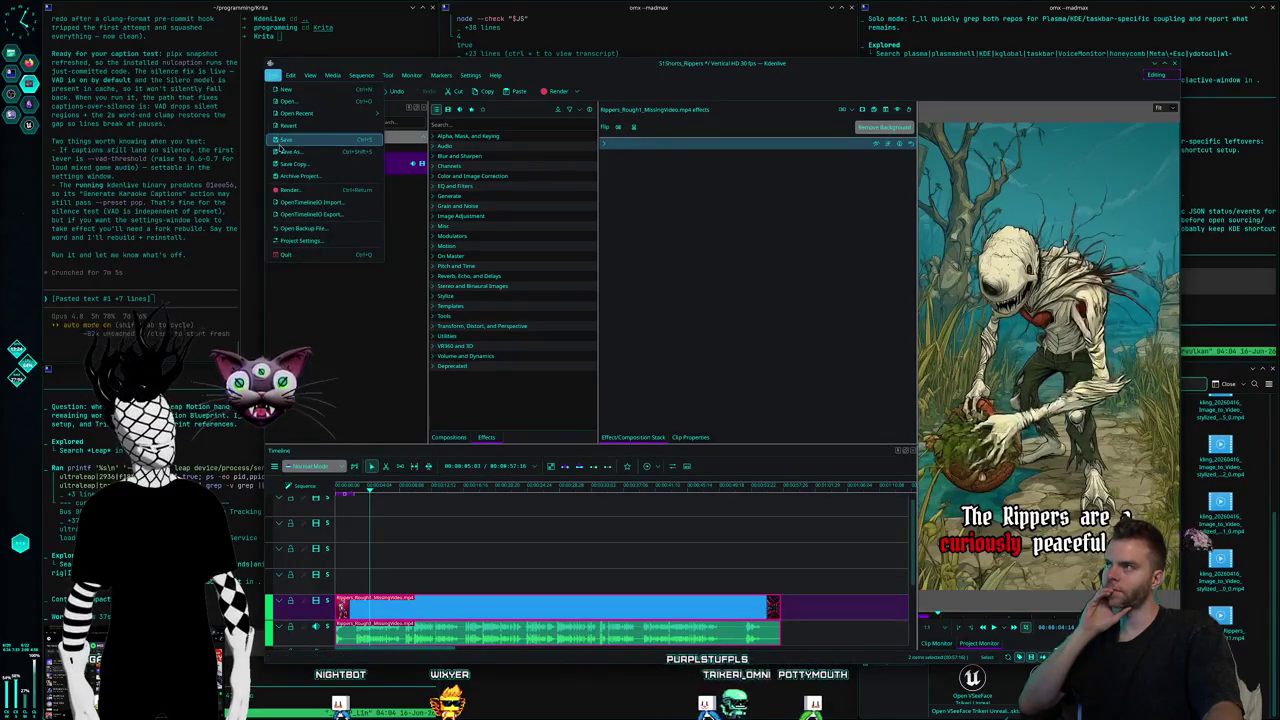
Save the project, then reopen Project Settings and choose the Vertical HD 30 fps profile.
{"action": "left_click", "coordinate": [283, 140]}
{"action": "left_click", "coordinate": [272, 75]}
{"action": "left_click", "coordinate": [305, 180]}
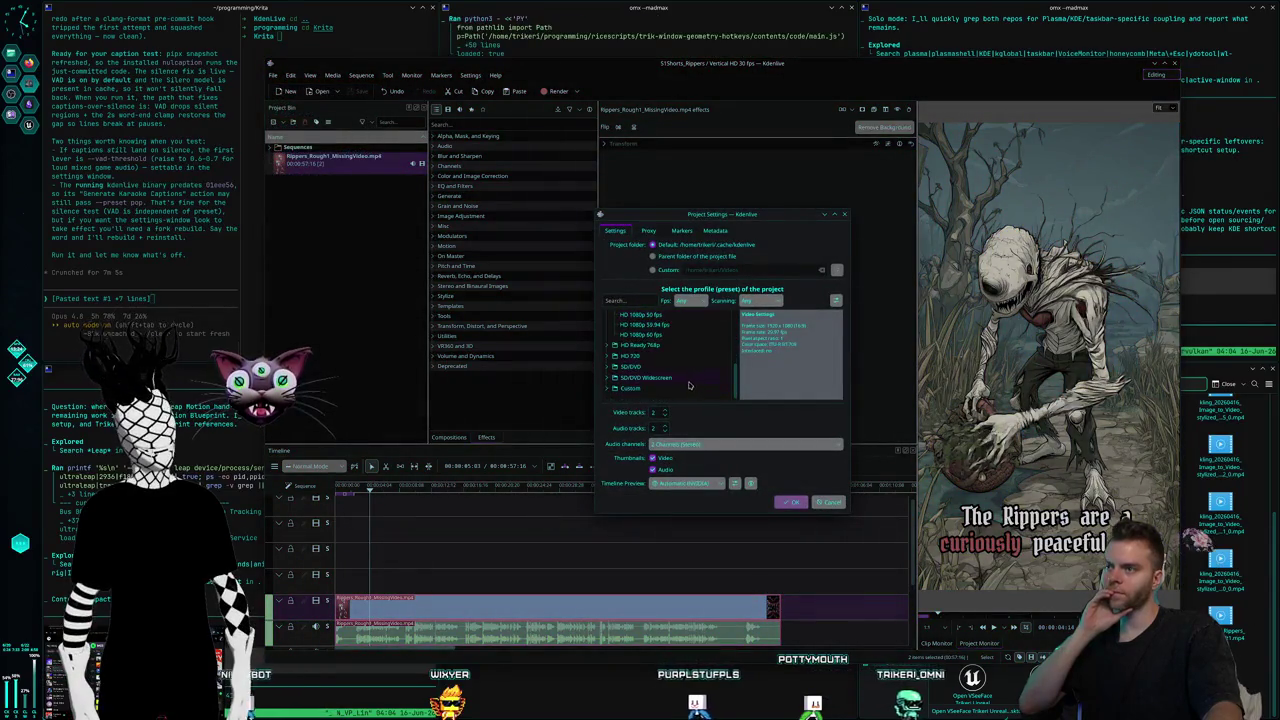
{"action": "scroll", "coordinate": [670, 372], "scroll_direction": "down", "scroll_amount": 5}
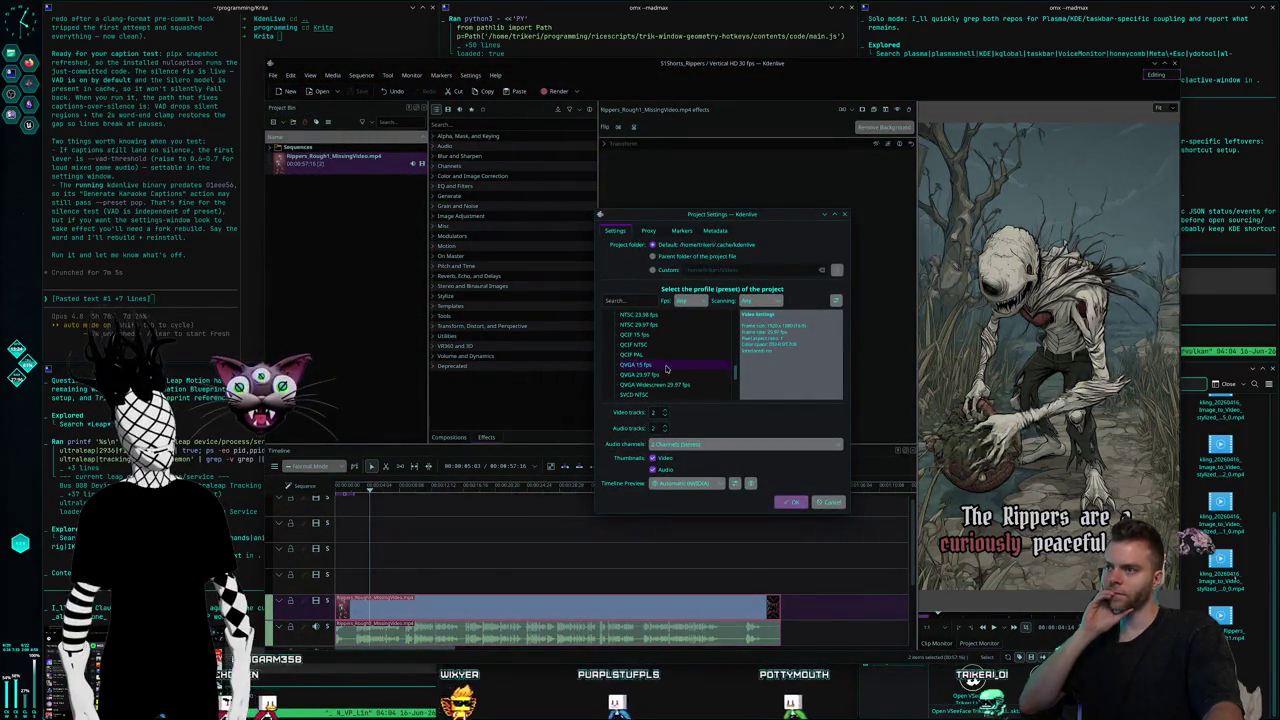
{"action": "scroll", "coordinate": [668, 370], "scroll_direction": "down", "scroll_amount": 4}
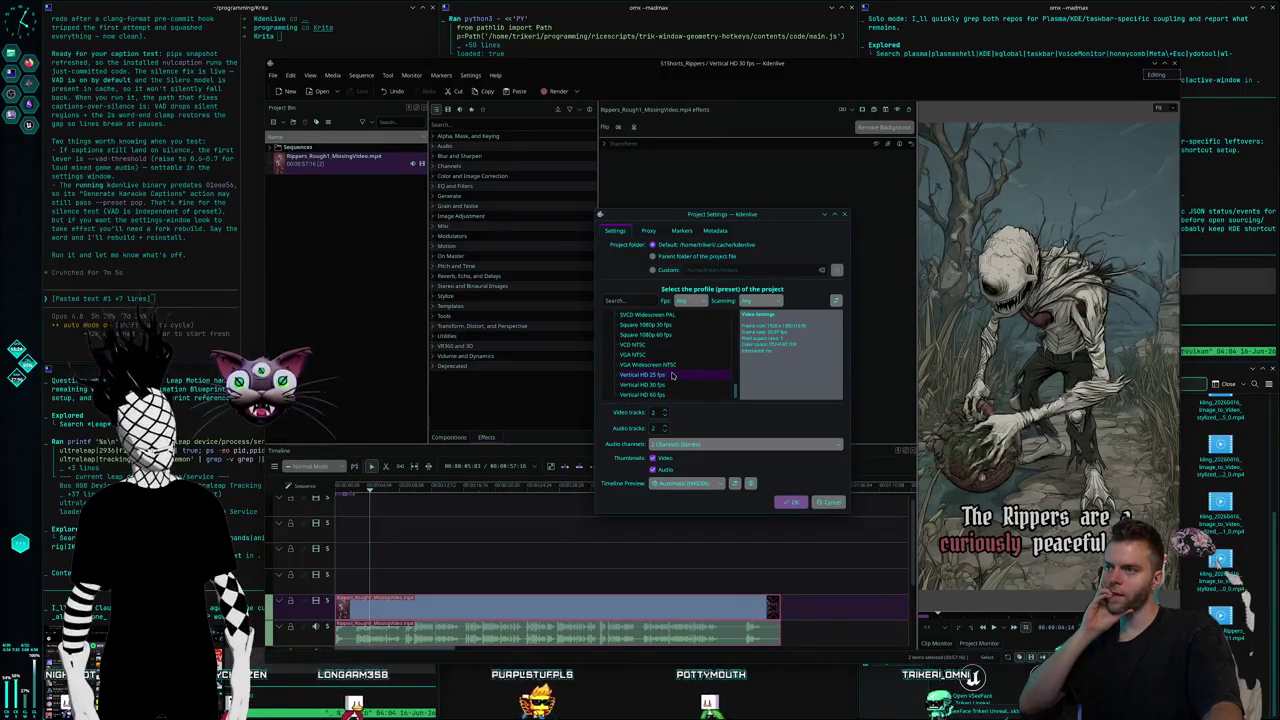
{"action": "left_click", "coordinate": [665, 384]}
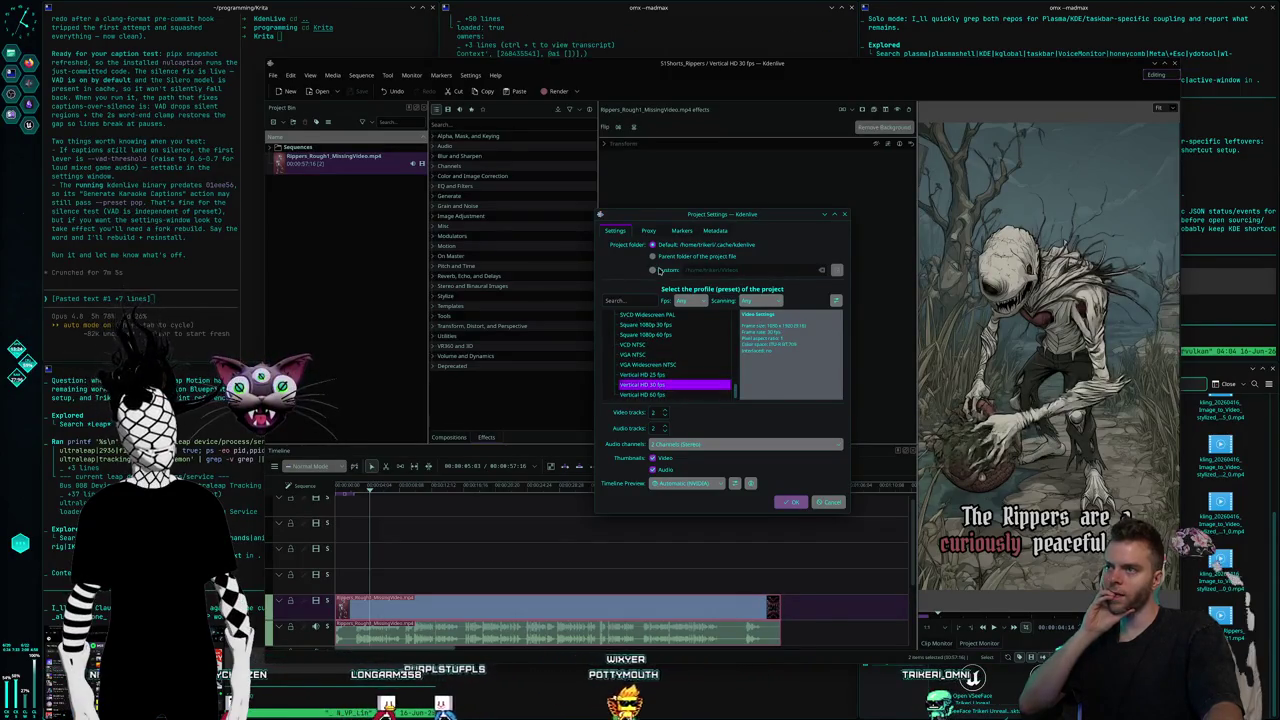
Set a custom project folder, browsing Video Productions, Nuldrums and CreatureShorts subfolders.
{"action": "left_click", "coordinate": [655, 270]}
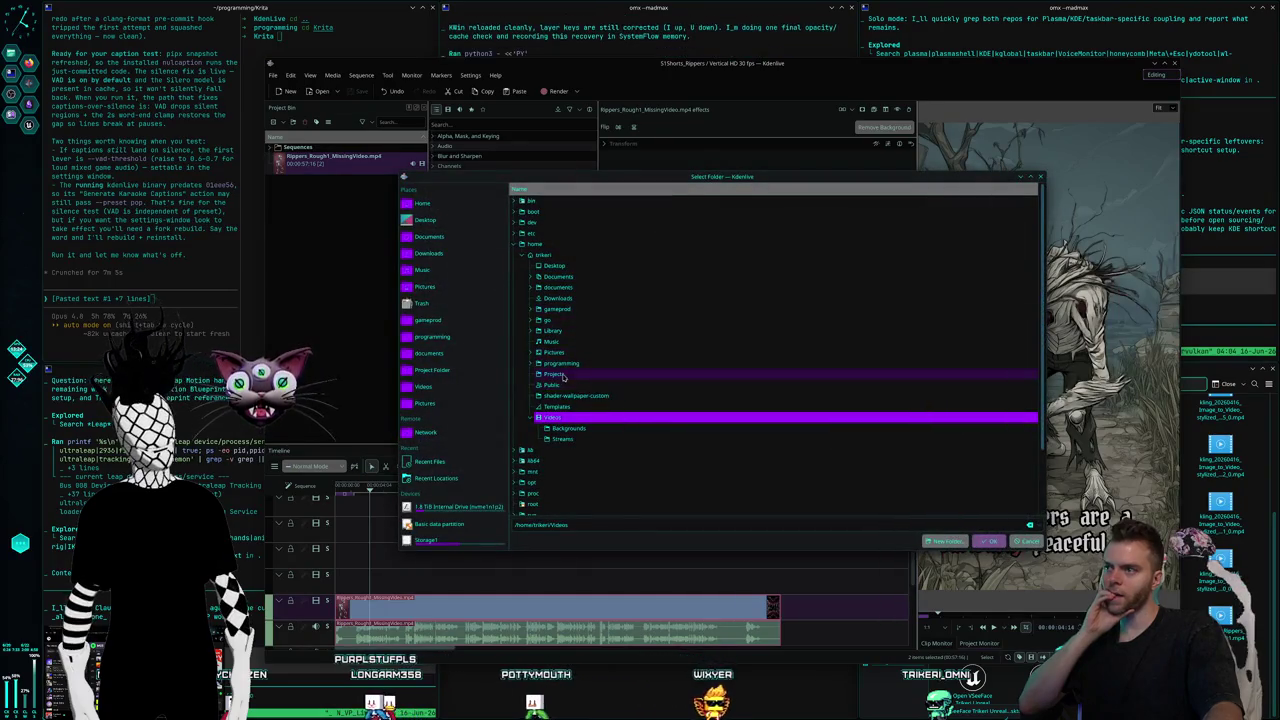
{"action": "left_click", "coordinate": [423, 386]}
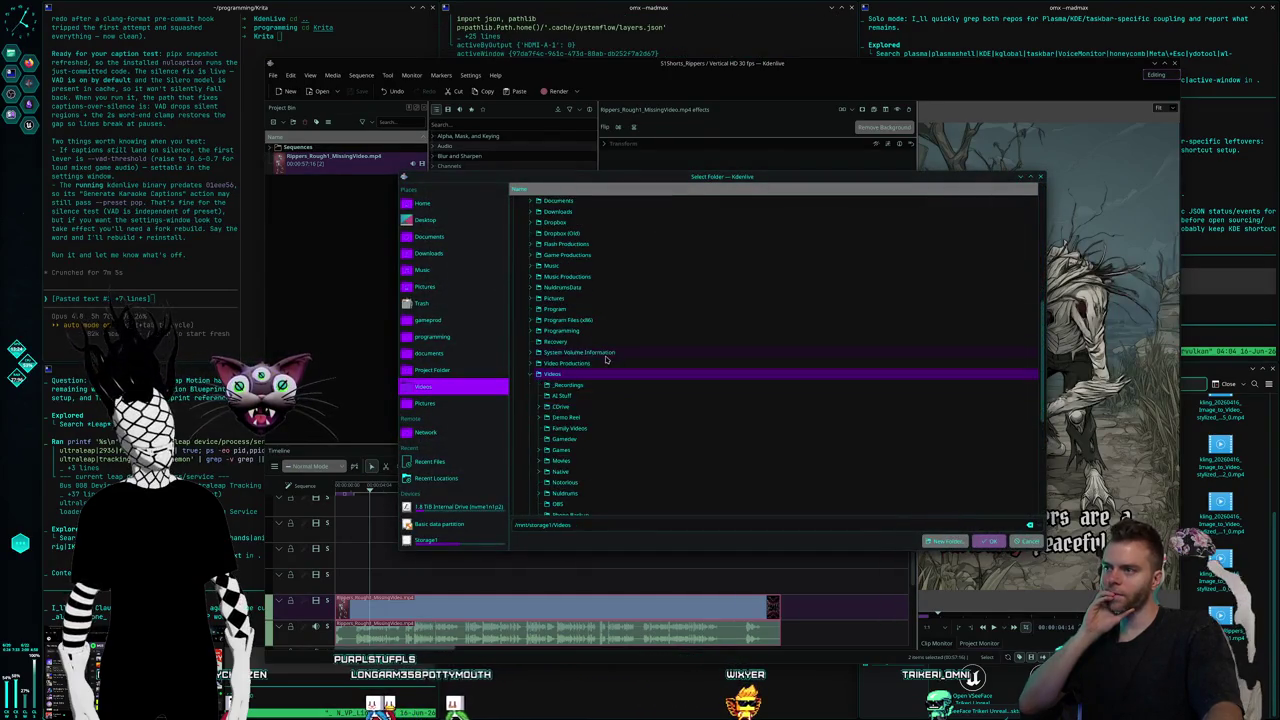
{"action": "left_click", "coordinate": [587, 364]}
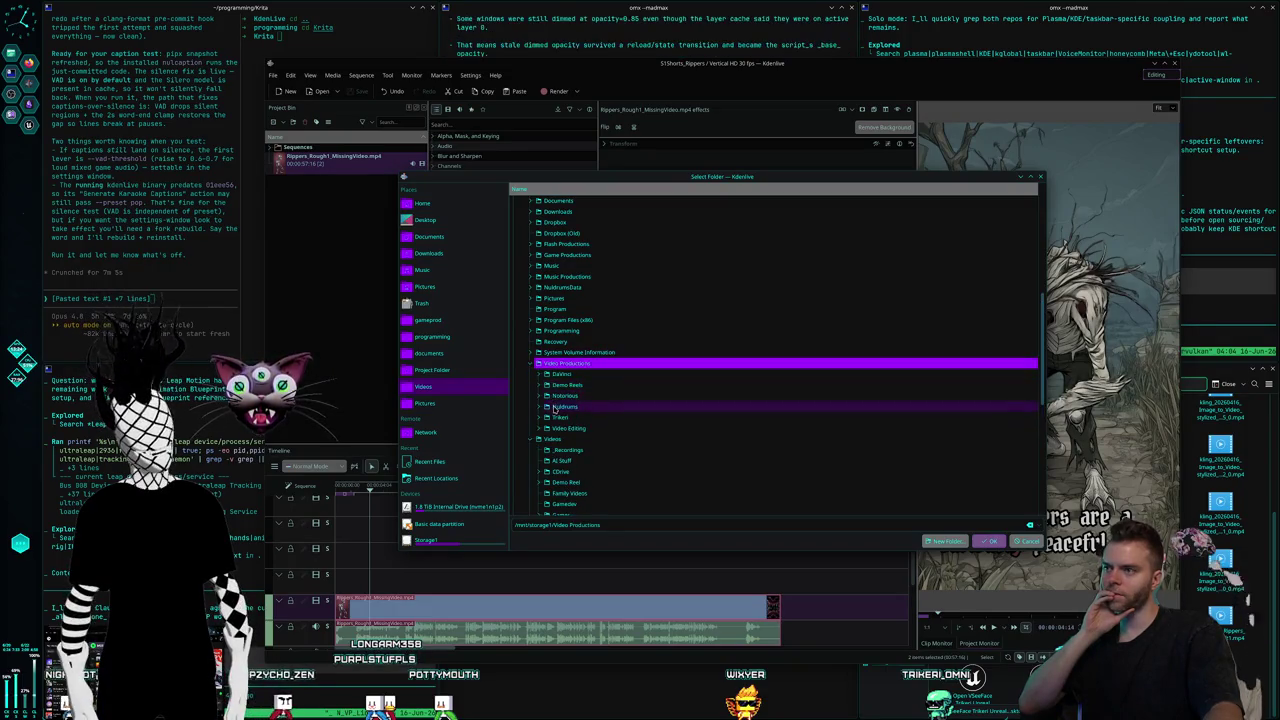
{"action": "double_click", "coordinate": [565, 406]}
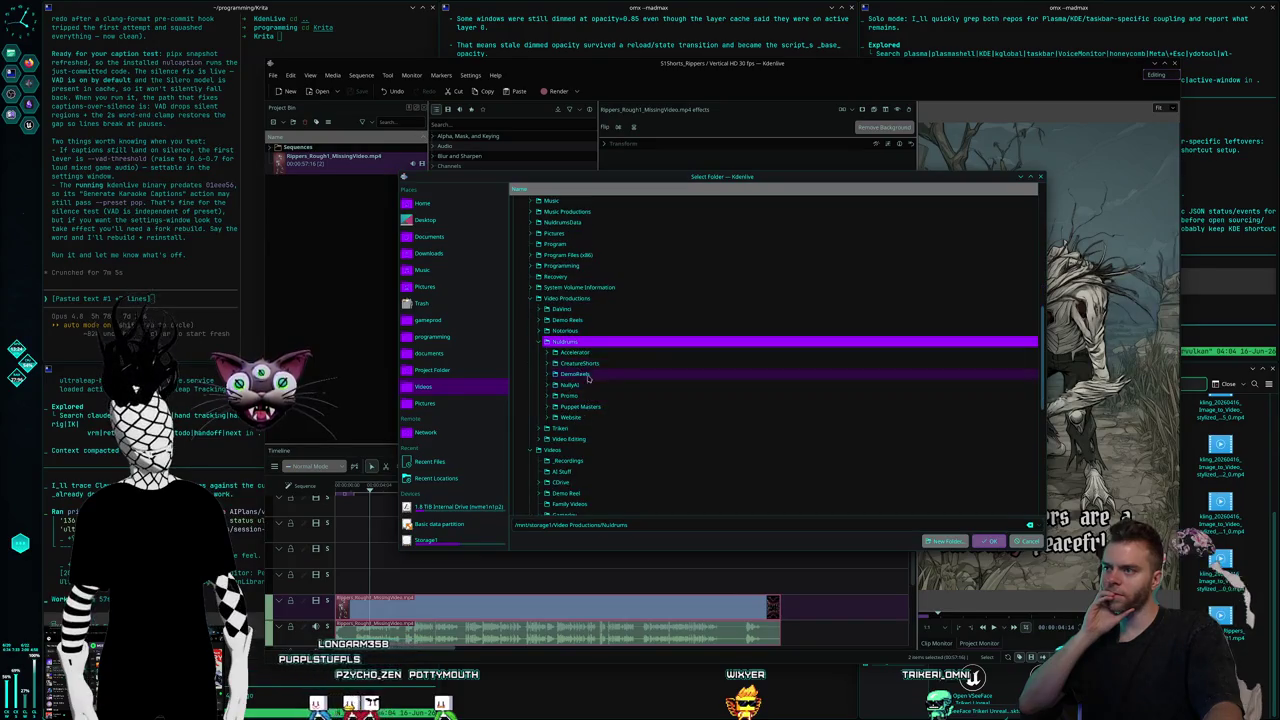
{"action": "left_click", "coordinate": [582, 363]}
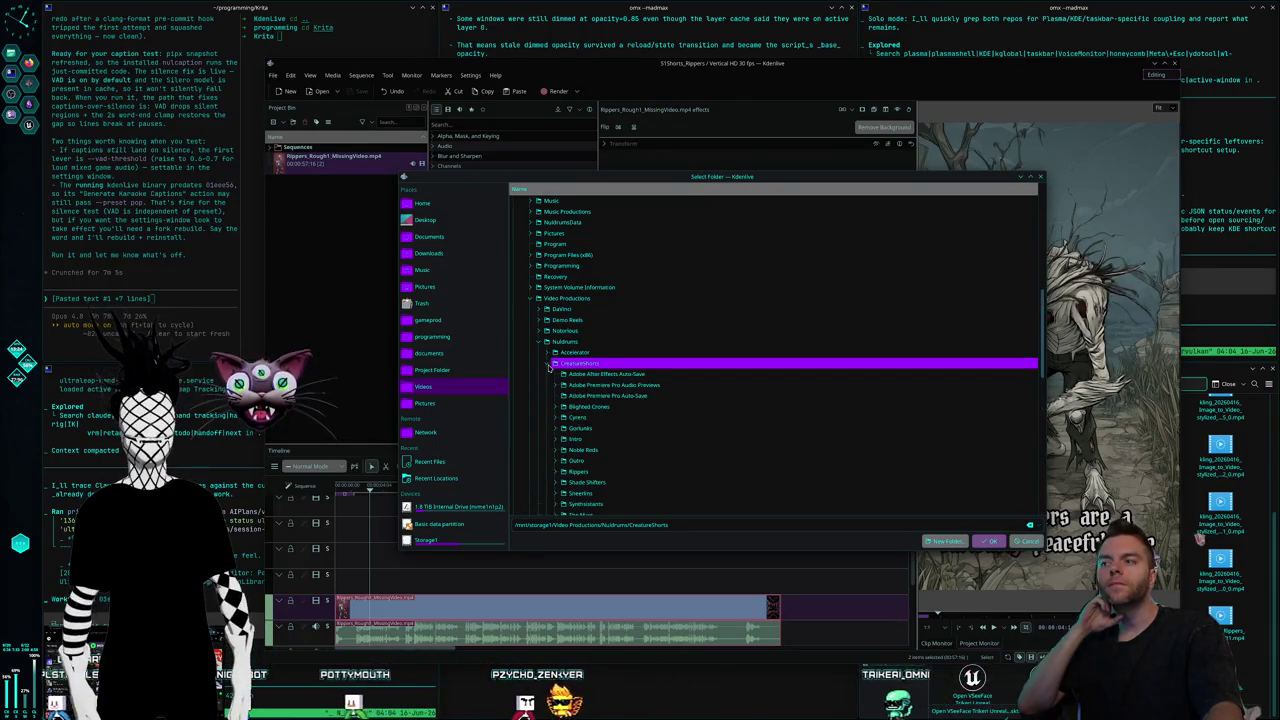
{"action": "left_click", "coordinate": [548, 364]}
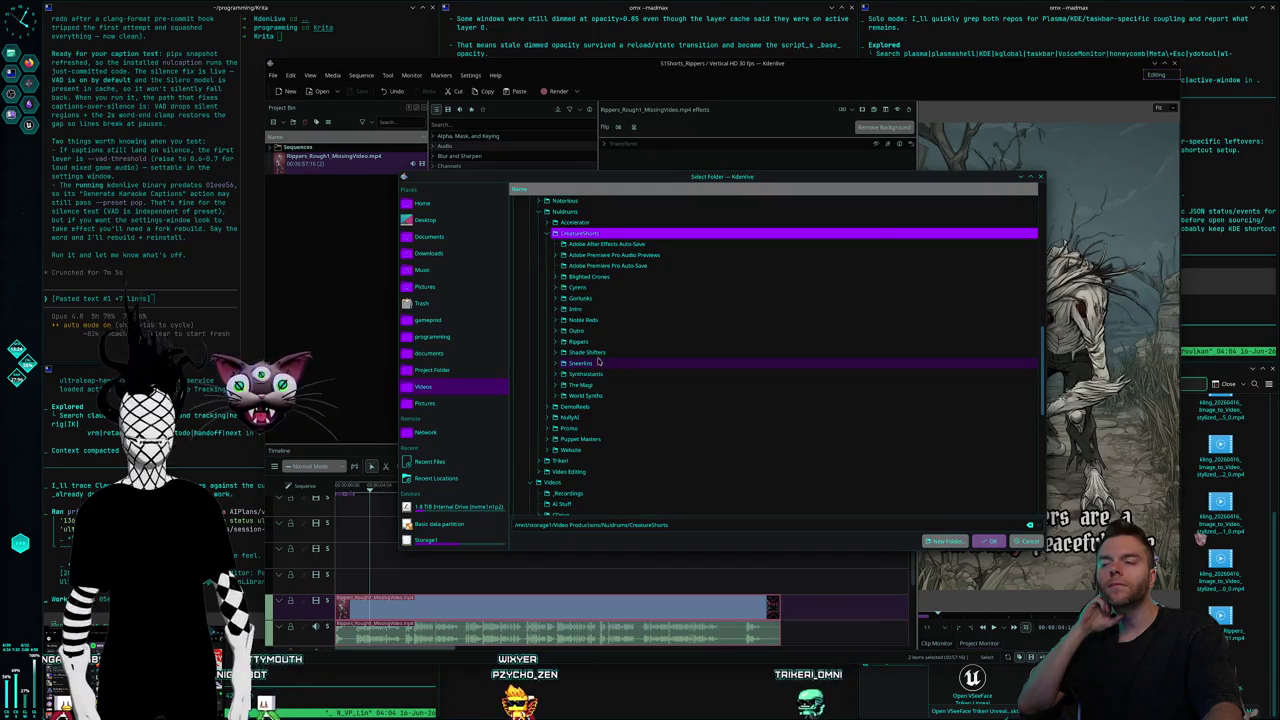
{"action": "left_click", "coordinate": [556, 310]}
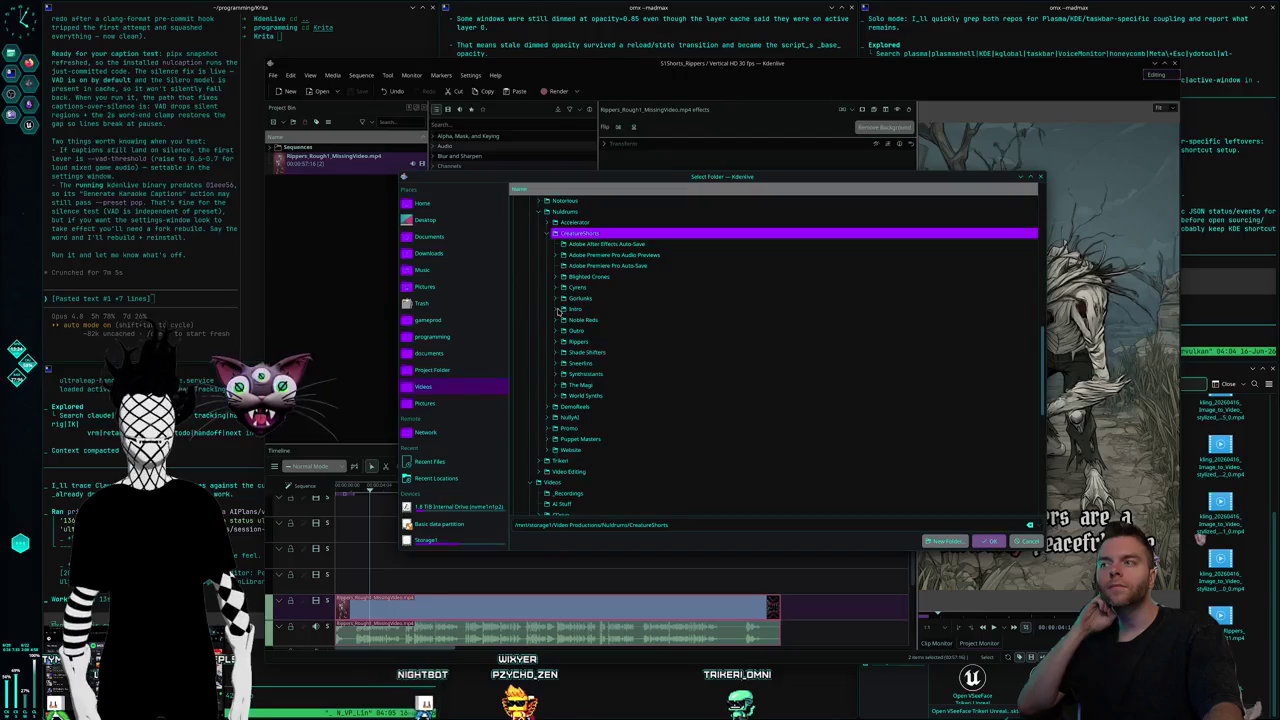
{"action": "scroll", "coordinate": [558, 300], "scroll_direction": "up", "scroll_amount": 1}
{"action": "left_click", "coordinate": [539, 246]}
{"action": "scroll", "coordinate": [537, 280], "scroll_direction": "up", "scroll_amount": 2}
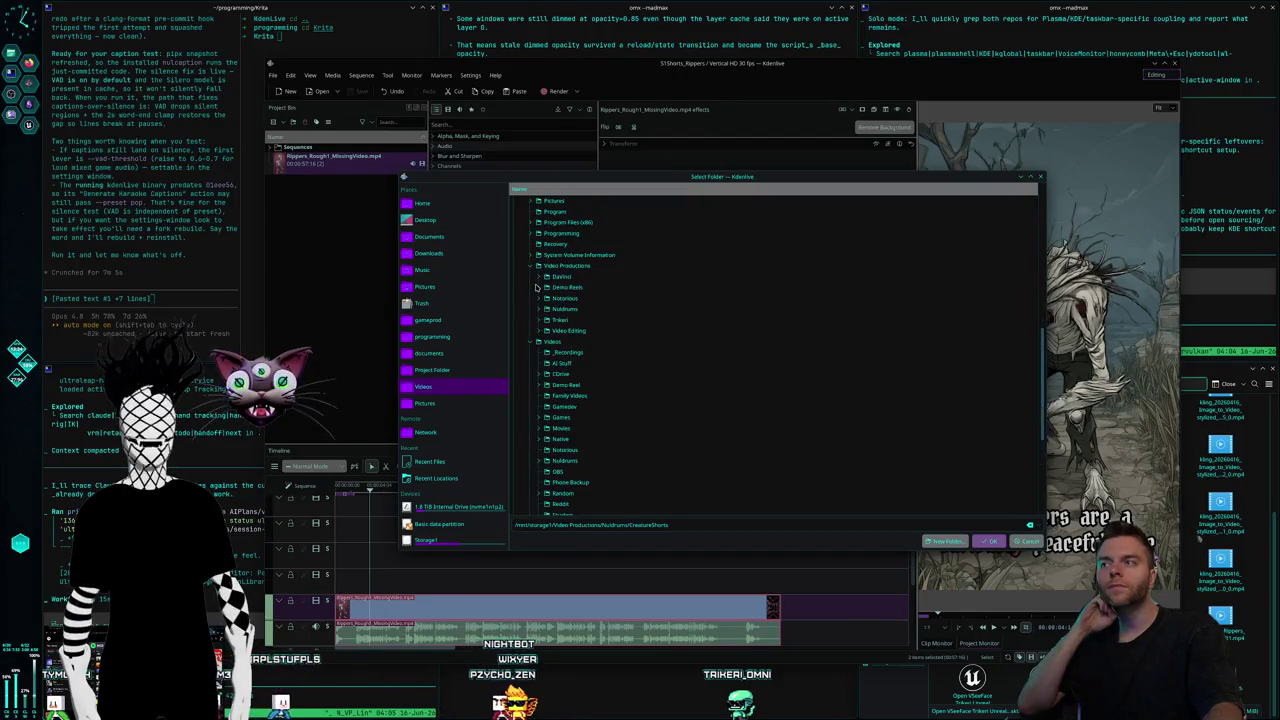
{"action": "left_click", "coordinate": [532, 266]}
Select CreatureShorts/Rippers as the custom project folder and close Project Settings.
{"action": "scroll", "coordinate": [607, 321], "scroll_direction": "down", "scroll_amount": 4}
{"action": "scroll", "coordinate": [600, 325], "scroll_direction": "up", "scroll_amount": 2}
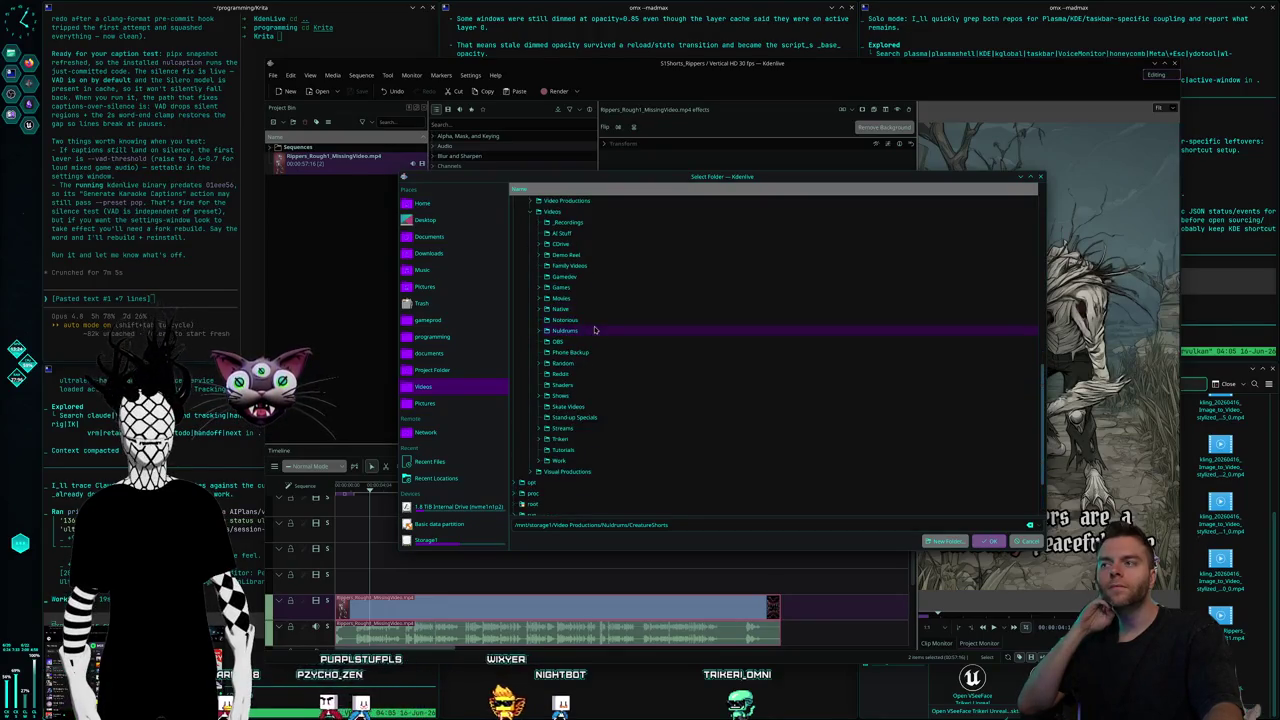
{"action": "left_click", "coordinate": [545, 331]}
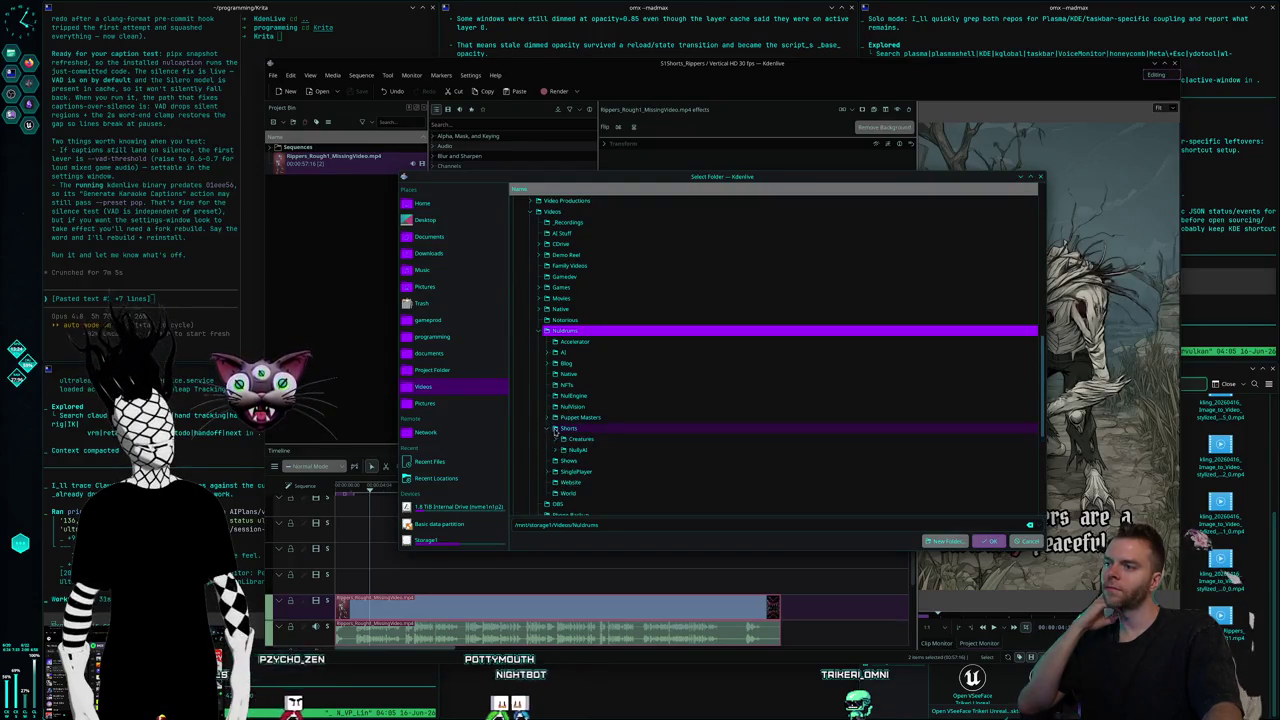
{"action": "left_click", "coordinate": [563, 439]}
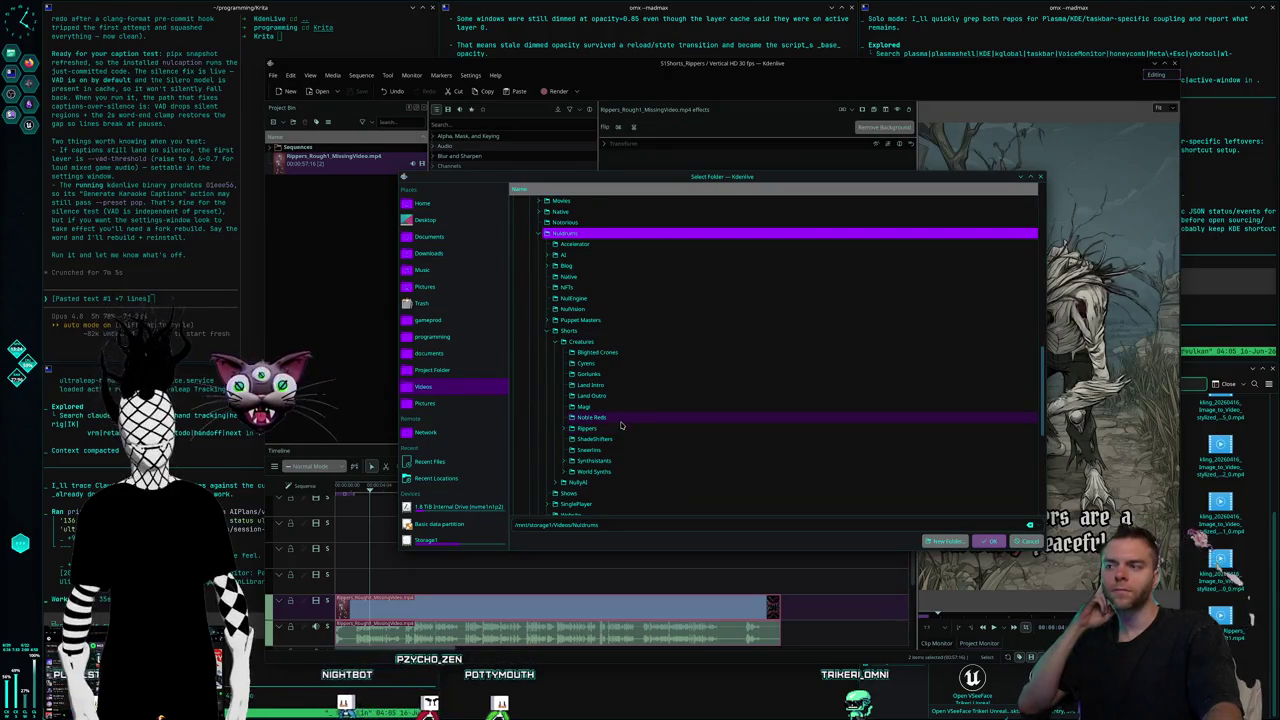
{"action": "scroll", "coordinate": [614, 421], "scroll_direction": "up", "scroll_amount": 3}
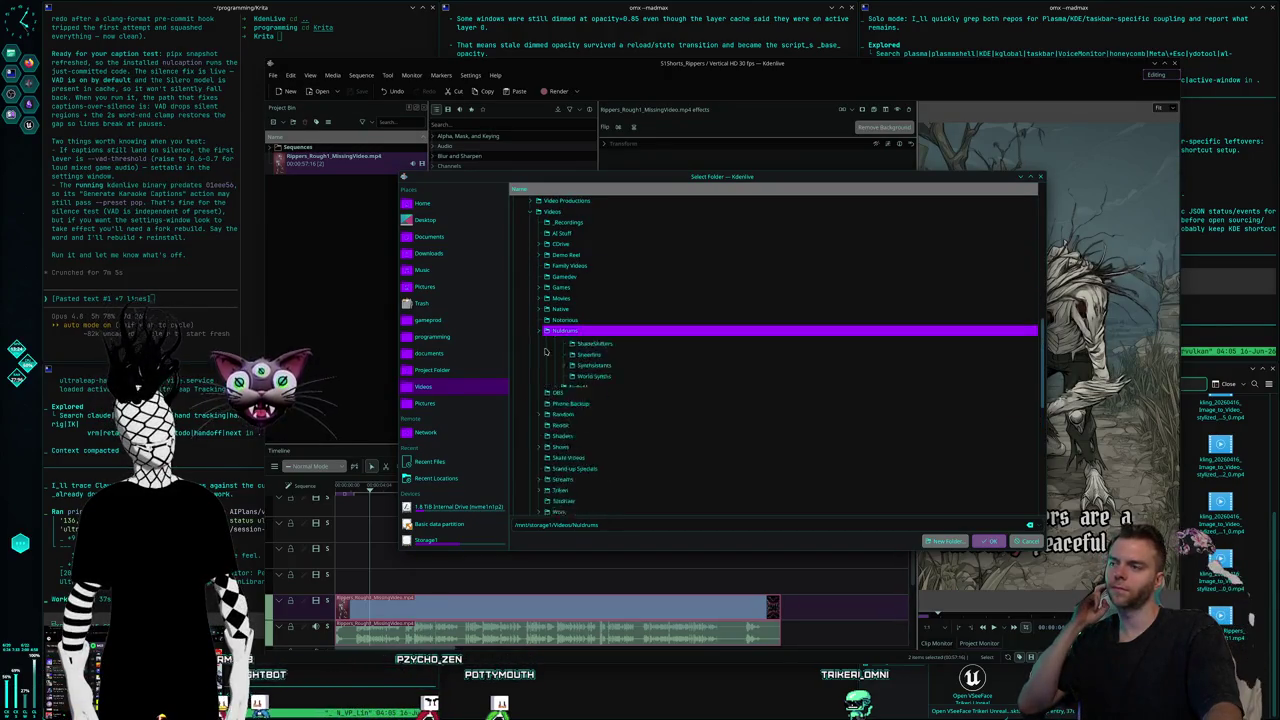
{"action": "scroll", "coordinate": [580, 428], "scroll_direction": "up", "scroll_amount": 5}
{"action": "left_click", "coordinate": [532, 378]}
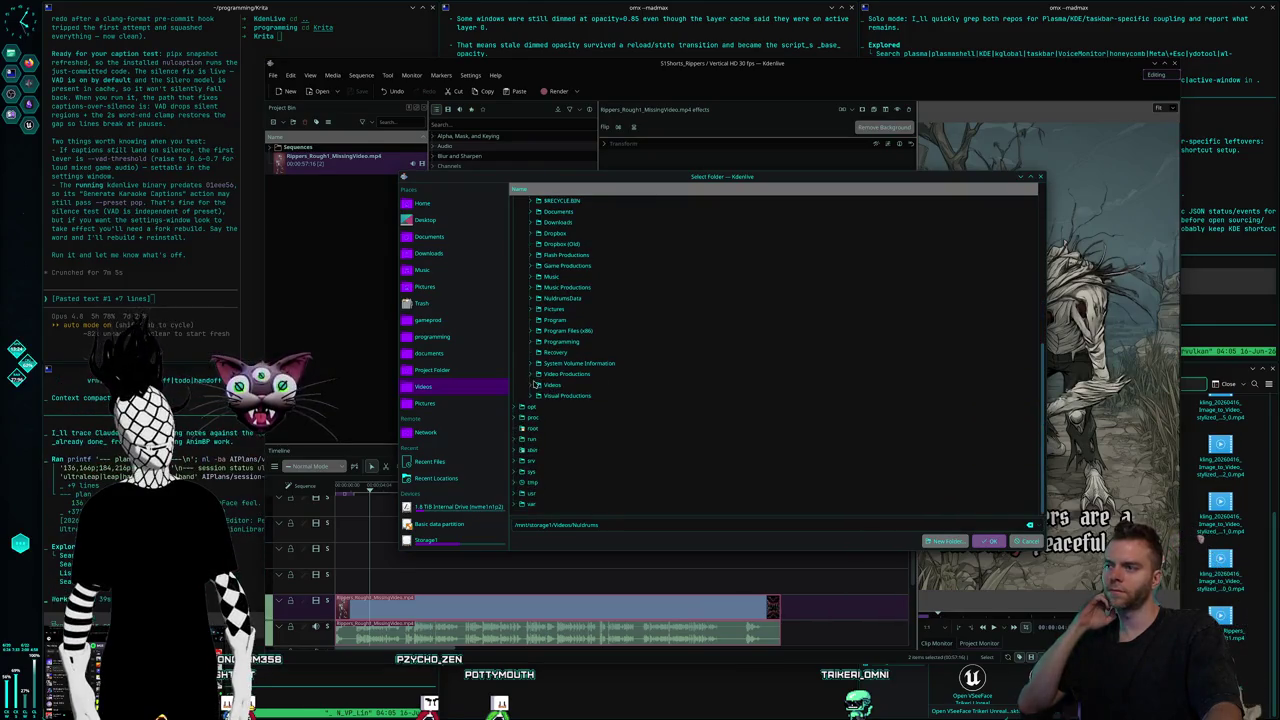
{"action": "left_click", "coordinate": [538, 385]}
{"action": "left_click", "coordinate": [565, 386]}
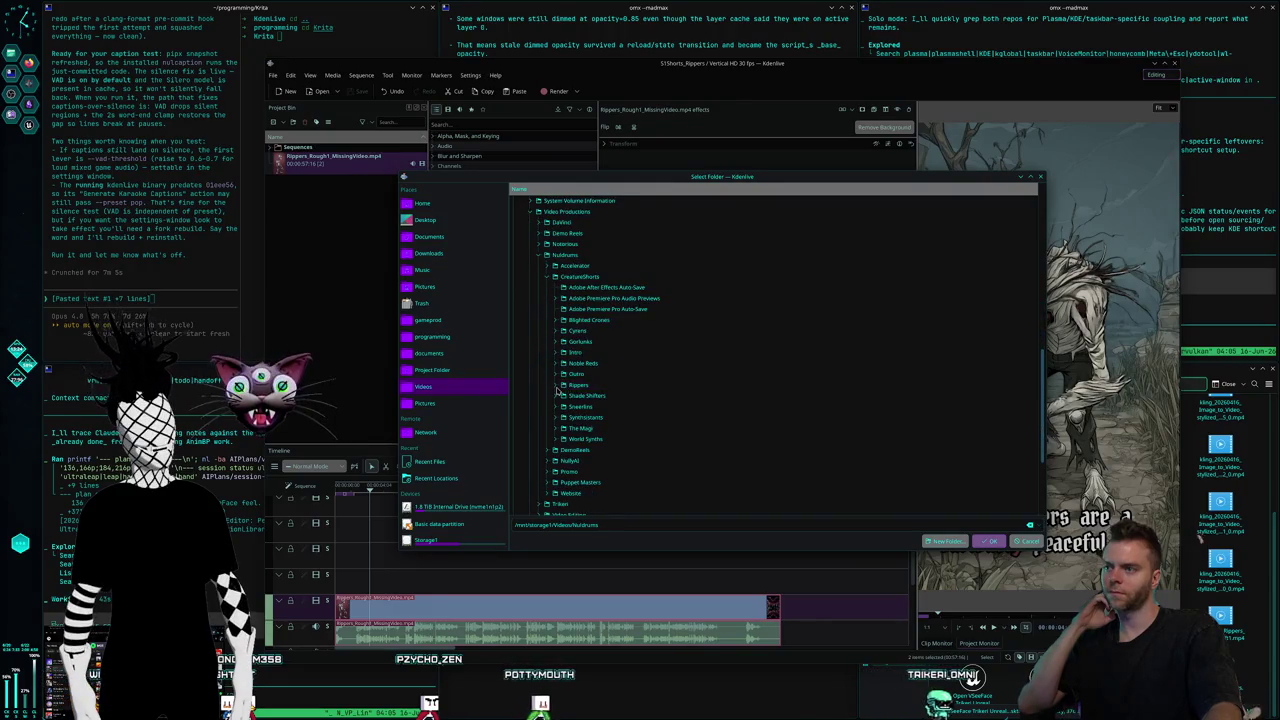
{"action": "left_click", "coordinate": [557, 388]}
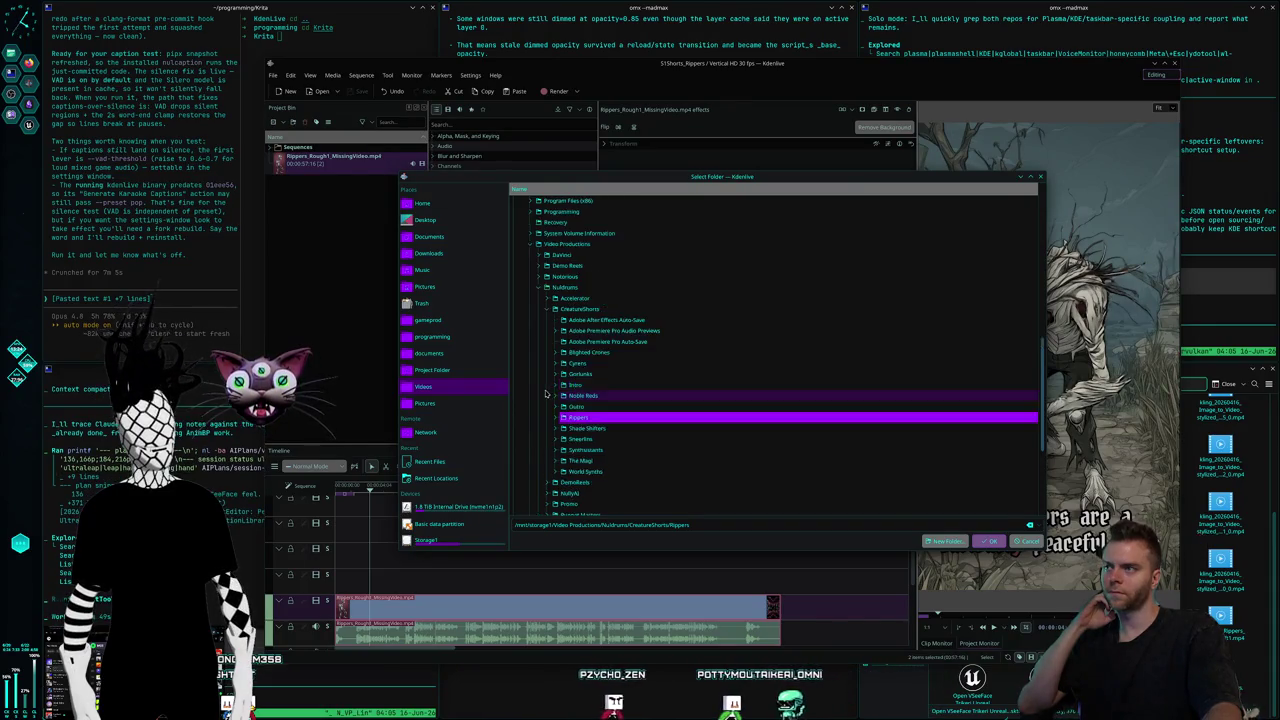
{"action": "left_click", "coordinate": [990, 541]}
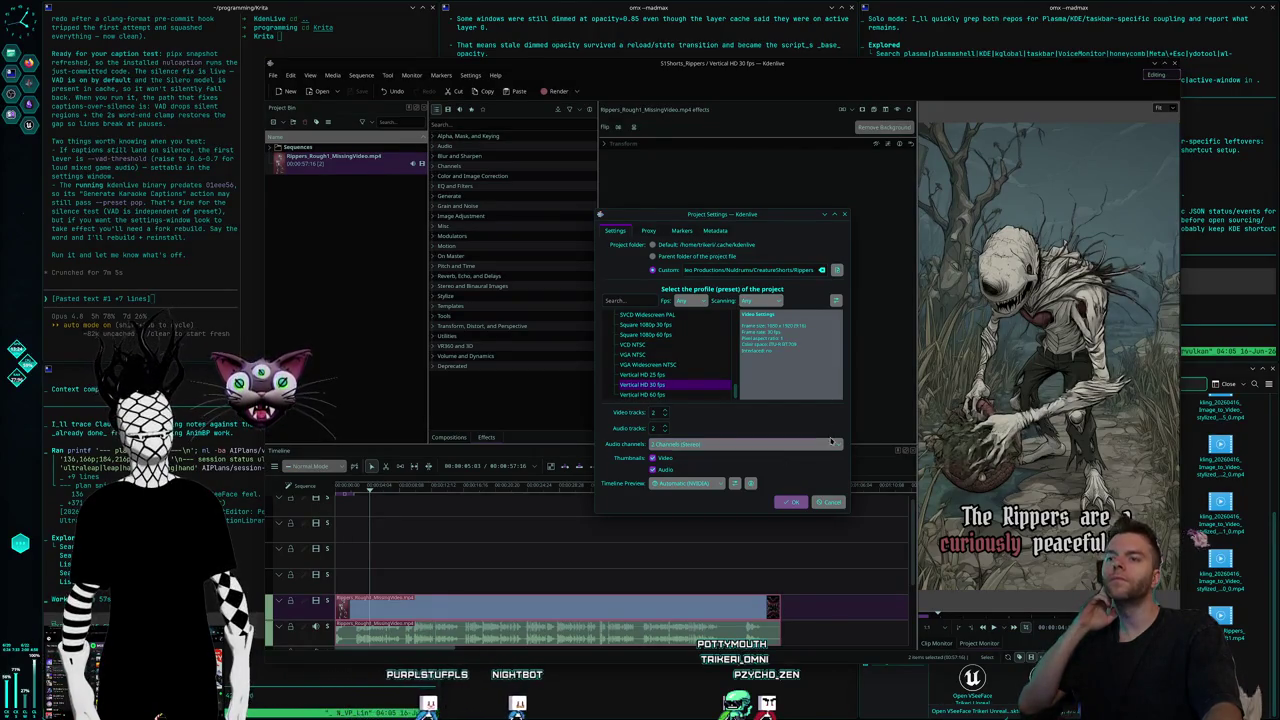
{"action": "left_click", "coordinate": [838, 503]}
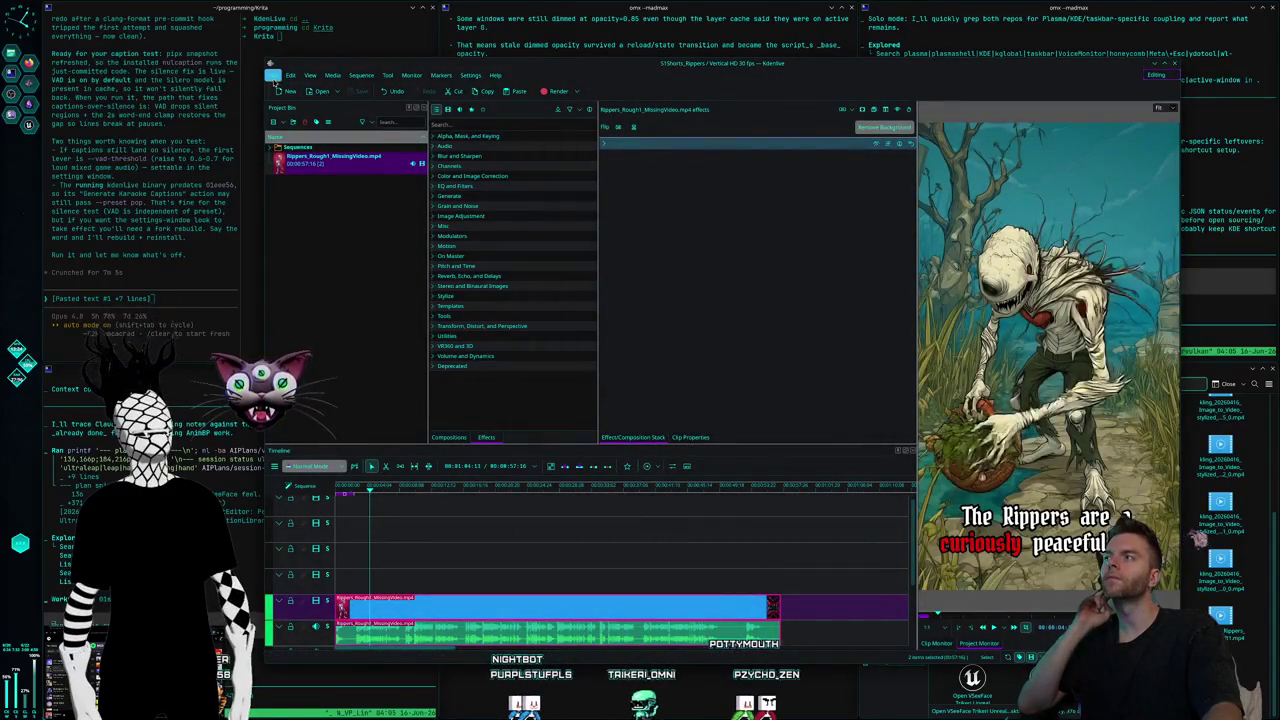
Open Save As on the Rippers folder, check its parent folders in the breadcrumb, then close it.
{"action": "left_click", "coordinate": [275, 80]}
{"action": "left_click", "coordinate": [310, 163]}
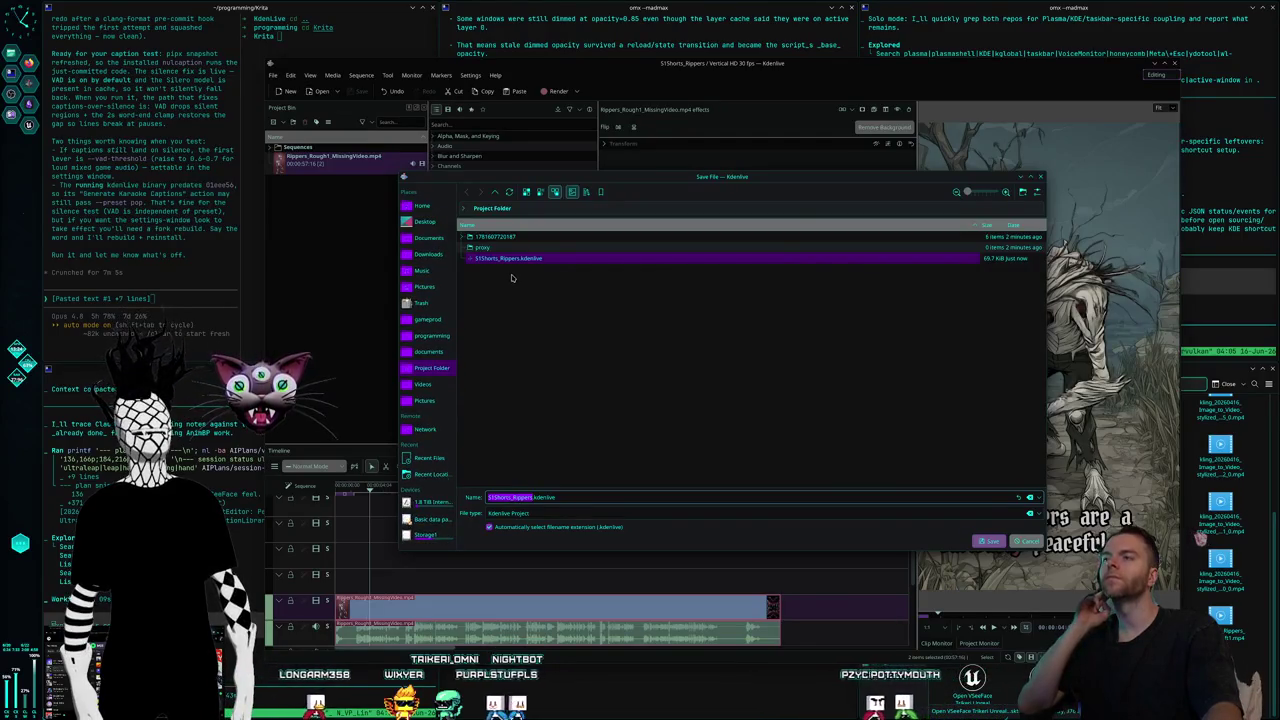
{"action": "left_click", "coordinate": [463, 208]}
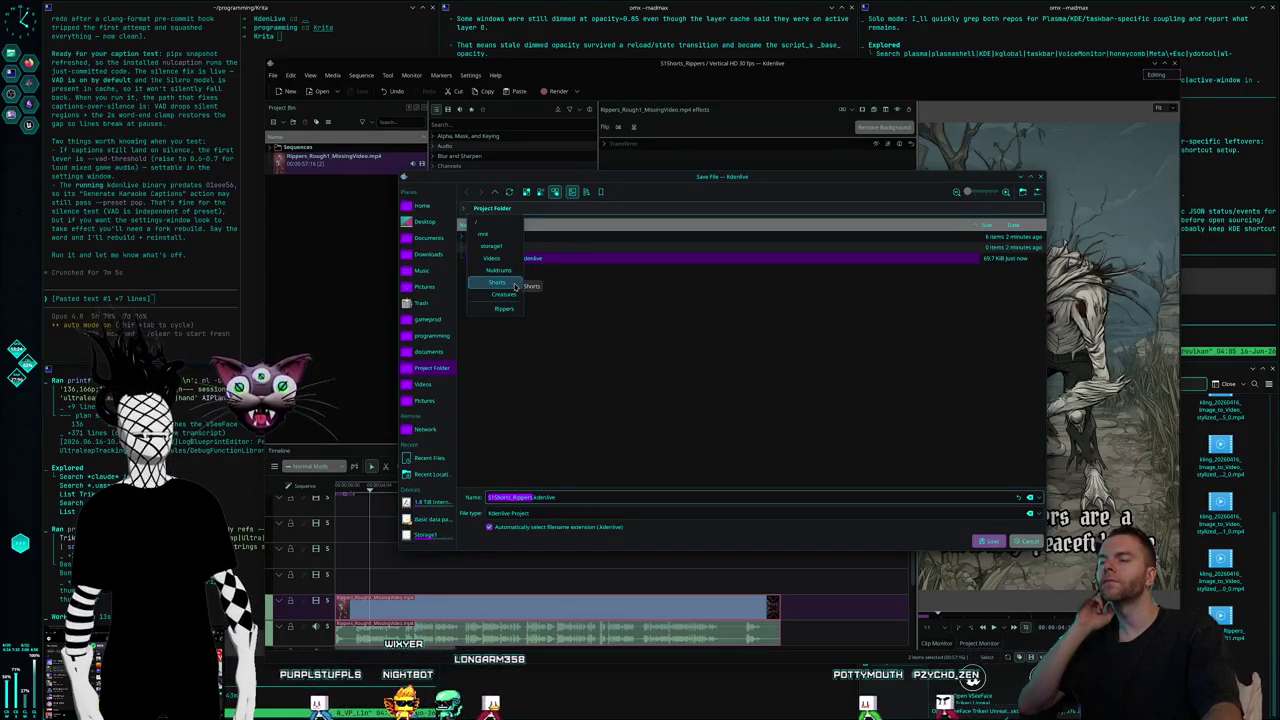
{"action": "left_click", "coordinate": [586, 323]}
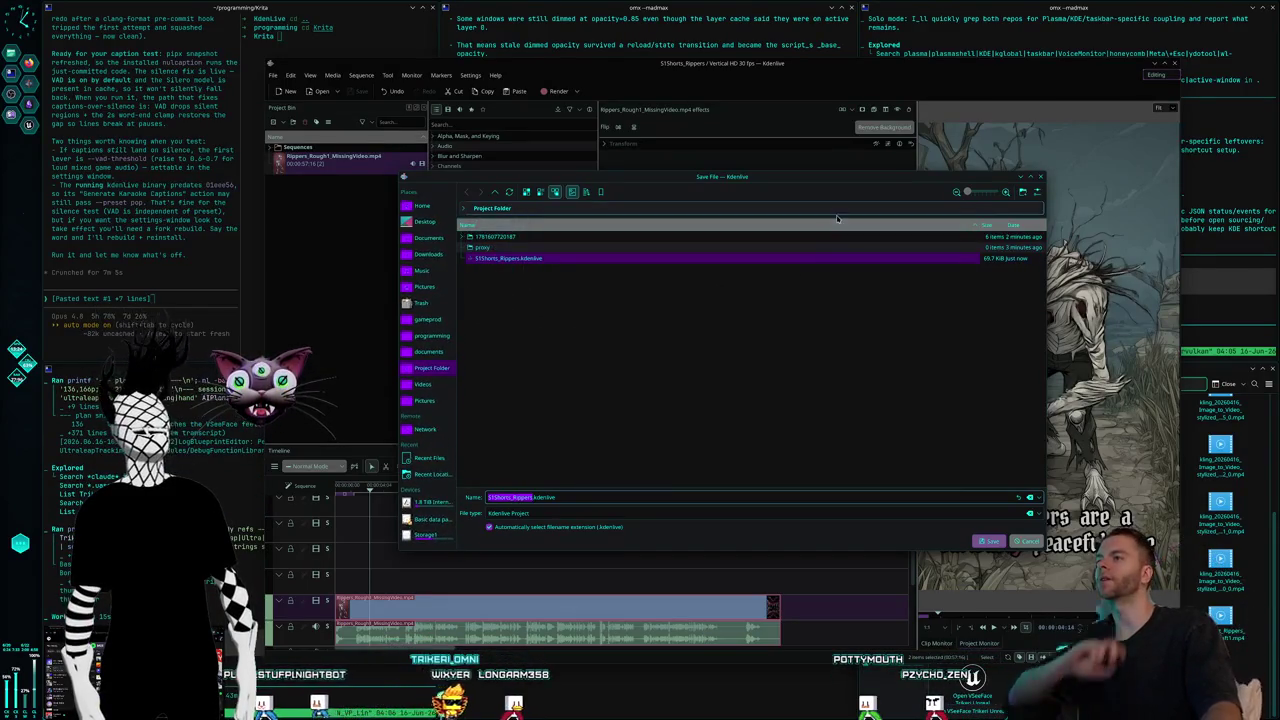
{"action": "left_click", "coordinate": [1040, 178]}
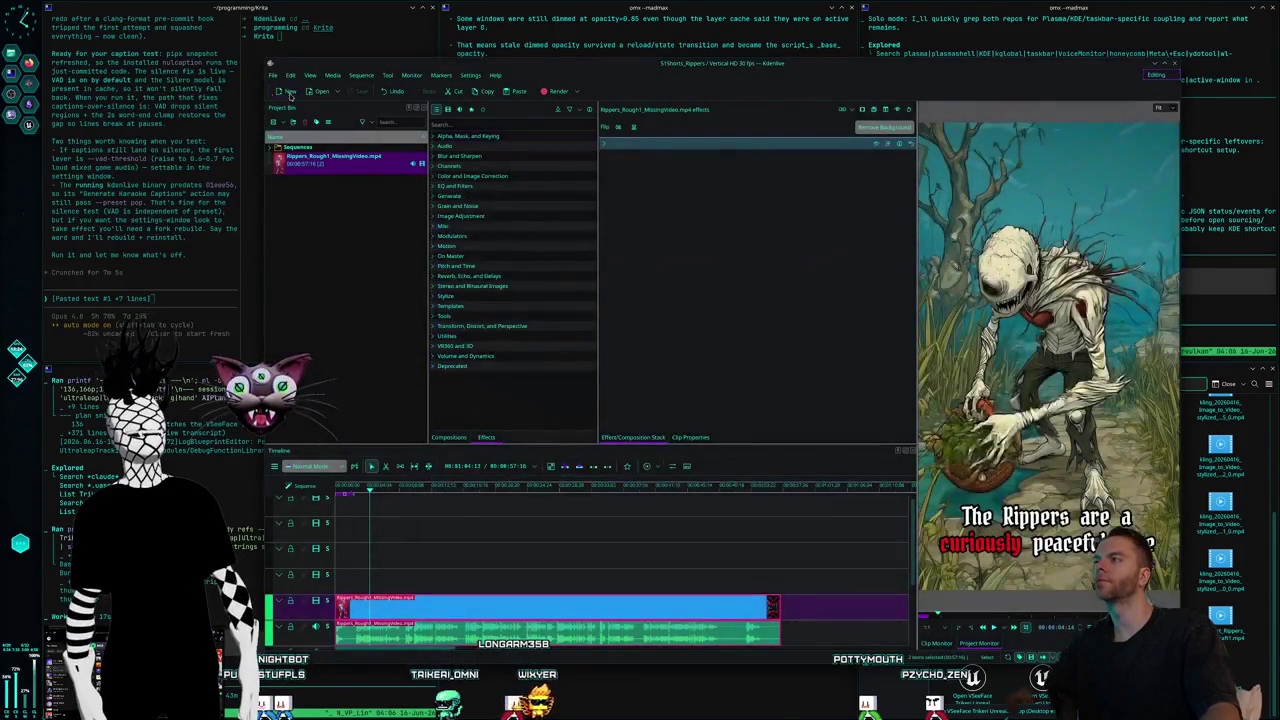
Create a new Vertical HD 30 fps project using 'Parent folder of the project file' for its files.
{"action": "left_click", "coordinate": [273, 75]}
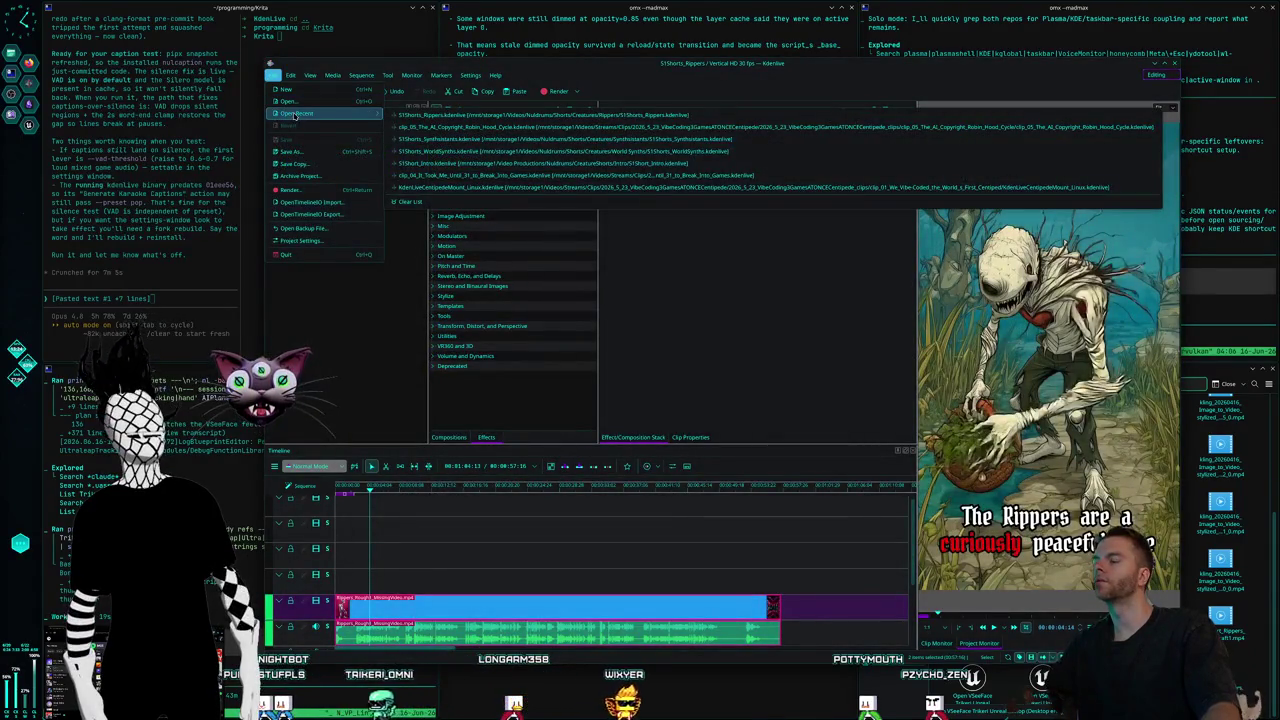
{"action": "left_click", "coordinate": [302, 240]}
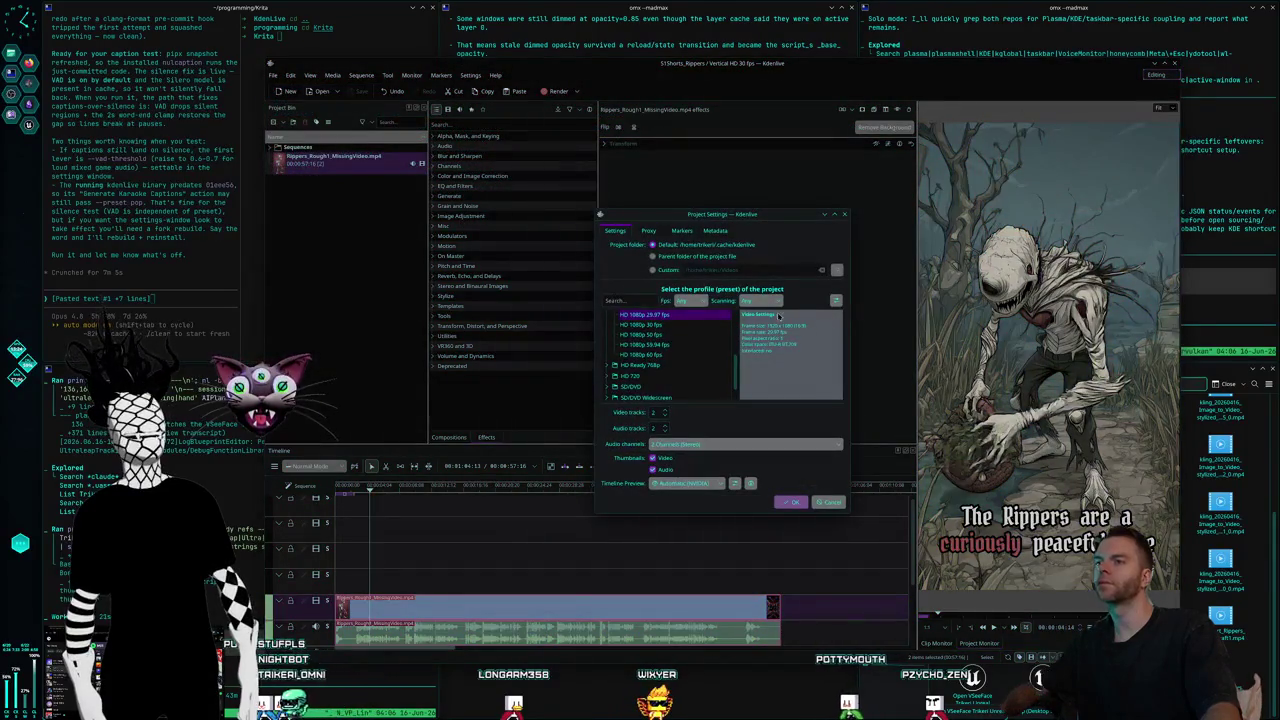
{"action": "scroll", "coordinate": [673, 353], "scroll_direction": "down", "scroll_amount": 1}
{"action": "left_click", "coordinate": [607, 389]}
{"action": "scroll", "coordinate": [671, 368], "scroll_direction": "down", "scroll_amount": 3}
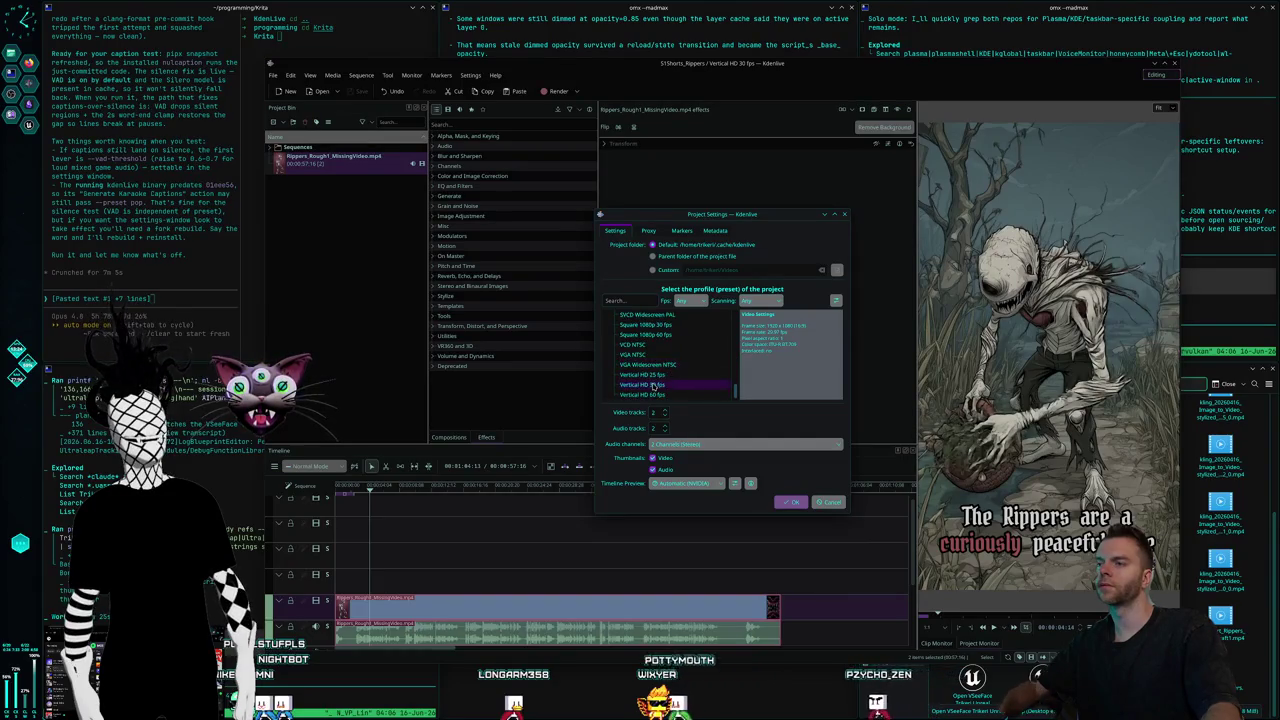
{"action": "left_click", "coordinate": [670, 271]}
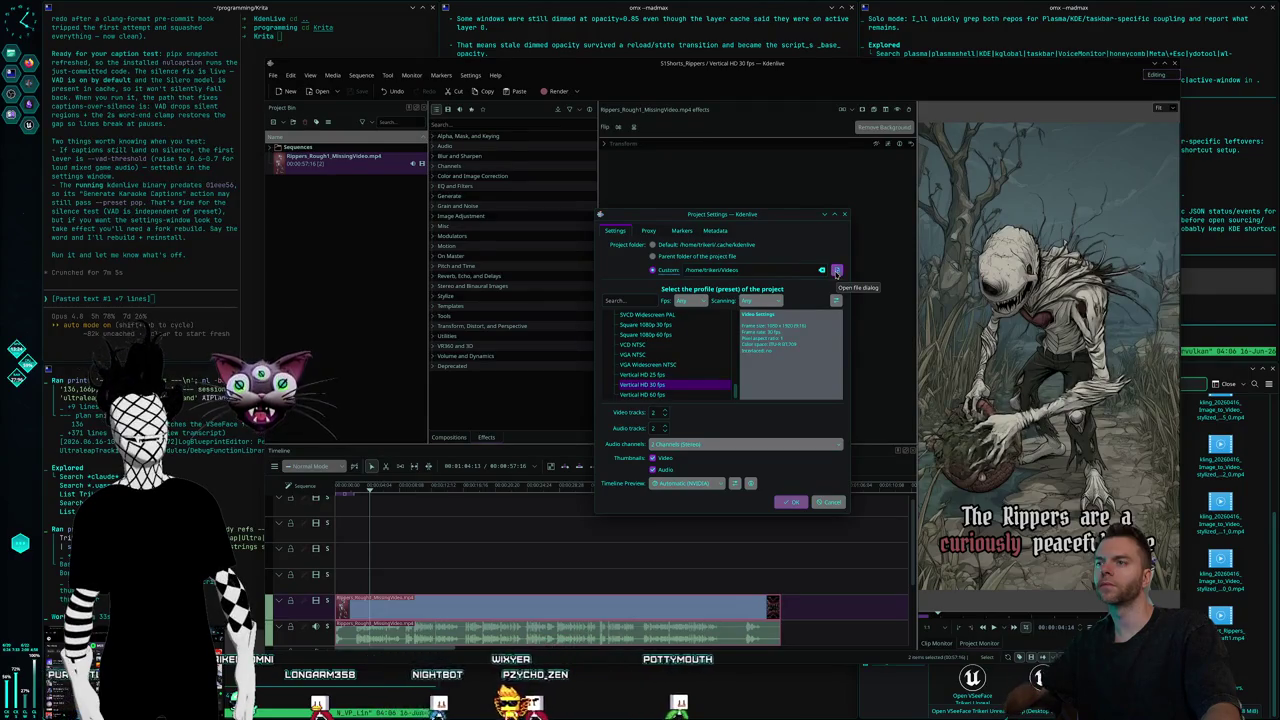
{"action": "left_click", "coordinate": [836, 271]}
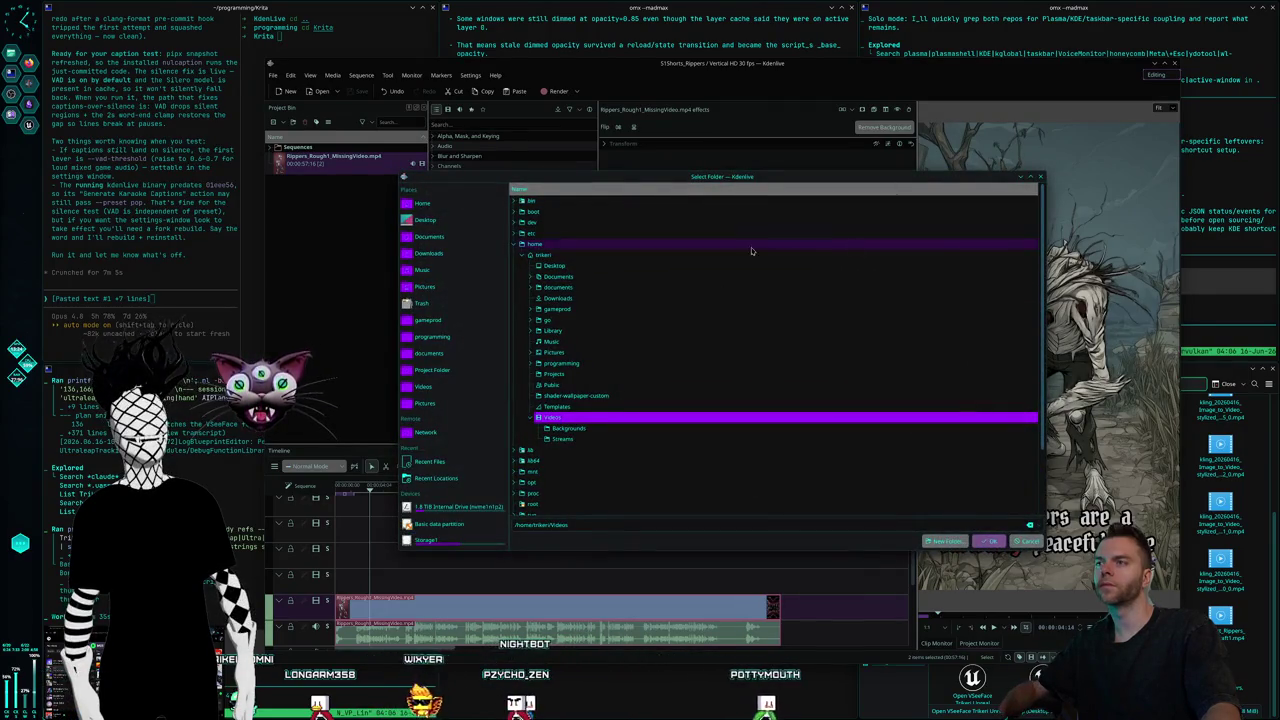
{"action": "key", "text": "Return"}
{"action": "left_click", "coordinate": [653, 256]}
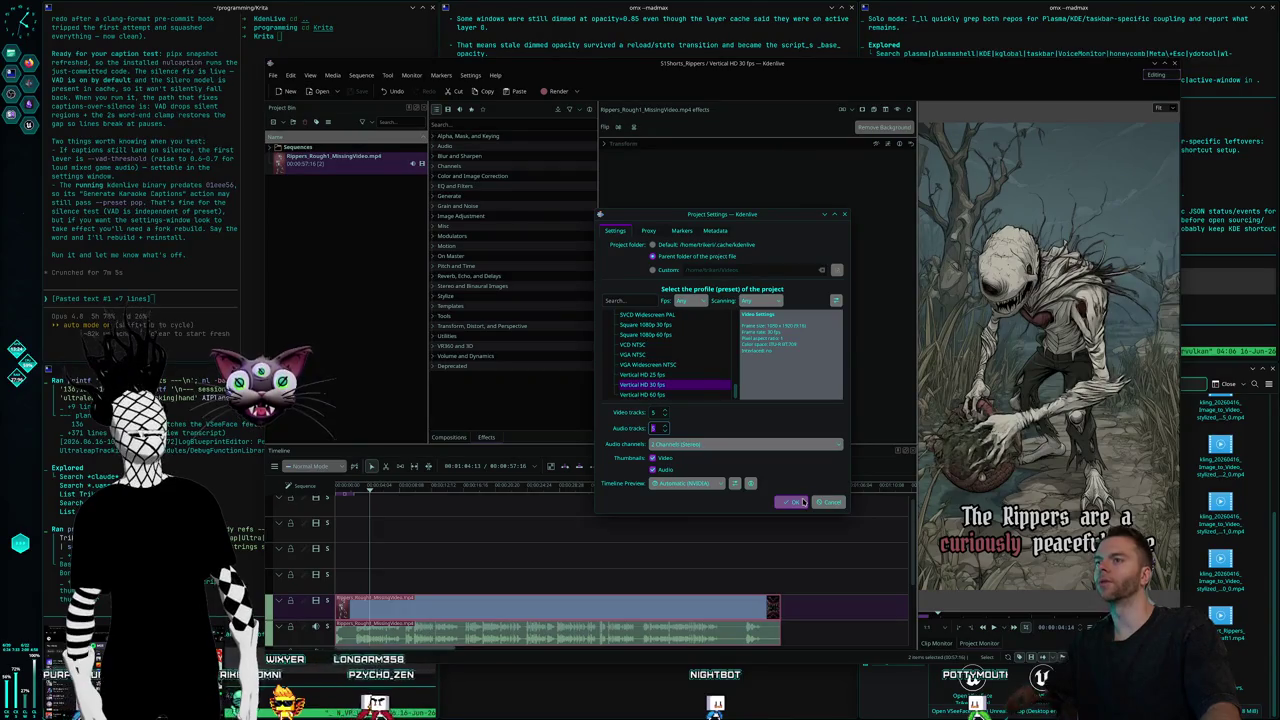
{"action": "left_click", "coordinate": [802, 500]}
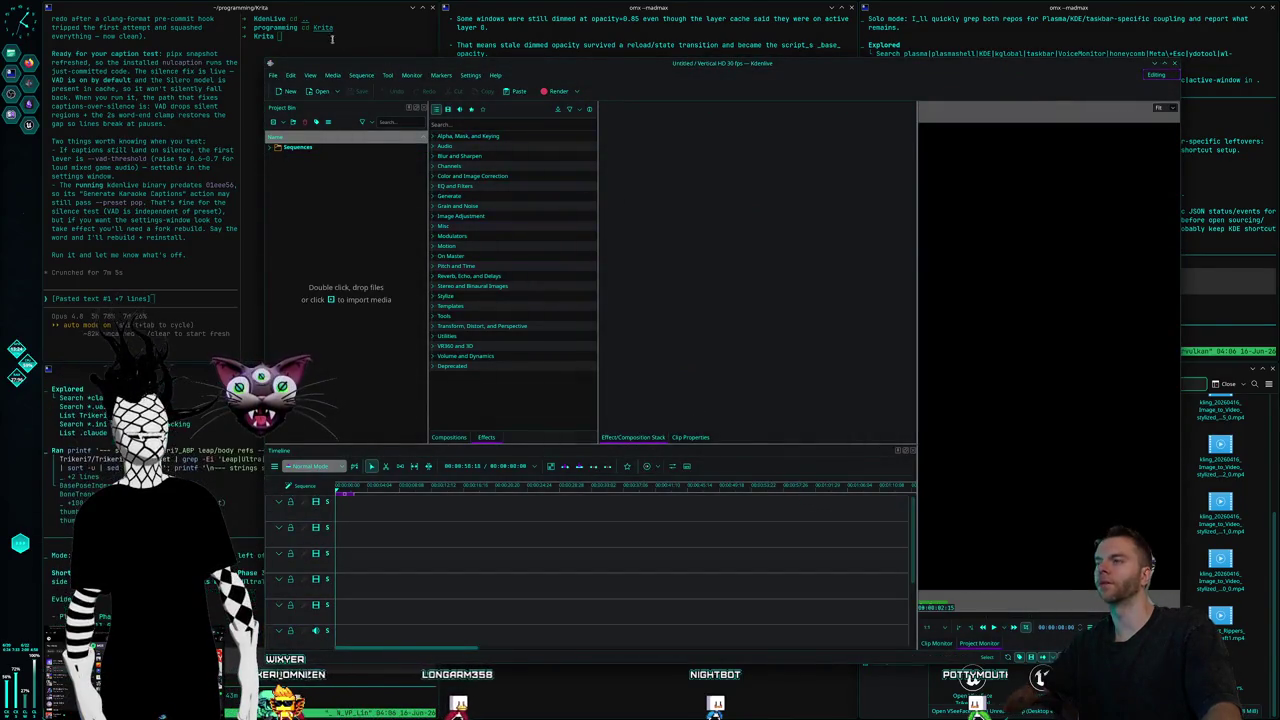
Open Save As for the new project, browse the Storage1 drive, and move the other file manager aside.
{"action": "left_click", "coordinate": [272, 75]}
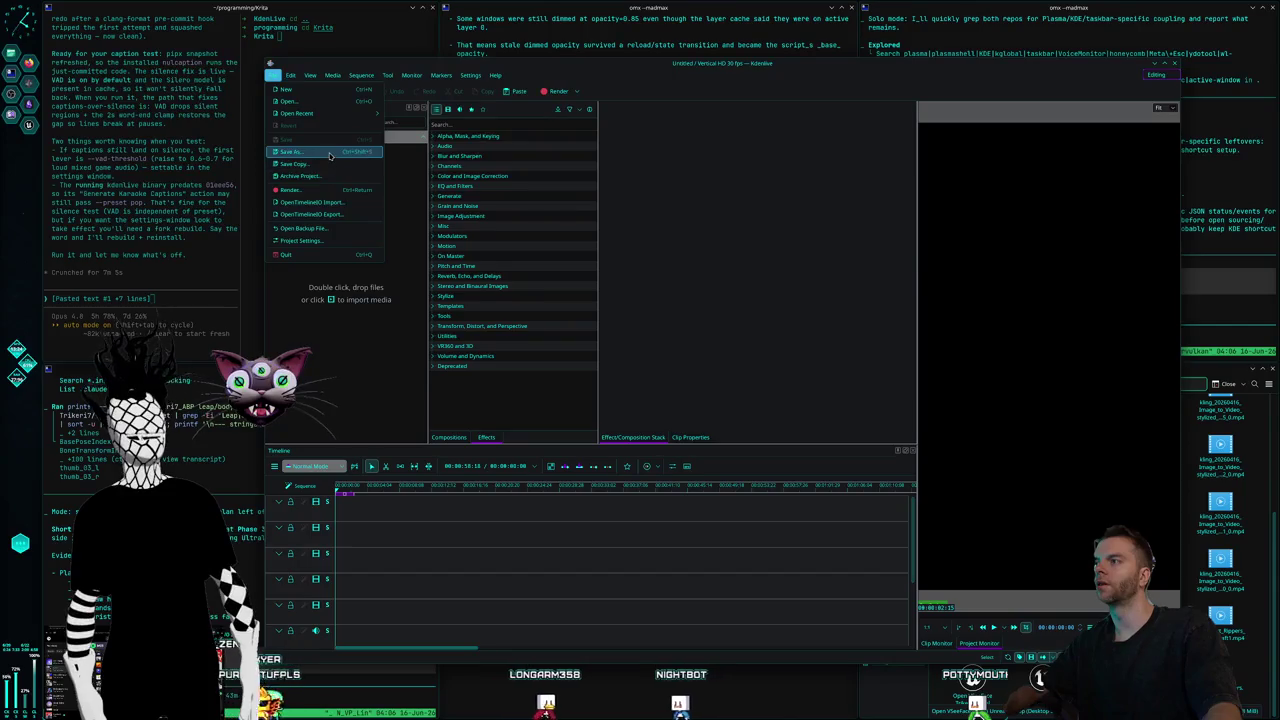
{"action": "left_click", "coordinate": [330, 155]}
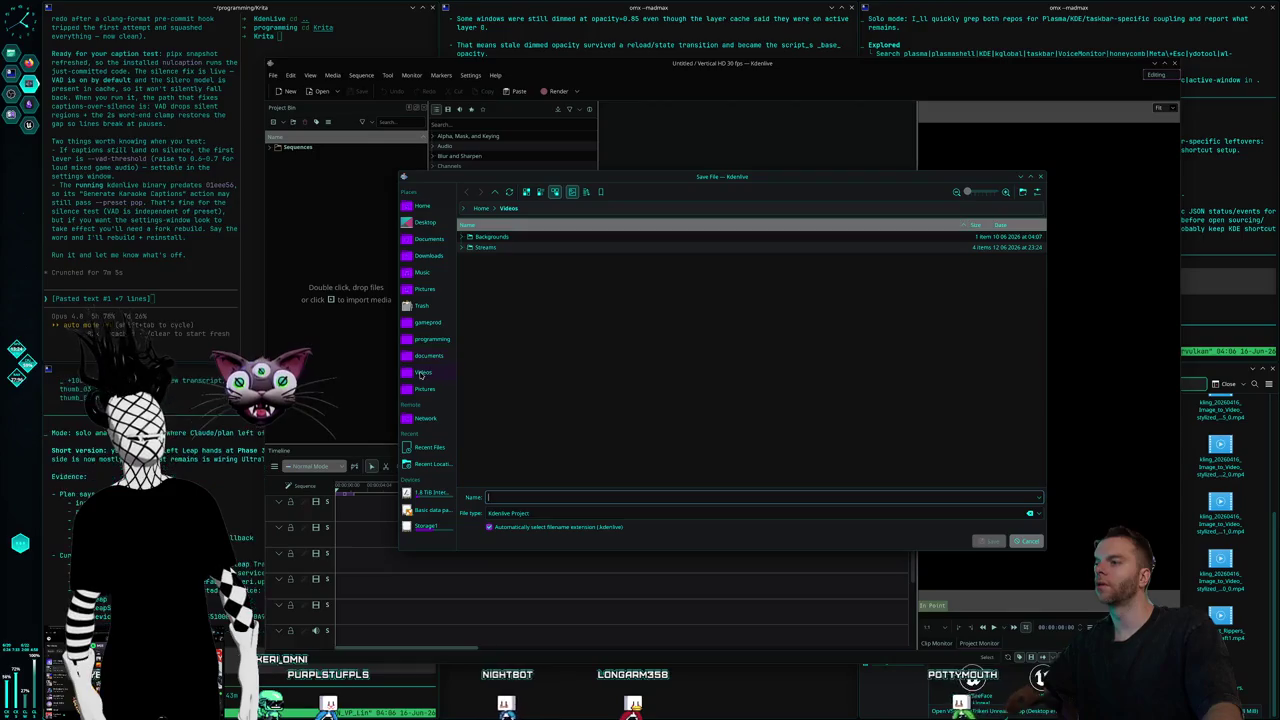
{"action": "left_click", "coordinate": [425, 526]}
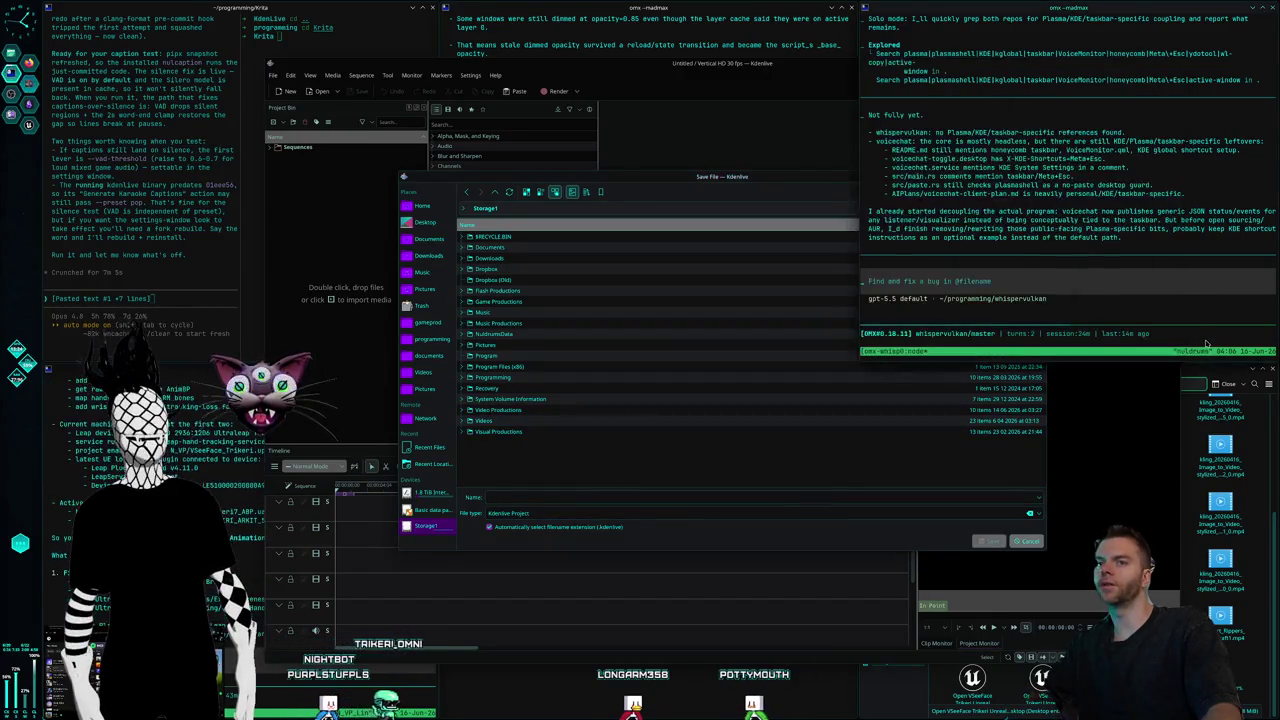
{"action": "left_click", "coordinate": [1212, 515]}
{"action": "left_click_drag", "start_coordinate": [1212, 515], "coordinate": [1037, 484]}
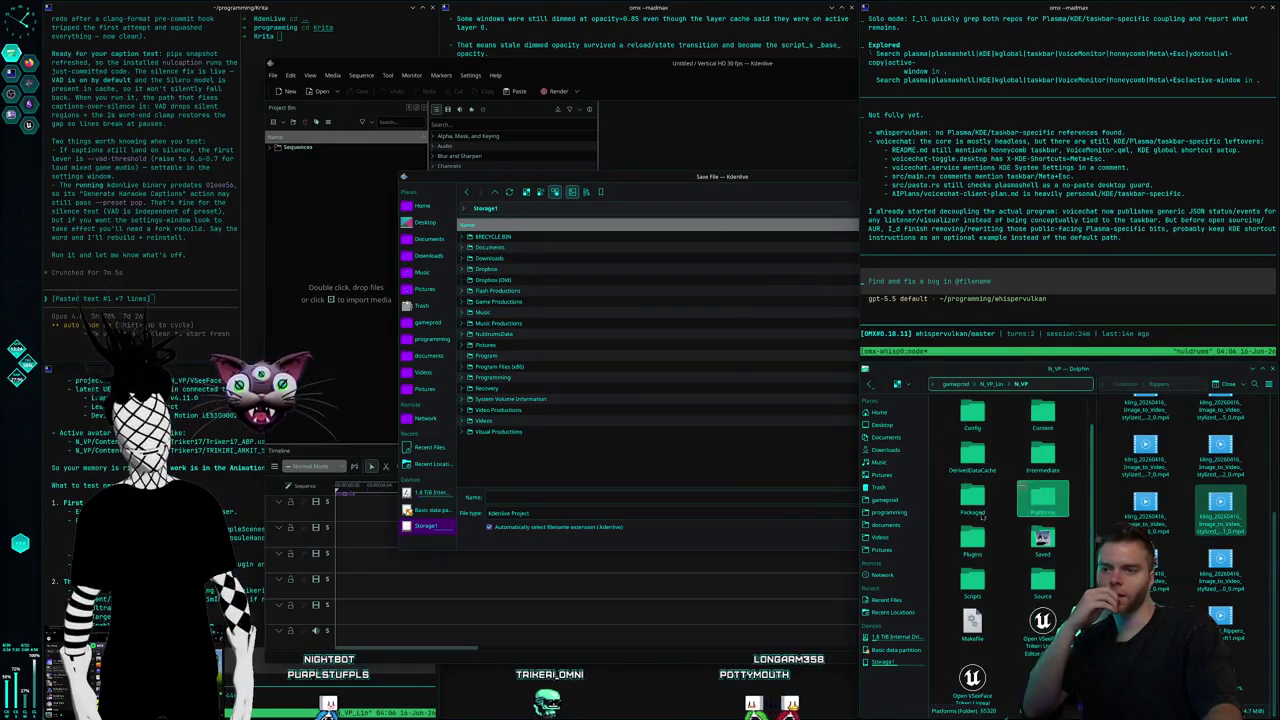
Launch a new Dolphin window from KRunner and show the Storage1 drive's folders.
{"action": "left_click_drag", "start_coordinate": [1037, 484], "coordinate": [939, 527]}
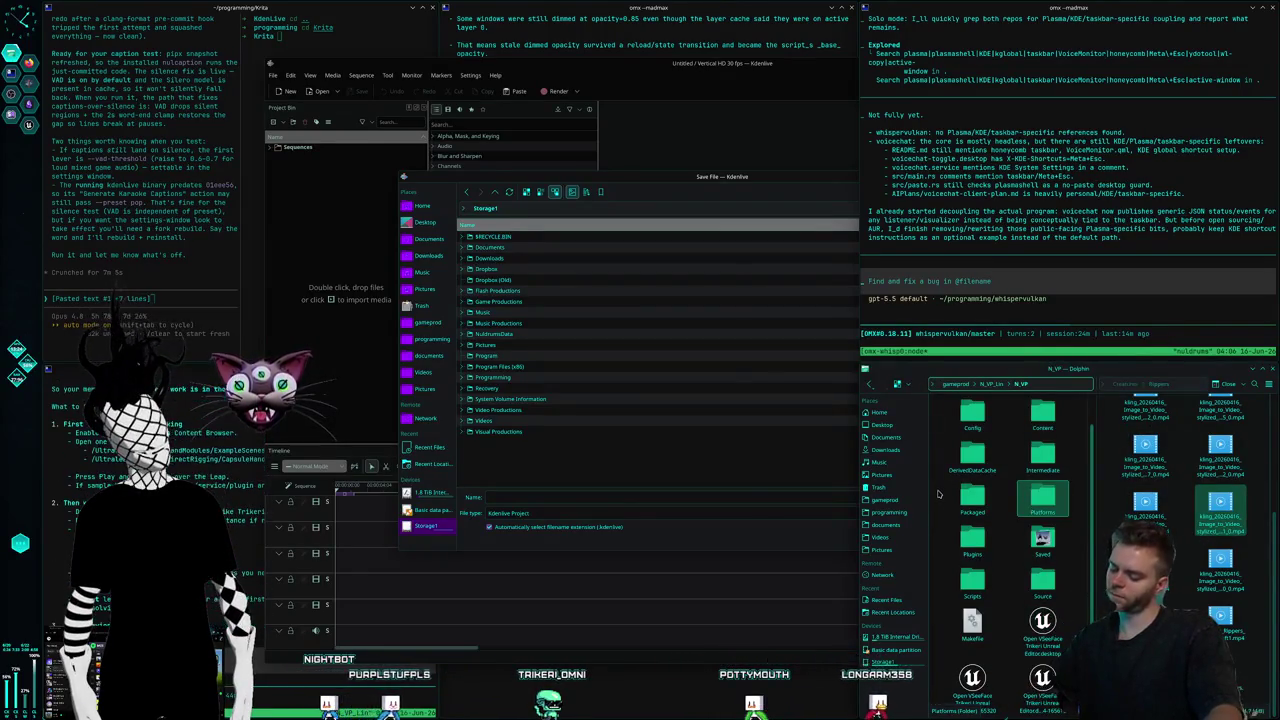
{"action": "key", "text": "alt+space"}
{"action": "type", "text": "g"}
{"action": "key", "text": "Return"}
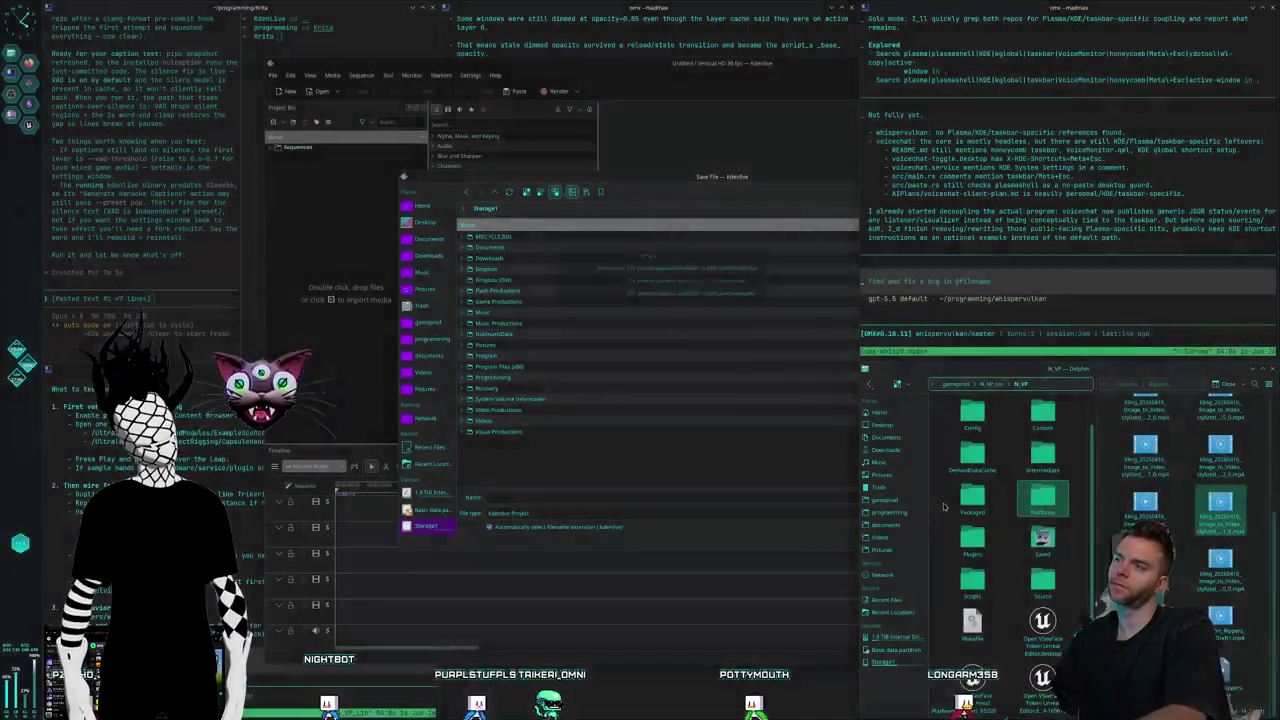
{"action": "left_click", "coordinate": [565, 403]}
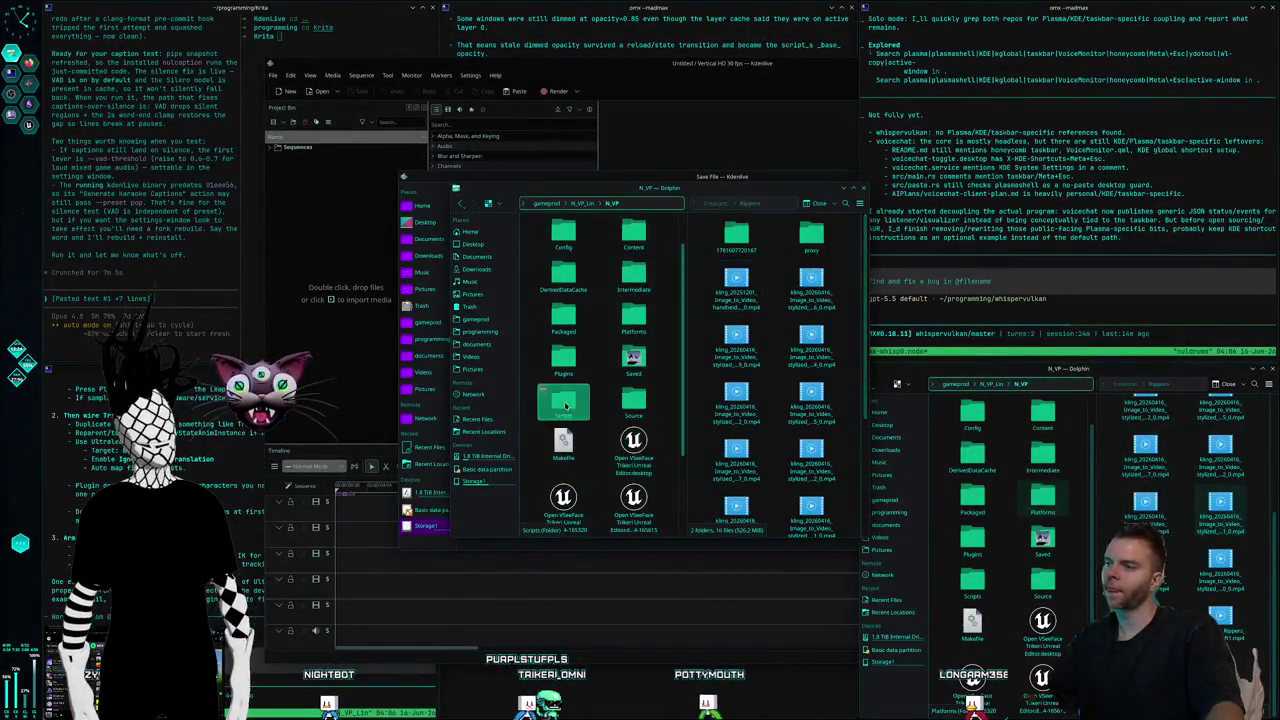
{"action": "left_click", "coordinate": [474, 481]}
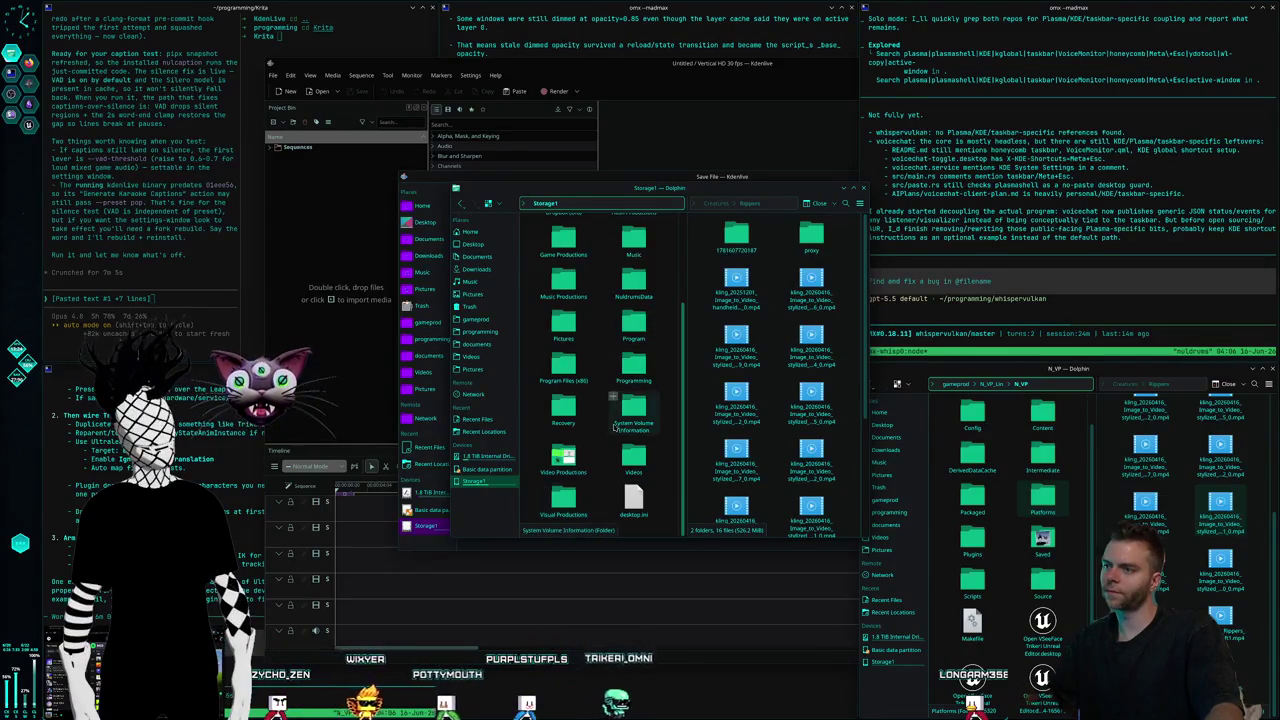
Add Video, Visual and Music Productions to Places, then close the extra Dolphin window.
{"action": "right_click", "coordinate": [552, 466]}
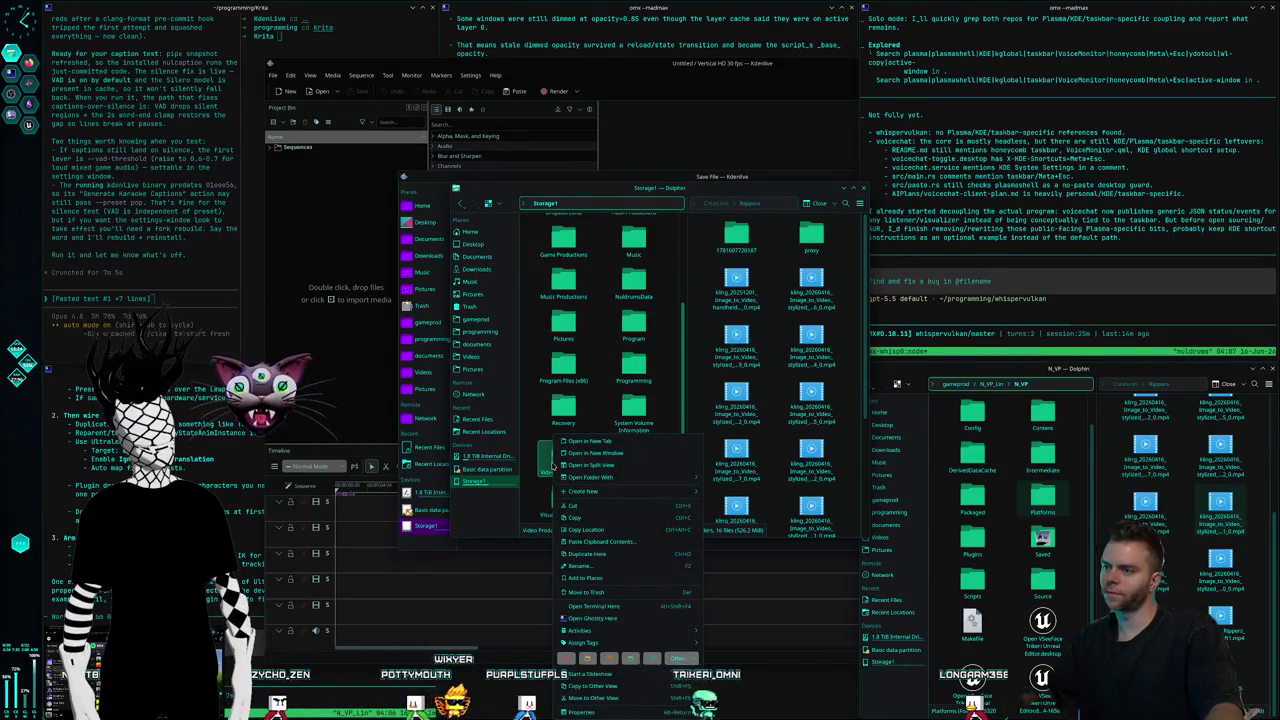
{"action": "left_click", "coordinate": [590, 566]}
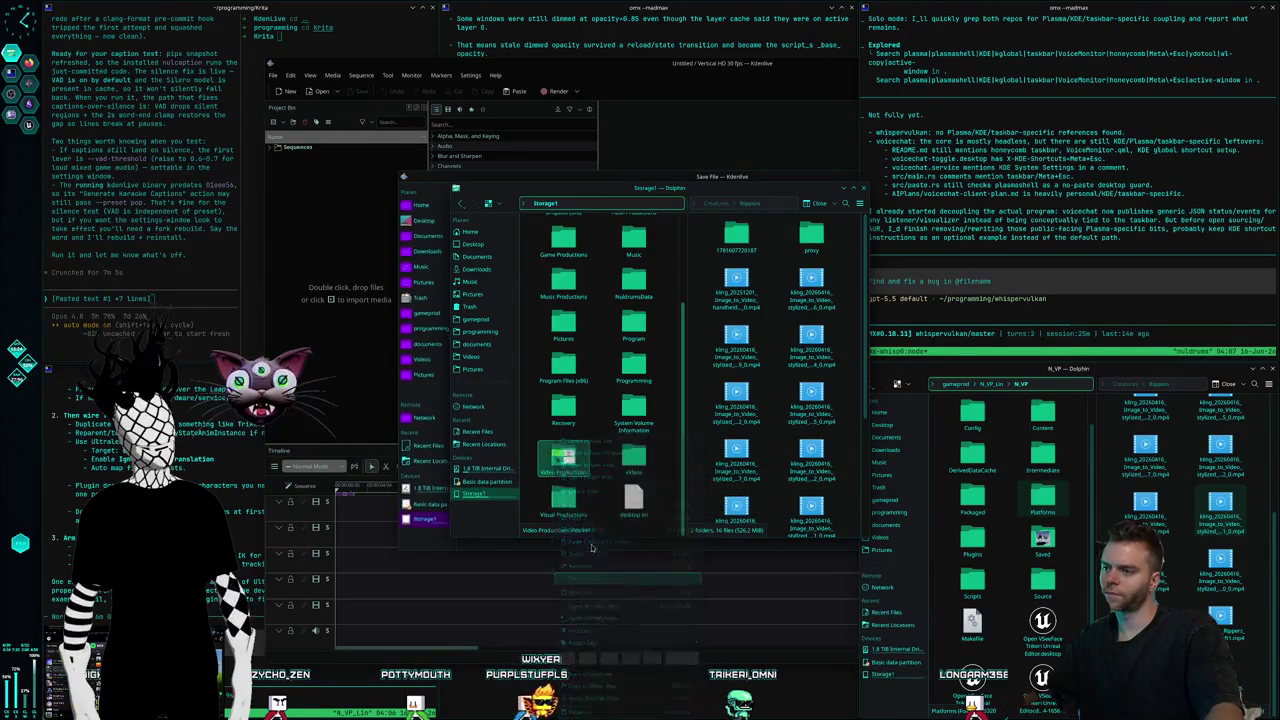
{"action": "right_click", "coordinate": [565, 500]}
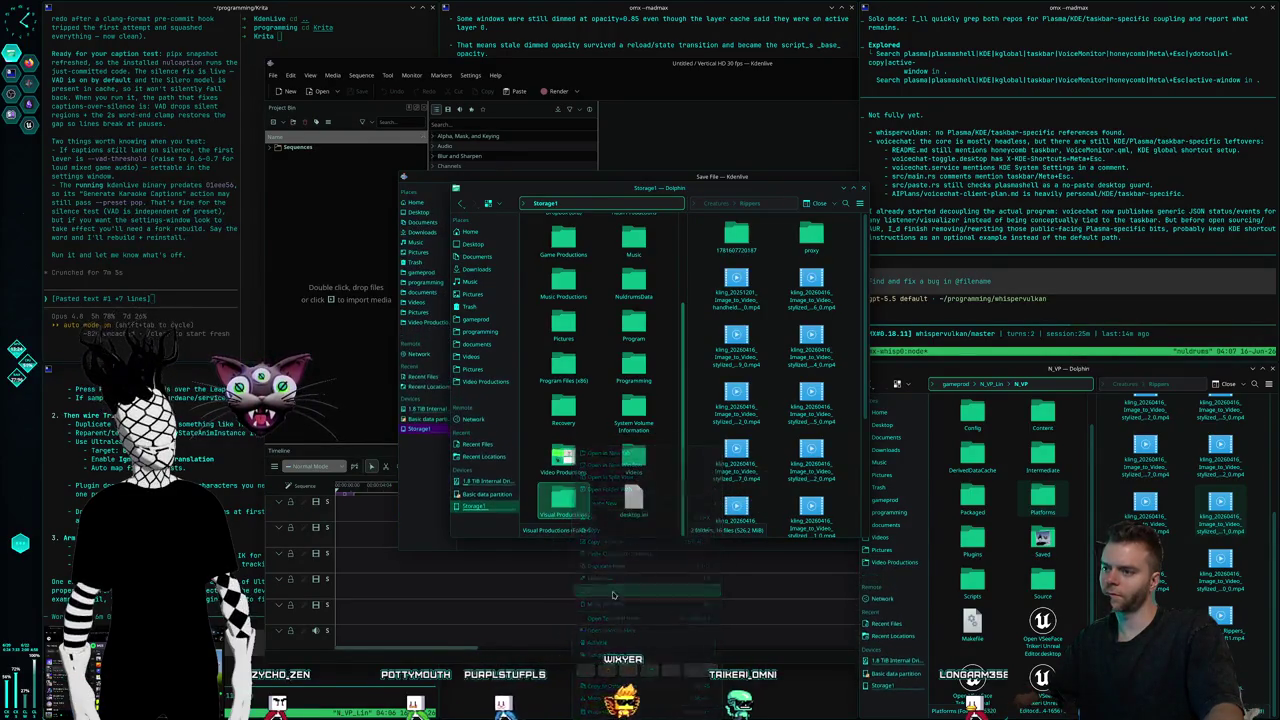
{"action": "left_click", "coordinate": [613, 595]}
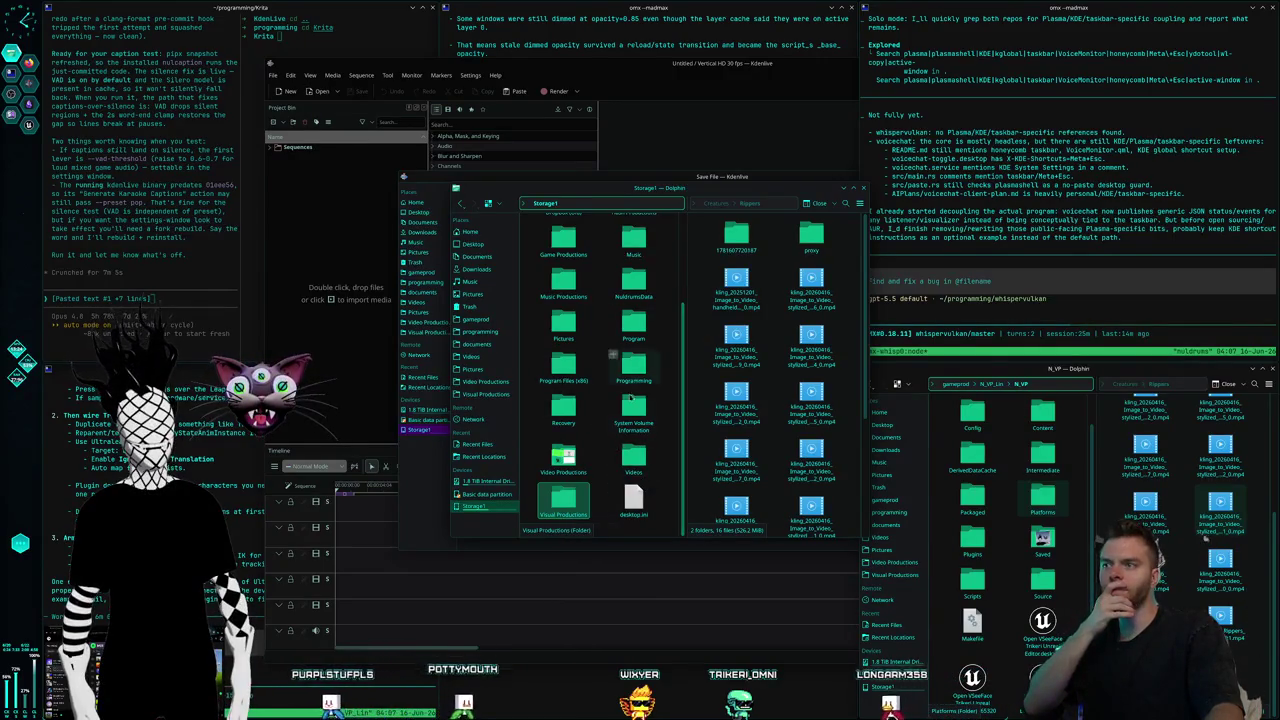
{"action": "scroll", "coordinate": [631, 405], "scroll_direction": "up", "scroll_amount": 3}
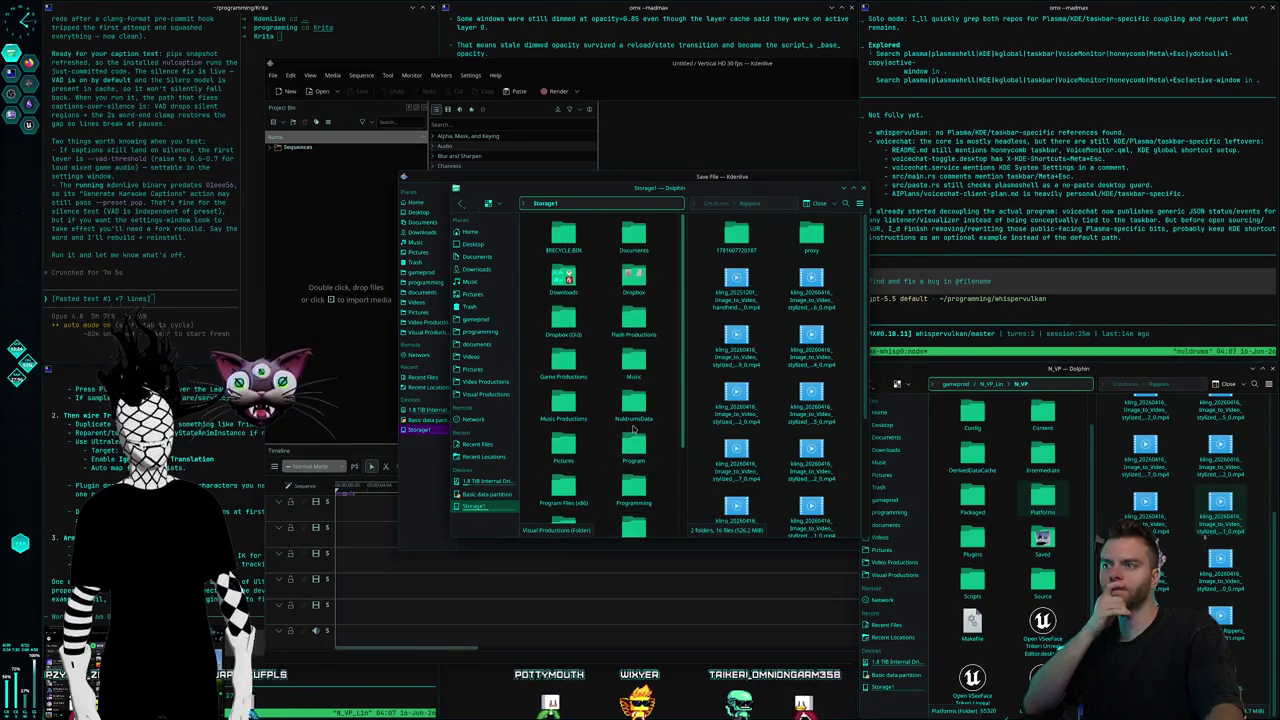
{"action": "right_click", "coordinate": [570, 412]}
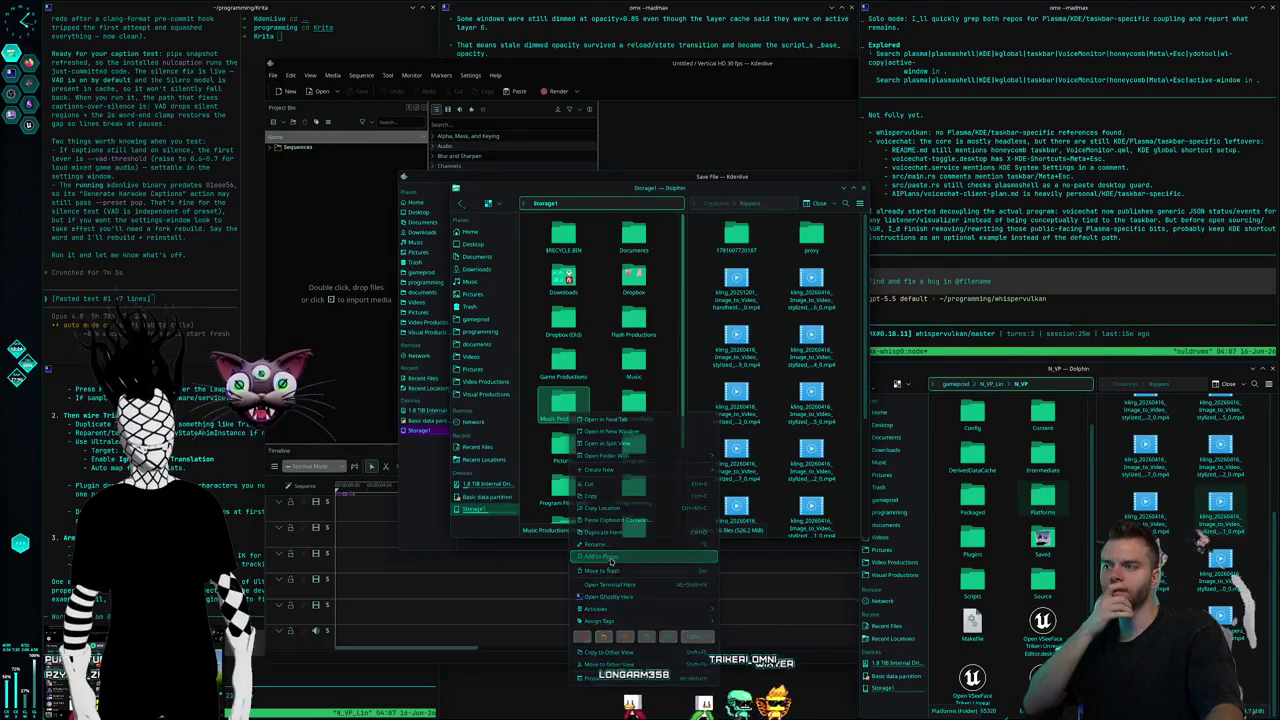
{"action": "key", "text": "Escape"}
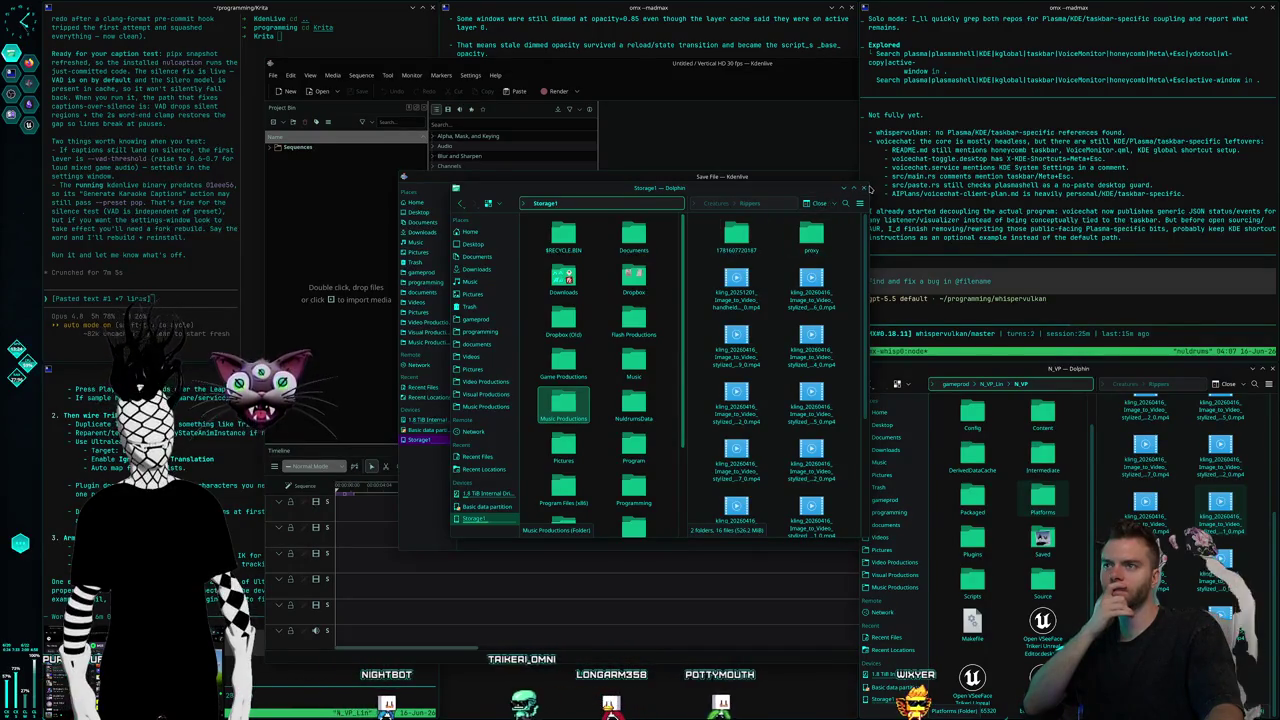
{"action": "left_click", "coordinate": [869, 188]}
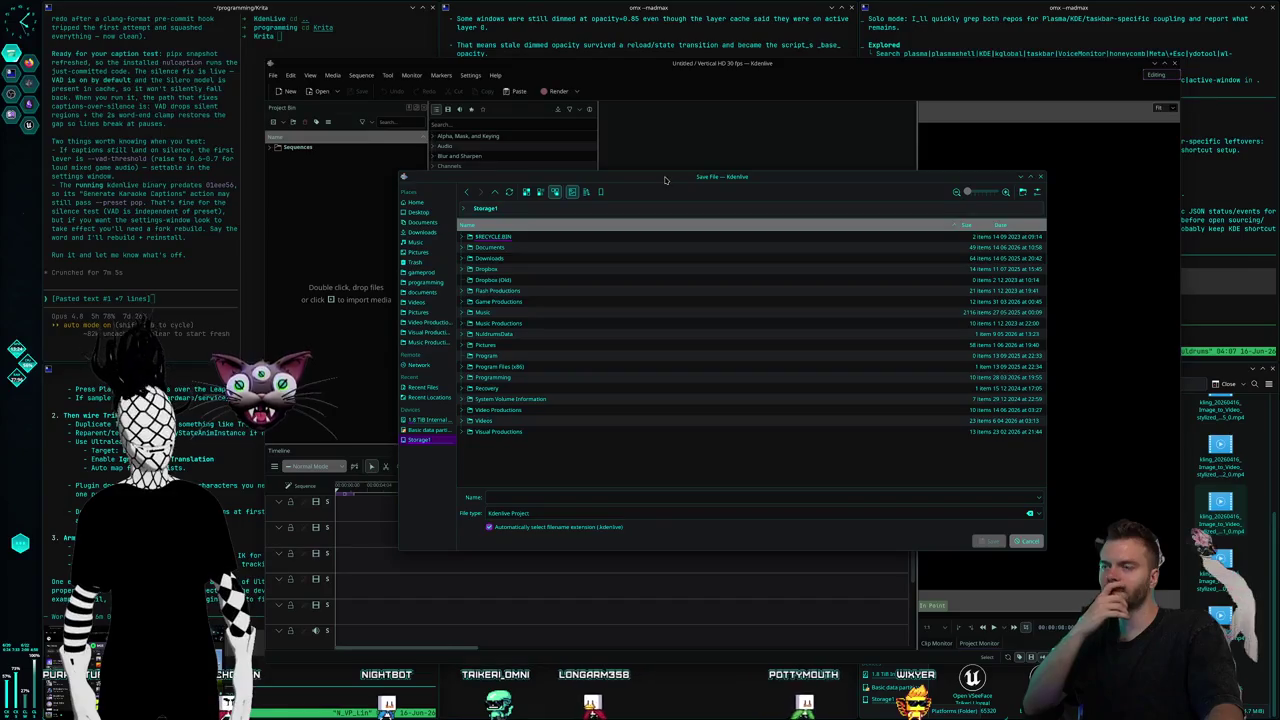
Browse the save dialog to Video Productions > Nuldrums > CreatureShorts > Blighted Crones.
{"action": "left_click", "coordinate": [420, 323]}
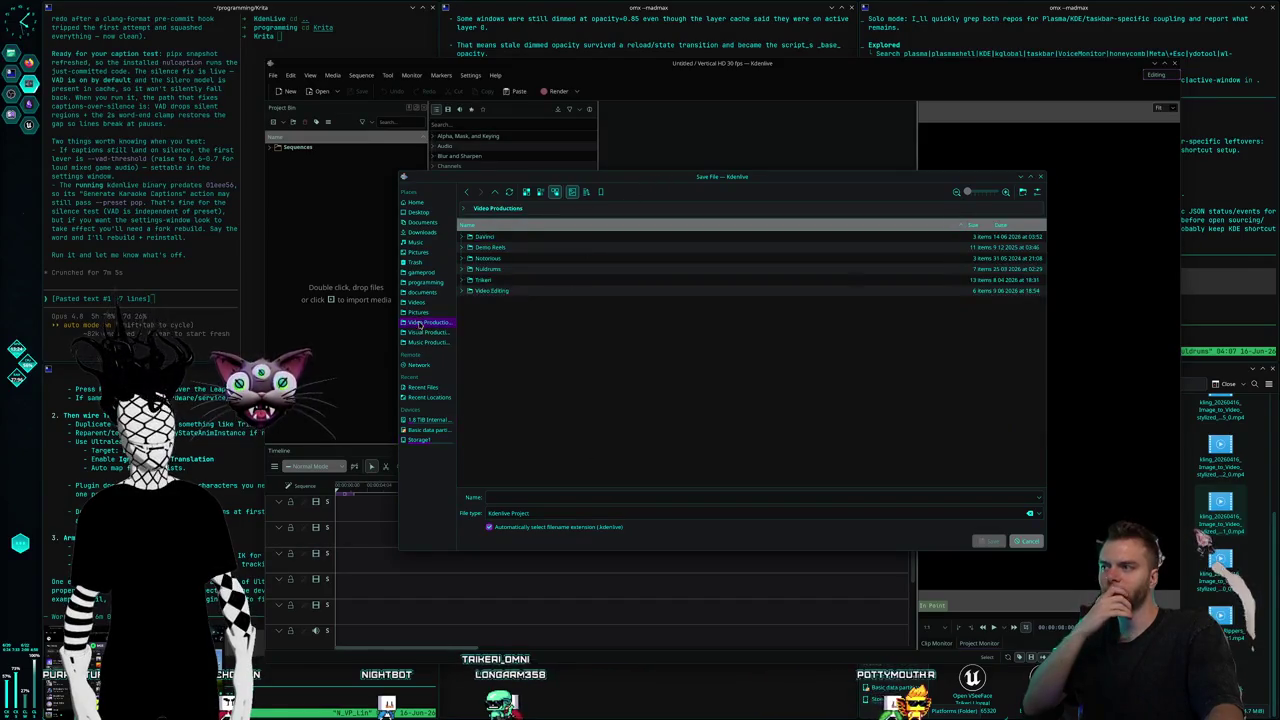
{"action": "left_click", "coordinate": [520, 281]}
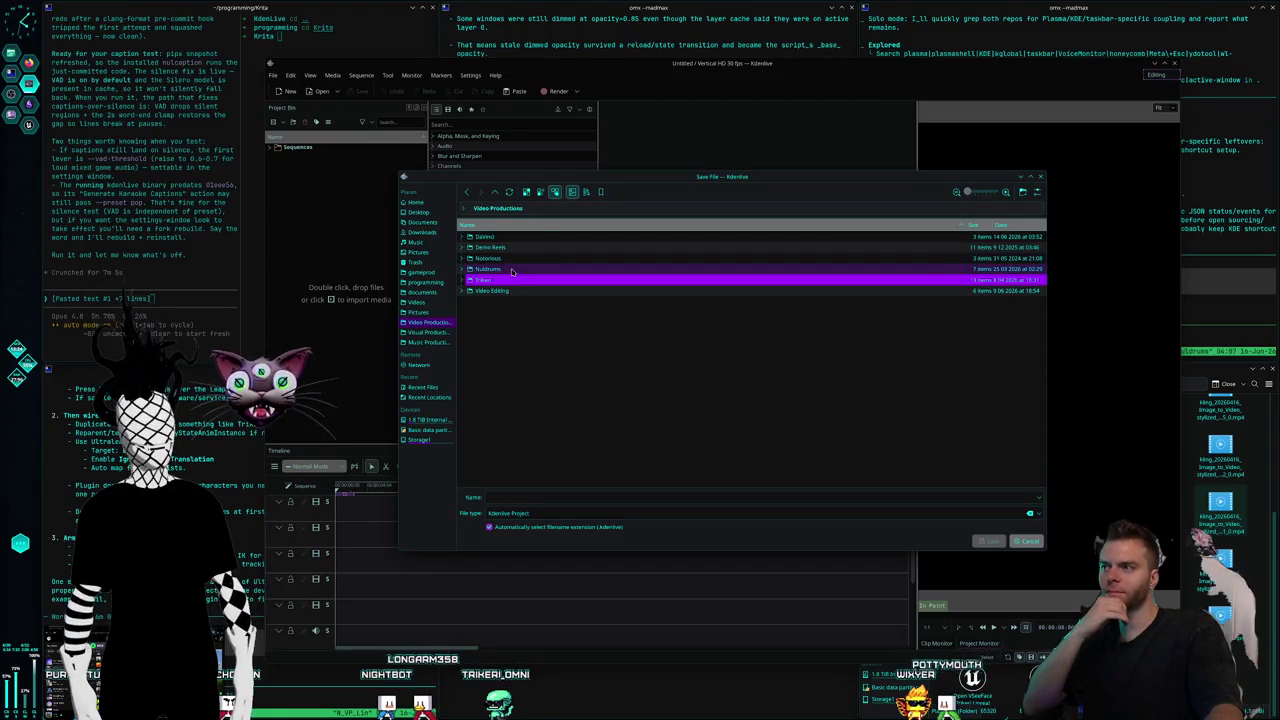
{"action": "double_click", "coordinate": [511, 270]}
{"action": "double_click", "coordinate": [517, 250]}
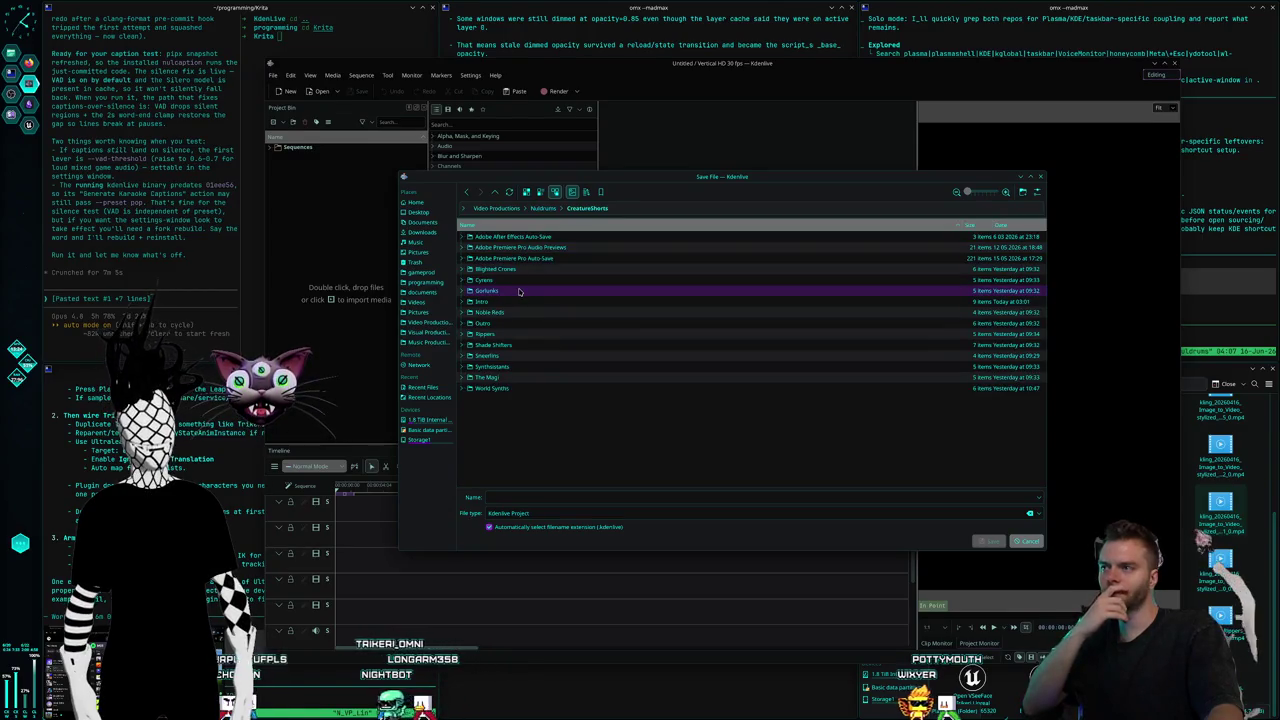
{"action": "left_click", "coordinate": [526, 280]}
{"action": "left_click", "coordinate": [537, 269]}
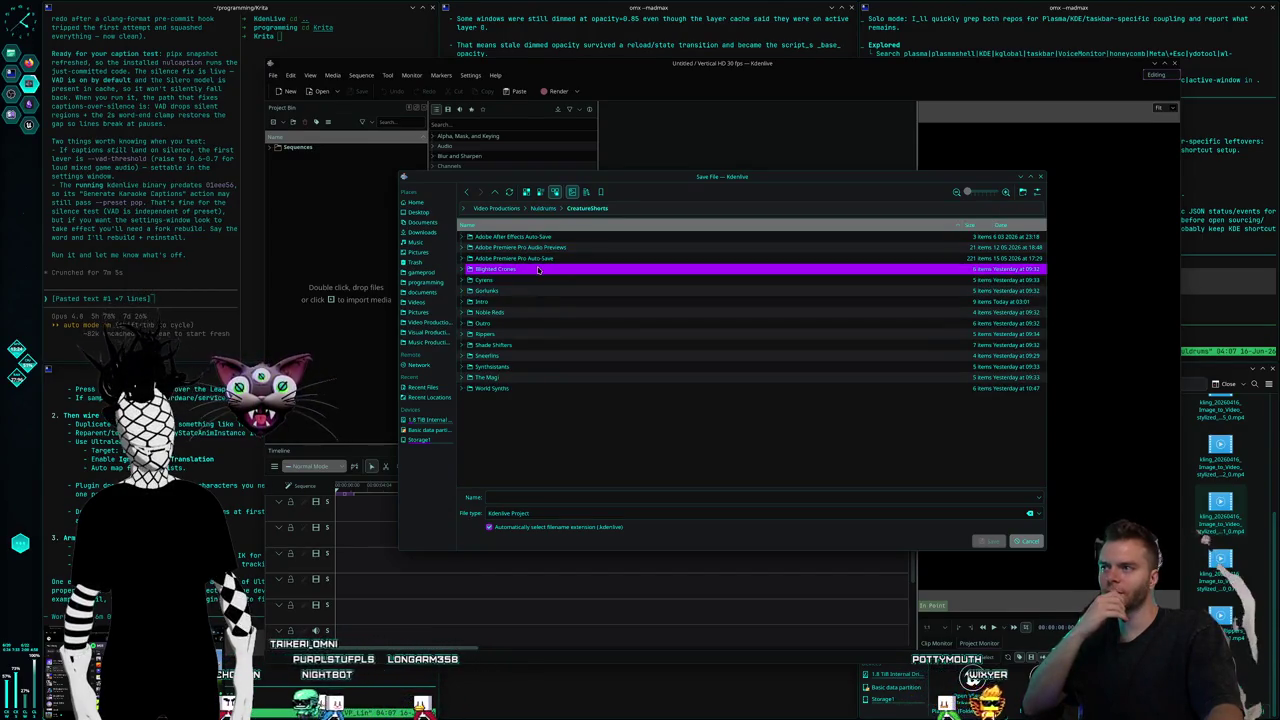
{"action": "double_click", "coordinate": [537, 269]}
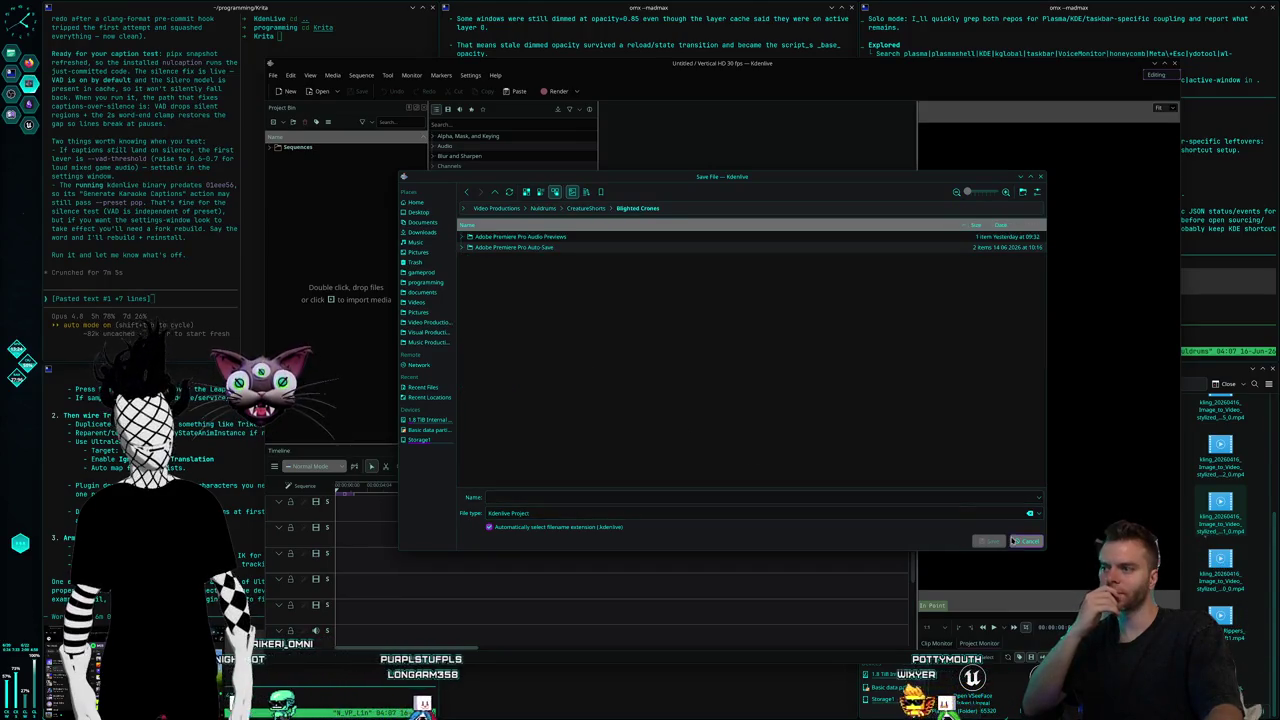
Save the project as S1Shorts_BlightedCrones and accept moving cache files beside it.
{"action": "type", "text": "Bl"}
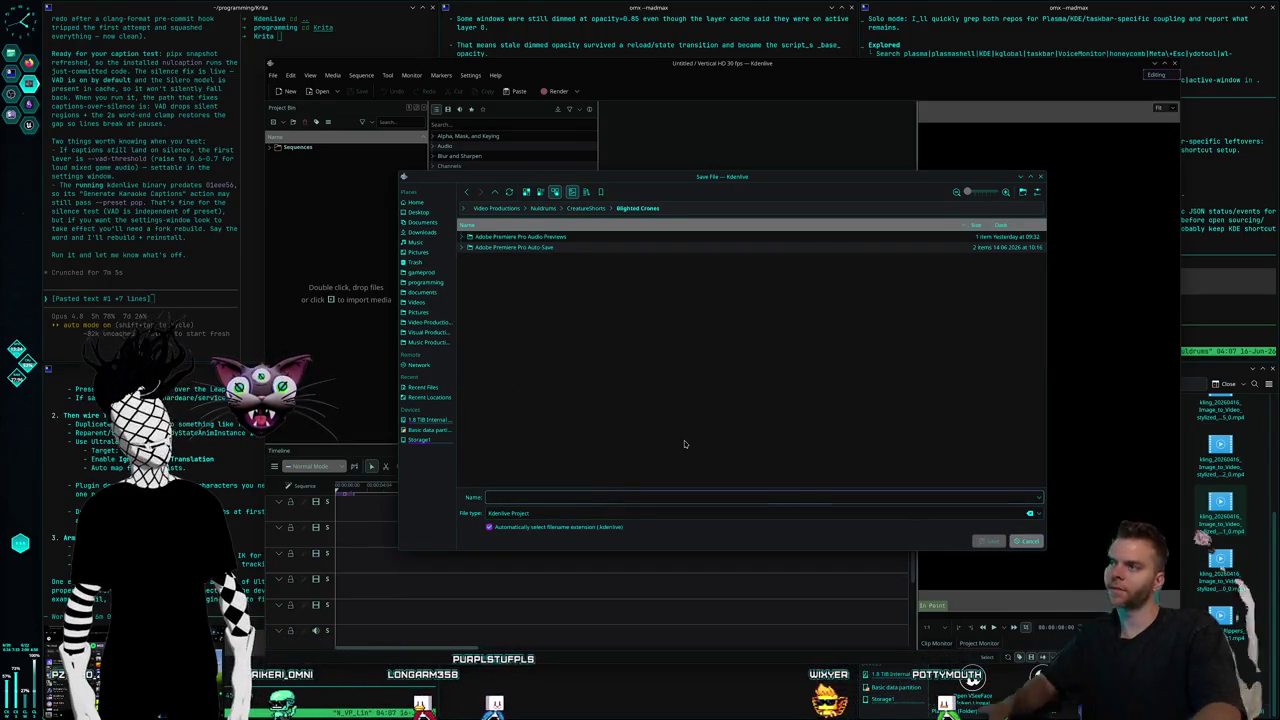
{"action": "type", "text": "Short"}
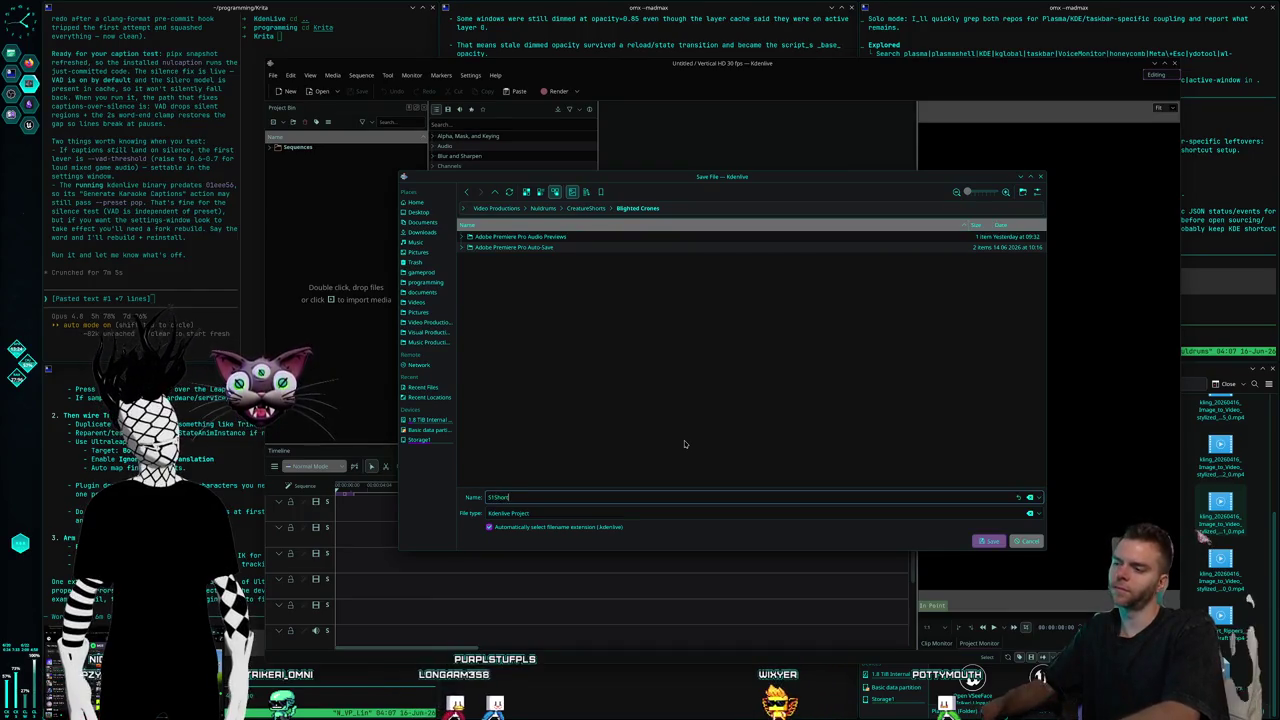
{"action": "type", "text": "s_Blighted"}
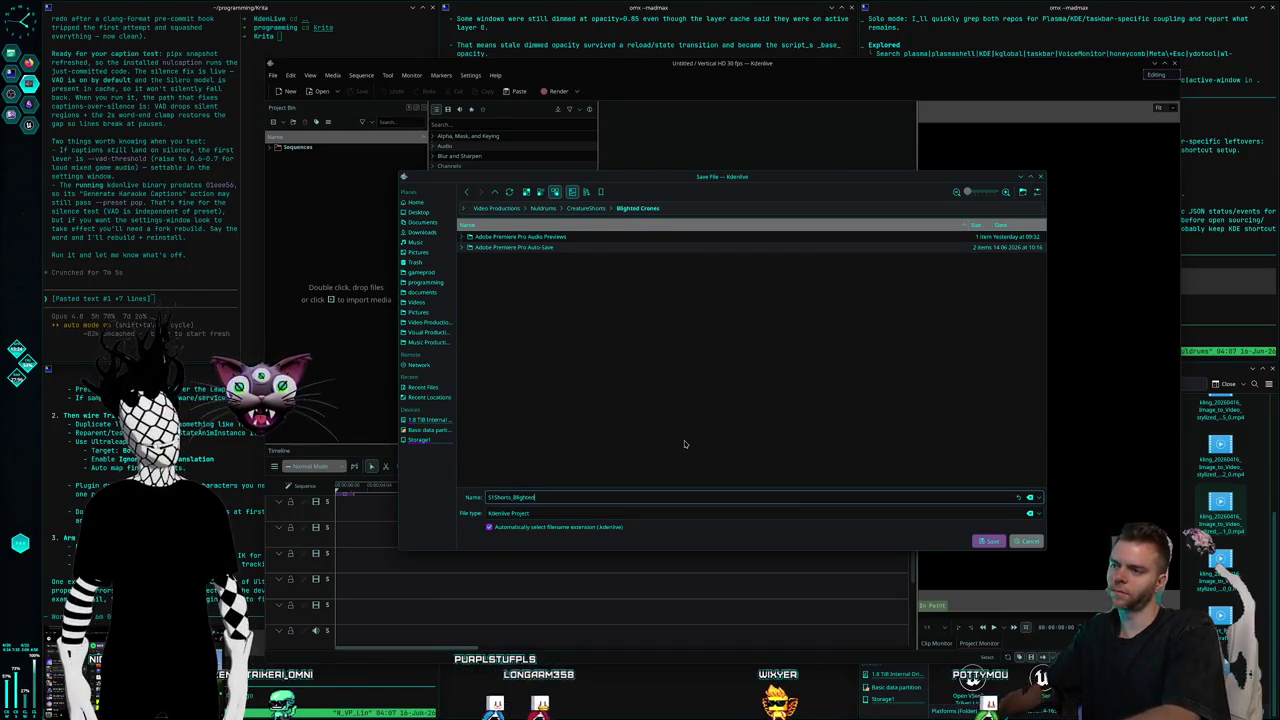
{"action": "type", "text": "rones"}
{"action": "key", "text": "Return"}
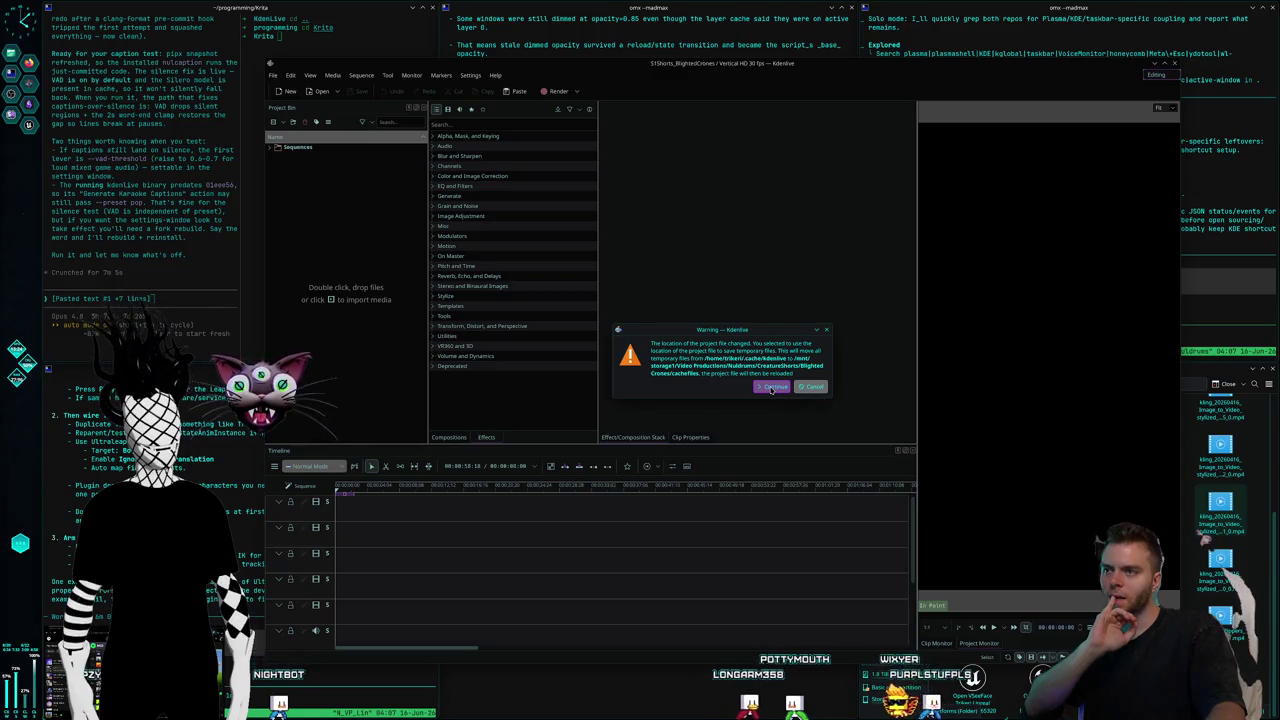
{"action": "left_click", "coordinate": [771, 388]}
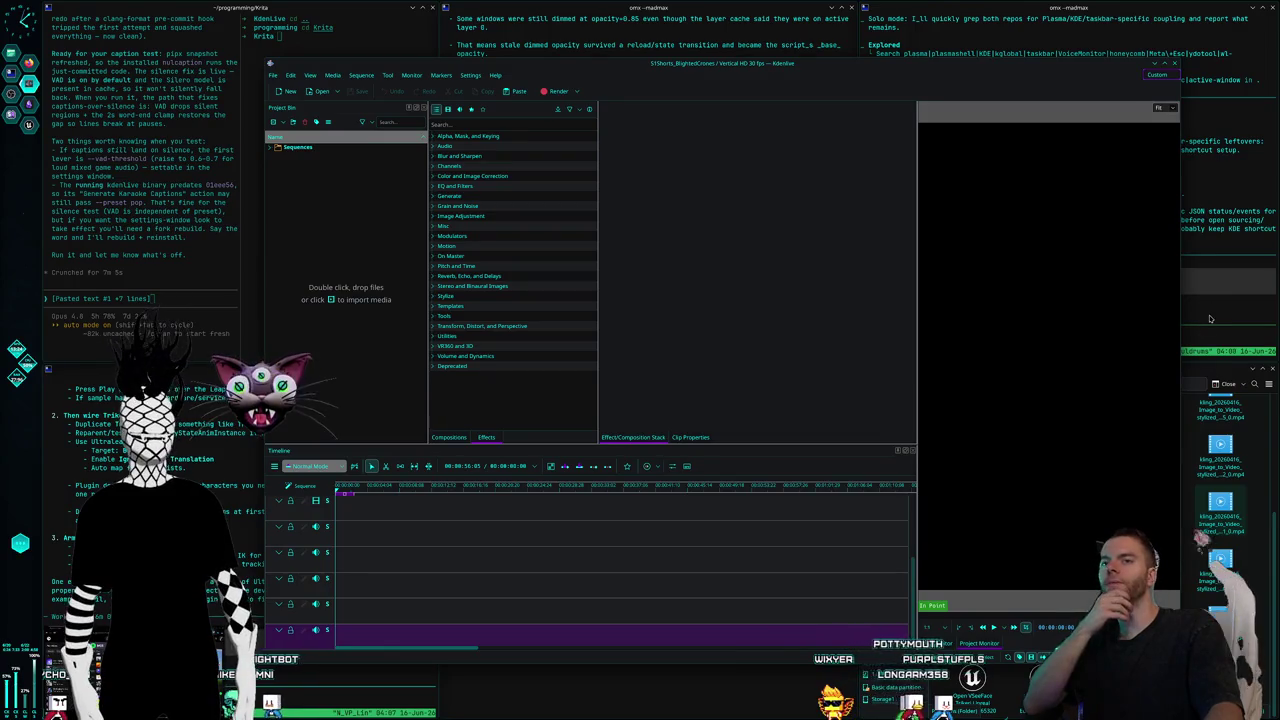
Open the Blighted Crones folder in the Dolphin file manager.
{"action": "left_click", "coordinate": [1185, 344]}
{"action": "left_click", "coordinate": [1205, 376]}
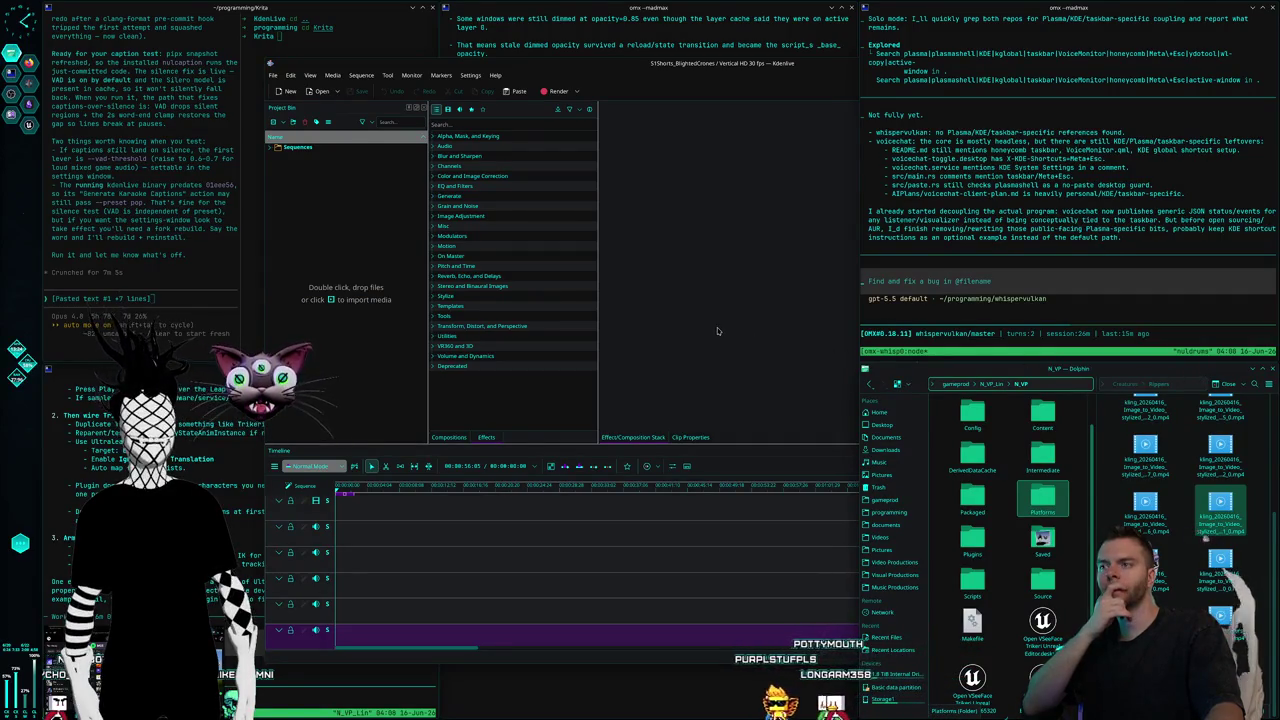
{"action": "scroll", "coordinate": [1125, 405], "scroll_direction": "up", "scroll_amount": 2}
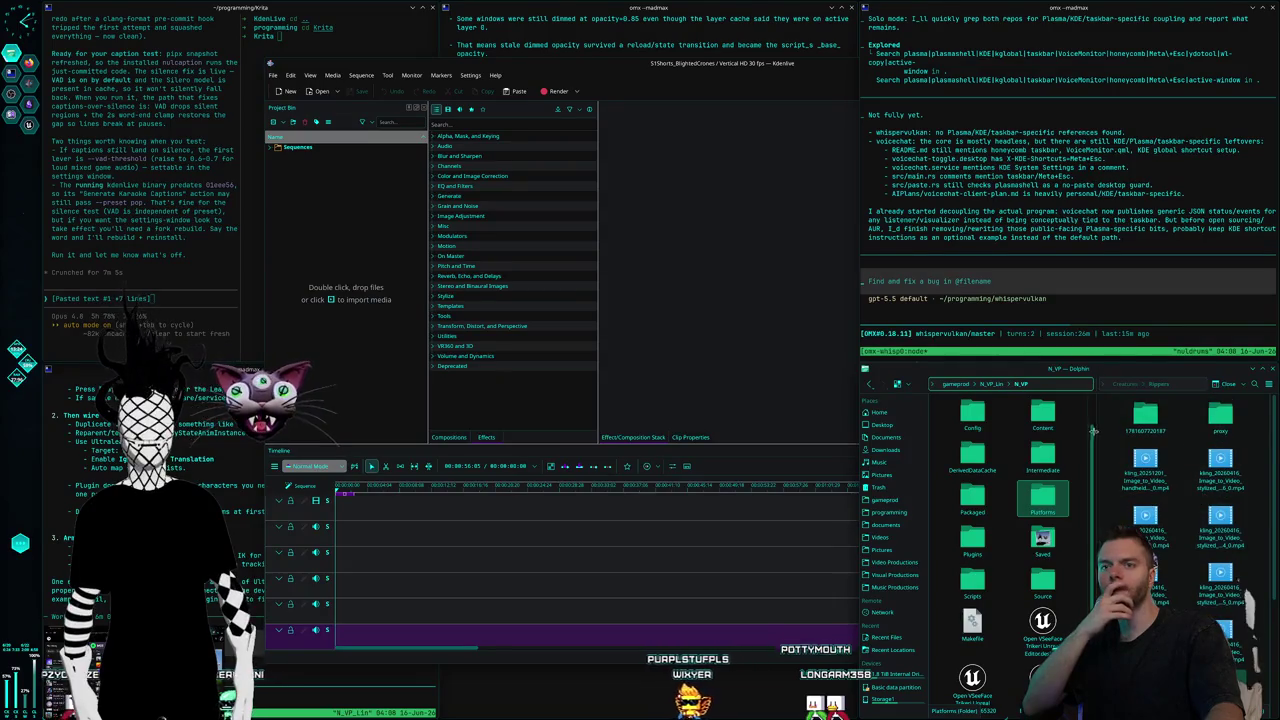
{"action": "left_click", "coordinate": [1128, 385]}
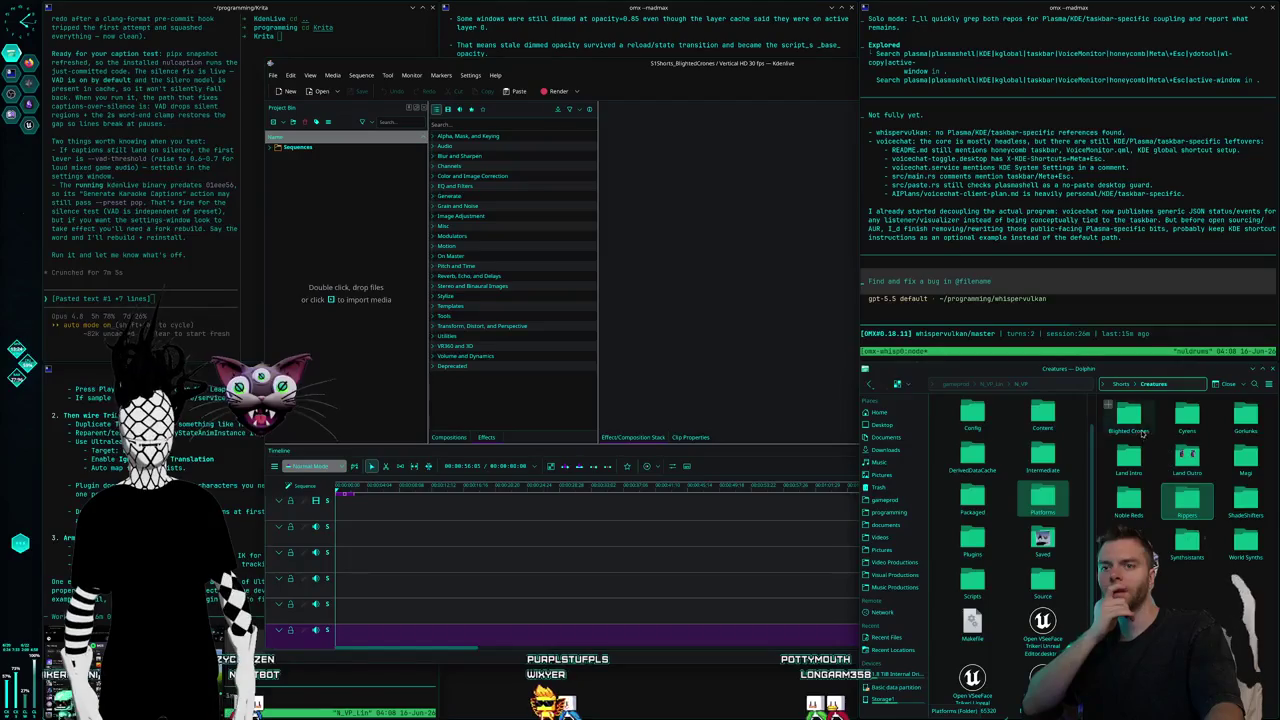
{"action": "left_click", "coordinate": [1145, 433]}
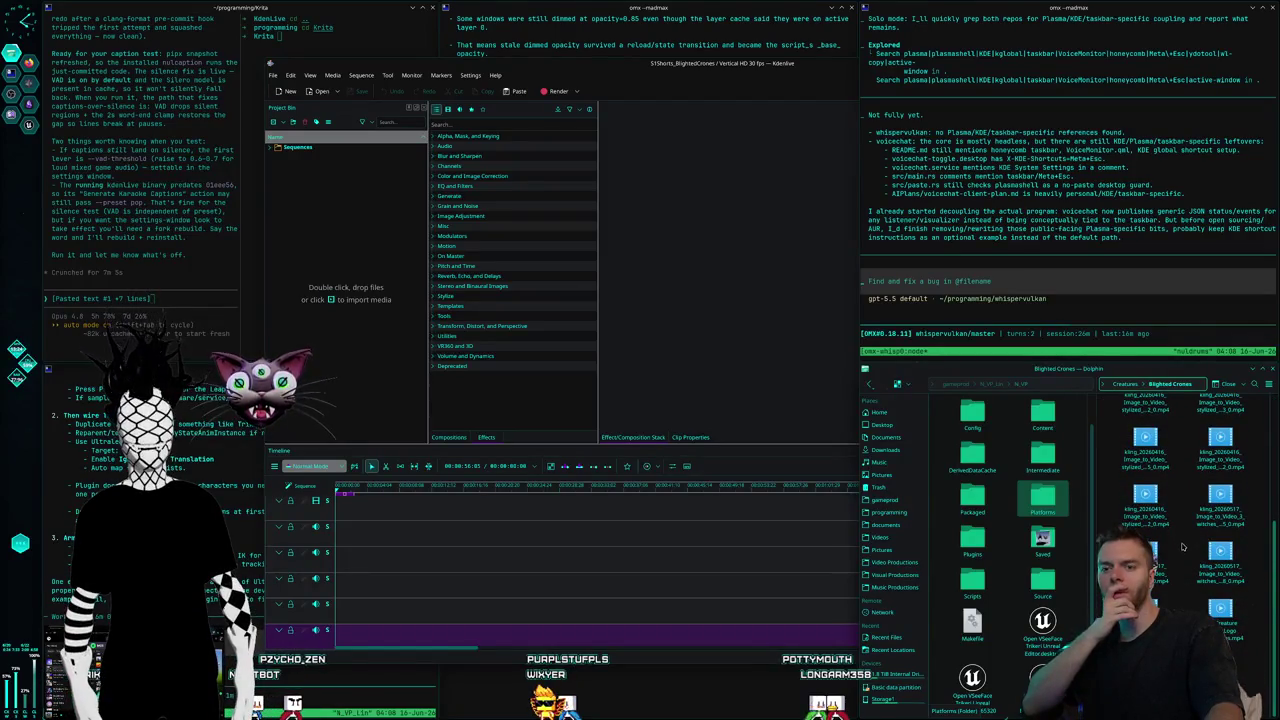
{"action": "scroll", "coordinate": [1188, 551], "scroll_direction": "up", "scroll_amount": 1}
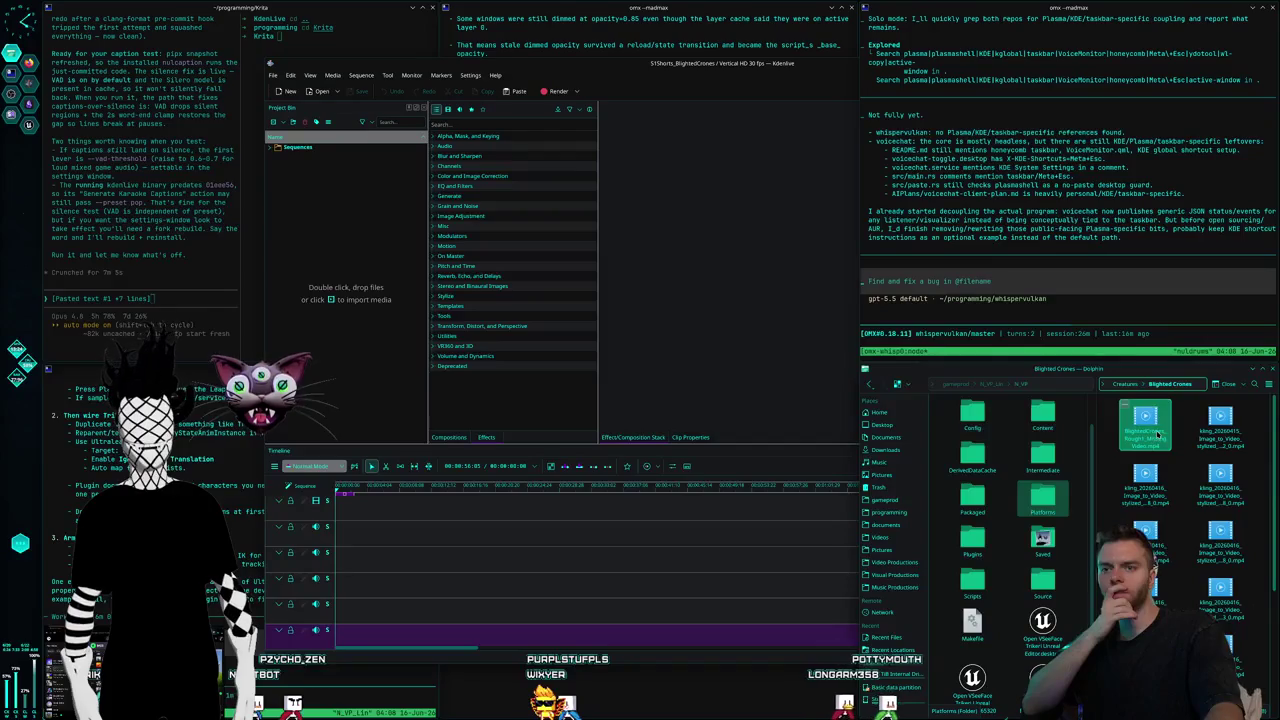
Drag BlightedCrones_Rough1_MissingVideo.mp4 onto the first timeline track and slide it to the start.
{"action": "left_click_drag", "start_coordinate": [1152, 435], "coordinate": [383, 515]}
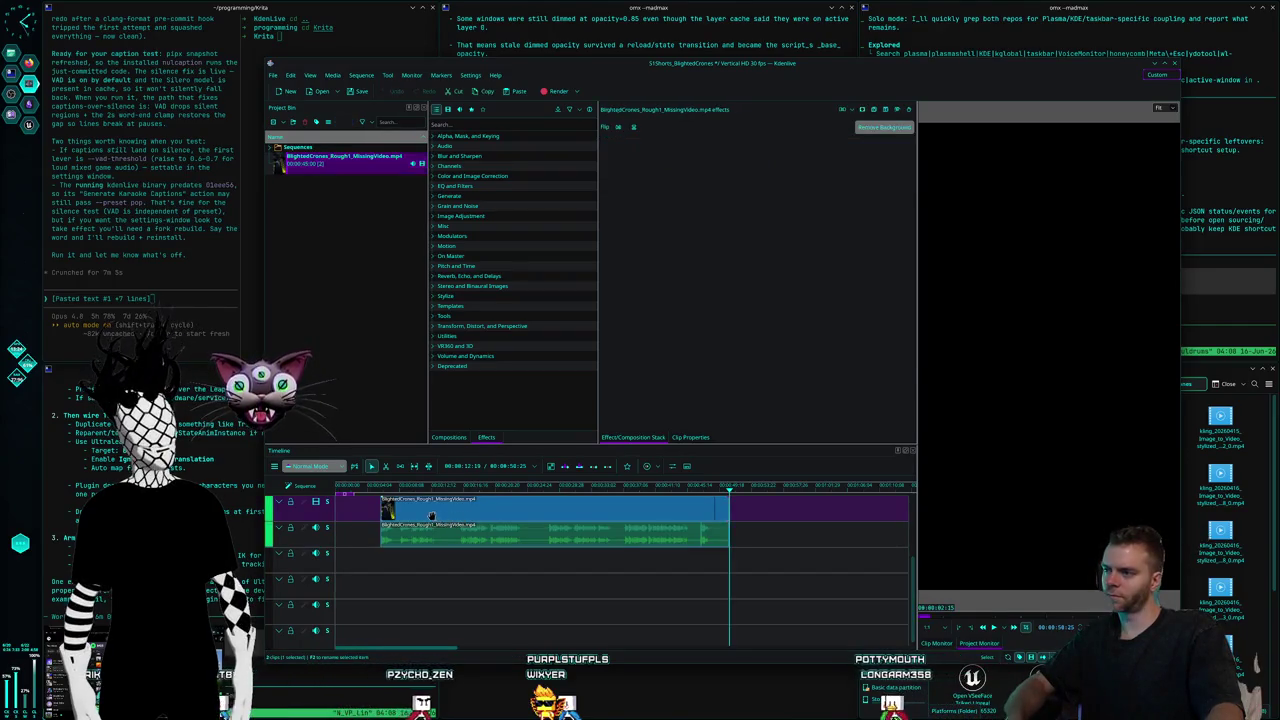
{"action": "left_click_drag", "start_coordinate": [460, 507], "coordinate": [416, 507]}
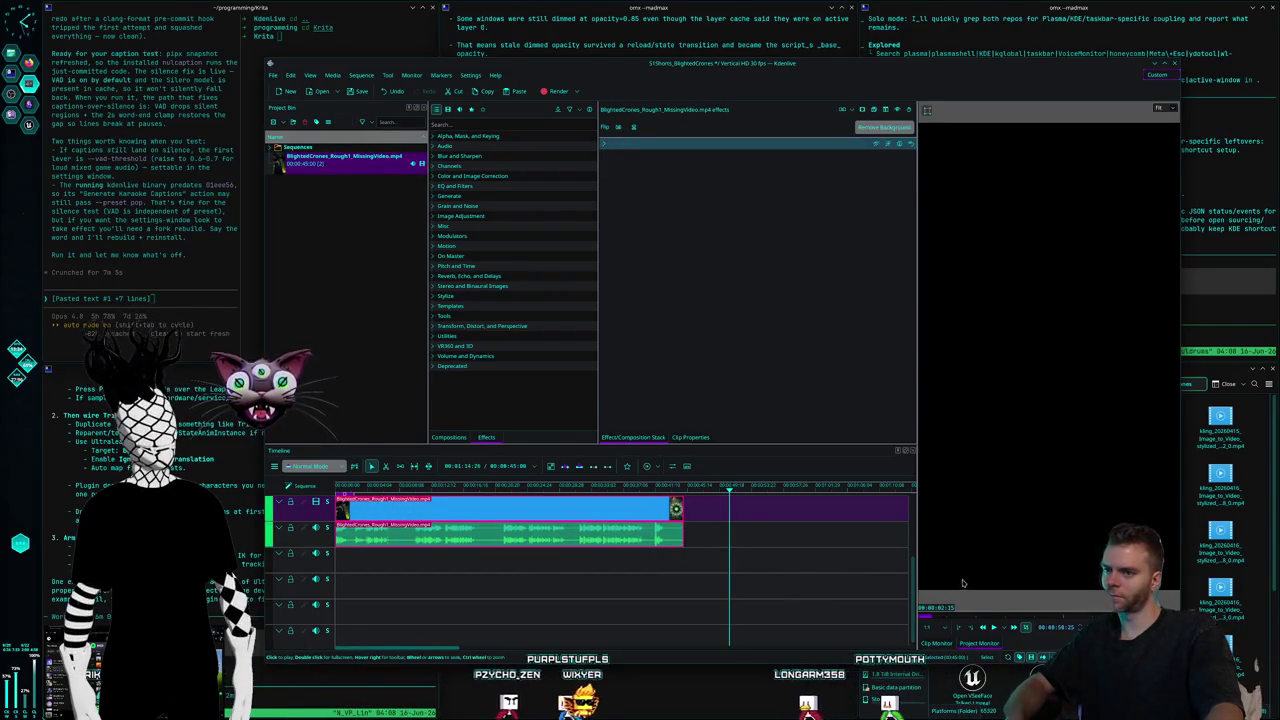
{"action": "scroll", "coordinate": [712, 543], "scroll_direction": "up", "scroll_amount": 2}
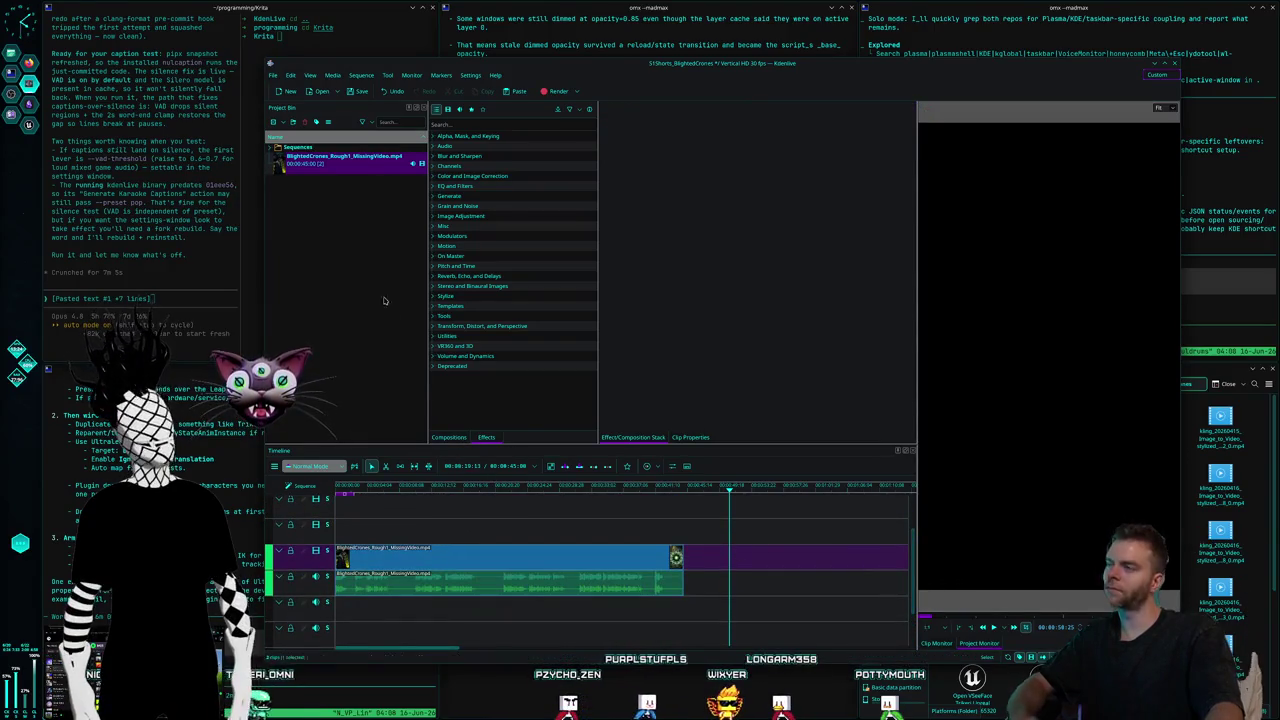
{"action": "left_click", "coordinate": [275, 80]}
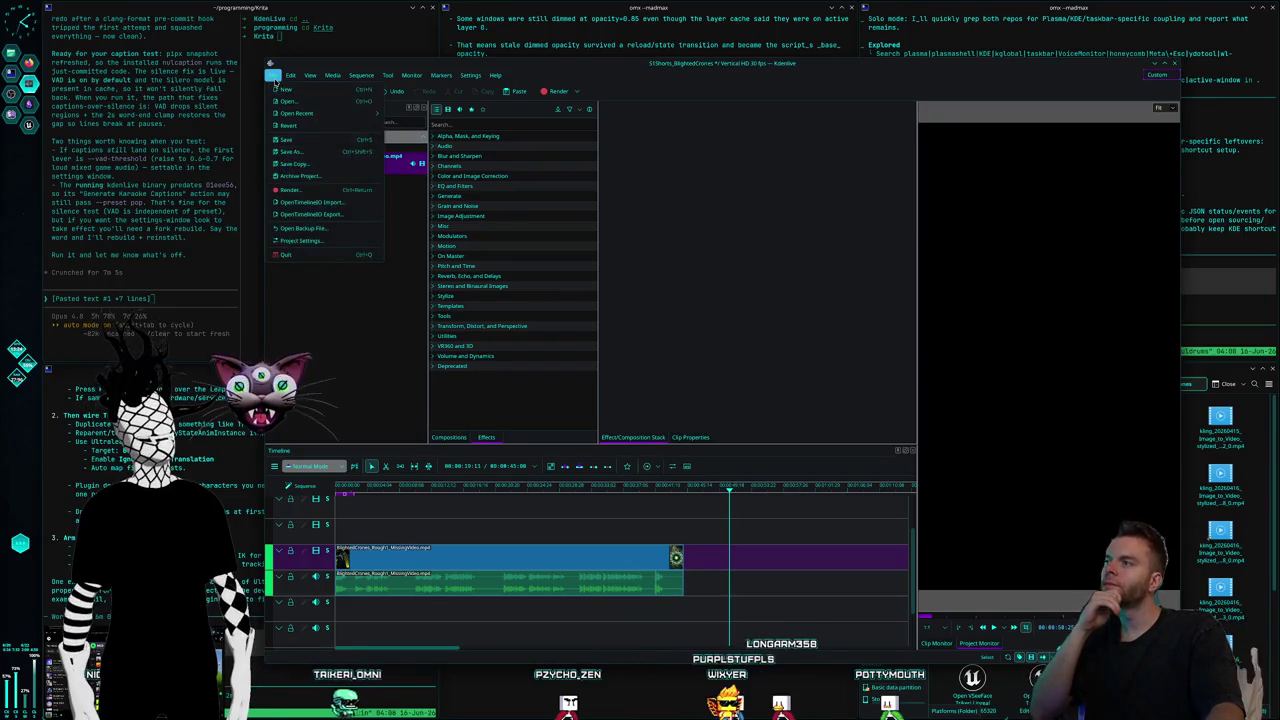
Save the Blighted Crones project and start a new project.
{"action": "left_click", "coordinate": [292, 141]}
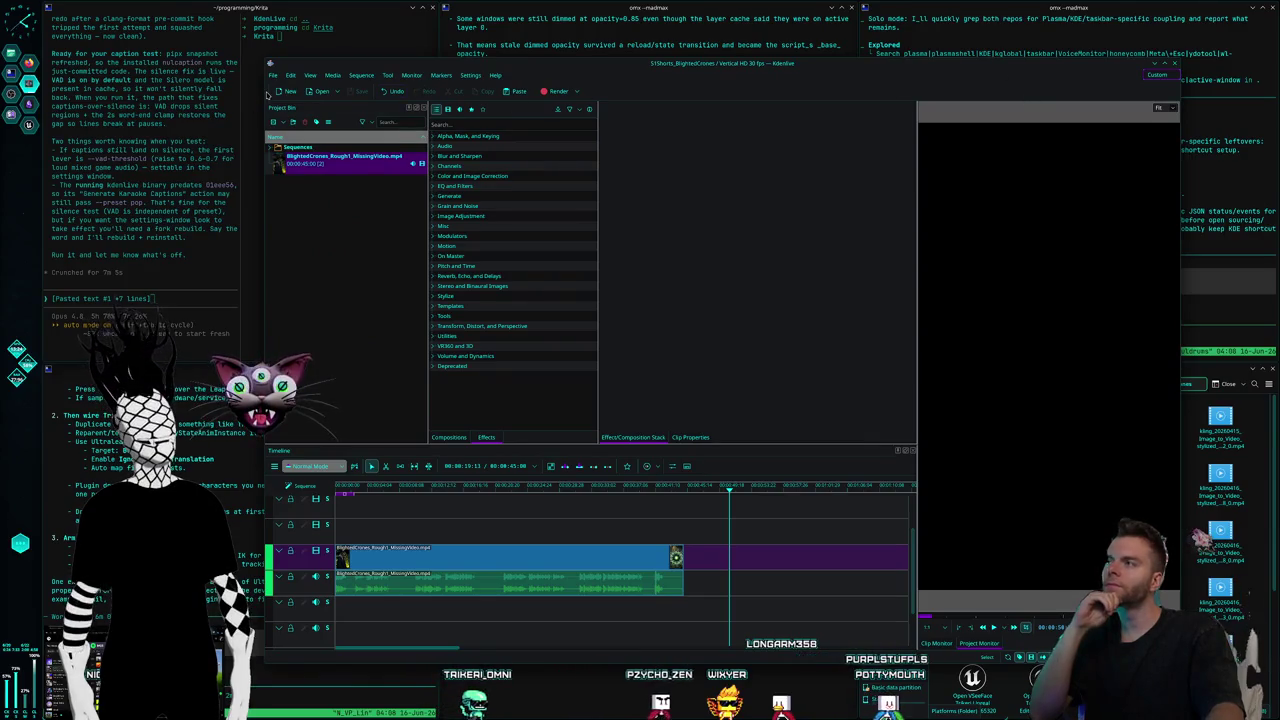
{"action": "left_click", "coordinate": [272, 75]}
{"action": "left_click", "coordinate": [310, 180]}
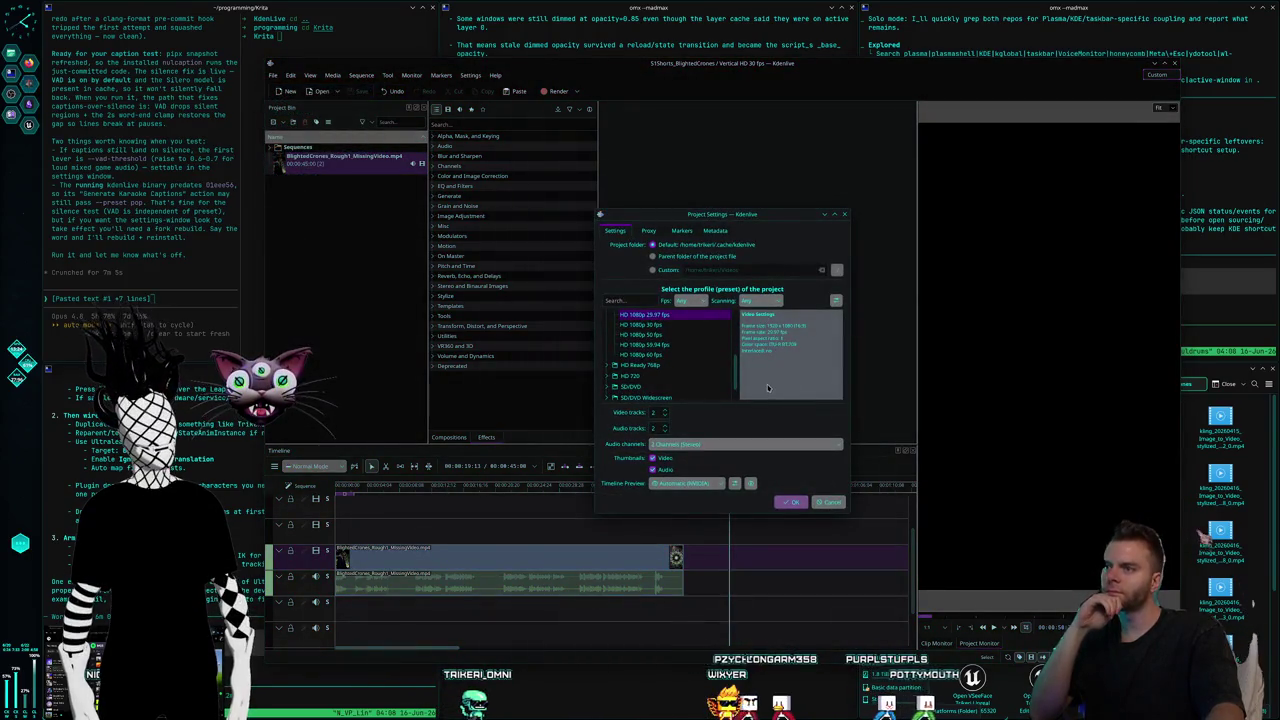
{"action": "scroll", "coordinate": [700, 365], "scroll_direction": "down", "scroll_amount": 1}
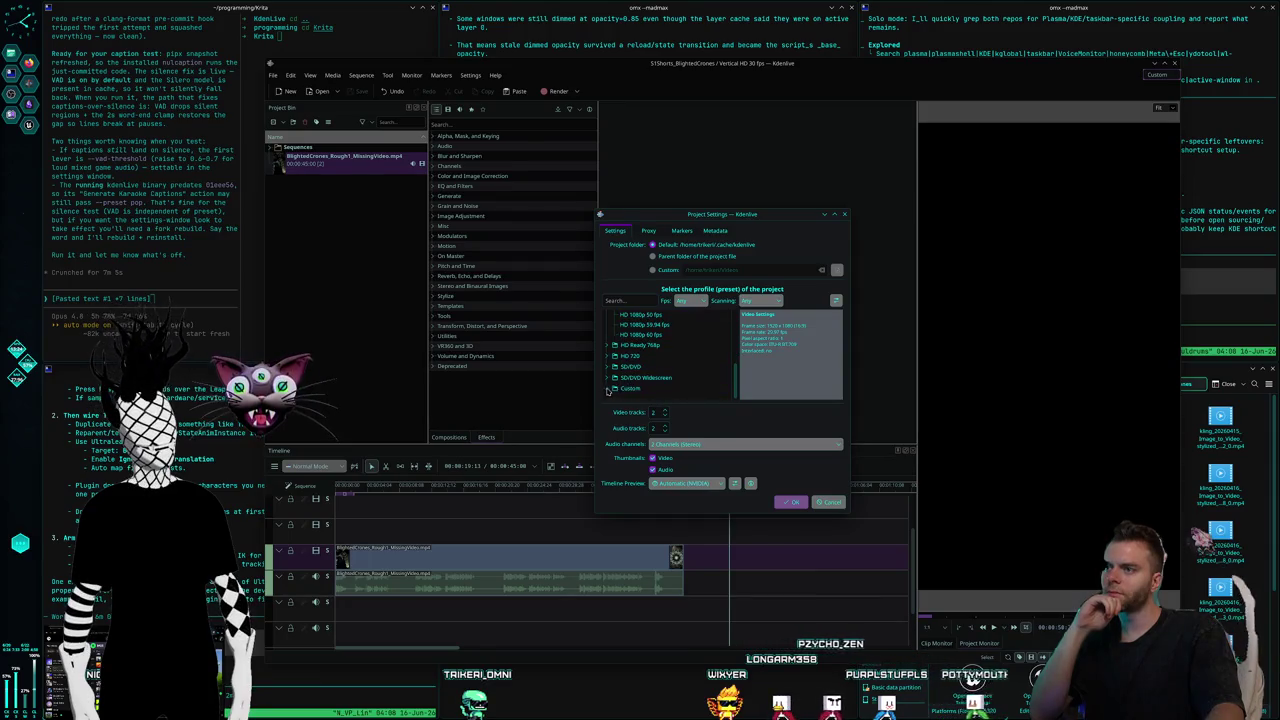
Set the new project to Vertical HD 30 fps with files beside the project and 5 video tracks.
{"action": "left_click", "coordinate": [607, 391]}
{"action": "scroll", "coordinate": [697, 380], "scroll_direction": "down", "scroll_amount": 5}
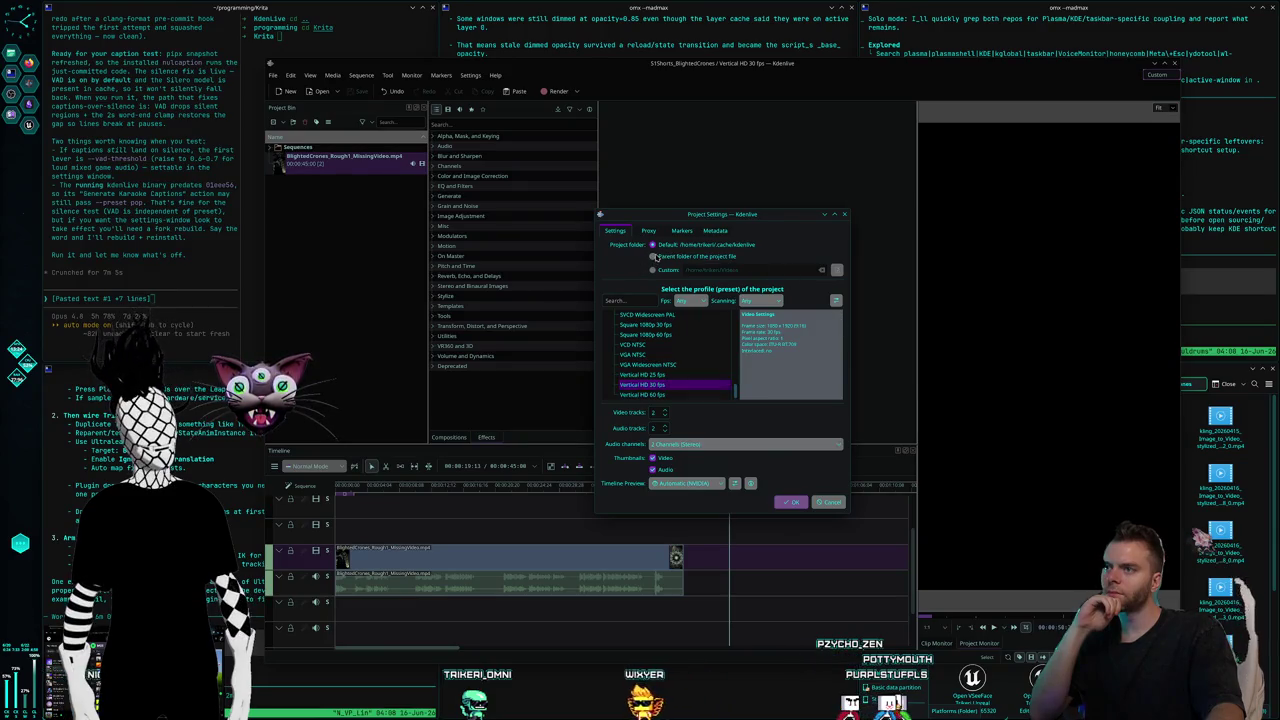
{"action": "left_click", "coordinate": [664, 410]}
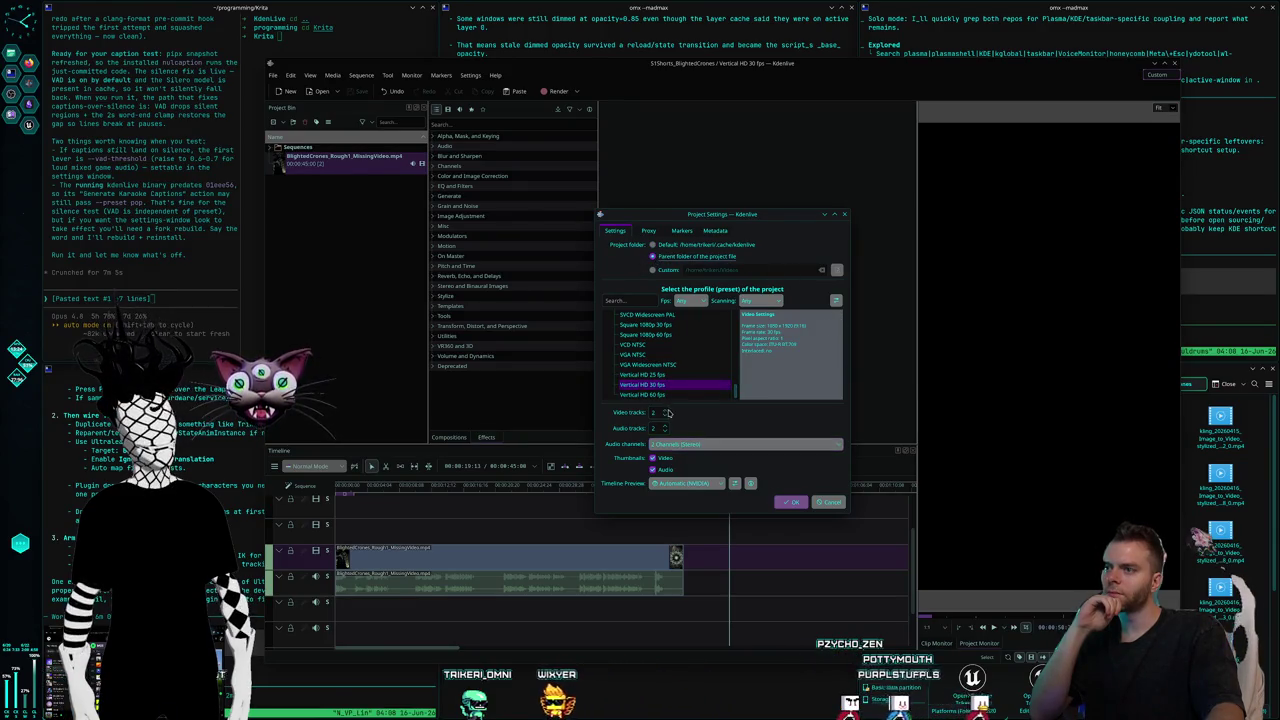
{"action": "left_click", "coordinate": [665, 426]}
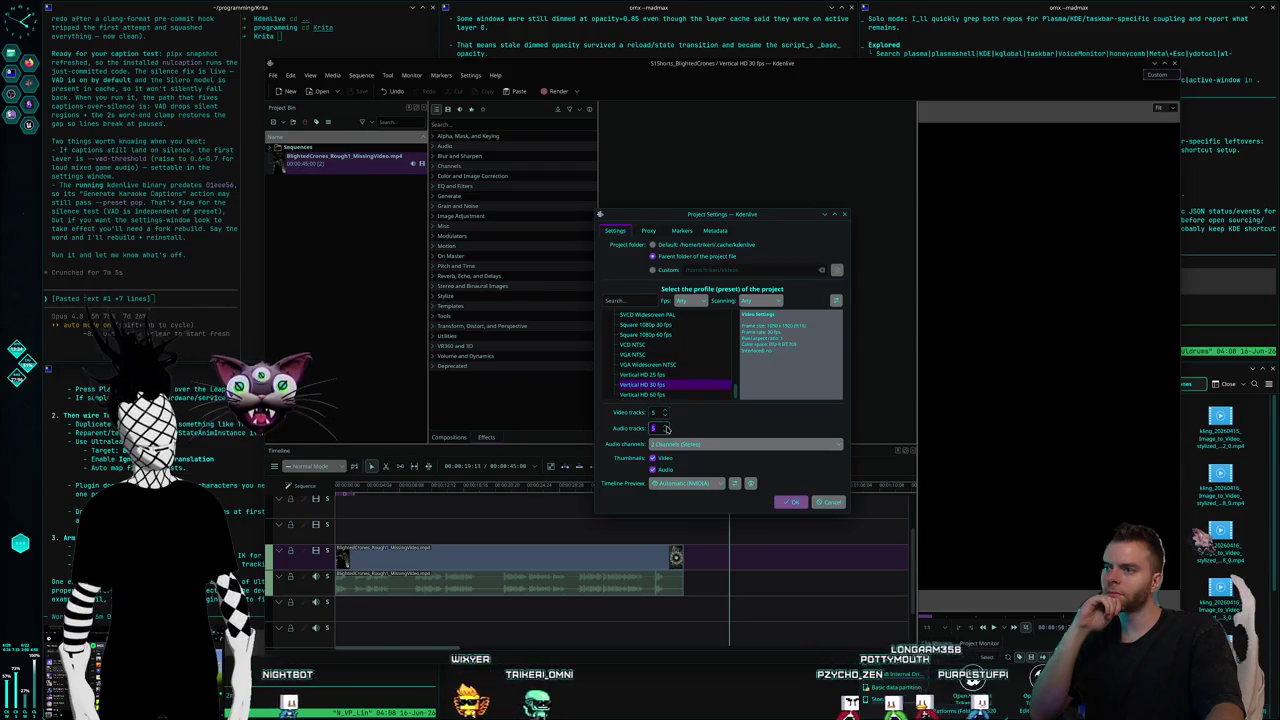
{"action": "left_click", "coordinate": [792, 504]}
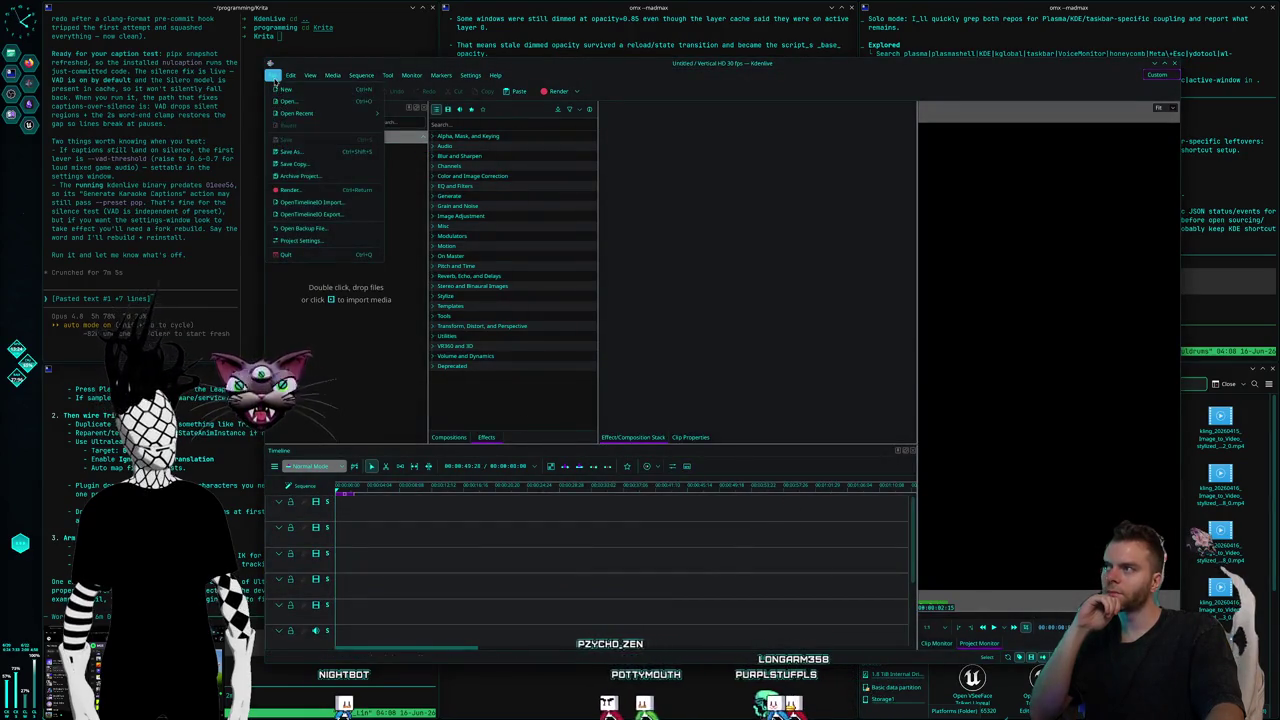
Use Save As to browse to Video Productions > Nuldrums > CreatureShorts > Cyrens.
{"action": "left_click", "coordinate": [305, 162]}
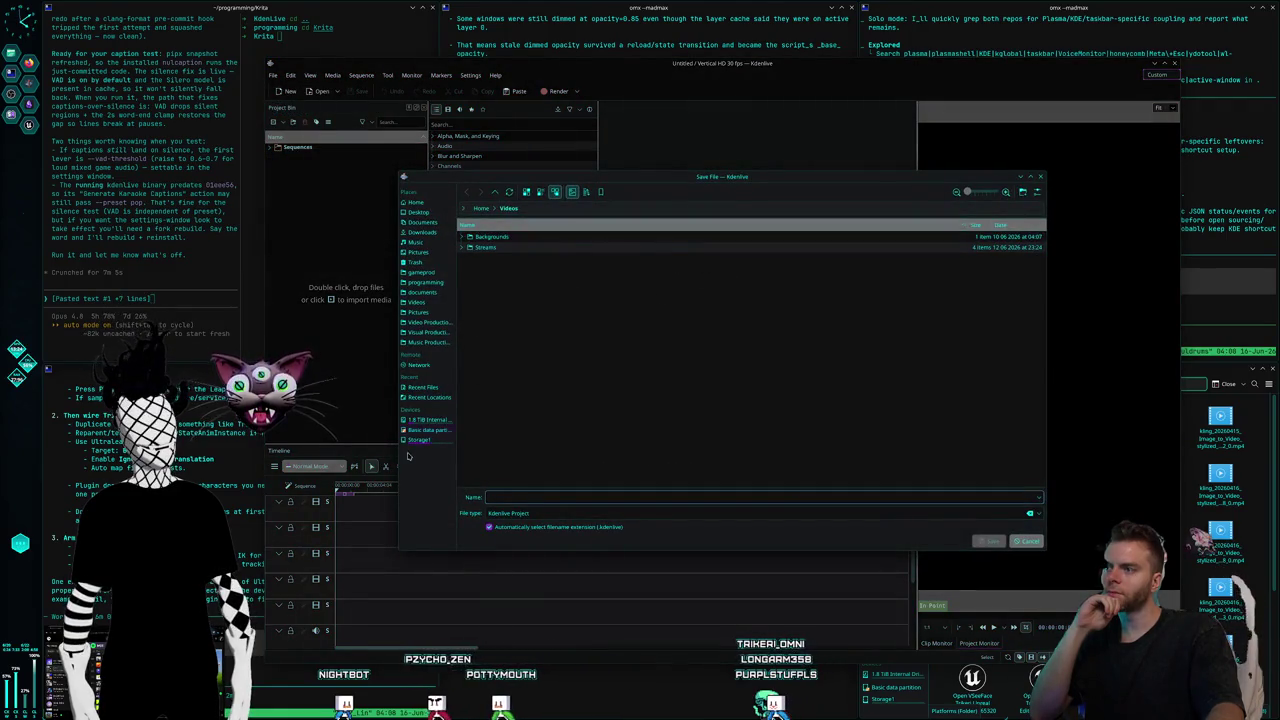
{"action": "left_click", "coordinate": [427, 323]}
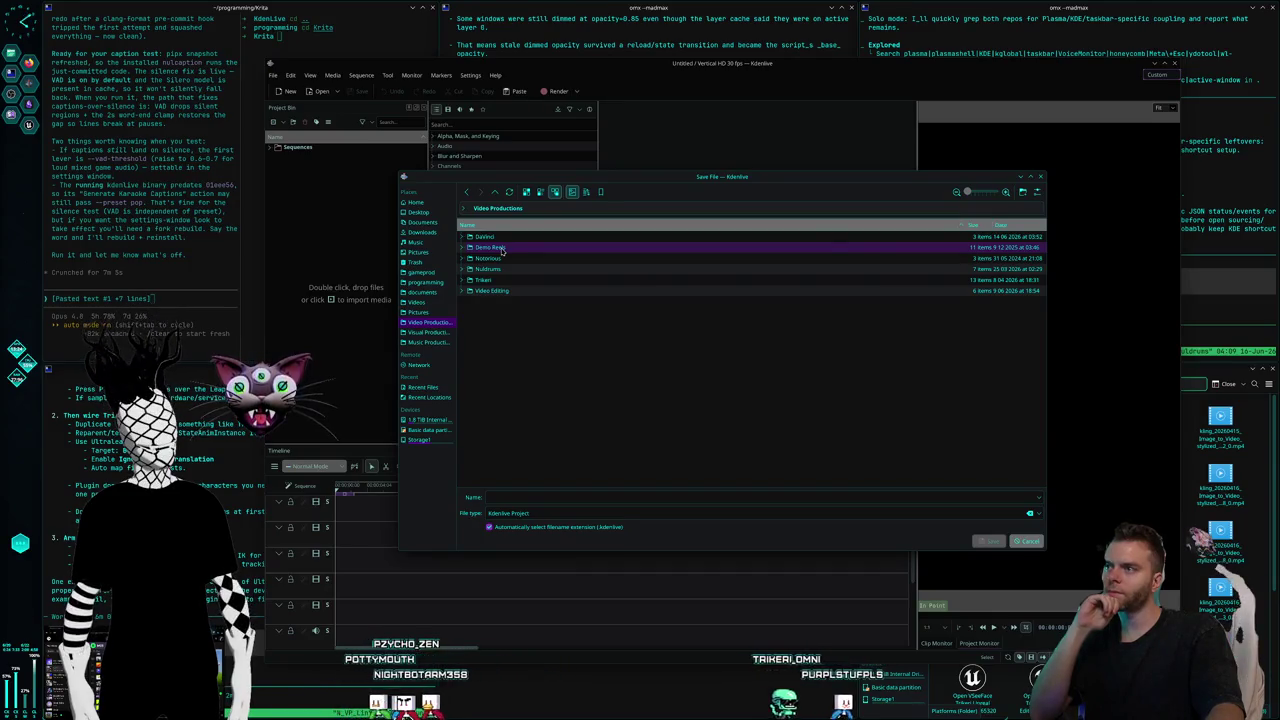
{"action": "double_click", "coordinate": [500, 268]}
{"action": "double_click", "coordinate": [493, 247]}
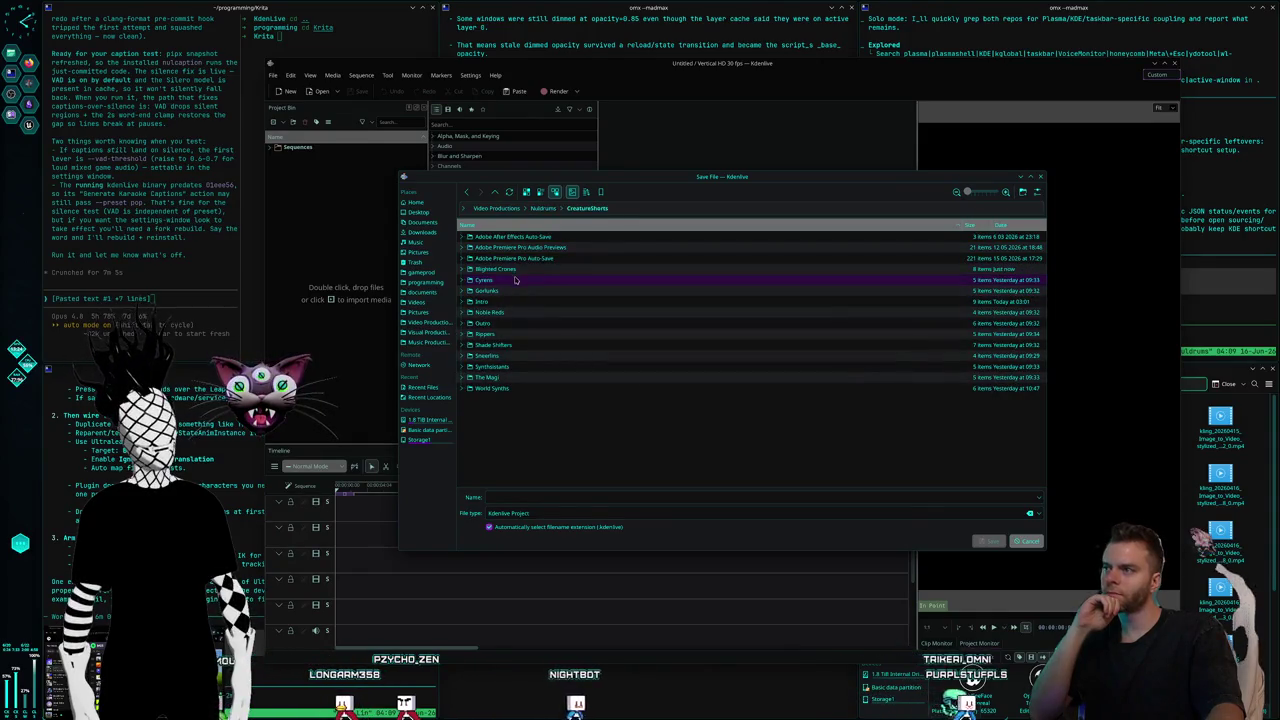
{"action": "double_click", "coordinate": [515, 280]}
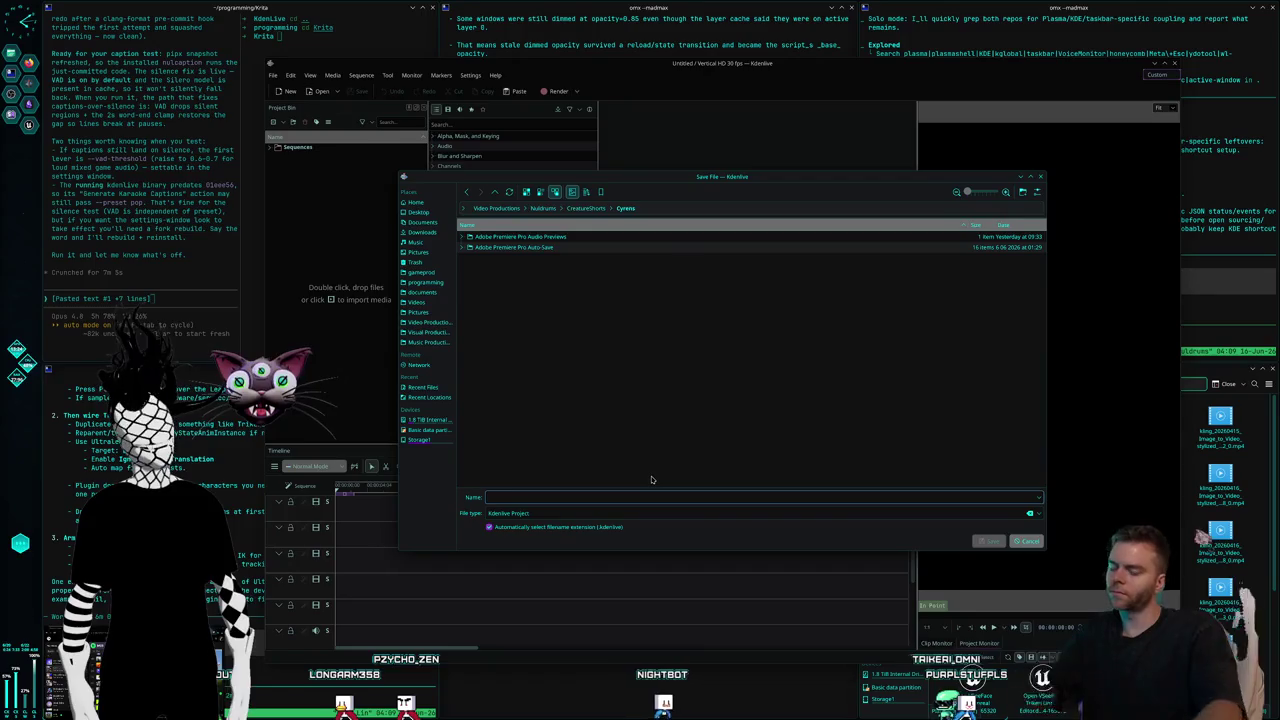
Save the project as S1Shorts_Cyrens and accept moving cache files beside it.
{"action": "type", "text": "C"}
{"action": "key", "text": "BackSpace"}
{"action": "type", "text": "S1Shorts_Cyrens"}
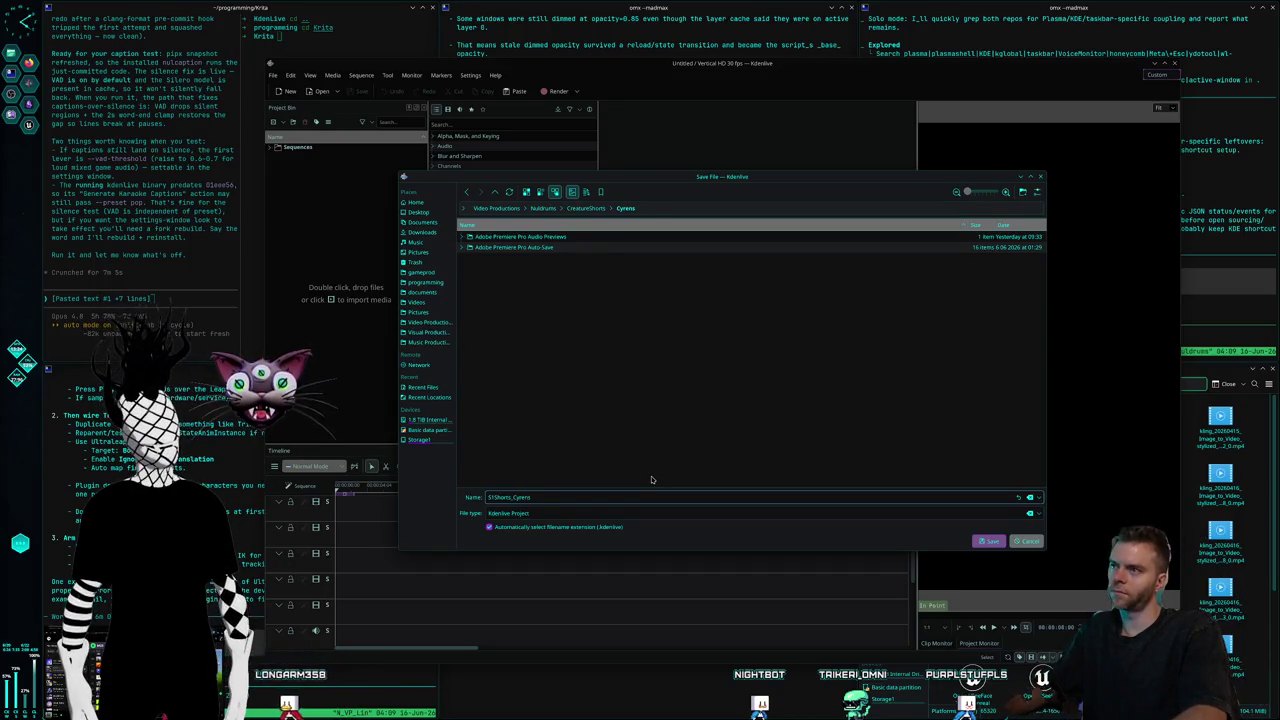
{"action": "key", "text": "Return"}
{"action": "left_click", "coordinate": [762, 388]}
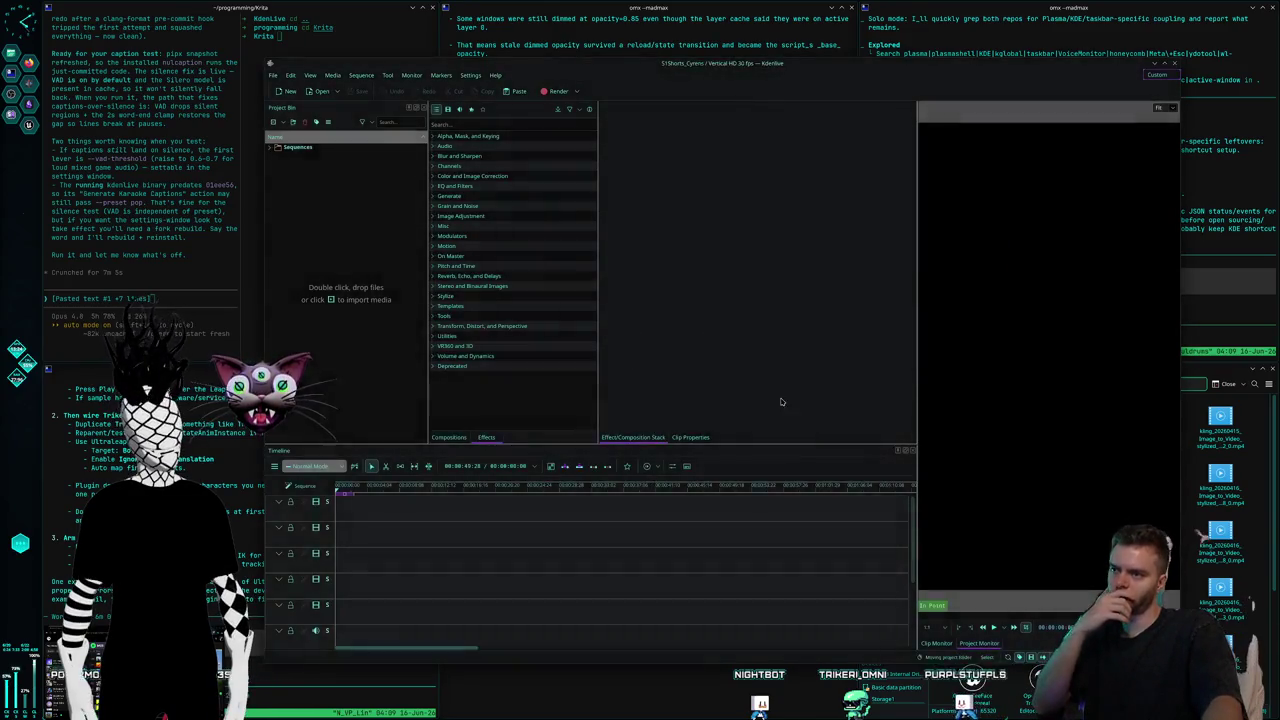